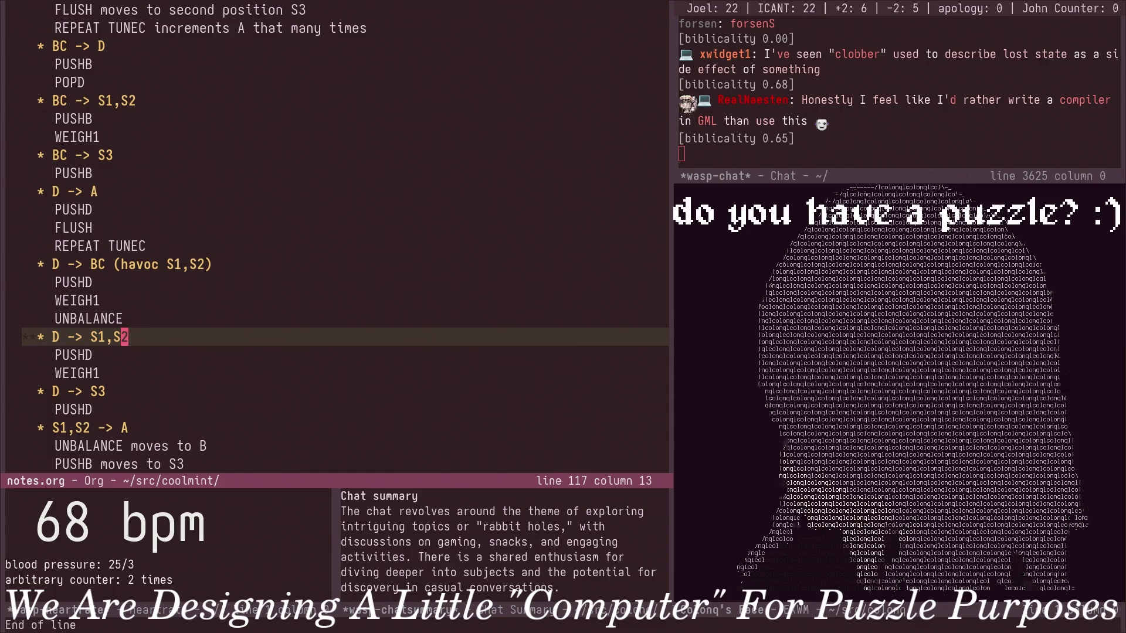
pyautogui.press('Down')
pyautogui.press('Down')
pyautogui.press('Down')
pyautogui.press('Down')
pyautogui.press('Down')
pyautogui.press('Down')
# Note '(havoc S1,S2 and B)' on the S1,S2 -> A heading and '(havoc S1,S2)' on S1,S2 -> BC.
pyautogui.press('Up')
pyautogui.press('Up')
pyautogui.press('Up')
pyautogui.press('Up')
pyautogui.press('Up')
pyautogui.press('Up')
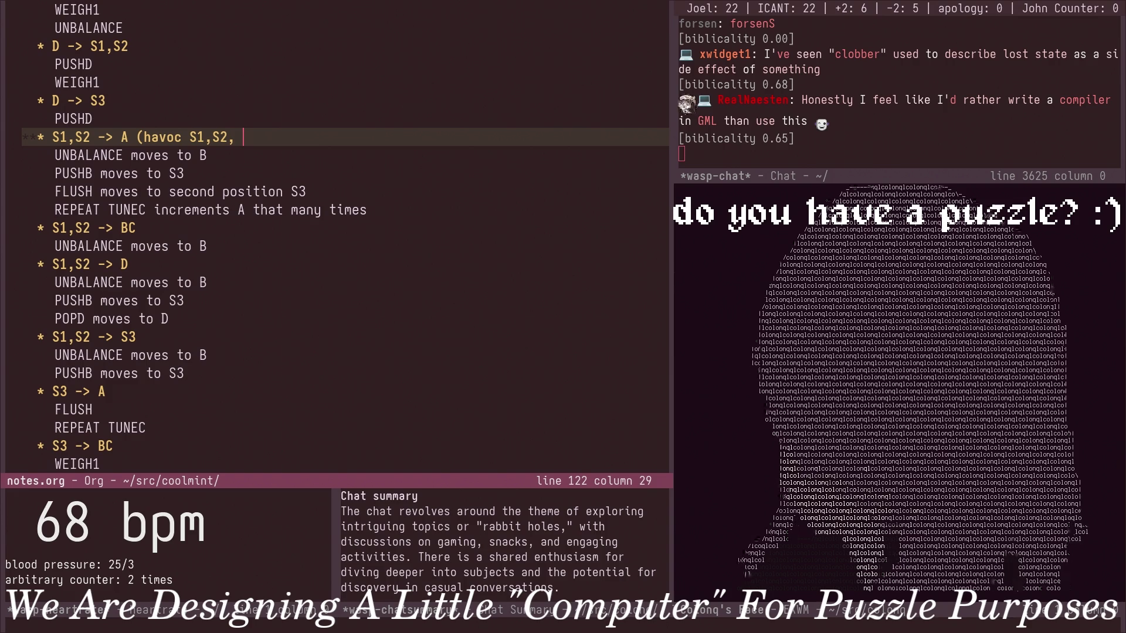
pyautogui.write('nd B')
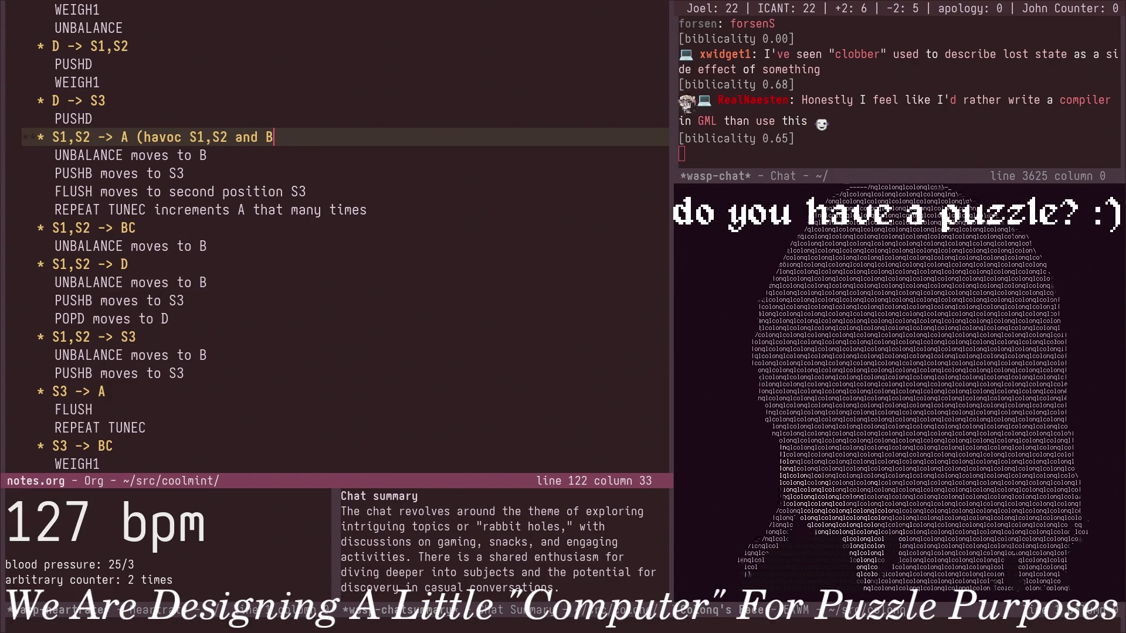
pyautogui.press('Down')
pyautogui.press('Down')
pyautogui.press('Down')
pyautogui.press('Down')
pyautogui.press('Down')
pyautogui.write('A')
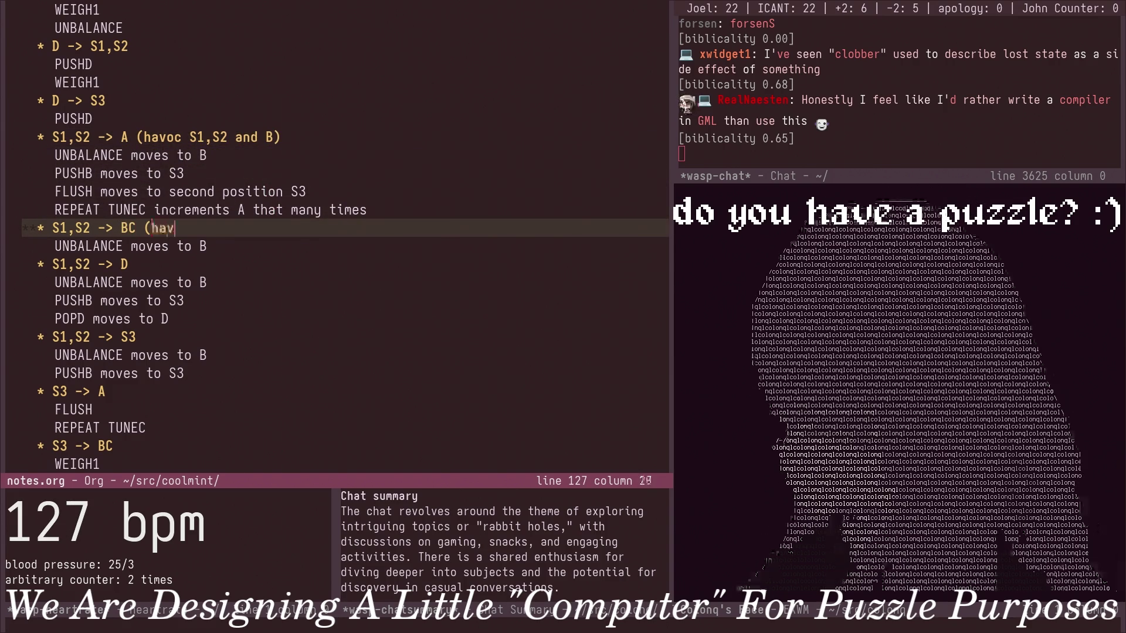
pyautogui.write(' (havoc S1,S2')
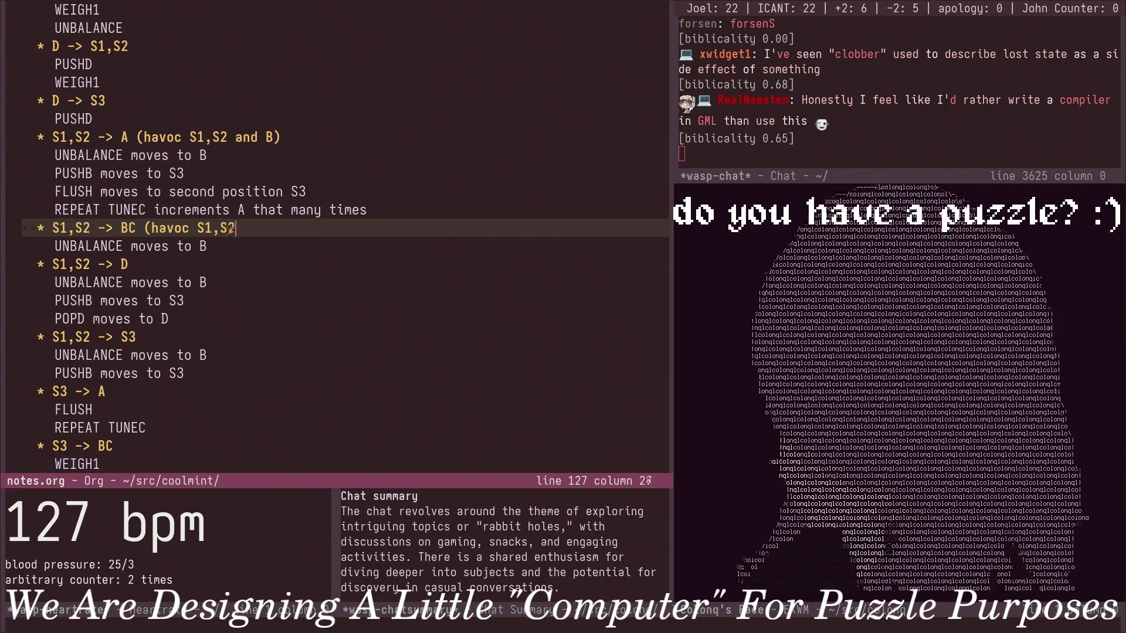
# Begin a havoc note on the S1,S2 -> D heading, then return to the S1,S2 -> A note.
pyautogui.press('Escape')
pyautogui.press('Down')
pyautogui.press('Down')
pyautogui.write('A (havoc')
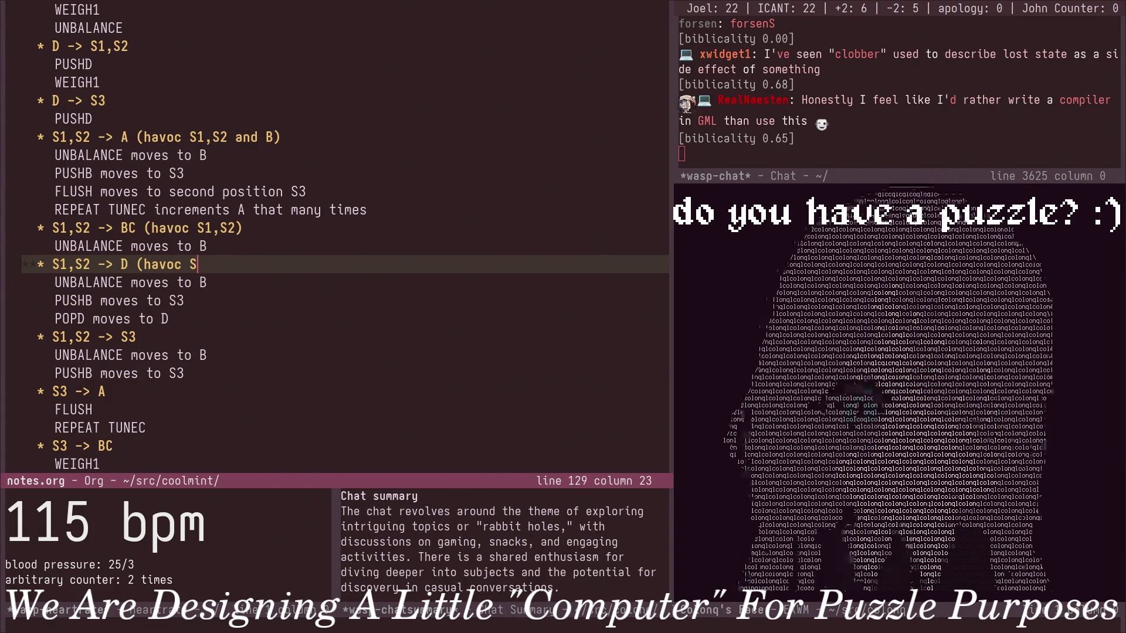
pyautogui.press('Escape')
pyautogui.press('j')
# Trim the S1,S2 -> A note down to '(havoc B)' by deleting 'S1,S2 and'.
pyautogui.press('k')
pyautogui.press('k')
pyautogui.press('k')
pyautogui.press('k')
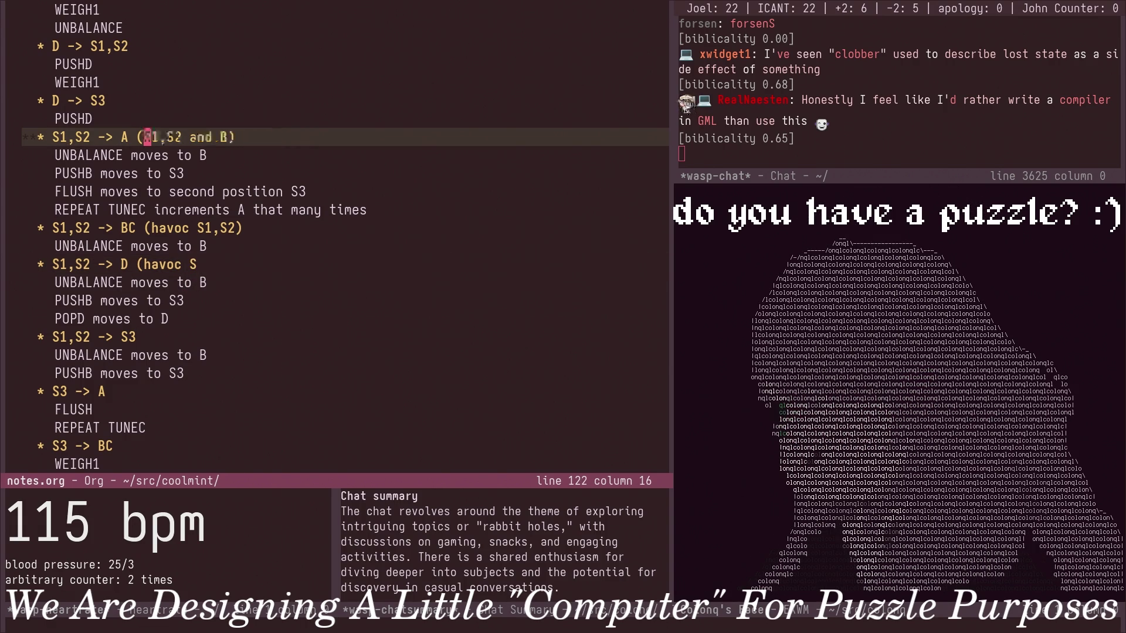
pyautogui.press('d')
pyautogui.press('w')
pyautogui.press('j')
pyautogui.press('j')
pyautogui.press('k')
pyautogui.press('k')
pyautogui.press('i')
pyautogui.press('Escape')
pyautogui.press('j')
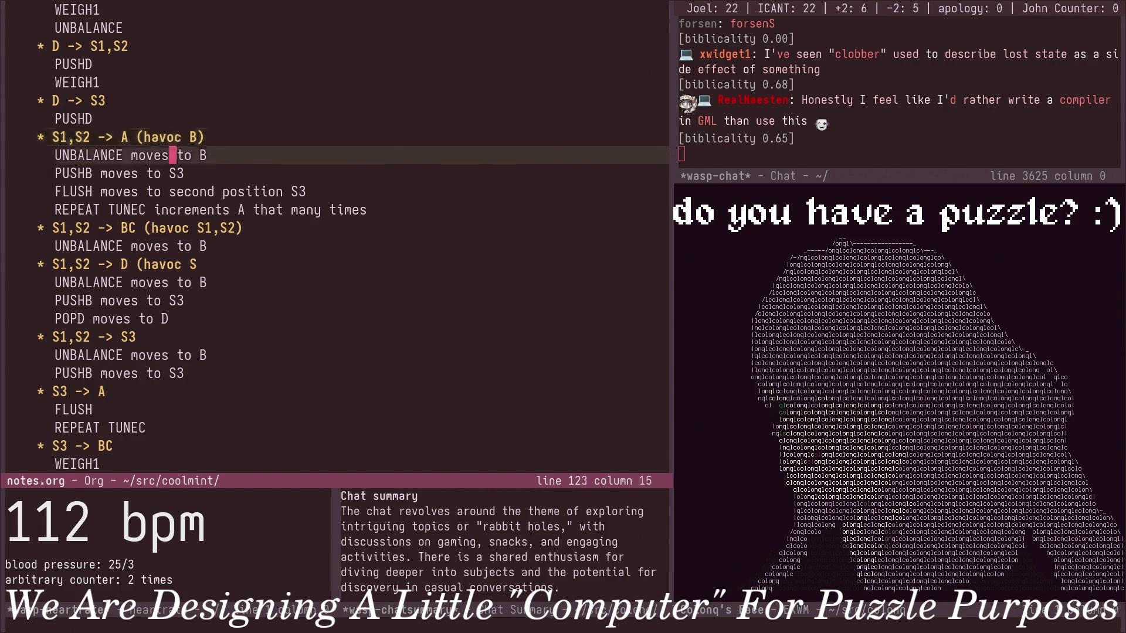
pyautogui.press('j')
pyautogui.press('j')
pyautogui.press('j')
pyautogui.write('bC')
# Delete the havoc remarks from the S1,S2 -> BC and S1,S2 -> D headings.
pyautogui.press('Escape')
pyautogui.press('j')
pyautogui.press('j')
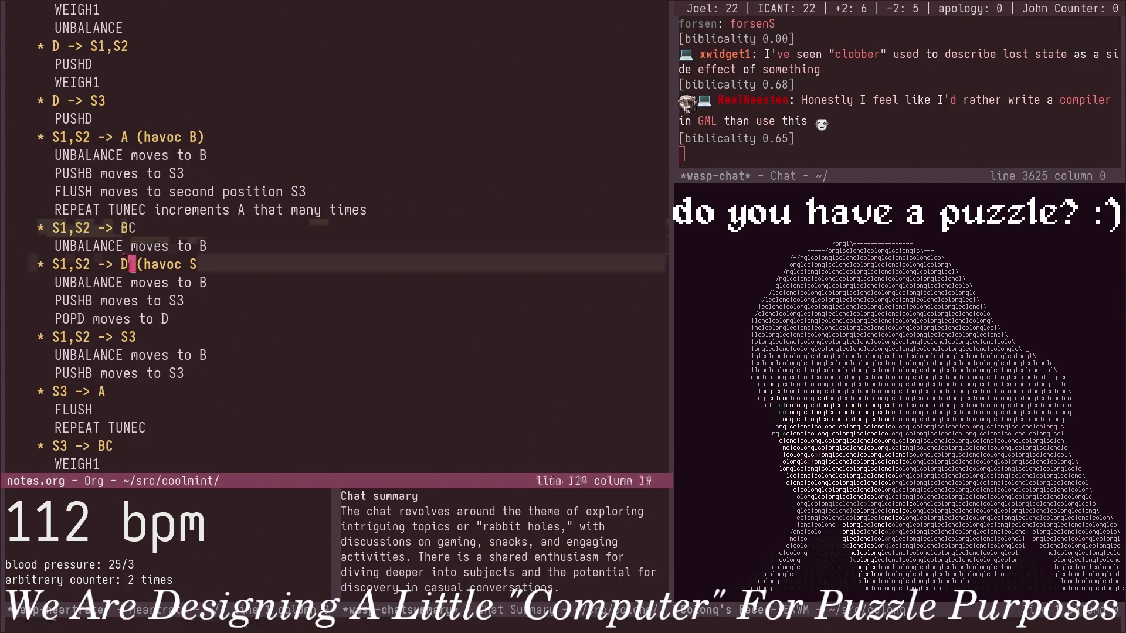
pyautogui.press('l')
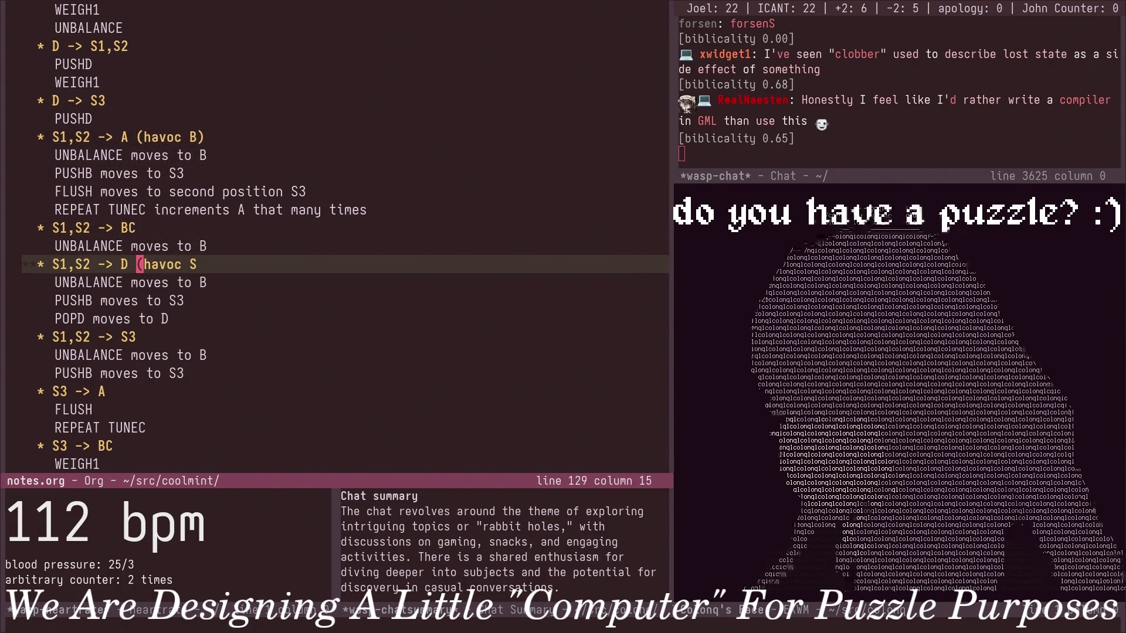
pyautogui.hotkey('shift', 'd')
pyautogui.press('j')
pyautogui.press('j')
pyautogui.press('j')
pyautogui.press('j')
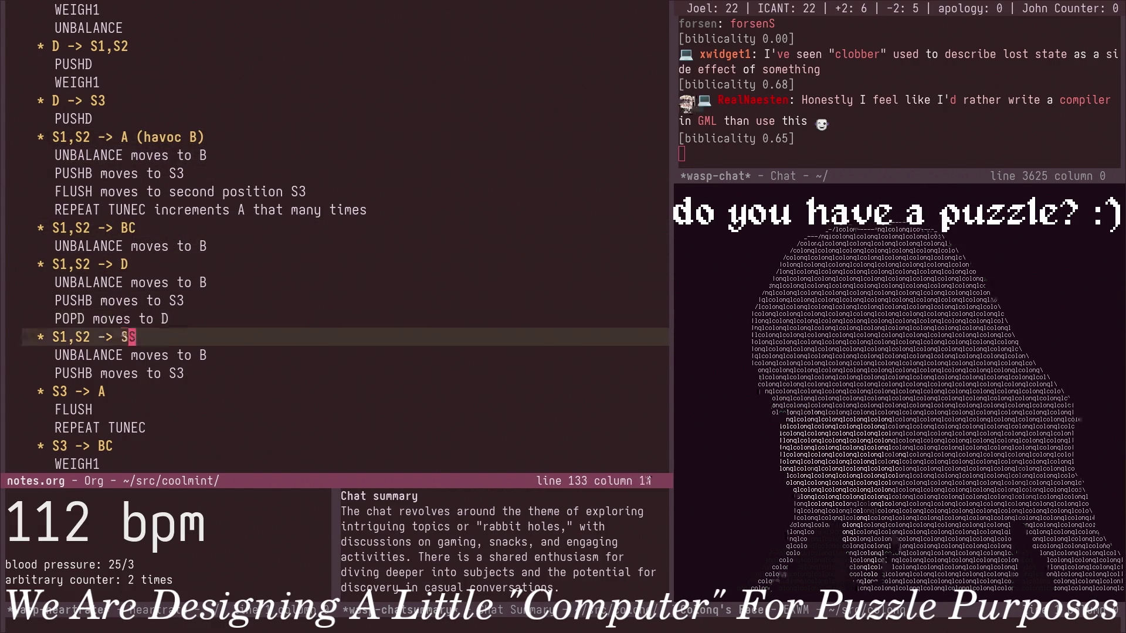
pyautogui.press('j')
pyautogui.press('j')
pyautogui.press('k')
pyautogui.press('k')
pyautogui.press('k')
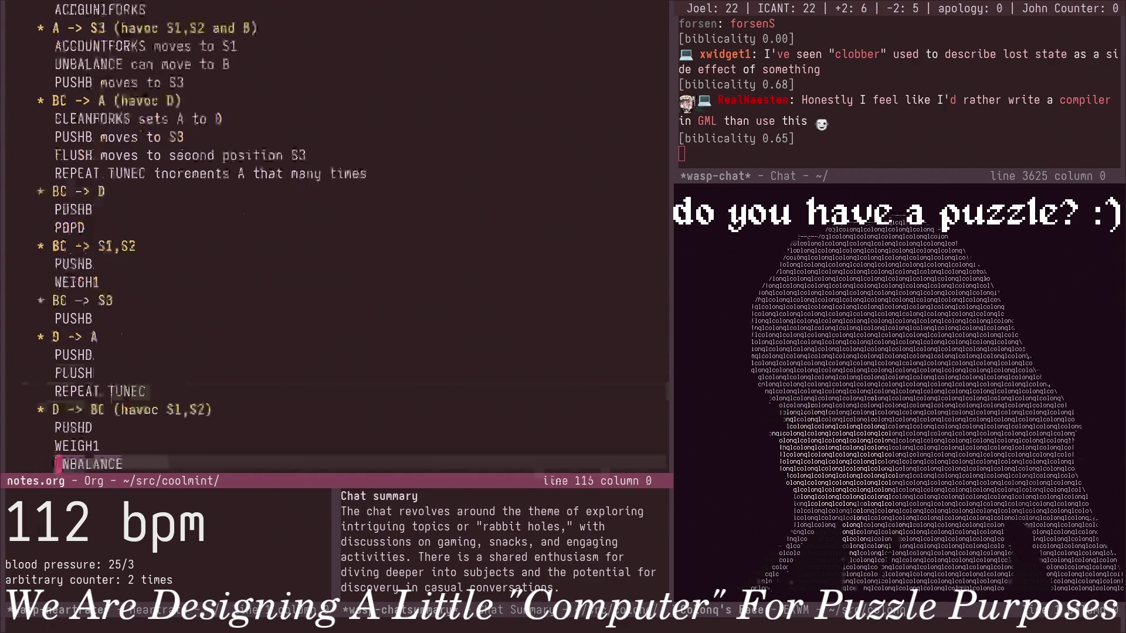
# Scroll up to review the instruction definitions, including ACCOUNTFORKS, then back to the transition list.
pyautogui.press('k')
pyautogui.press('k')
pyautogui.press('k')
pyautogui.press('k')
pyautogui.press('k')
pyautogui.press('k')
pyautogui.press('z')
pyautogui.press('t')
pyautogui.press('z')
pyautogui.press('b')
pyautogui.press('k')
pyautogui.press('z')
pyautogui.press('t')
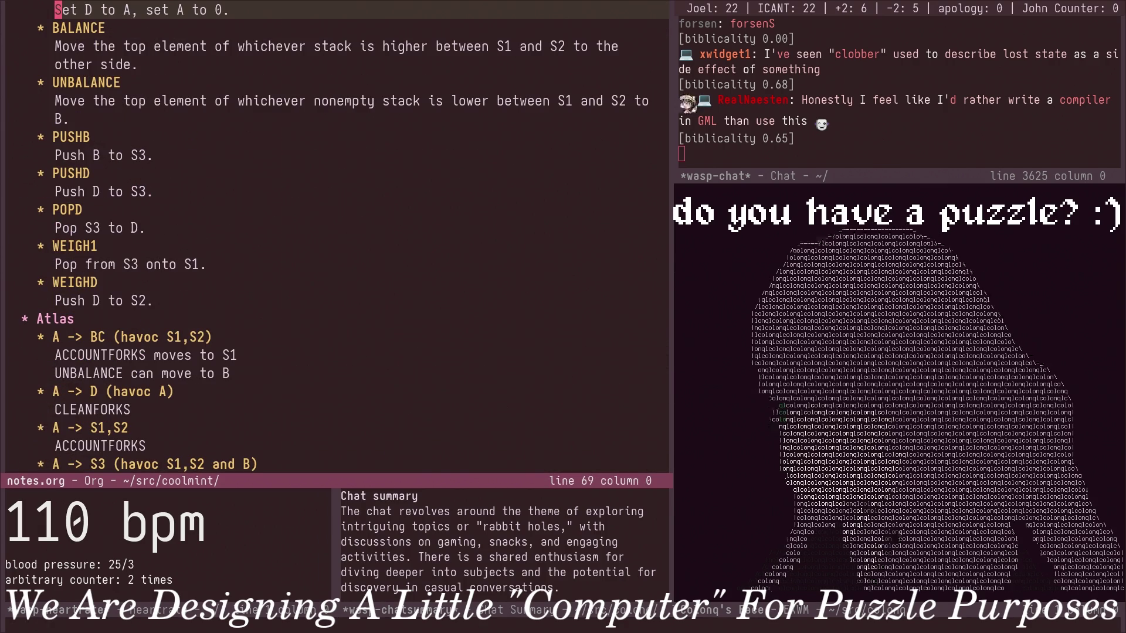
pyautogui.press('k')
pyautogui.press('k')
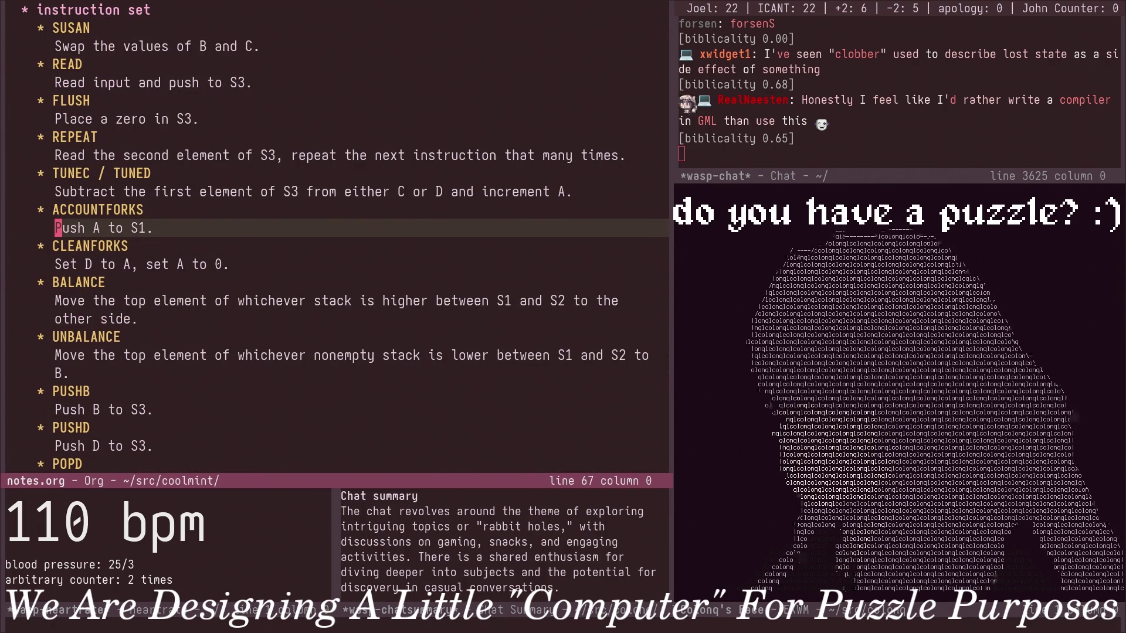
pyautogui.hotkey('ctrl', 'f')
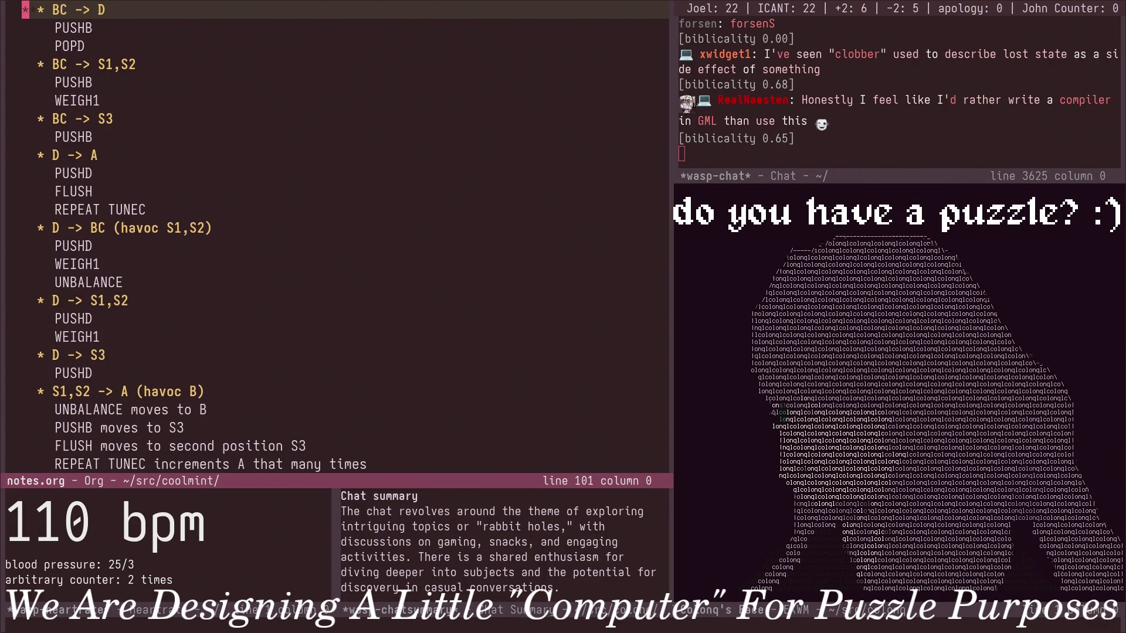
# Review the registers and stacks notes, page down to the S3 transitions and open a new line under S3 -> A.
pyautogui.hotkey('ctrl', 'b')
pyautogui.hotkey('ctrl', 'b')
pyautogui.hotkey('ctrl', 'b')
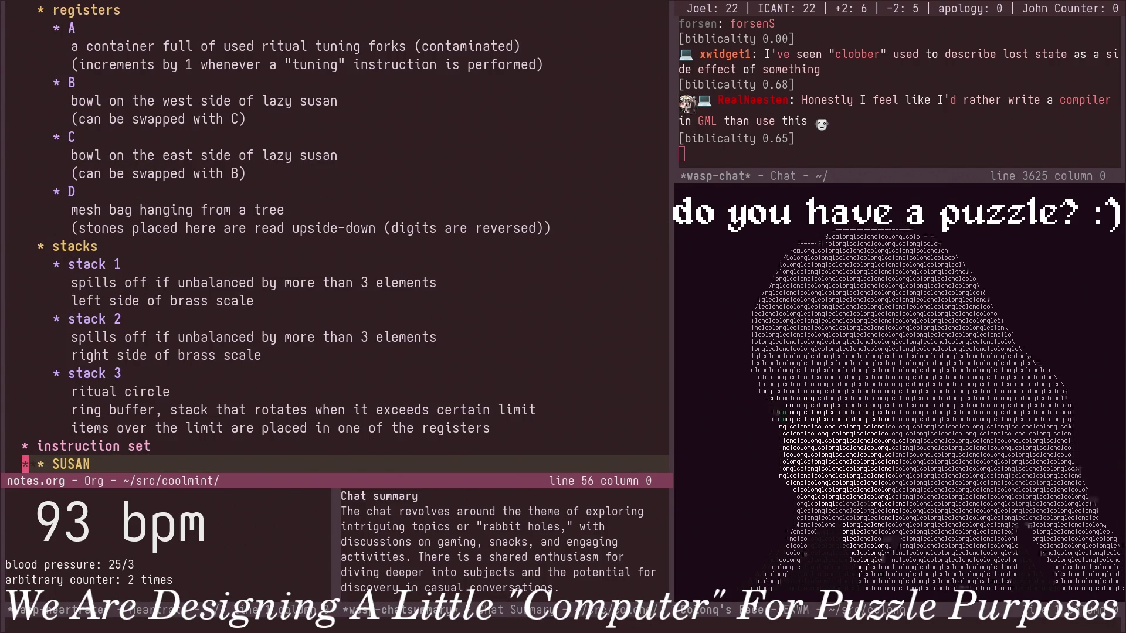
pyautogui.hotkey('ctrl', 'b')
pyautogui.hotkey('ctrl', 'f')
pyautogui.hotkey('ctrl', 'f')
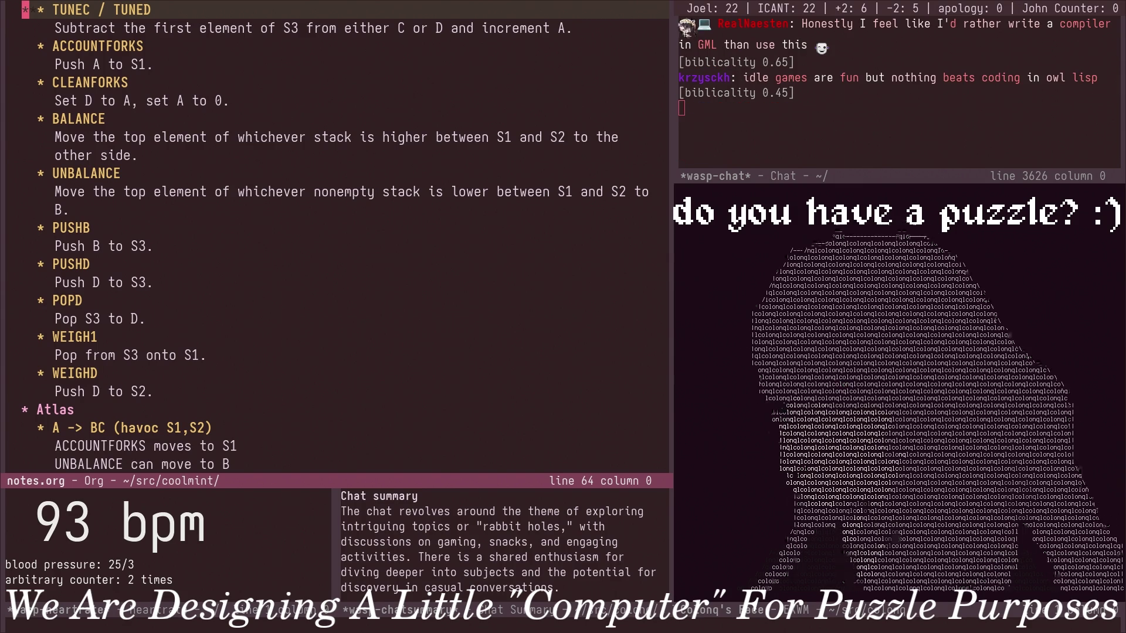
pyautogui.hotkey('ctrl', 'f')
pyautogui.hotkey('ctrl', 'f')
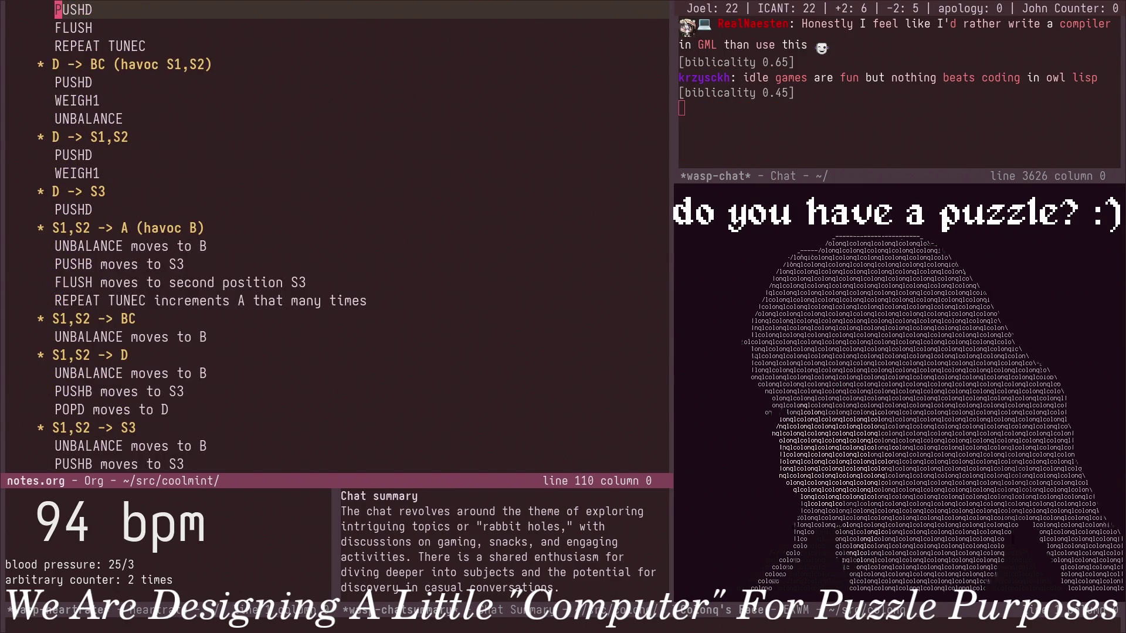
pyautogui.hotkey('ctrl', 'f')
pyautogui.hotkey('ctrl', 'l')
pyautogui.hotkey('ctrl', 'l')
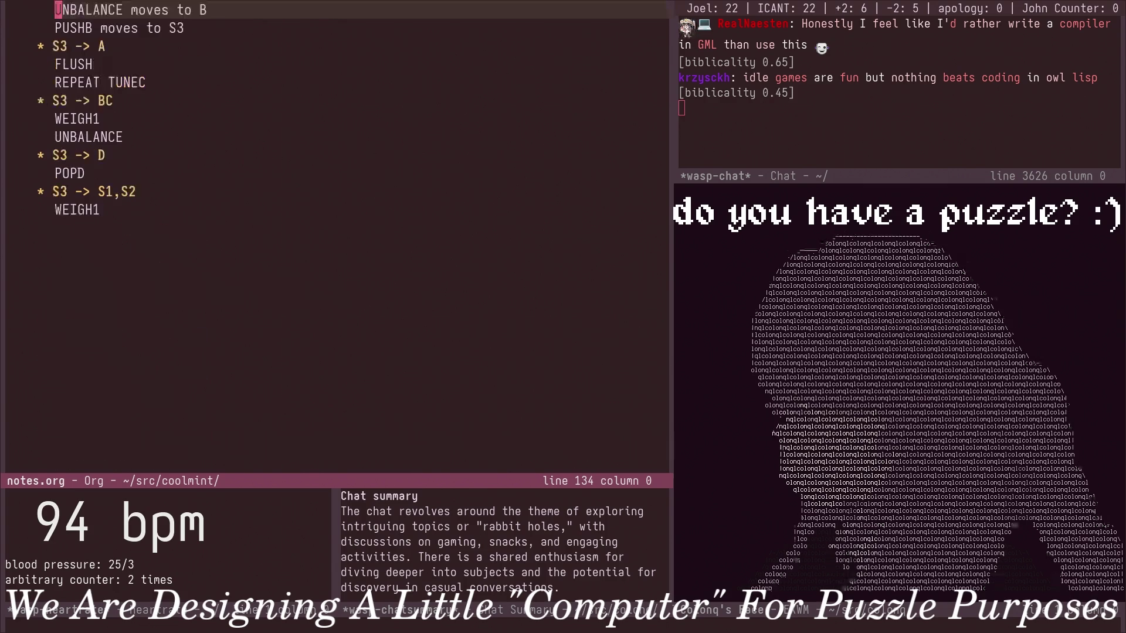
pyautogui.press('k')
pyautogui.press('j')
pyautogui.press('j')
pyautogui.press('j')
pyautogui.write('o')
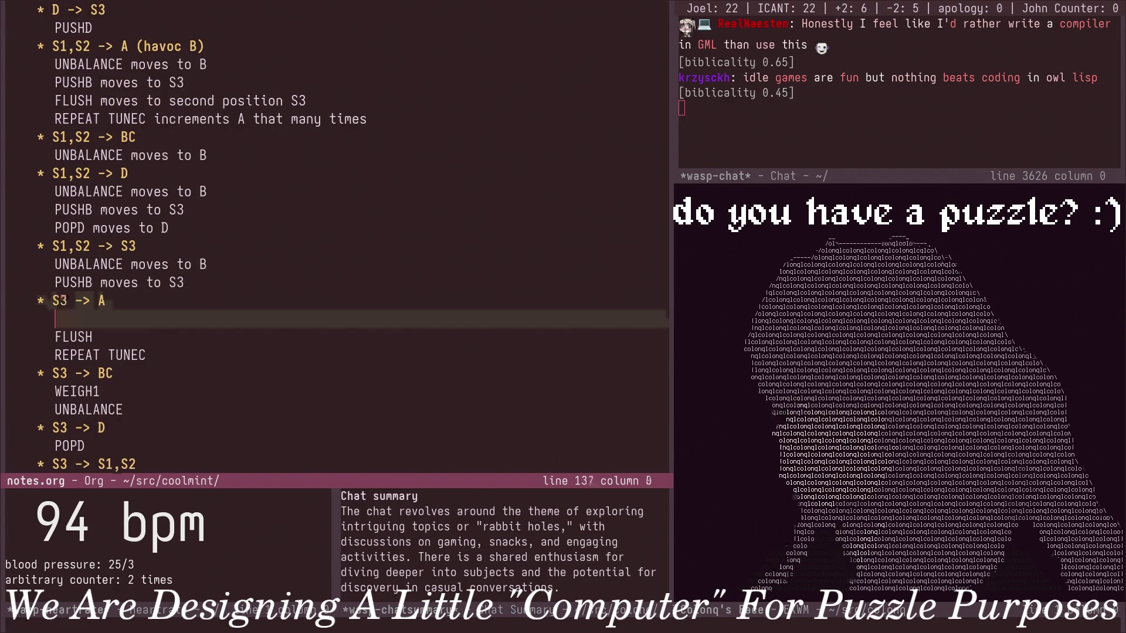
pyautogui.write('NBALA')
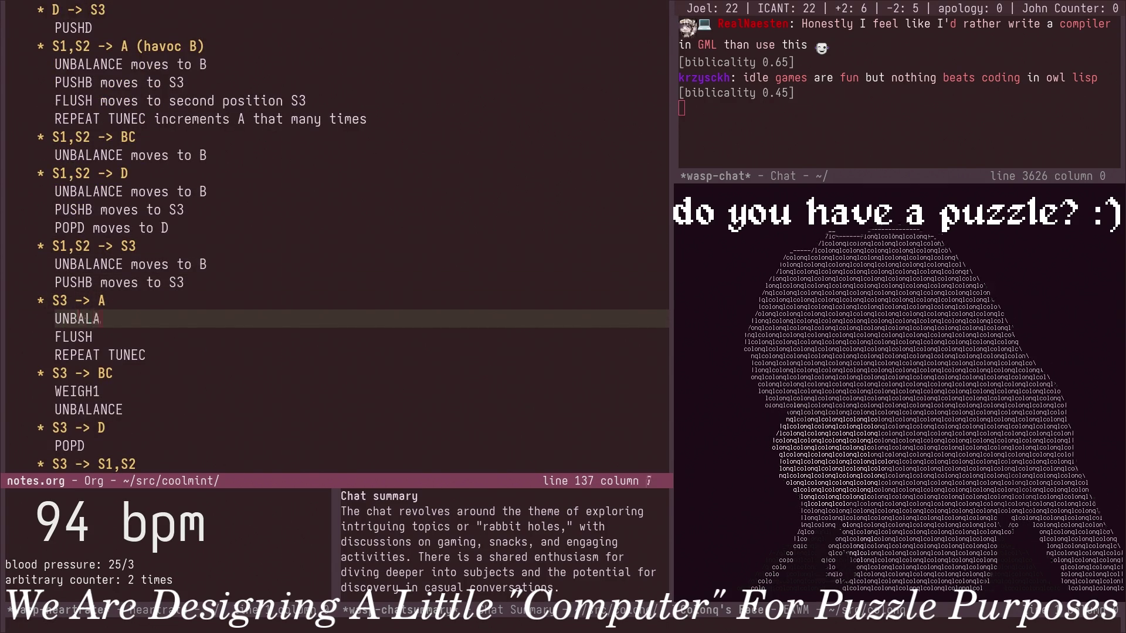
pyautogui.write('e so B')
# Write trial PUSHB move notes and a '(havoc B)' remark under the S3 -> A heading.
pyautogui.press('Return')
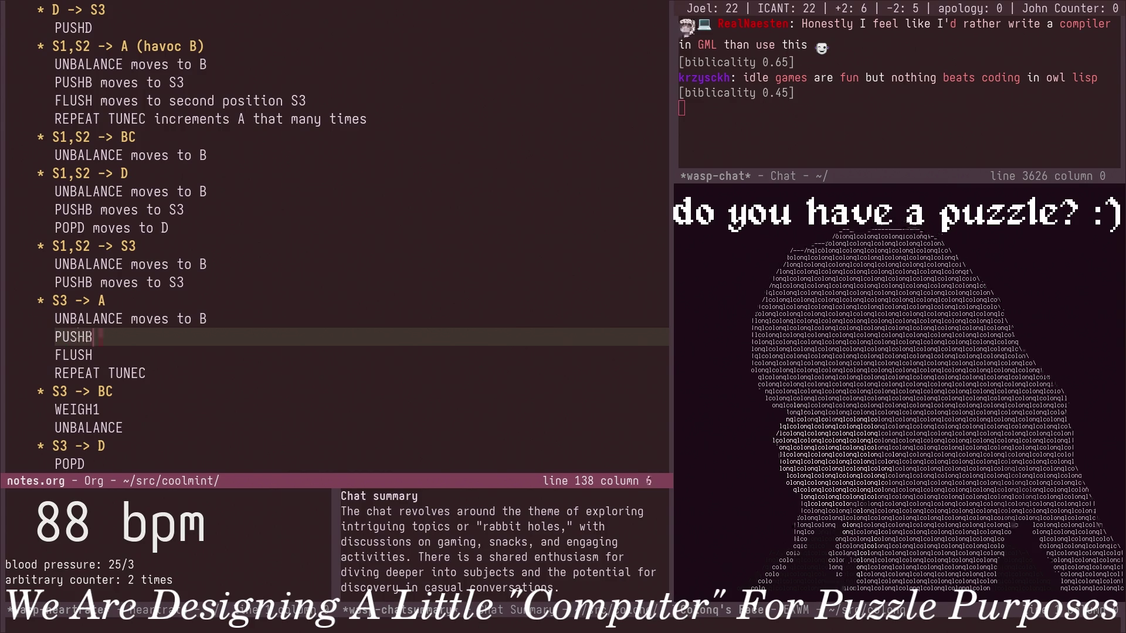
pyautogui.write(' moves to S')
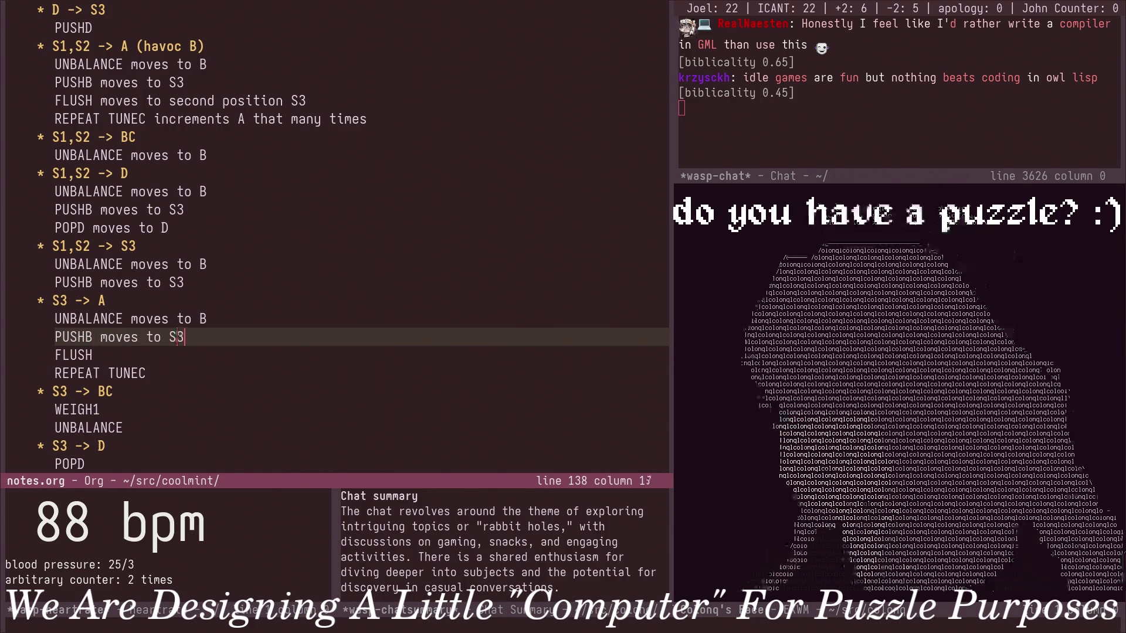
pyautogui.write('3')
pyautogui.press('Up')
pyautogui.press('Down')
pyautogui.press('Down')
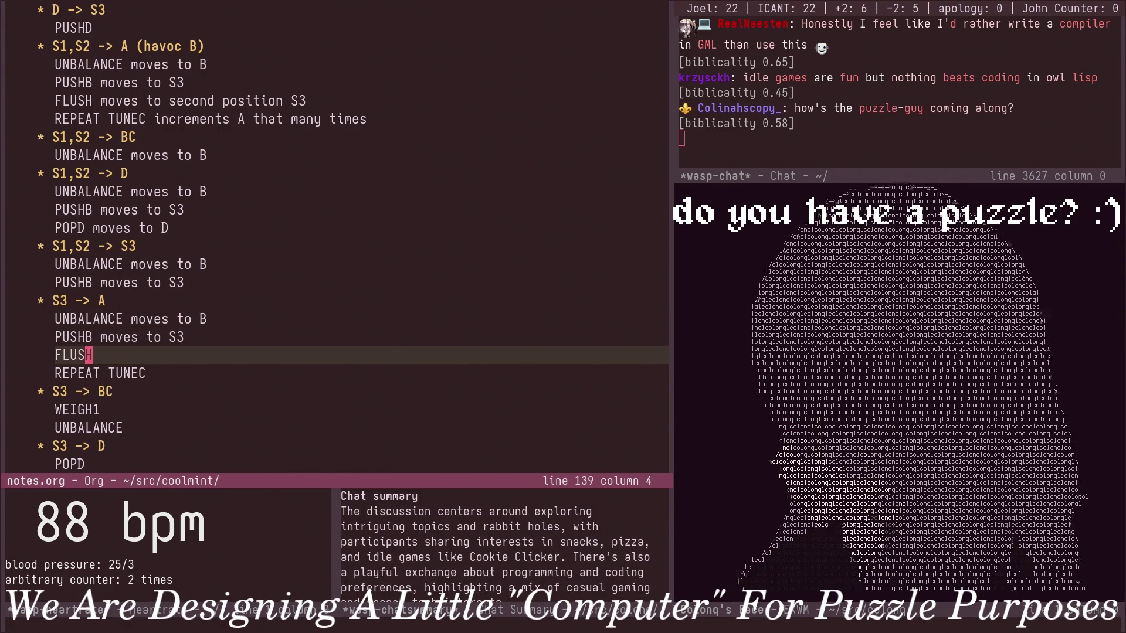
pyautogui.press('Up')
pyautogui.press('Up')
pyautogui.press('Up')
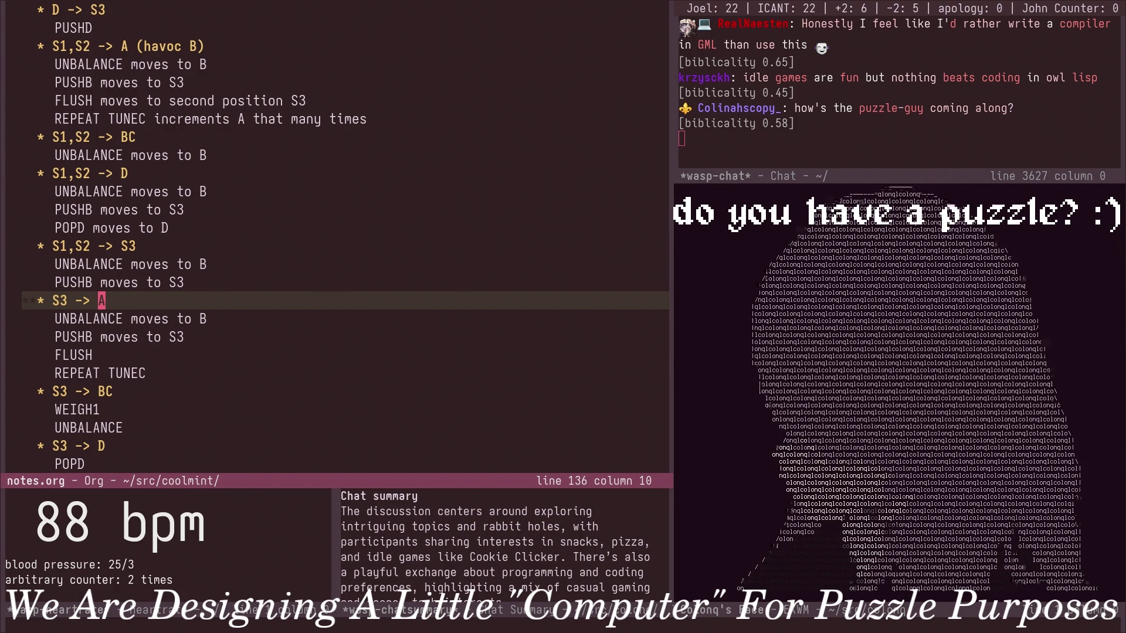
pyautogui.write('(havoc B')
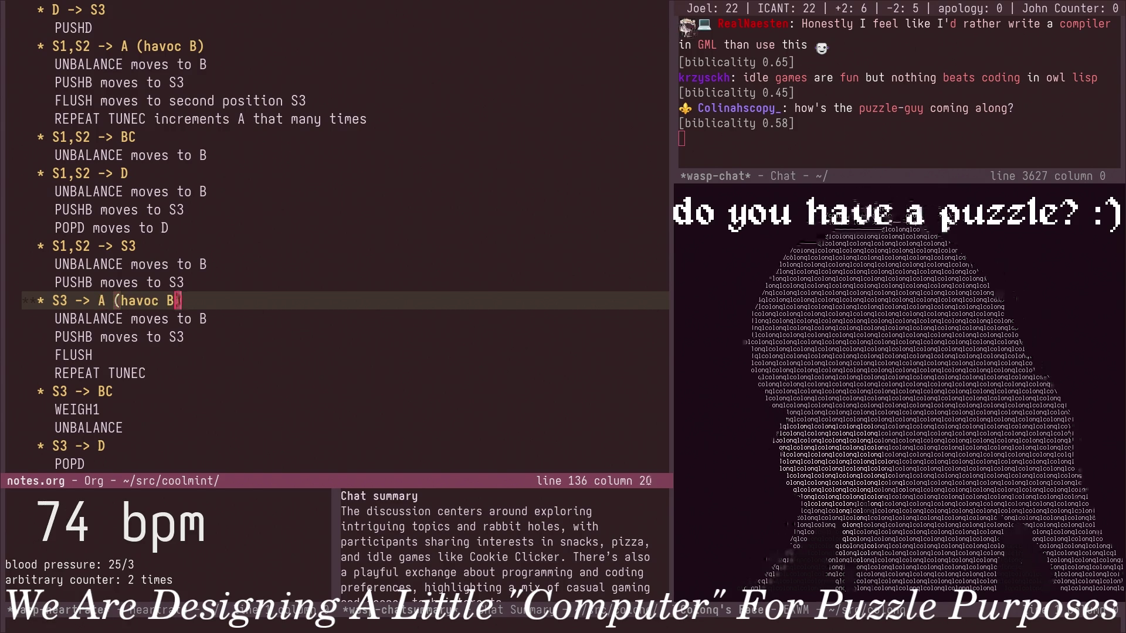
pyautogui.press('Down')
pyautogui.press('Up')
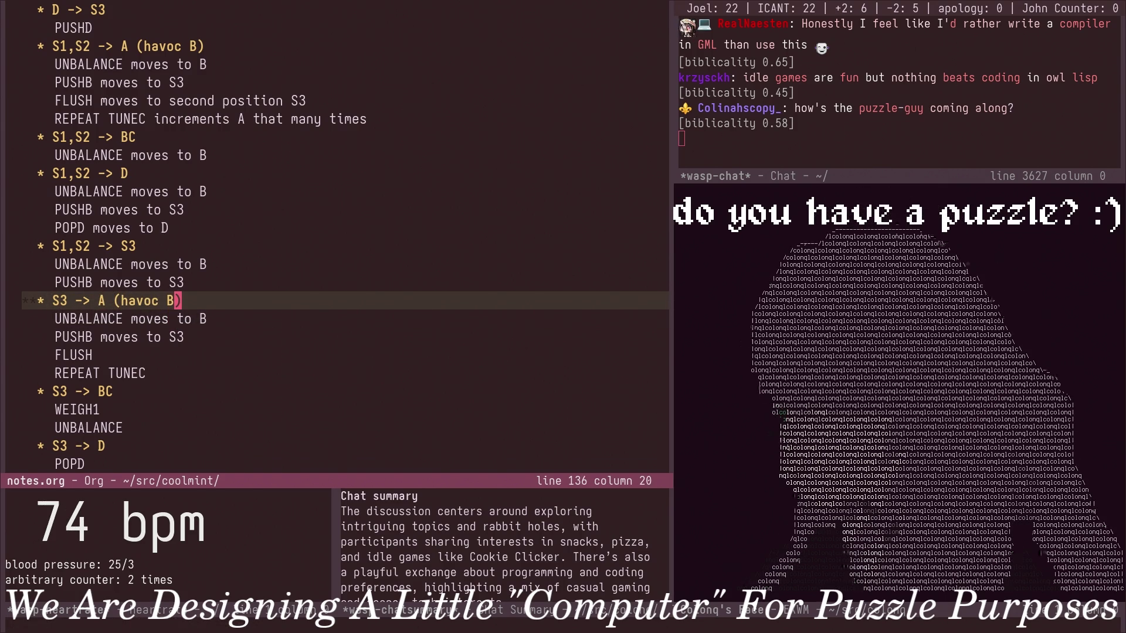
# Undo the trial S3 -> A notes, glance back at the S1,S2 entries and move to the S3 -> BC heading.
pyautogui.hotkey('ctrl', '/')
pyautogui.press('Down')
pyautogui.hotkey('ctrl', 'shift', 'BackSpace')
pyautogui.hotkey('ctrl', 'shift', 'BackSpace')
pyautogui.press('Up')
pyautogui.press('Up')
pyautogui.press('Up')
pyautogui.press('Up')
pyautogui.press('Up')
pyautogui.press('Down')
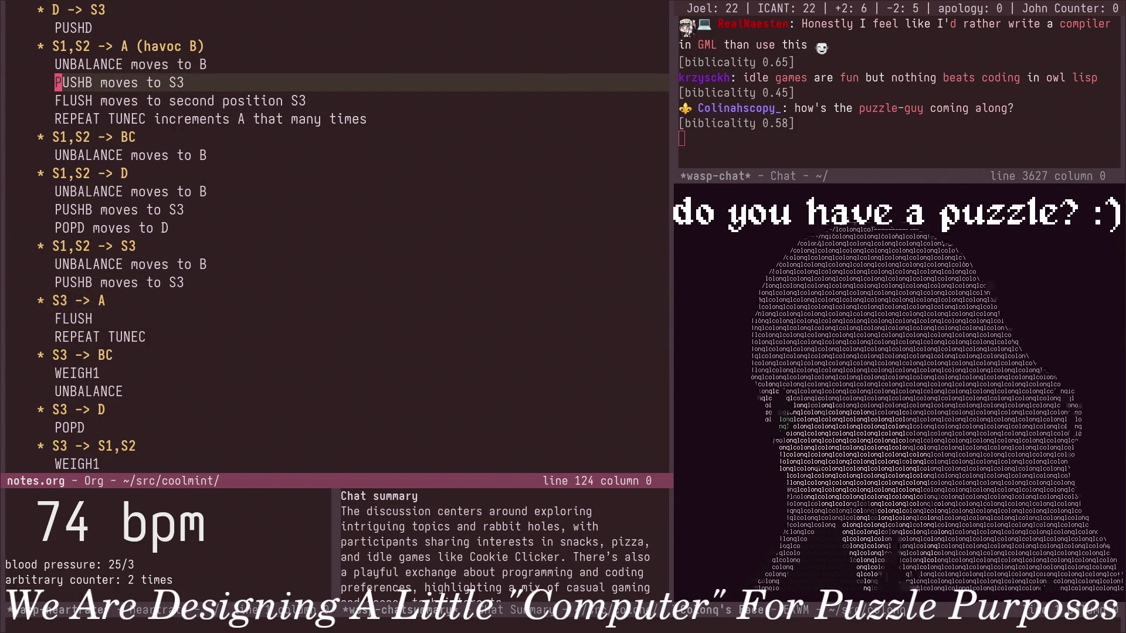
pyautogui.press('Down')
pyautogui.press('Down')
pyautogui.press('Down')
pyautogui.press('Down')
pyautogui.press('Down')
pyautogui.press('Down')
pyautogui.press('Up')
pyautogui.press('Up')
pyautogui.press('Up')
pyautogui.press('Up')
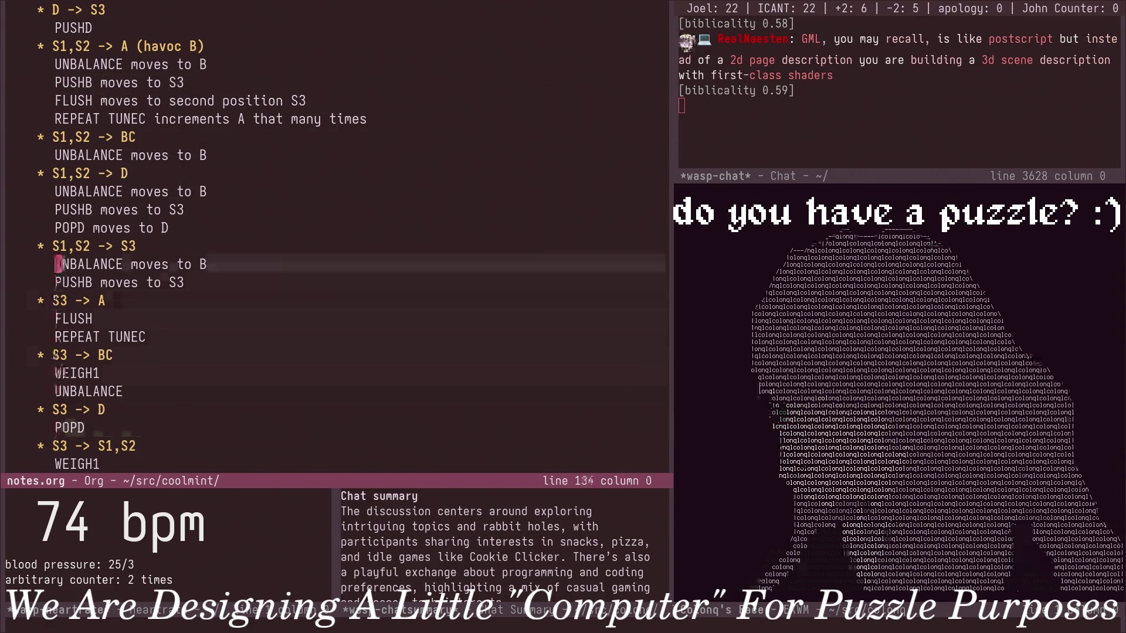
pyautogui.press('Down')
pyautogui.press('Down')
pyautogui.press('Down')
pyautogui.press('Down')
pyautogui.press('Down')
pyautogui.press('Up')
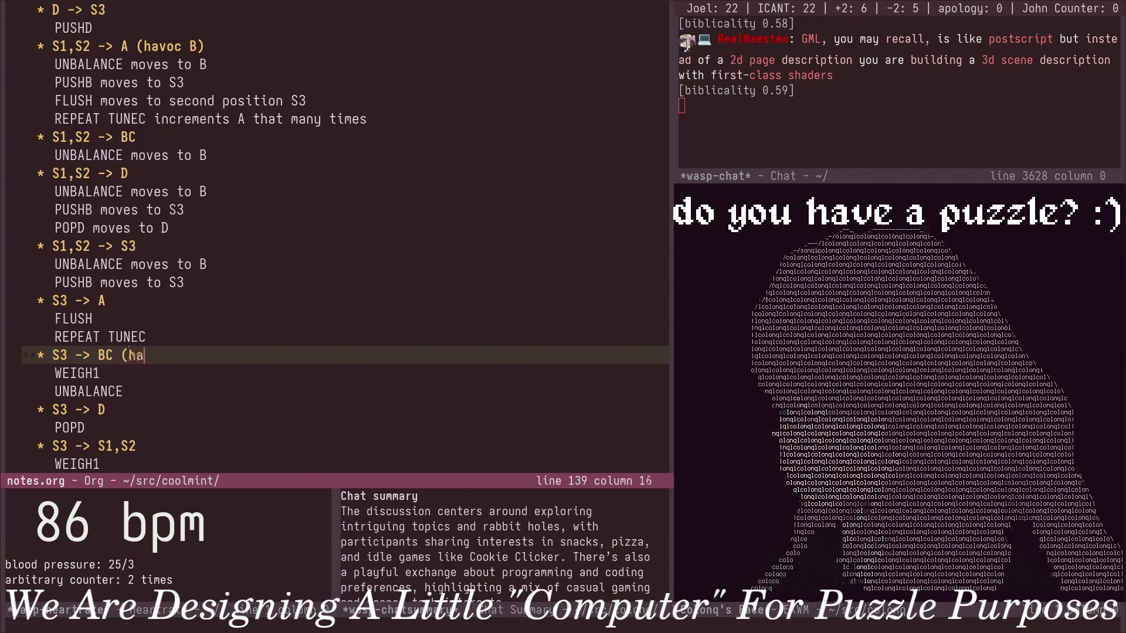
pyautogui.write('voc S1,S2)')
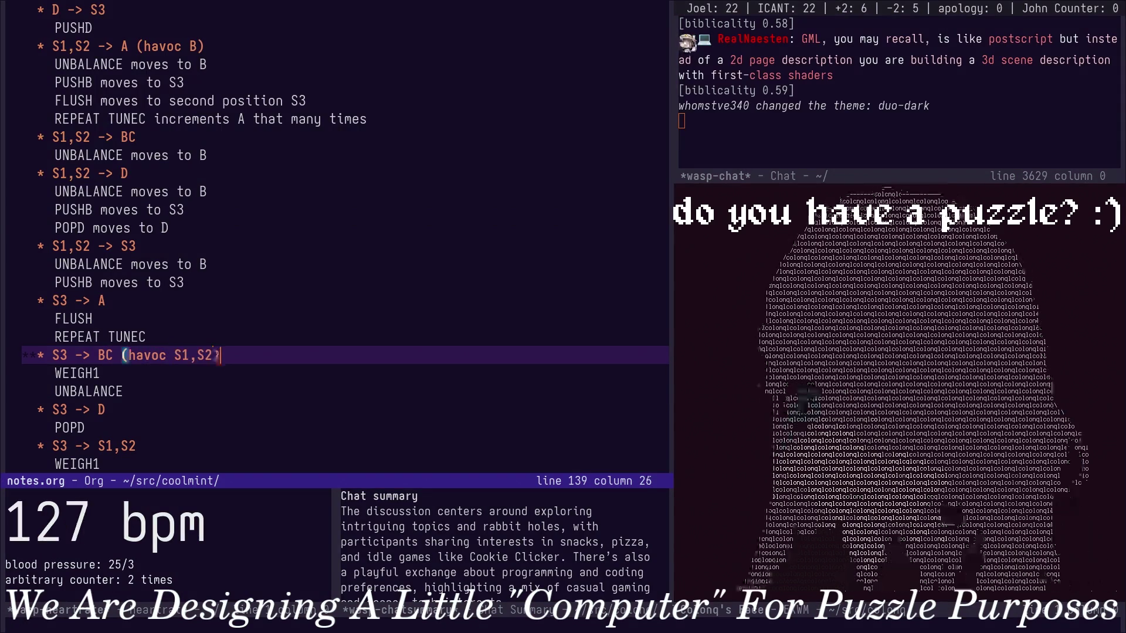
# Finish the S3 -> BC heading as '(havoc S1,S2)' and save notes.org.
pyautogui.press('Left')
pyautogui.hotkey('ctrl', 'x')
pyautogui.hotkey('ctrl', 's')
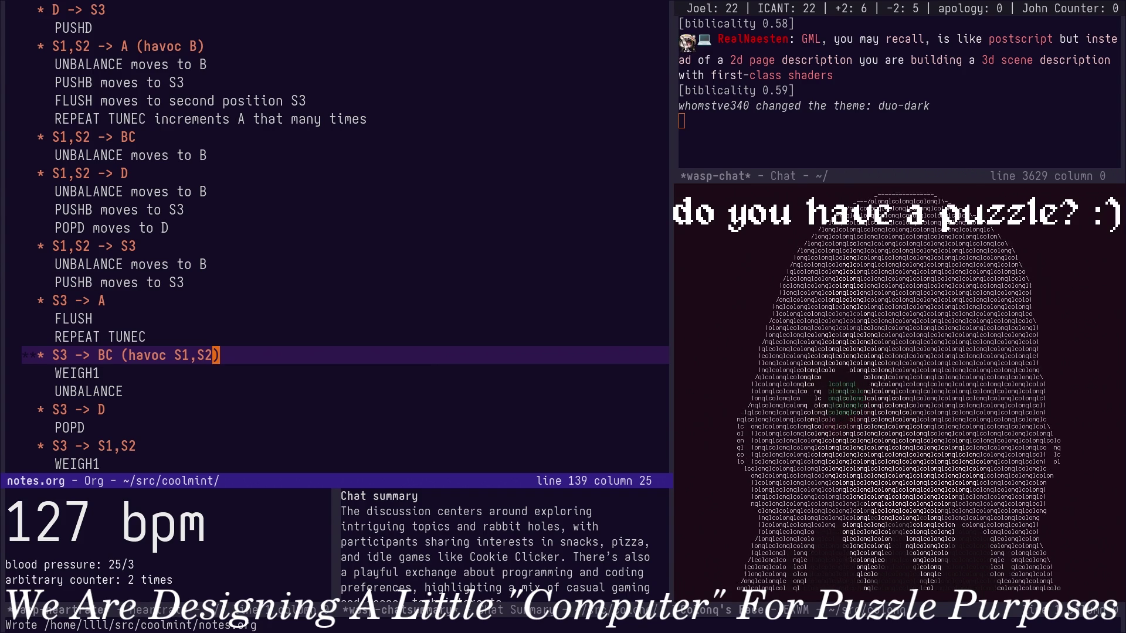
# Visit the S3 -> D heading without changing it and move on to S3 -> S1,S2.
pyautogui.press('j')
pyautogui.press('j')
pyautogui.press('j')
pyautogui.press('j')
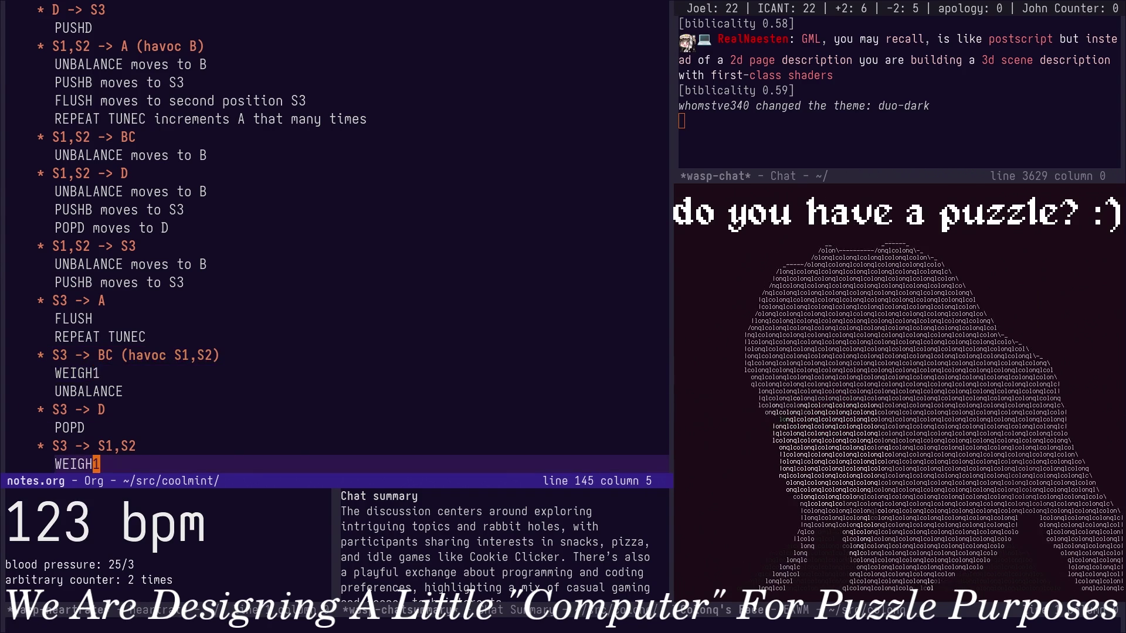
pyautogui.hotkey('ctrl', 'l')
pyautogui.press('k')
pyautogui.press('k')
pyautogui.press('k')
pyautogui.press('i')
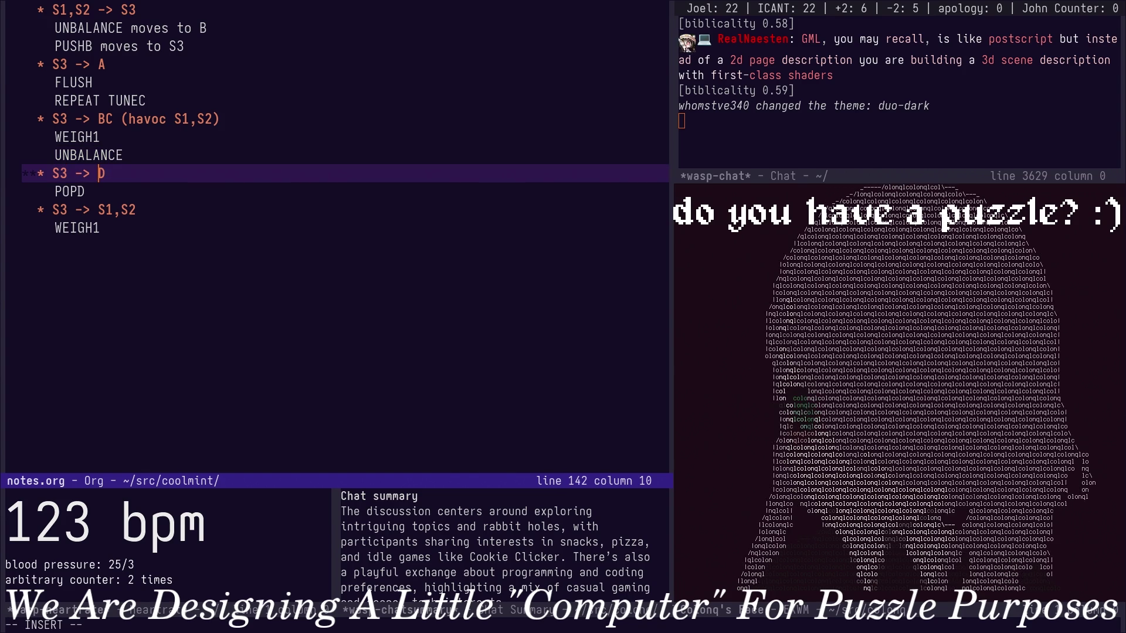
pyautogui.press('Escape')
pyautogui.press('j')
pyautogui.press('j')
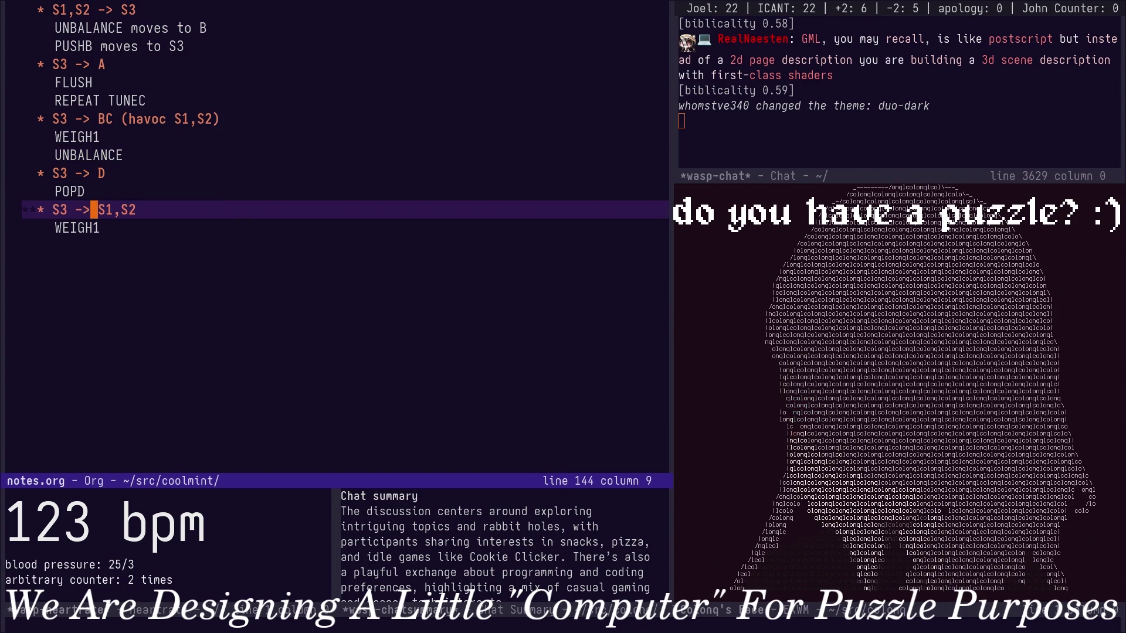
pyautogui.scroll(2, 334, 238)
pyautogui.scroll(8, 334, 238)
pyautogui.scroll(10, 335, 237)
pyautogui.scroll(-8, 335, 237)
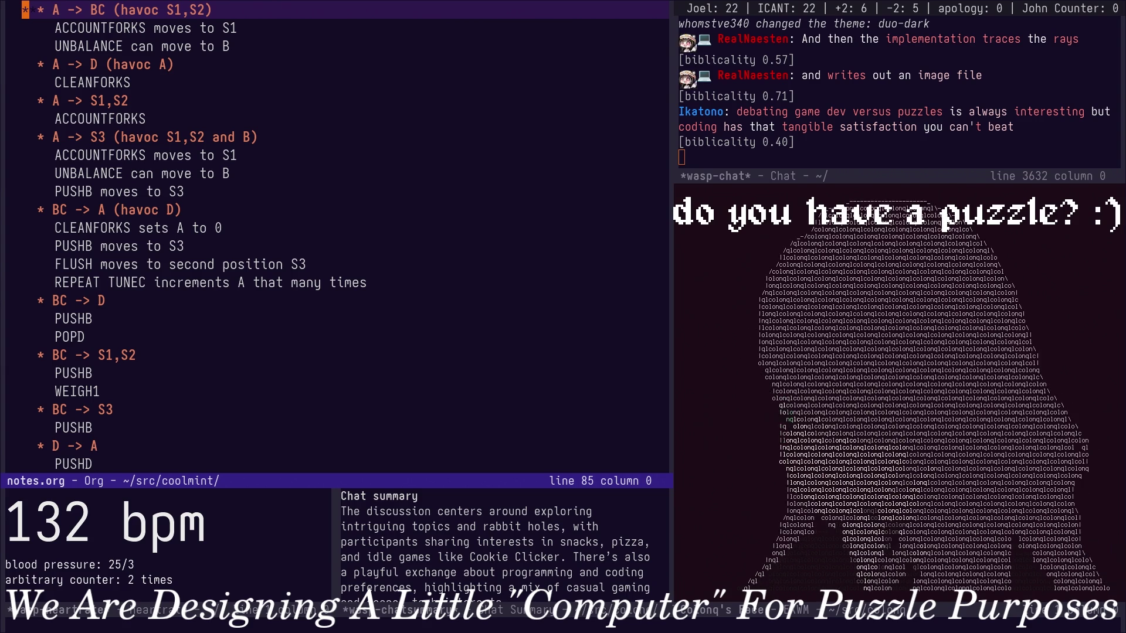
pyautogui.scroll(-2, 245, 73)
pyautogui.scroll(-6, 245, 73)
pyautogui.scroll(-1, 245, 73)
pyautogui.scroll(5, 319, 181)
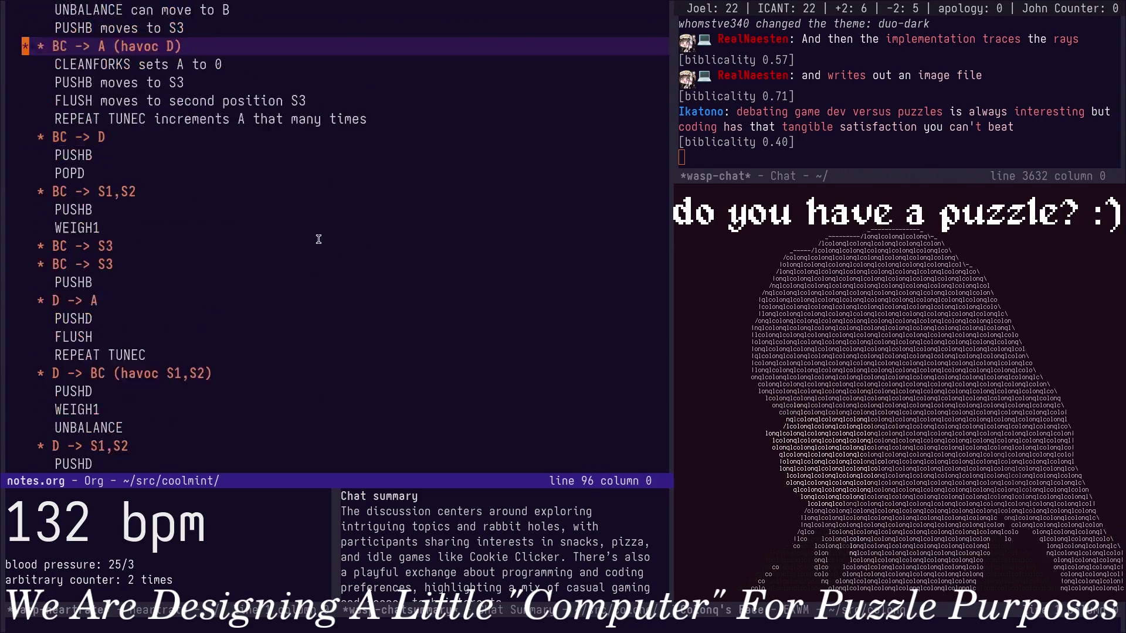
pyautogui.scroll(3, 295, 293)
pyautogui.scroll(2, 295, 293)
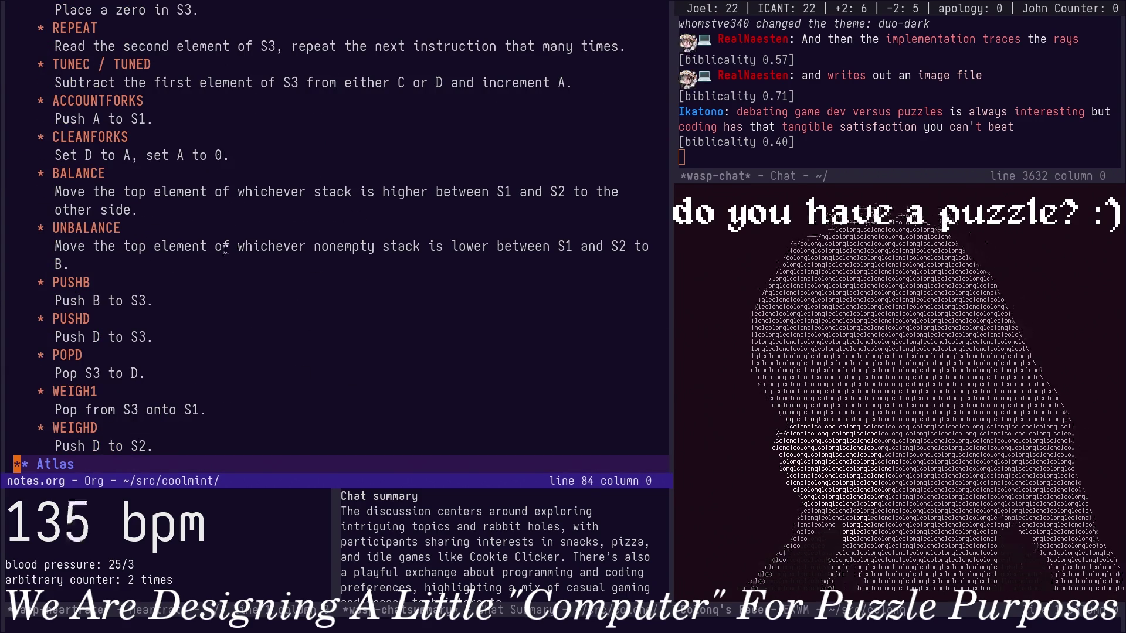
pyautogui.scroll(1, 214, 245)
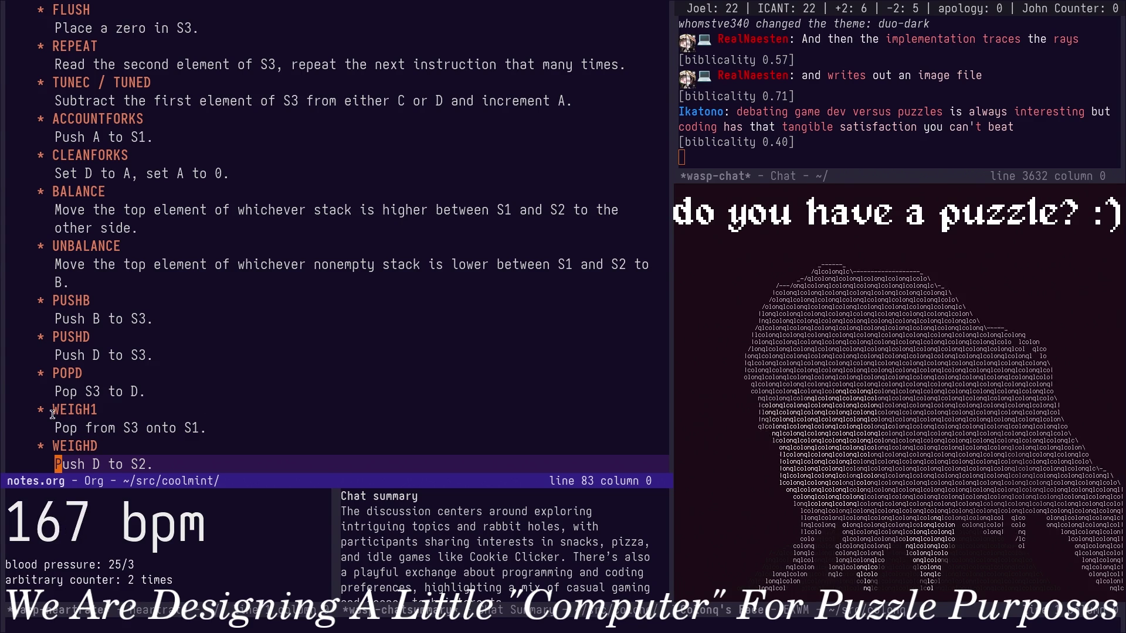
pyautogui.click(94, 411)
pyautogui.press('Left')
pyautogui.press('Left')
pyautogui.press('Left')
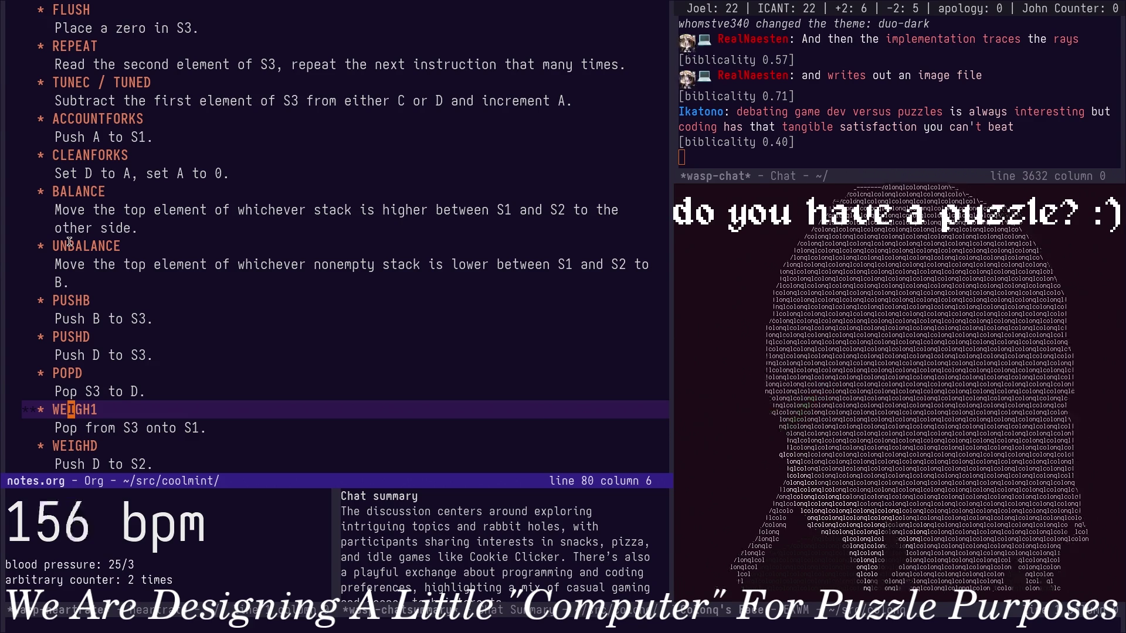
pyautogui.scroll(1, 69, 242)
pyautogui.scroll(2, 69, 242)
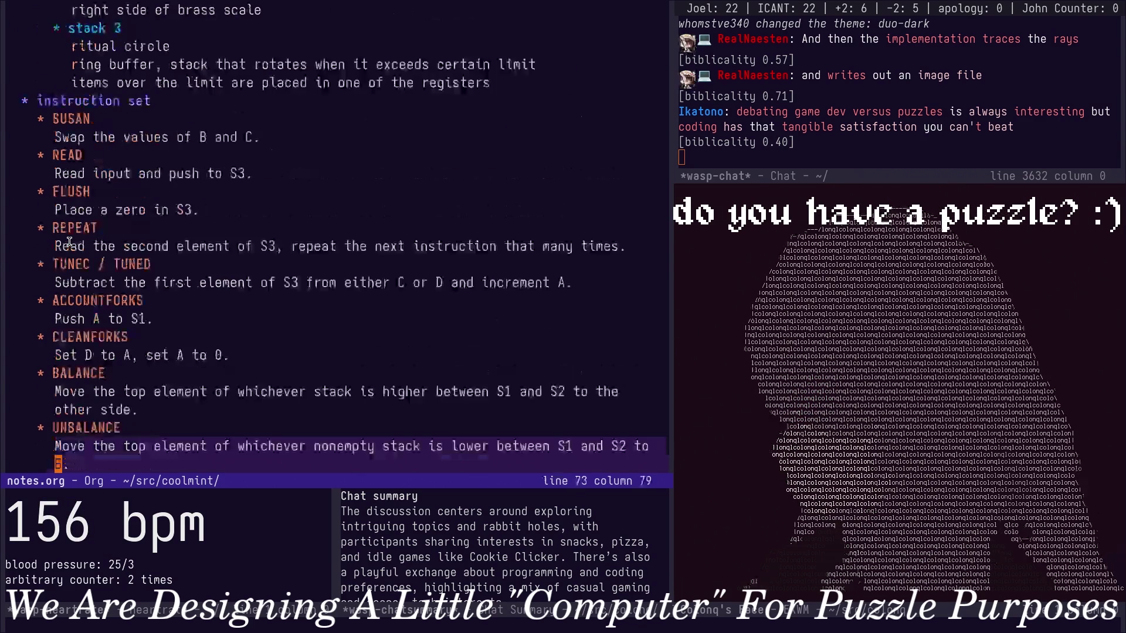
pyautogui.scroll(-1, 69, 242)
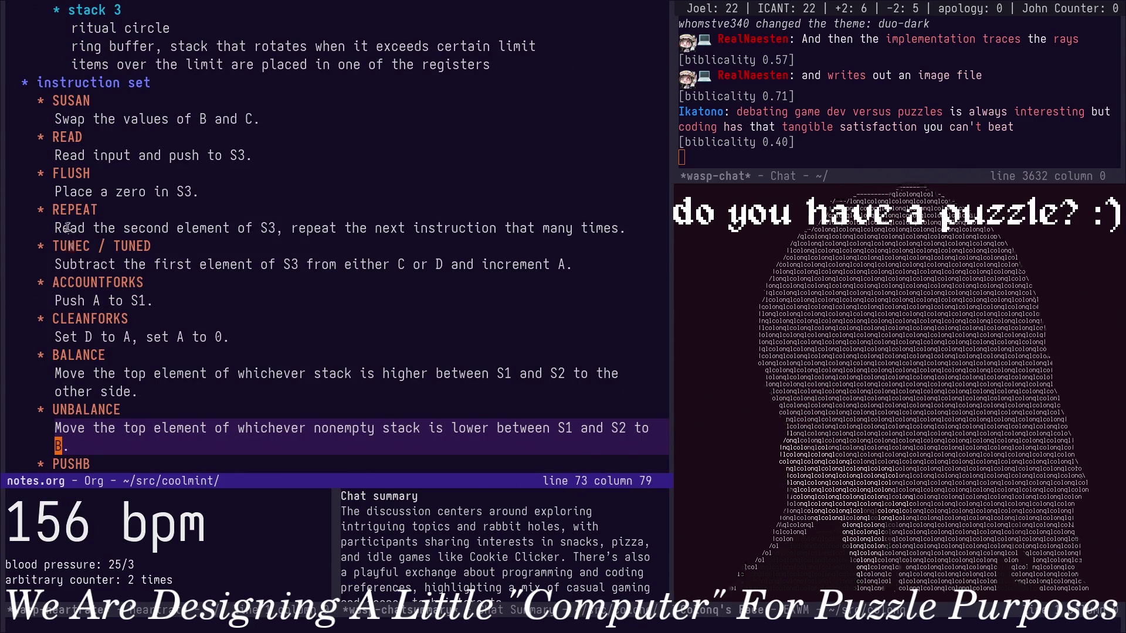
pyautogui.scroll(-1, 70, 227)
pyautogui.scroll(-4, 119, 222)
pyautogui.scroll(5, 126, 211)
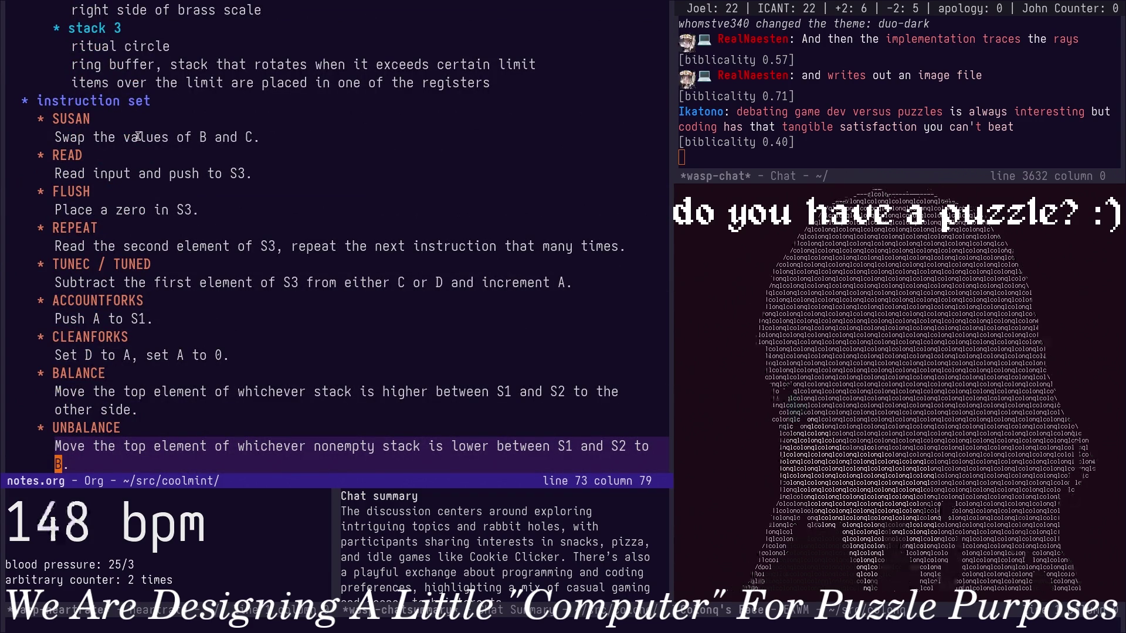
pyautogui.scroll(-5, 78, 155)
pyautogui.scroll(2, 88, 163)
pyautogui.scroll(2, 93, 167)
pyautogui.scroll(3, 105, 173)
pyautogui.scroll(-2, 101, 203)
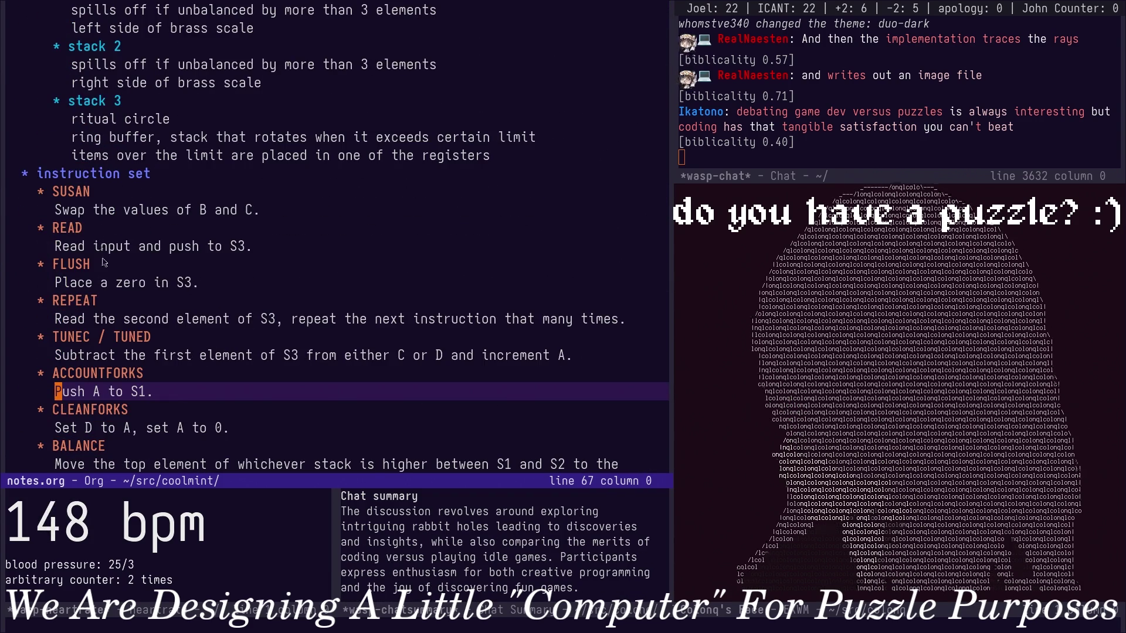
pyautogui.scroll(-1, 103, 262)
pyautogui.click(70, 246)
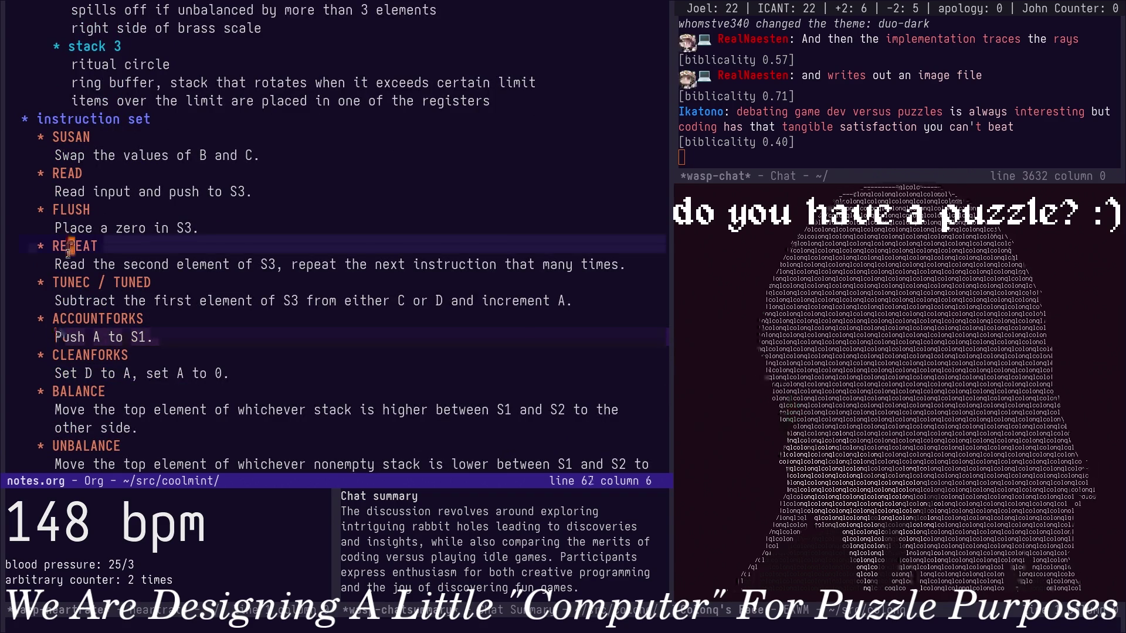
pyautogui.click(66, 269)
pyautogui.click(157, 290)
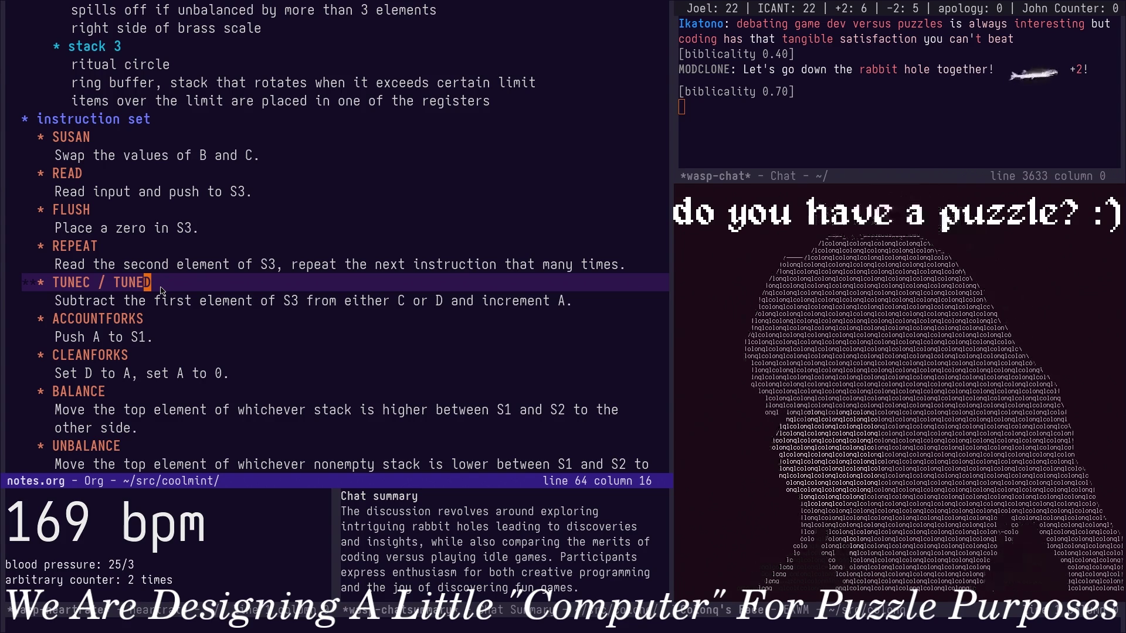
pyautogui.scroll(-1, 133, 282)
pyautogui.scroll(-2, 112, 270)
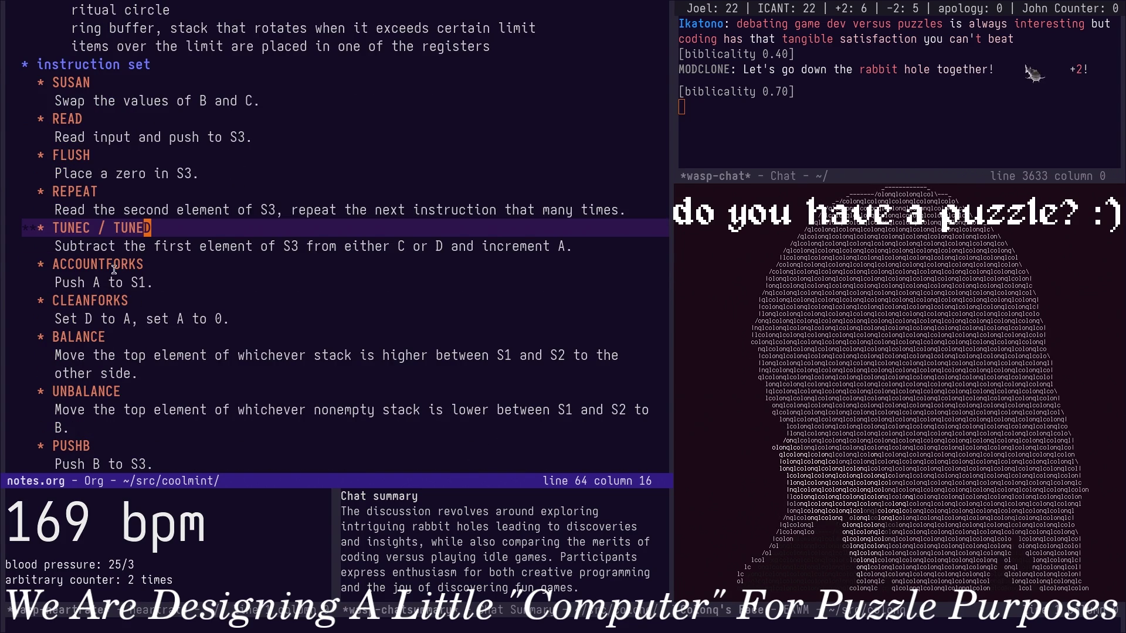
pyautogui.scroll(-9, 72, 264)
pyautogui.scroll(7, 75, 264)
pyautogui.click(78, 265)
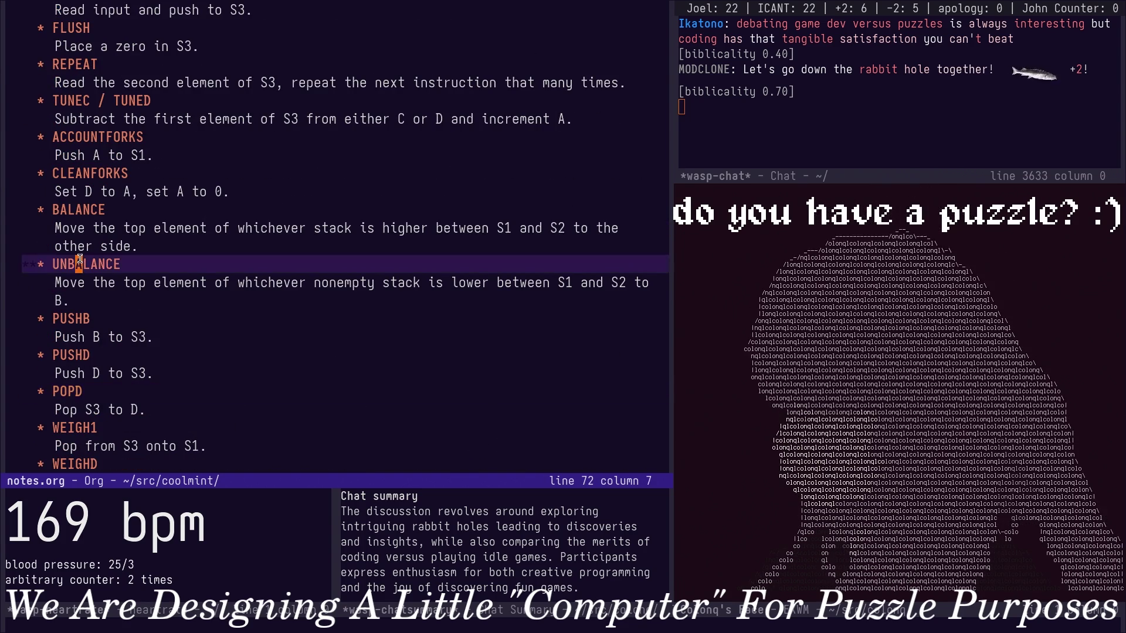
pyautogui.write('/Acco')
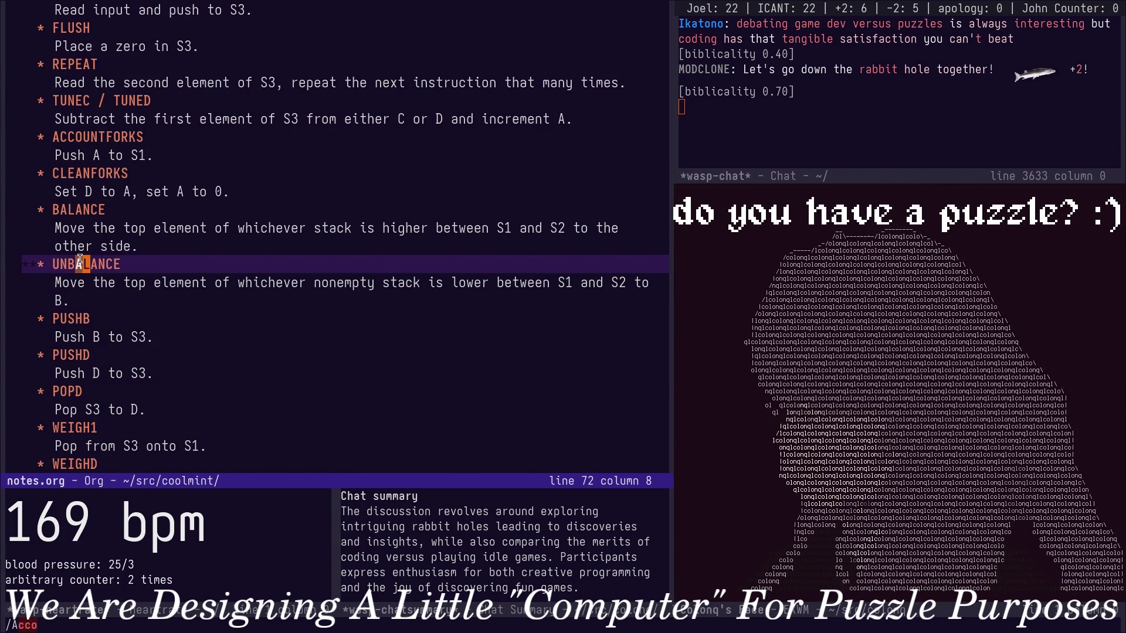
pyautogui.write('untfor')
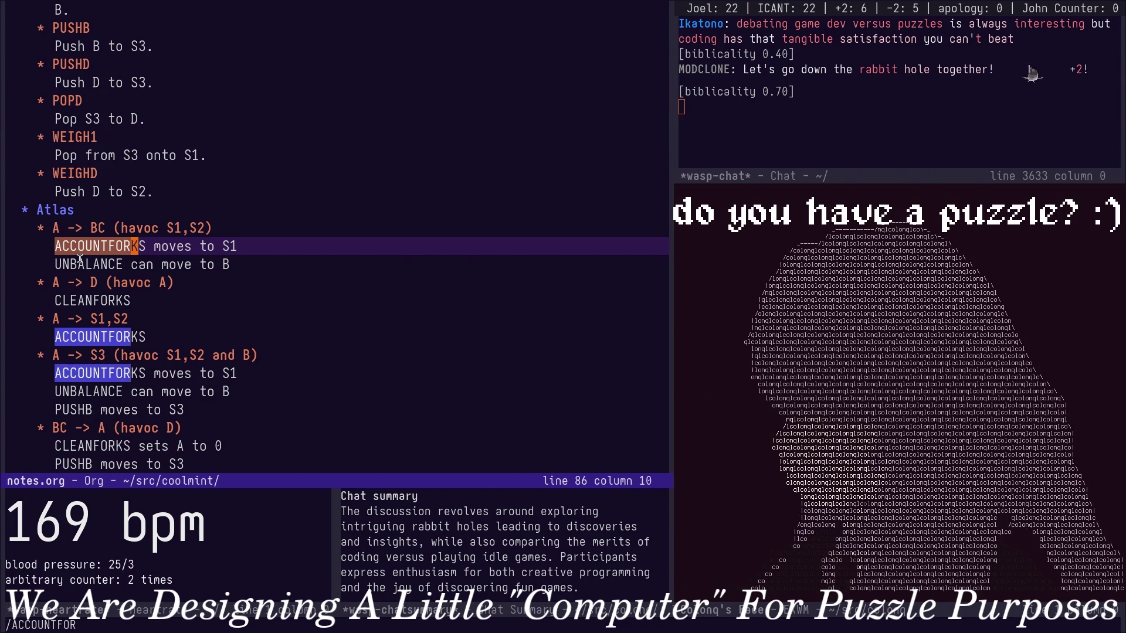
pyautogui.press('Return')
pyautogui.scroll(5, 80, 256)
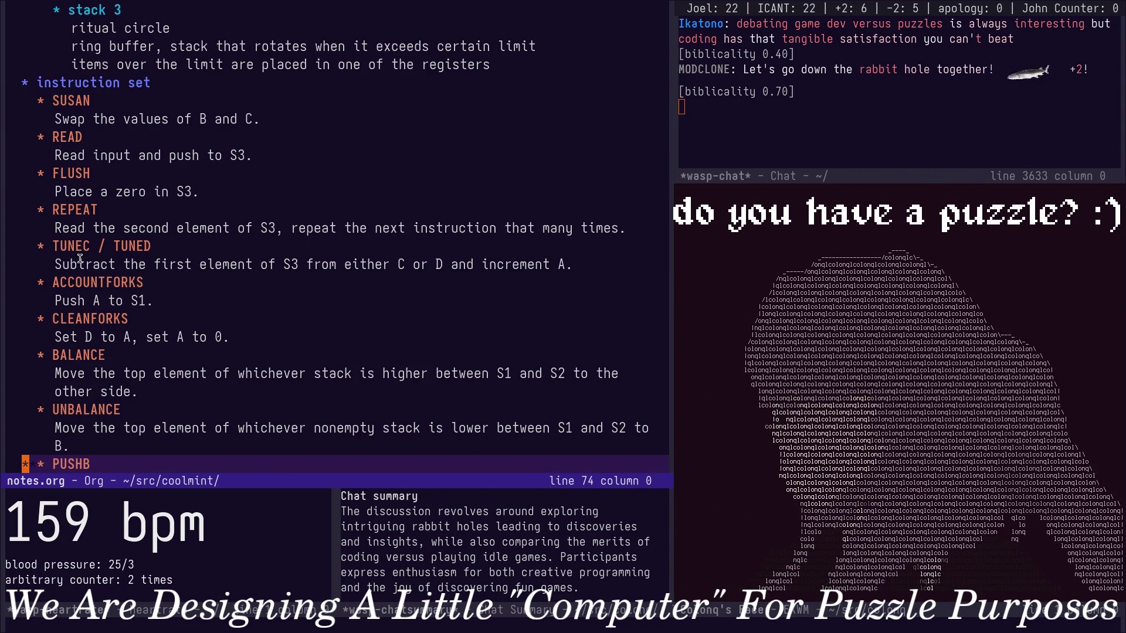
pyautogui.scroll(-1, 37, 172)
pyautogui.scroll(-5, 38, 172)
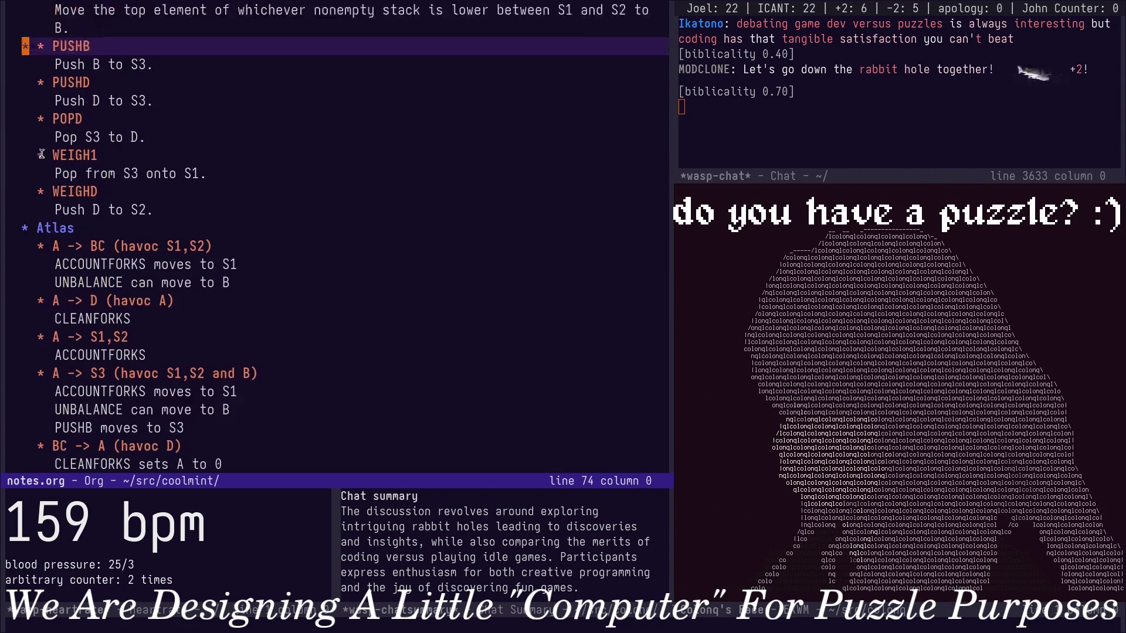
pyautogui.scroll(-1, 70, 172)
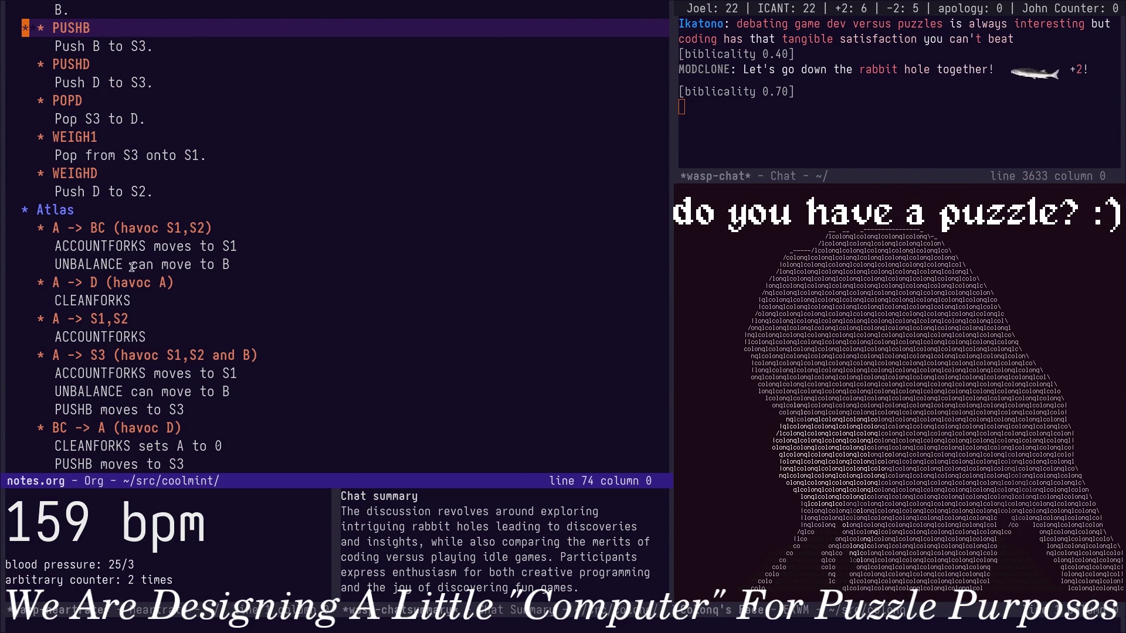
pyautogui.scroll(1, 111, 300)
pyautogui.scroll(5, 114, 309)
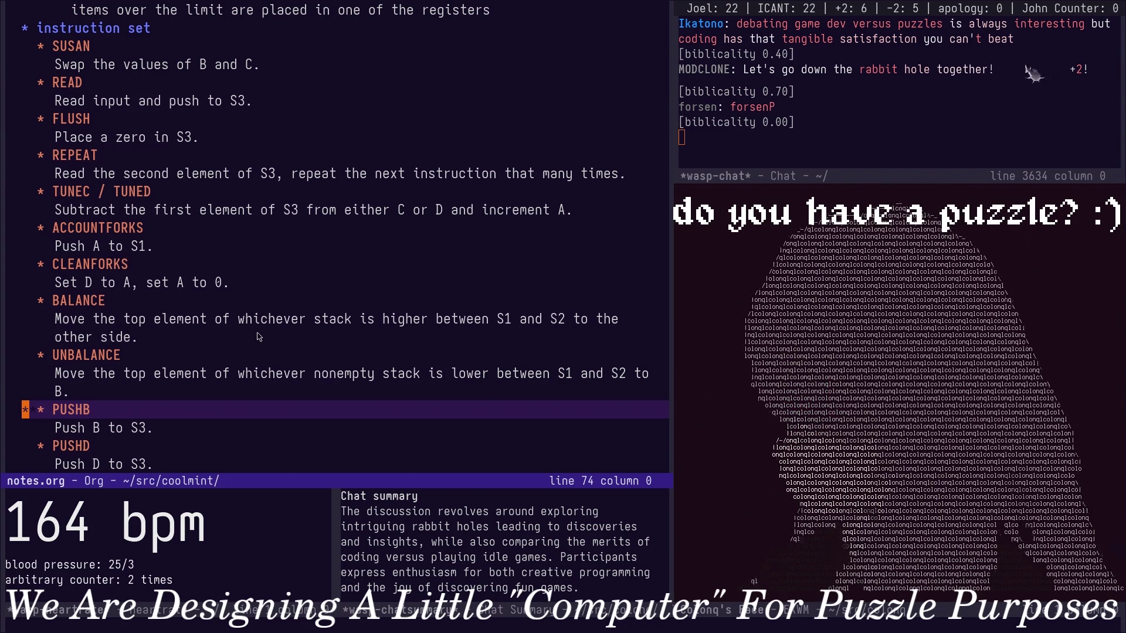
pyautogui.scroll(-1, 212, 348)
pyautogui.scroll(-1, 139, 355)
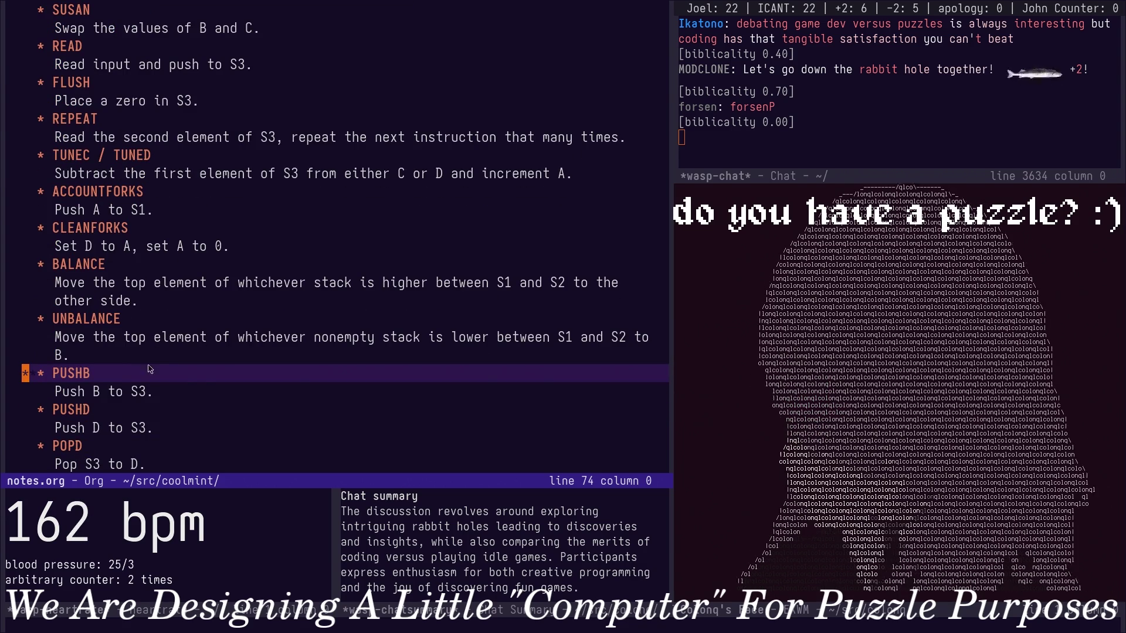
pyautogui.scroll(-1, 211, 390)
pyautogui.scroll(-2, 144, 354)
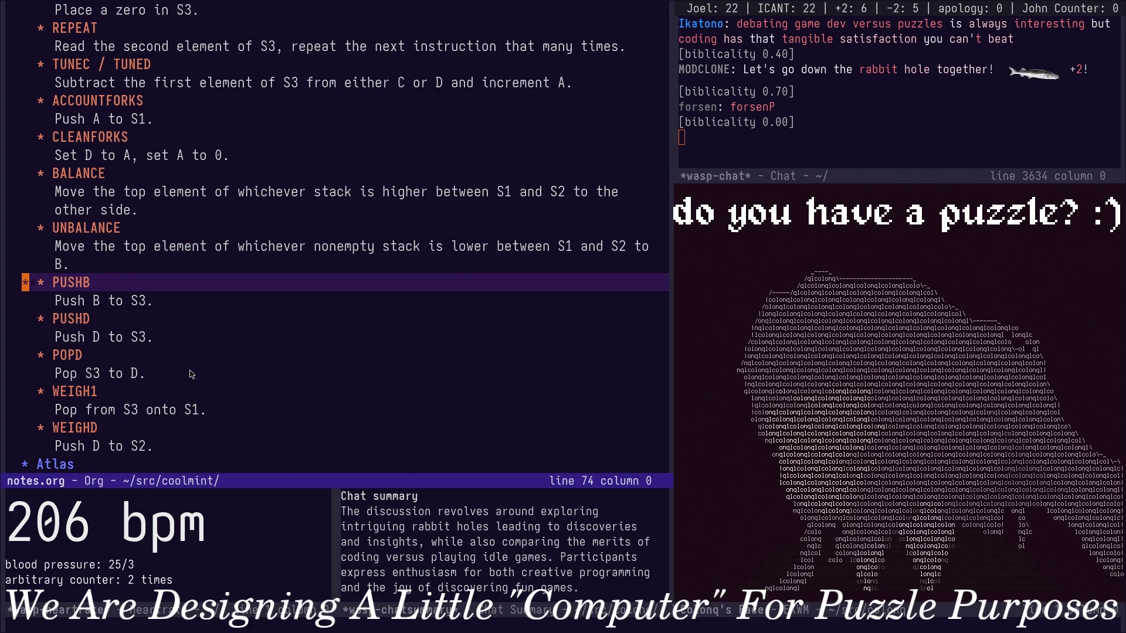
pyautogui.moveTo(34, 326); pyautogui.dragTo(232, 371)
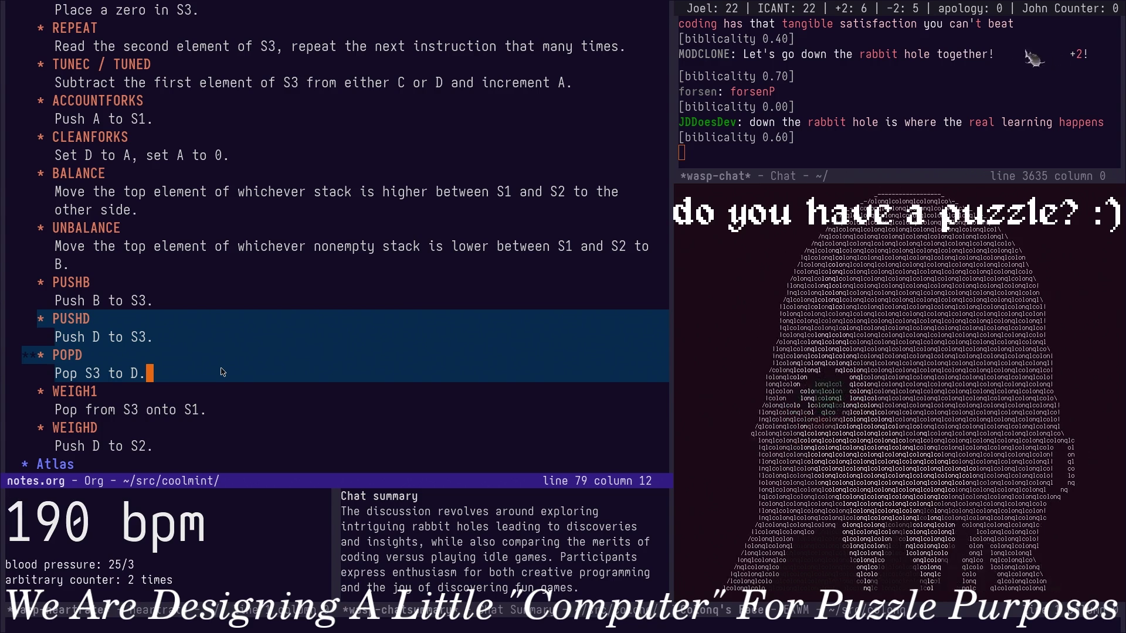
pyautogui.click(77, 301)
pyautogui.click(77, 318)
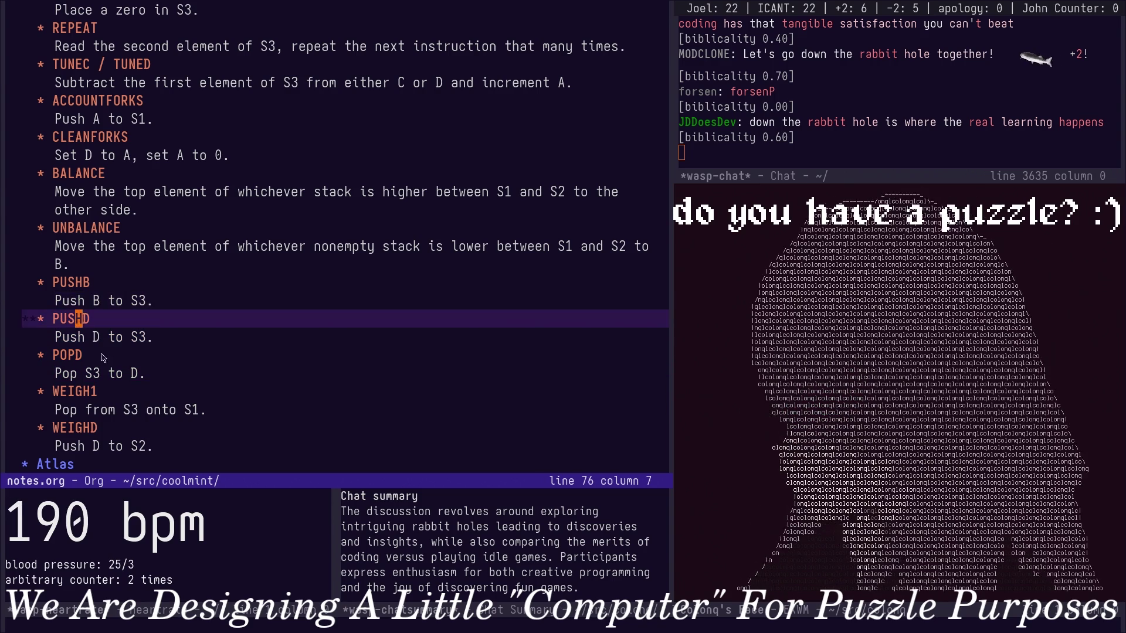
pyautogui.click(158, 355)
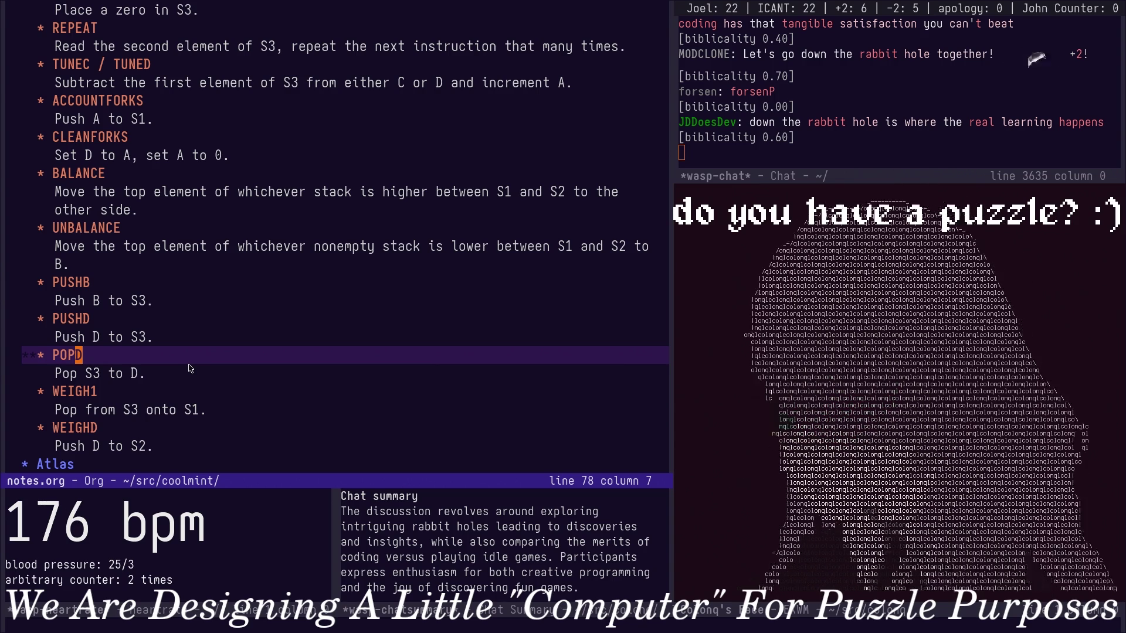
pyautogui.scroll(-1, 162, 356)
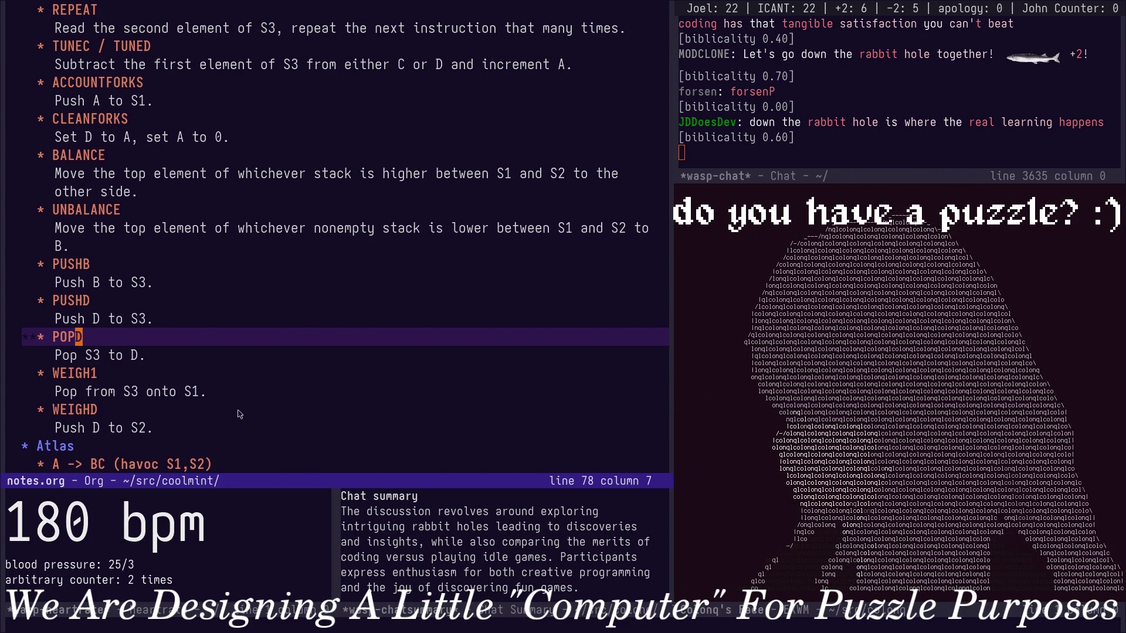
pyautogui.scroll(-1, 238, 414)
pyautogui.scroll(-1, 237, 414)
pyautogui.scroll(1, 238, 413)
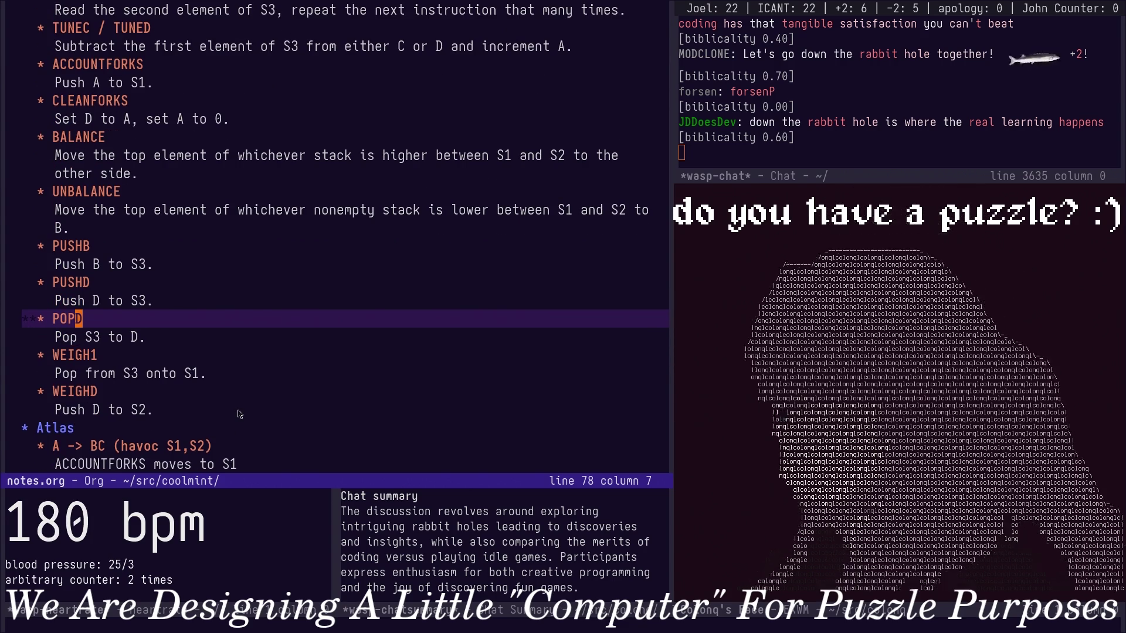
pyautogui.click(119, 373)
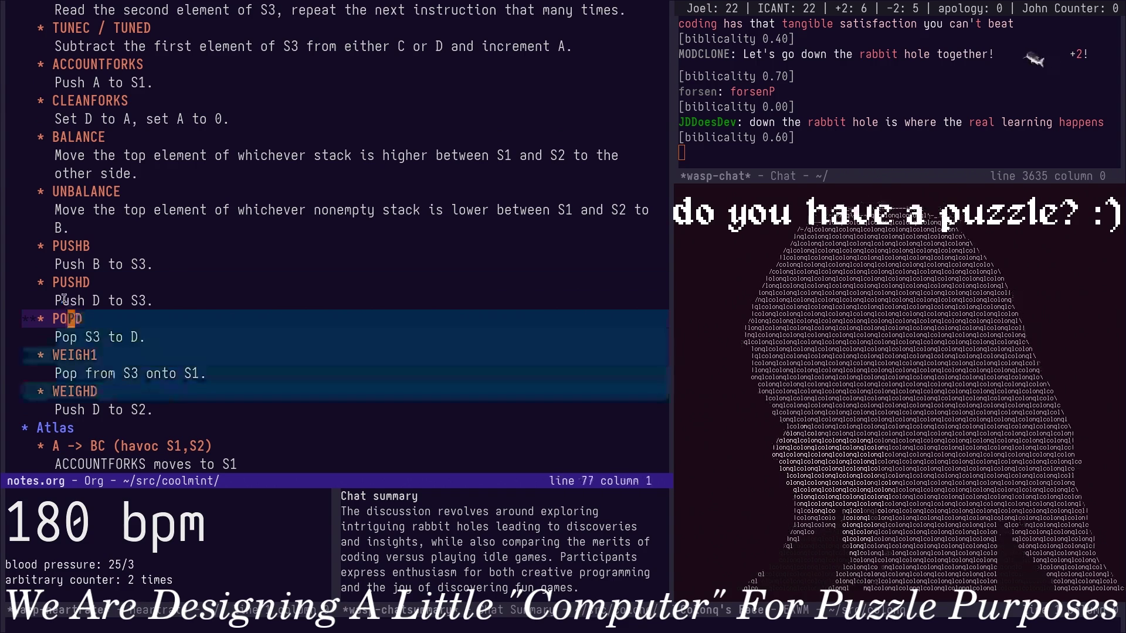
pyautogui.click(90, 324)
pyautogui.click(79, 300)
pyautogui.click(203, 394)
pyautogui.click(226, 416)
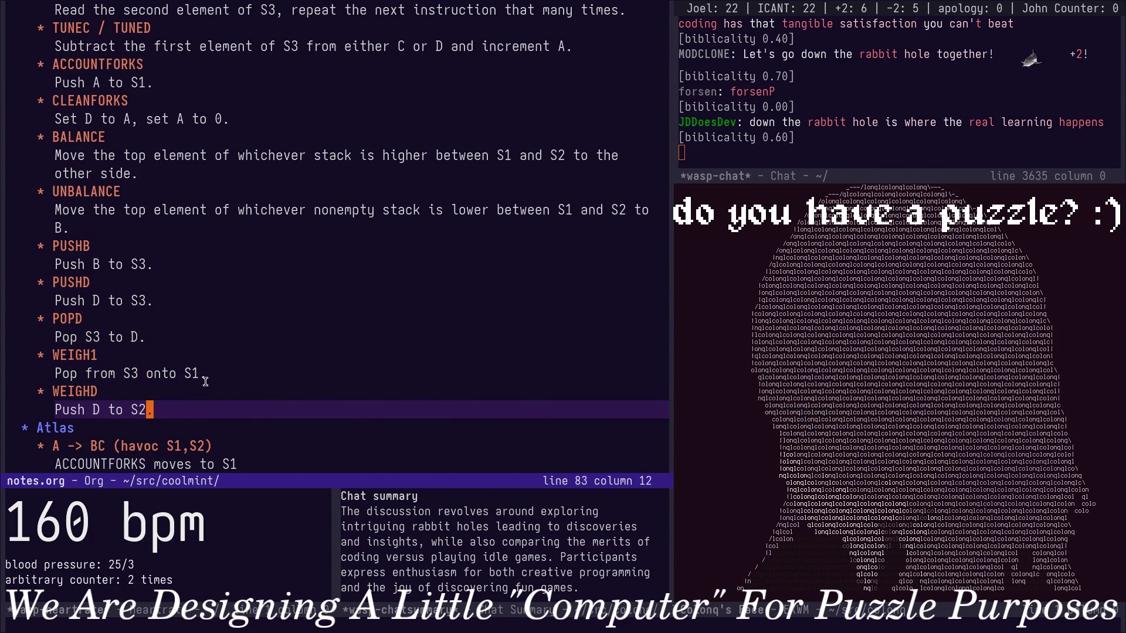
pyautogui.scroll(3, 202, 379)
pyautogui.scroll(6, 211, 371)
pyautogui.scroll(-9, 224, 366)
pyautogui.scroll(-3, 235, 364)
pyautogui.scroll(-8, 234, 364)
pyautogui.scroll(11, 234, 363)
pyautogui.scroll(5, 234, 363)
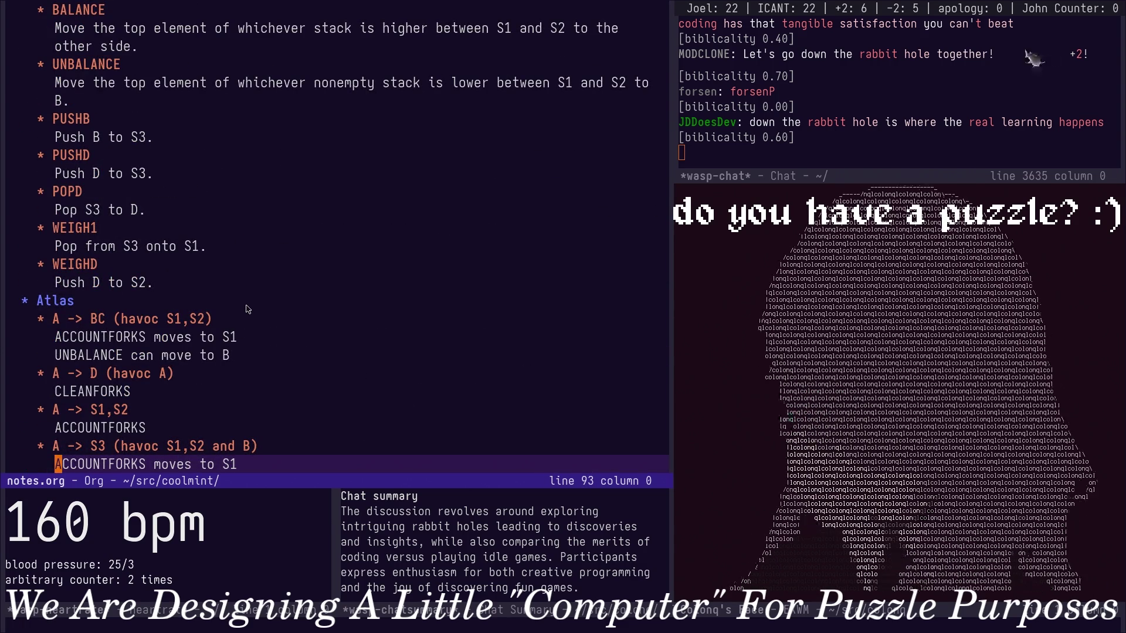
pyautogui.scroll(1, 178, 282)
pyautogui.scroll(3, 183, 282)
pyautogui.scroll(6, 194, 281)
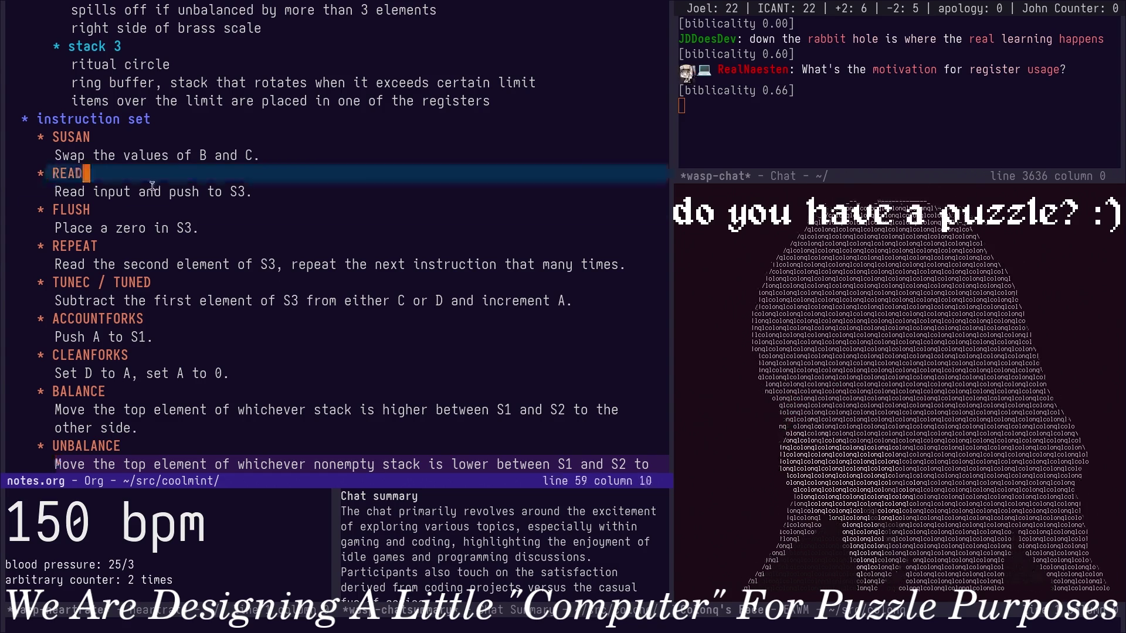
pyautogui.moveTo(88, 173); pyautogui.dragTo(281, 210)
pyautogui.click(278, 215)
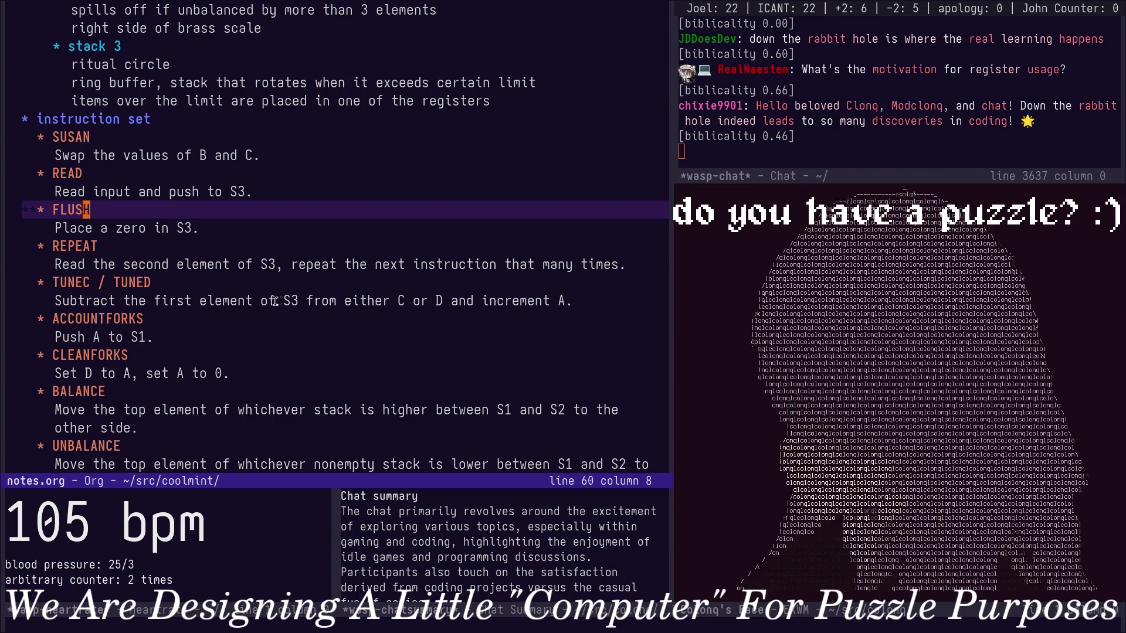
pyautogui.click(269, 264)
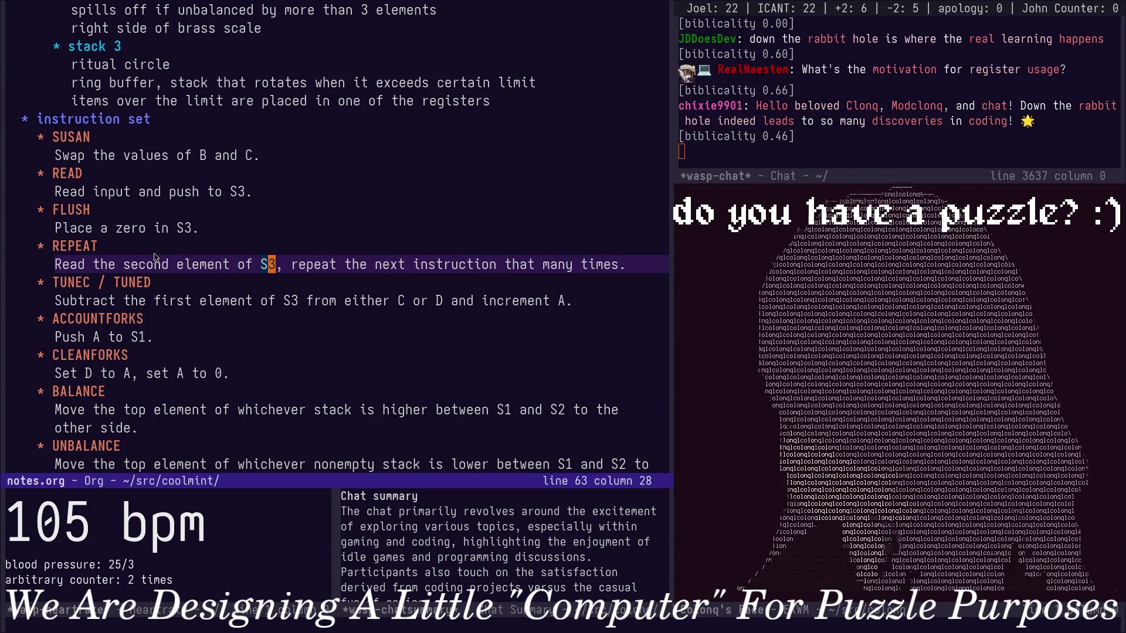
pyautogui.click(94, 282)
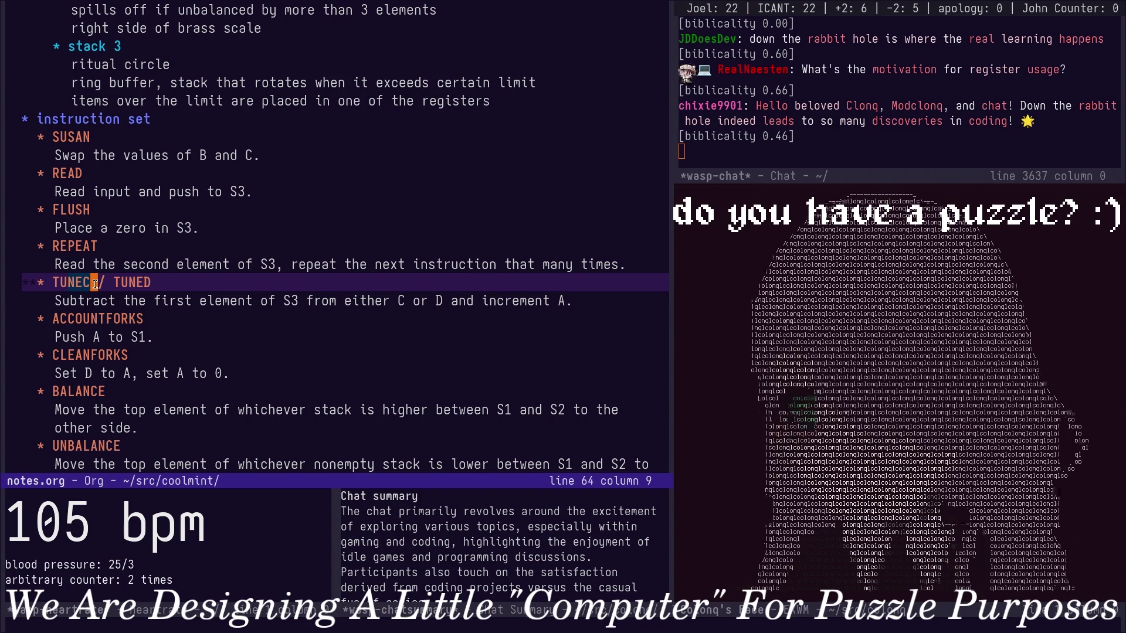
pyautogui.moveTo(54, 264); pyautogui.dragTo(307, 311)
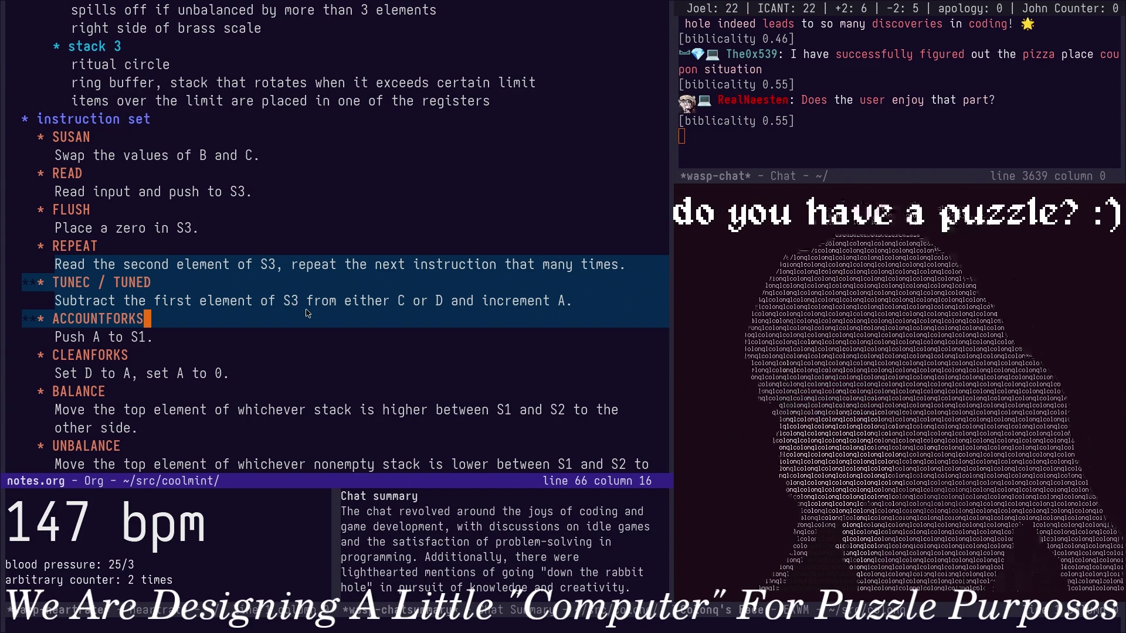
pyautogui.click(346, 233)
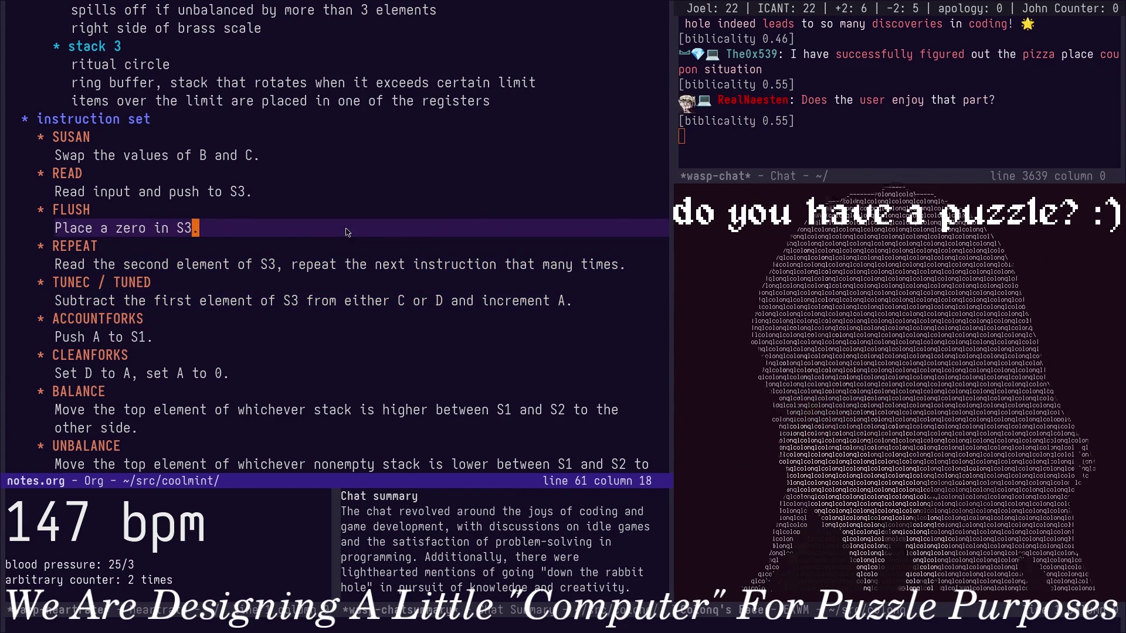
pyautogui.press('Down')
pyautogui.press('Down')
pyautogui.press('Down')
pyautogui.press('Down')
pyautogui.press('Down')
pyautogui.press('Down')
pyautogui.press('Down')
pyautogui.press('Down')
pyautogui.press('Down')
pyautogui.press('Down')
pyautogui.press('Down')
pyautogui.press('Down')
pyautogui.press('Down')
pyautogui.press('Down')
pyautogui.press('Down')
pyautogui.press('Down')
pyautogui.press('Down')
pyautogui.press('Down')
pyautogui.press('Down')
pyautogui.press('Down')
pyautogui.press('pageup')
pyautogui.press('pageup')
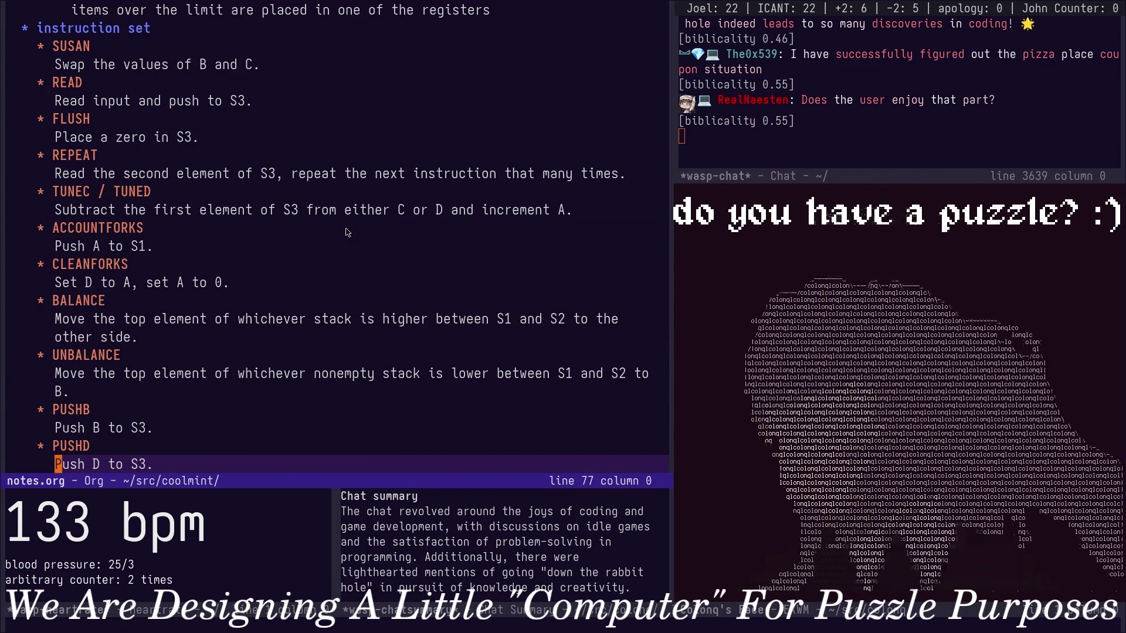
pyautogui.press('Up')
pyautogui.press('Up')
pyautogui.press('Up')
pyautogui.press('Up')
pyautogui.press('Up')
pyautogui.press('Up')
pyautogui.press('Up')
pyautogui.press('Up')
pyautogui.press('Up')
pyautogui.press('Up')
pyautogui.press('Up')
pyautogui.press('Down')
pyautogui.press('Down')
pyautogui.press('Down')
pyautogui.press('Up')
pyautogui.press('Up')
pyautogui.press('Up')
pyautogui.press('Up')
pyautogui.press('Up')
pyautogui.press('Down')
pyautogui.press('Down')
pyautogui.press('Down')
pyautogui.press('Down')
pyautogui.press('Down')
pyautogui.press('Down')
pyautogui.press('Down')
pyautogui.press('Down')
pyautogui.press('Down')
pyautogui.press('Down')
pyautogui.press('Down')
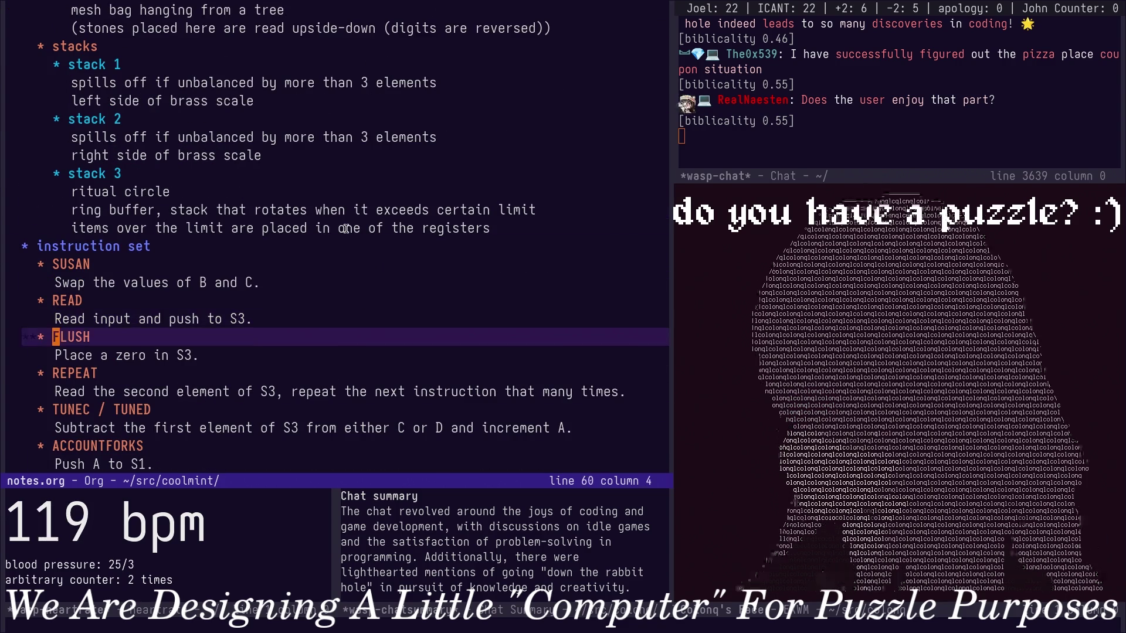
pyautogui.press('Up')
pyautogui.press('Up')
pyautogui.press('Up')
pyautogui.press('Right')
pyautogui.press('Right')
pyautogui.press('Right')
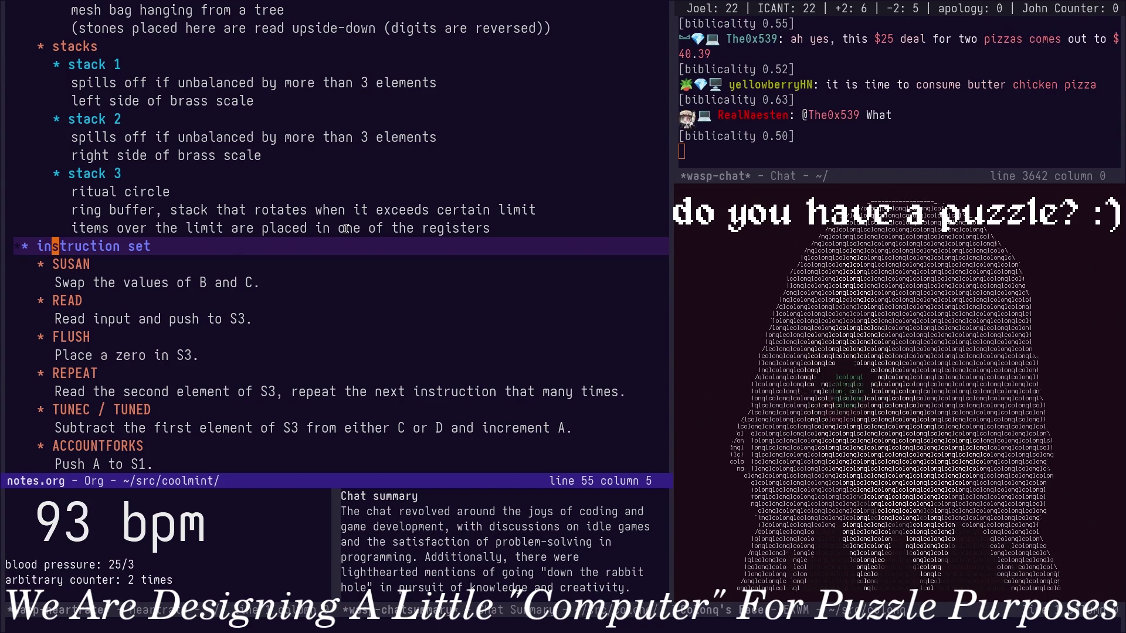
pyautogui.scroll(-3, 317, 281)
pyautogui.scroll(-4, 303, 306)
pyautogui.scroll(-4, 303, 306)
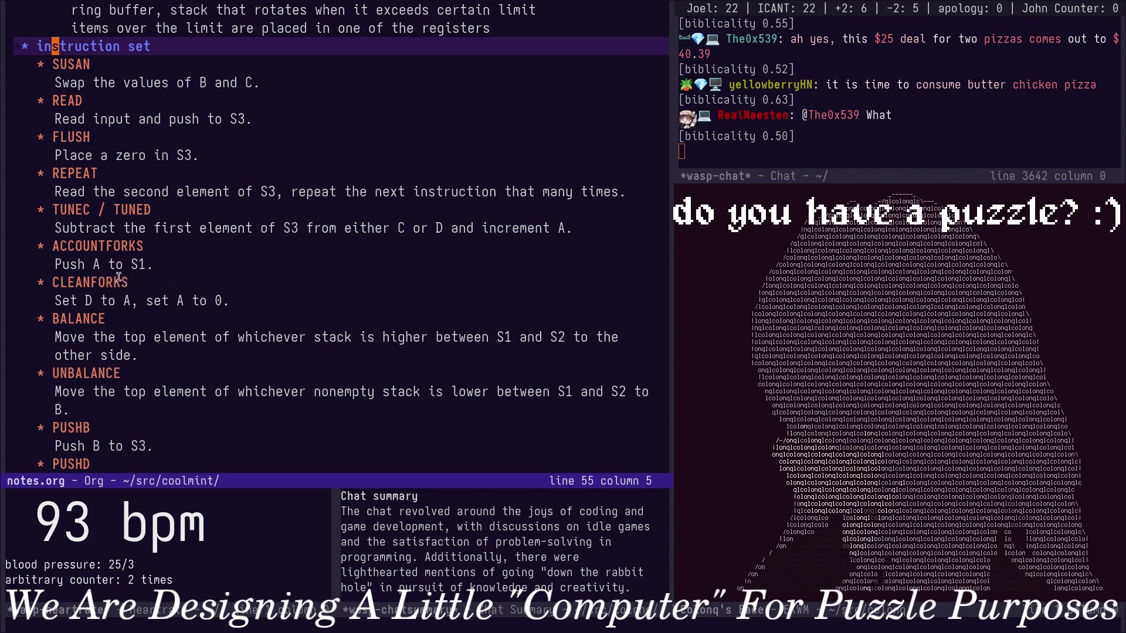
# Place the point at the TUNEC/TUNED, FLUSH and UNBALANCE descriptions while finishing the instruction notes.
pyautogui.click(145, 247)
pyautogui.click(167, 210)
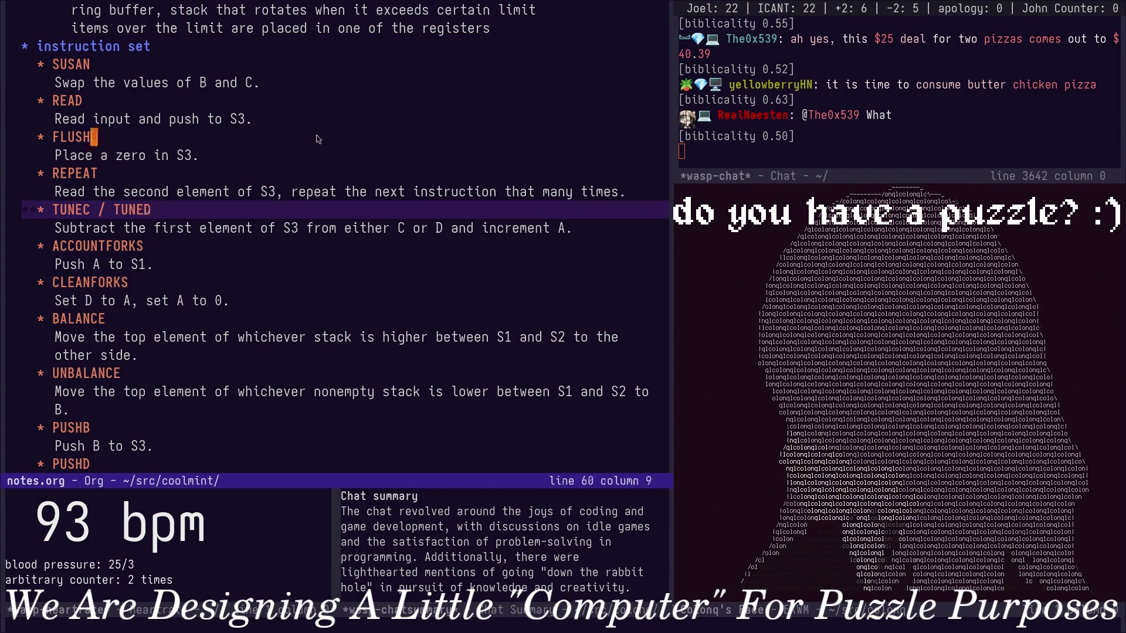
pyautogui.press('Left')
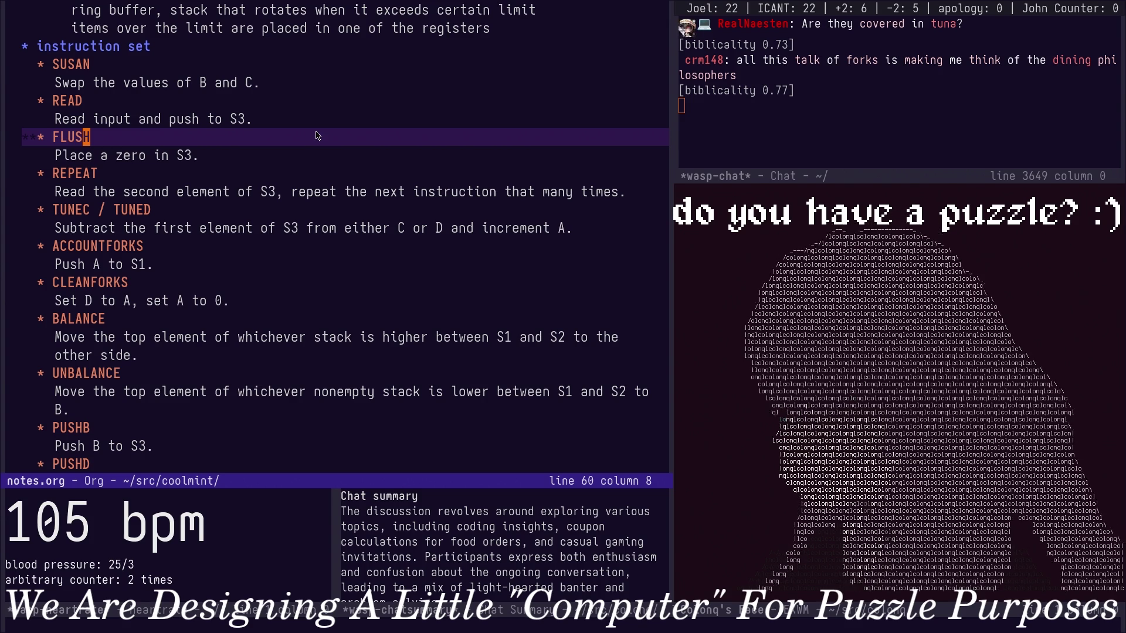
pyautogui.hotkey('ctrl', 'l')
pyautogui.hotkey('ctrl', 'l')
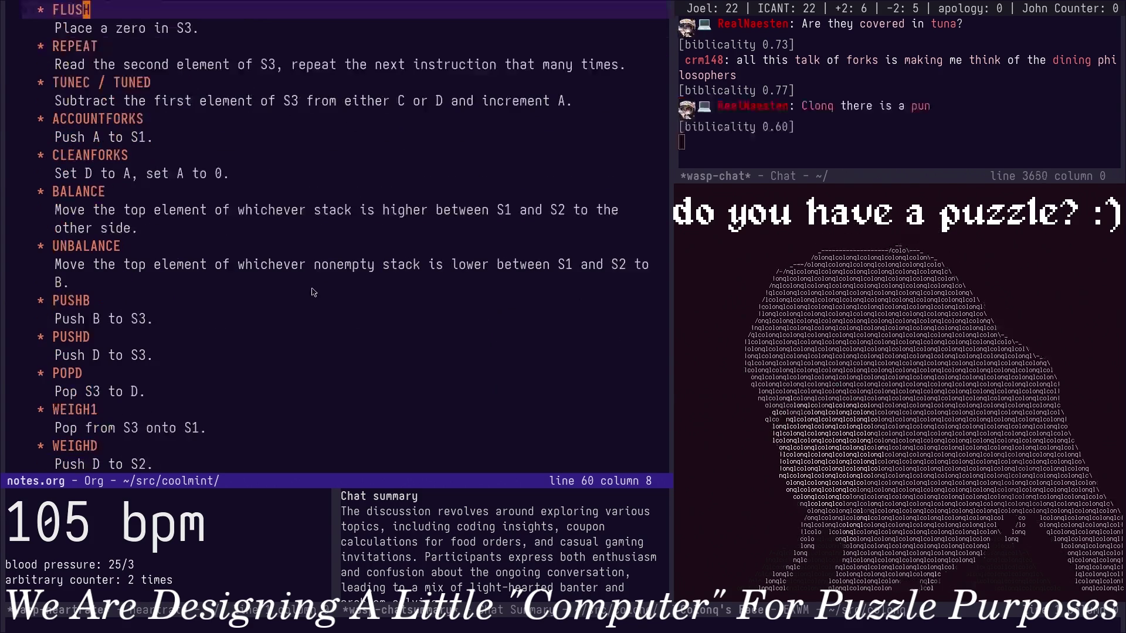
pyautogui.click(290, 291)
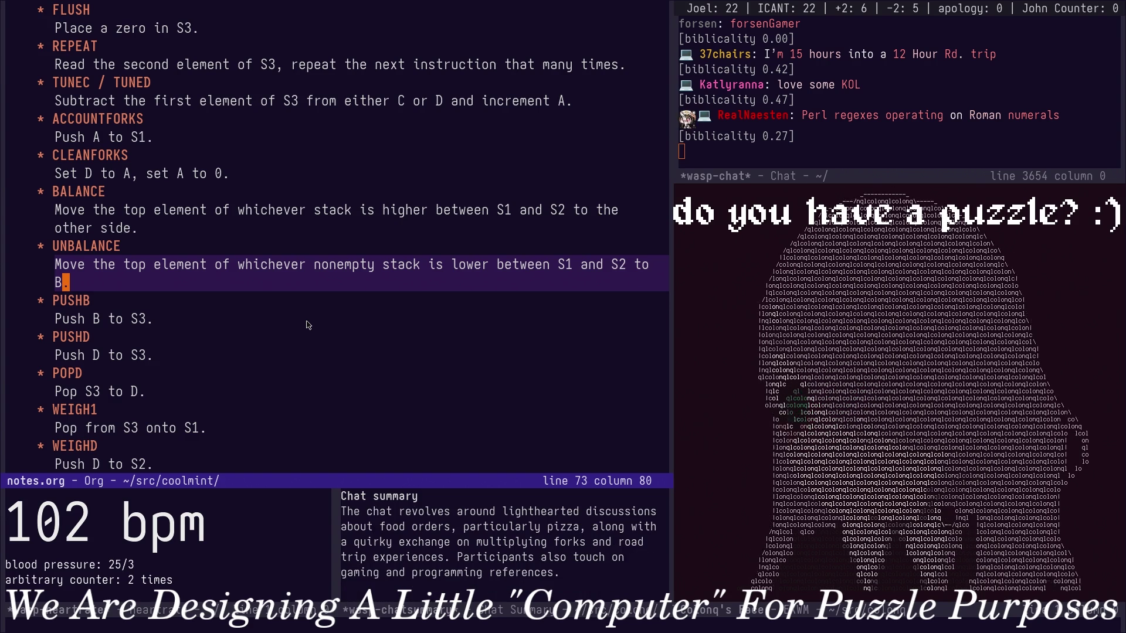
# Leave notes.org for the *scratch* Eshell buffer.
pyautogui.hotkey('ctrl', 'x')
pyautogui.press('b')
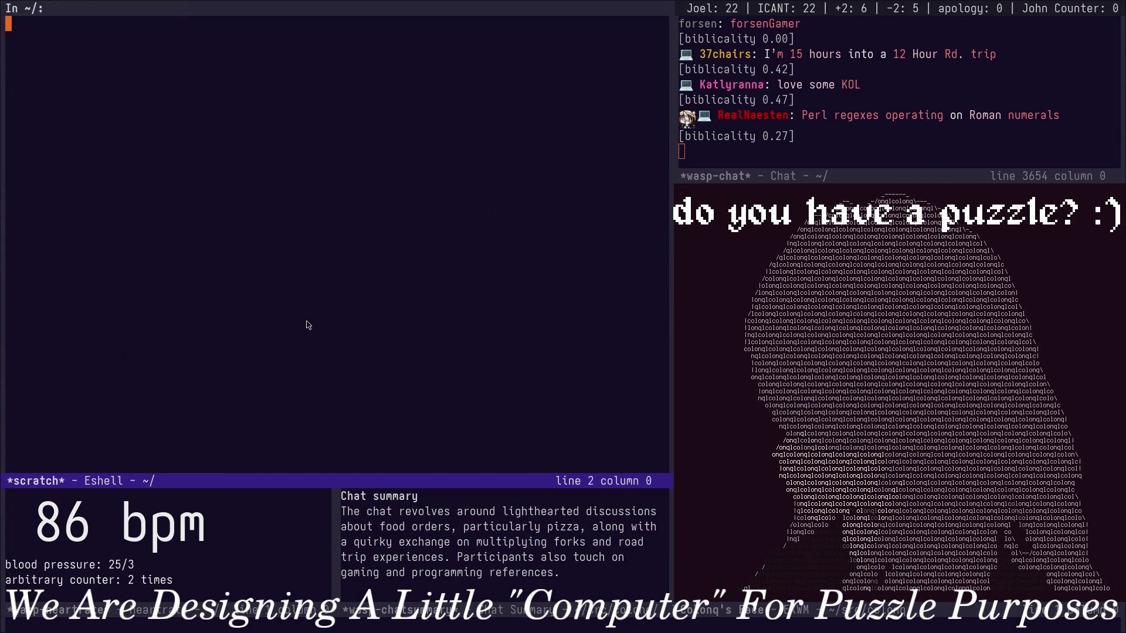
# Create a new fish.org file whose first line asks 'What's the difference between a fish and a piano?'.
pyautogui.hotkey('ctrl', 'x')
pyautogui.hotkey('ctrl', 'f')
pyautogui.write('doc')
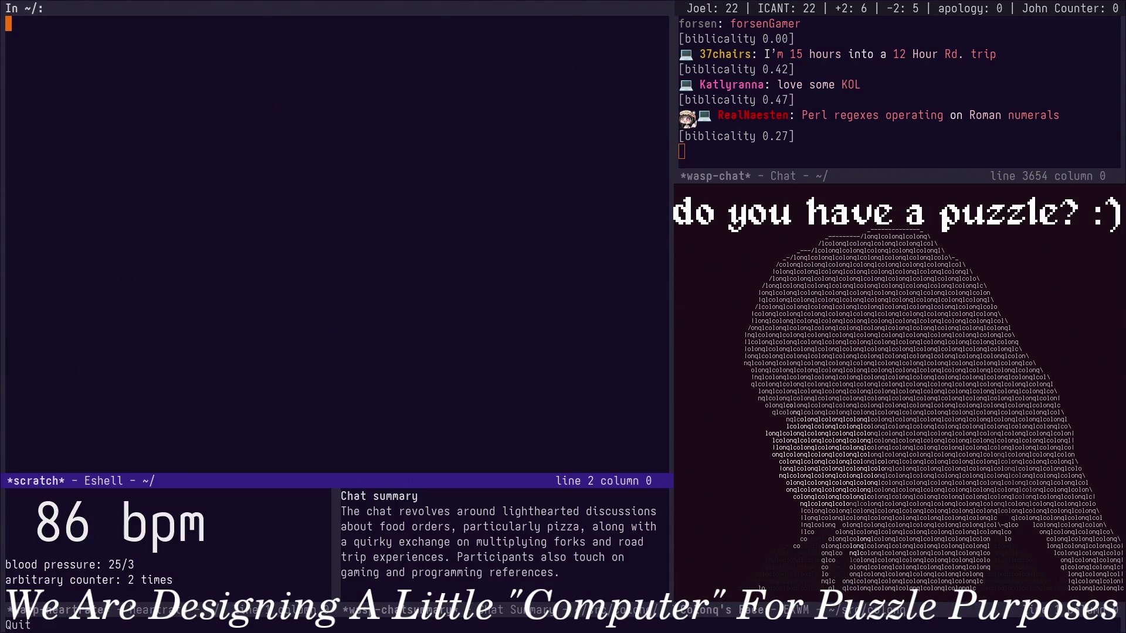
pyautogui.write('k')
pyautogui.press('Return')
pyautogui.hotkey('ctrl', 'x')
pyautogui.hotkey('ctrl', 'f')
pyautogui.write('fish.org')
pyautogui.press('Return')
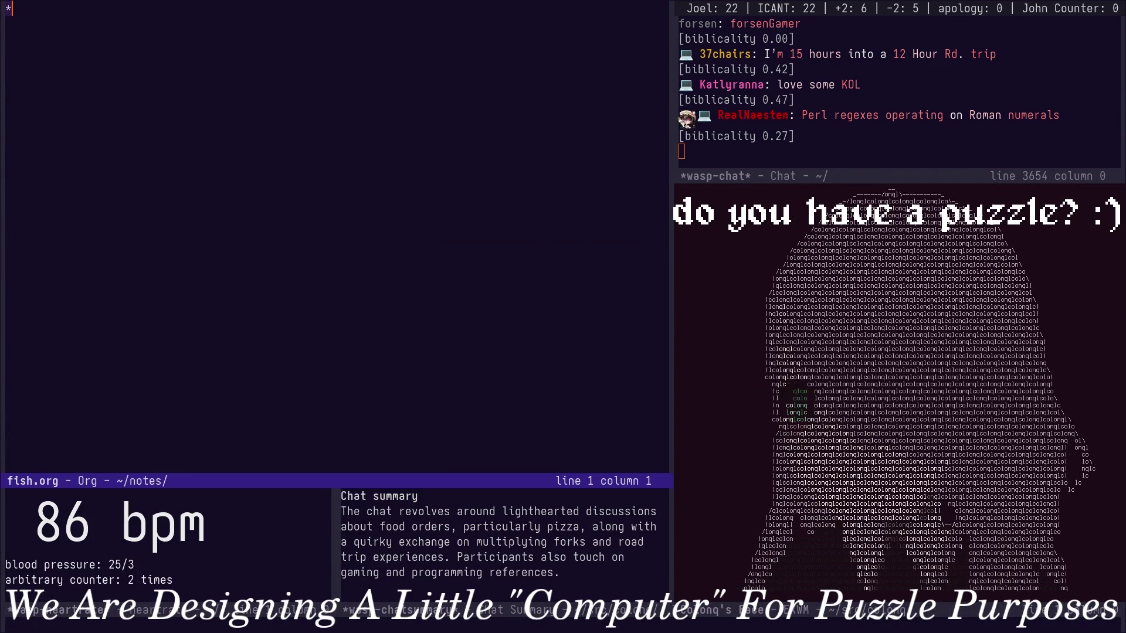
pyautogui.write('W')
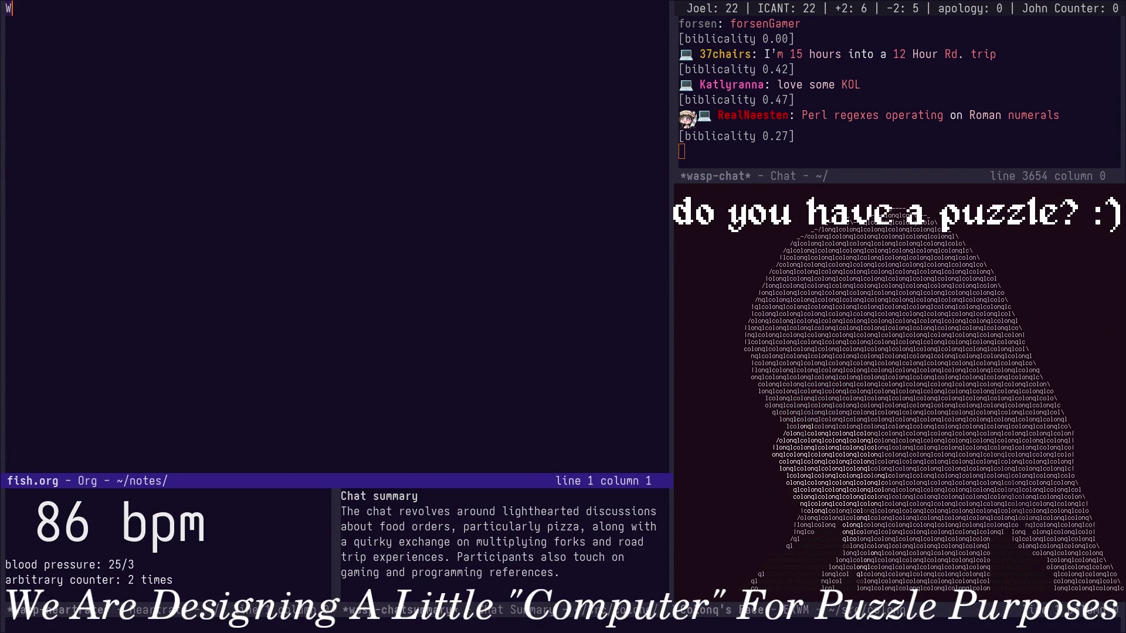
pyautogui.write("hat's the fifference")
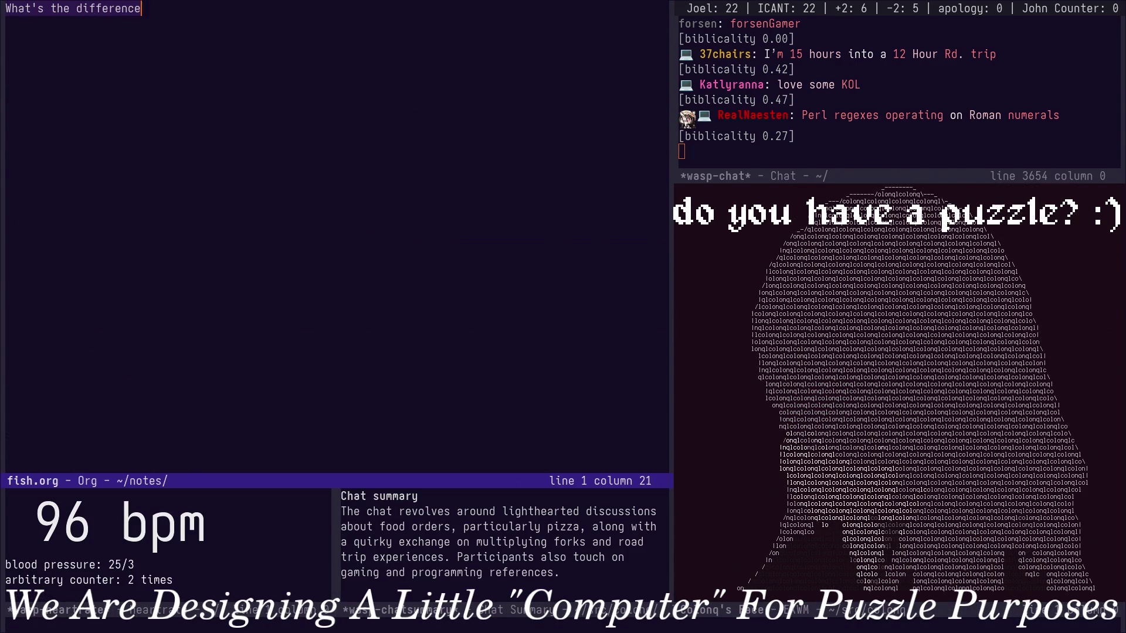
pyautogui.write(' between a fish and a piano')
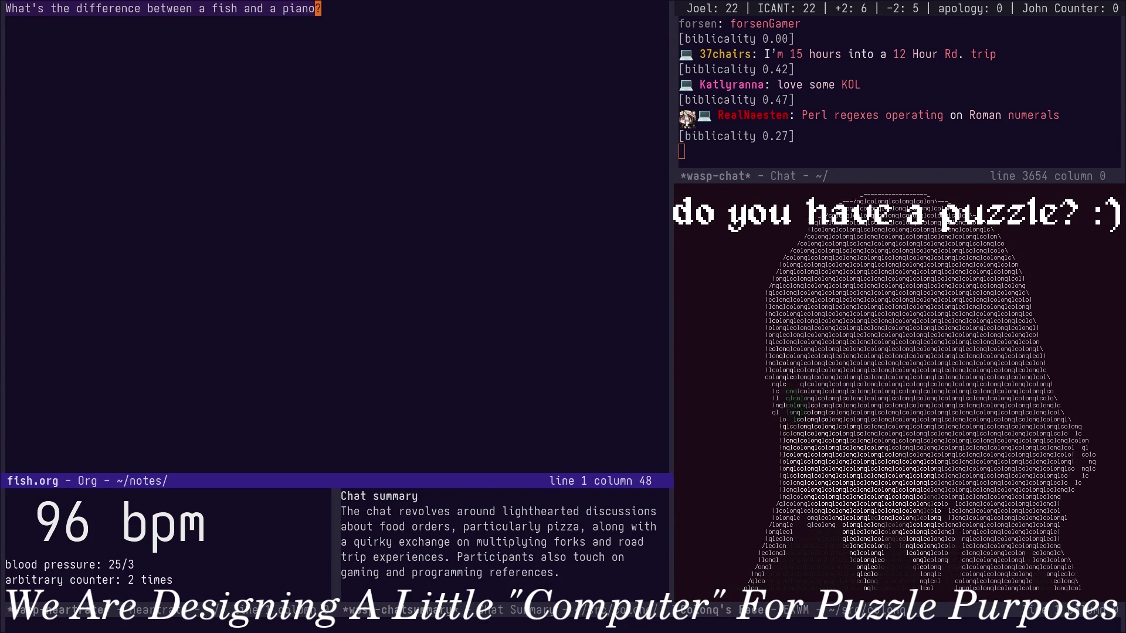
pyautogui.write('?')
pyautogui.press('Down')
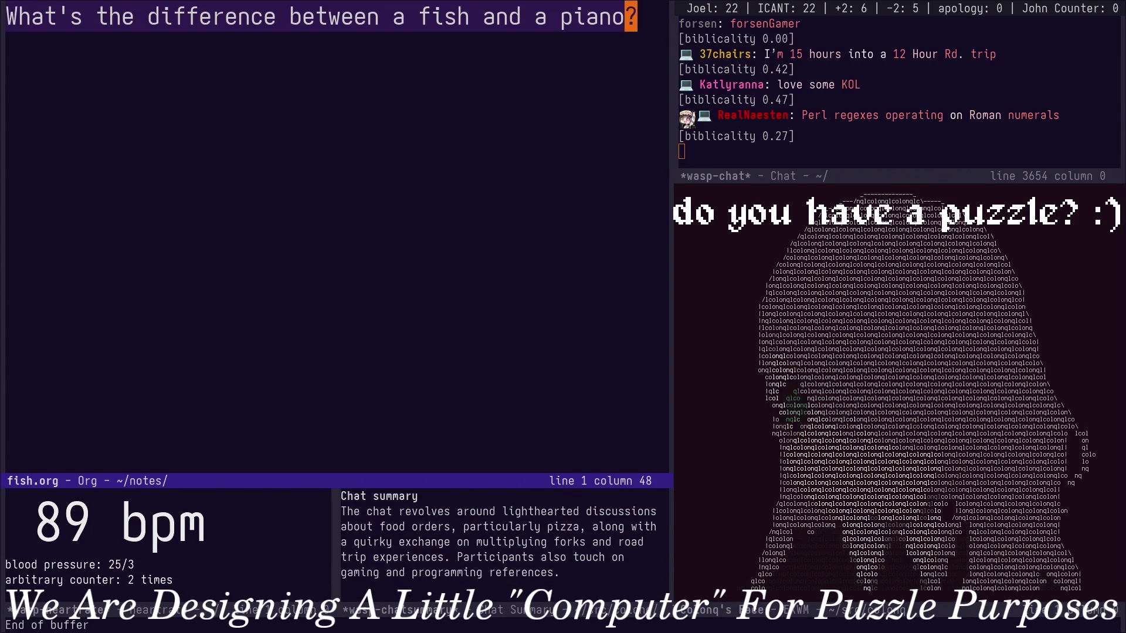
# Add the answer line 'You cannot tune a fish?' below the question and save fish.org.
pyautogui.press('o')
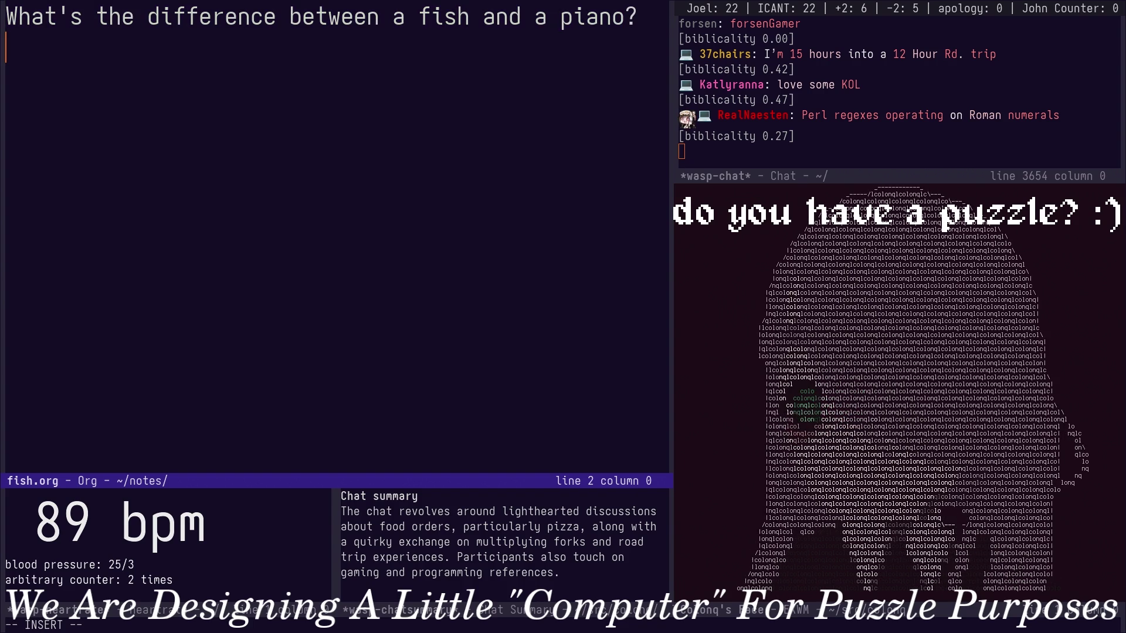
pyautogui.write('You cannot tune ')
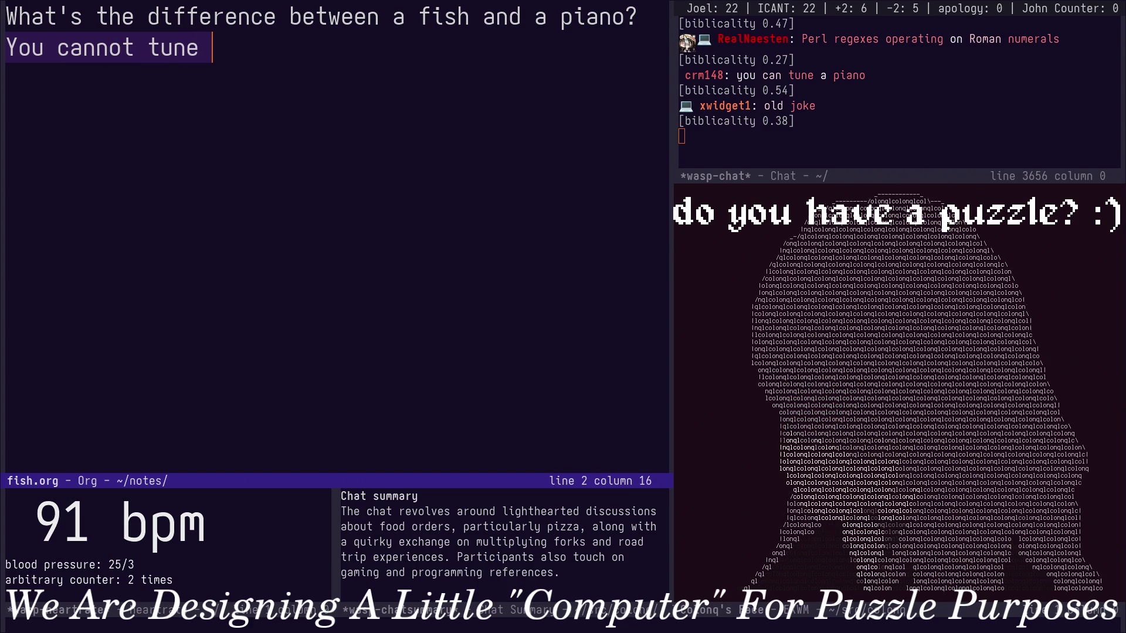
pyautogui.write('a fish?')
pyautogui.press('Escape')
pyautogui.write('kj:w')
pyautogui.press('Return')
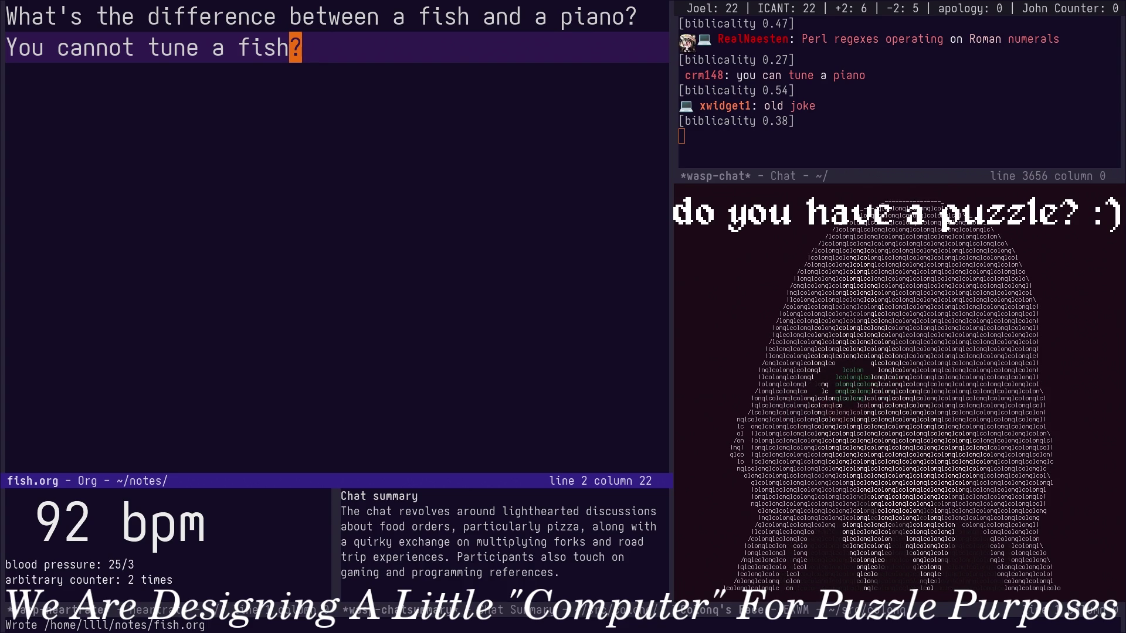
pyautogui.press('o')
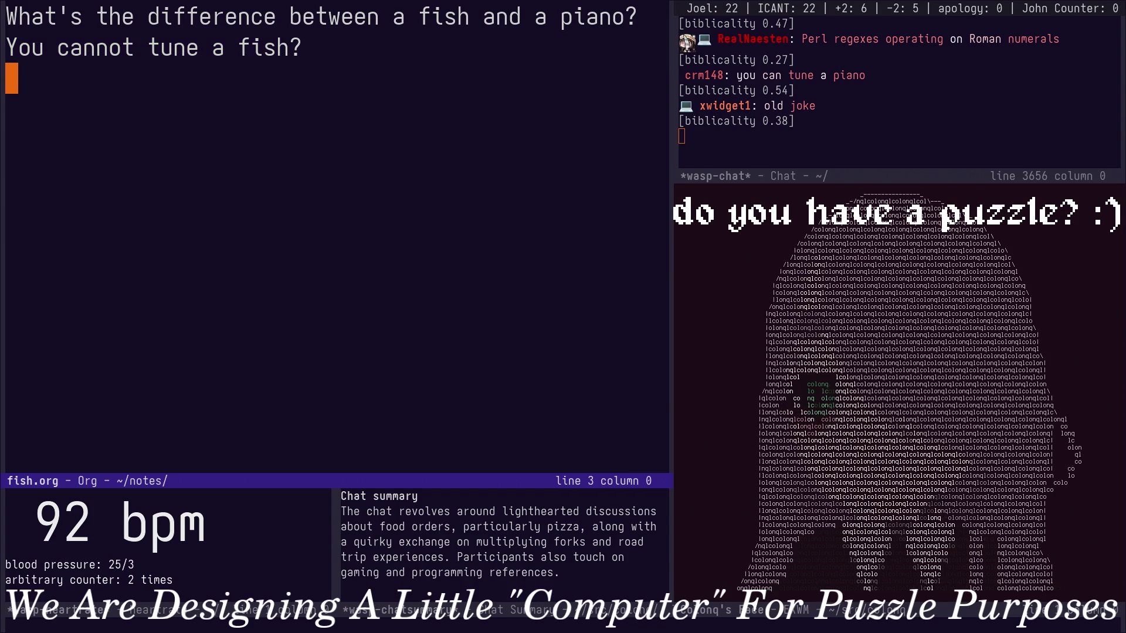
# Start a reply paragraph below the joke, beginning with 'sorry'.
pyautogui.press('Return')
pyautogui.press('BackSpace')
pyautogui.press('Escape')
pyautogui.press('u')
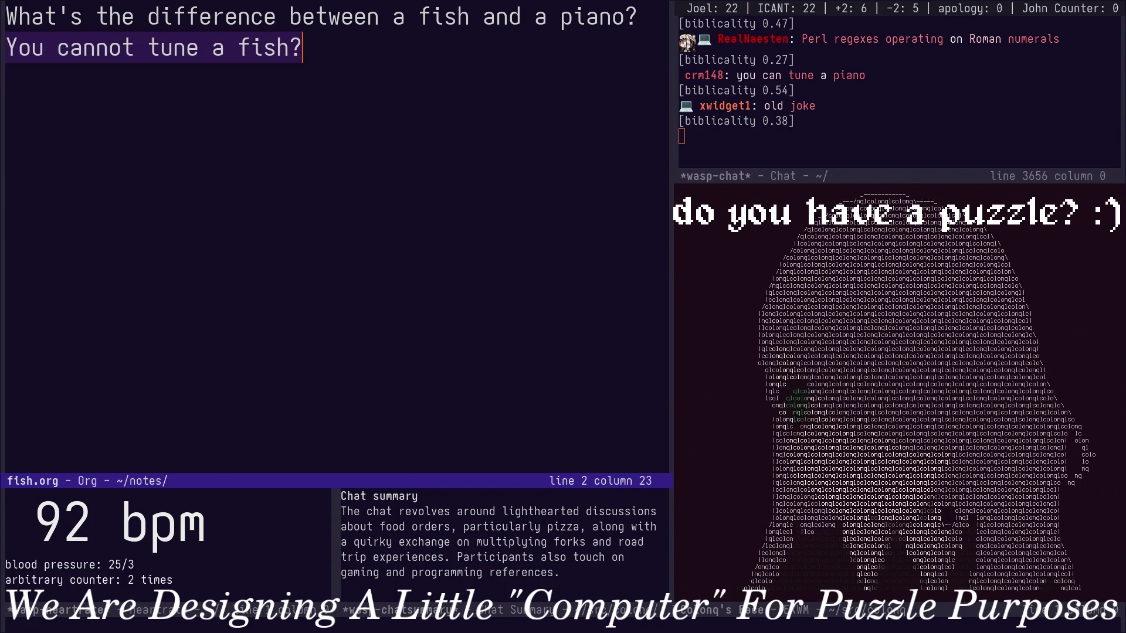
pyautogui.hotkey('ctrl', 'r')
pyautogui.press('Return')
pyautogui.write("I'm so")
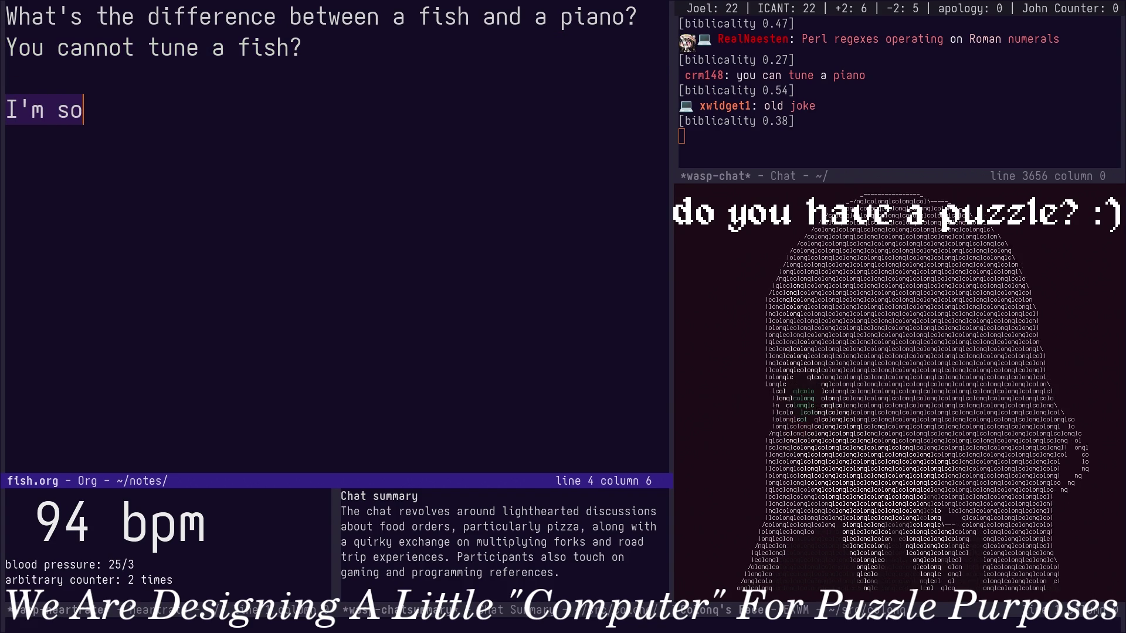
pyautogui.write("rry I don't fully underst")
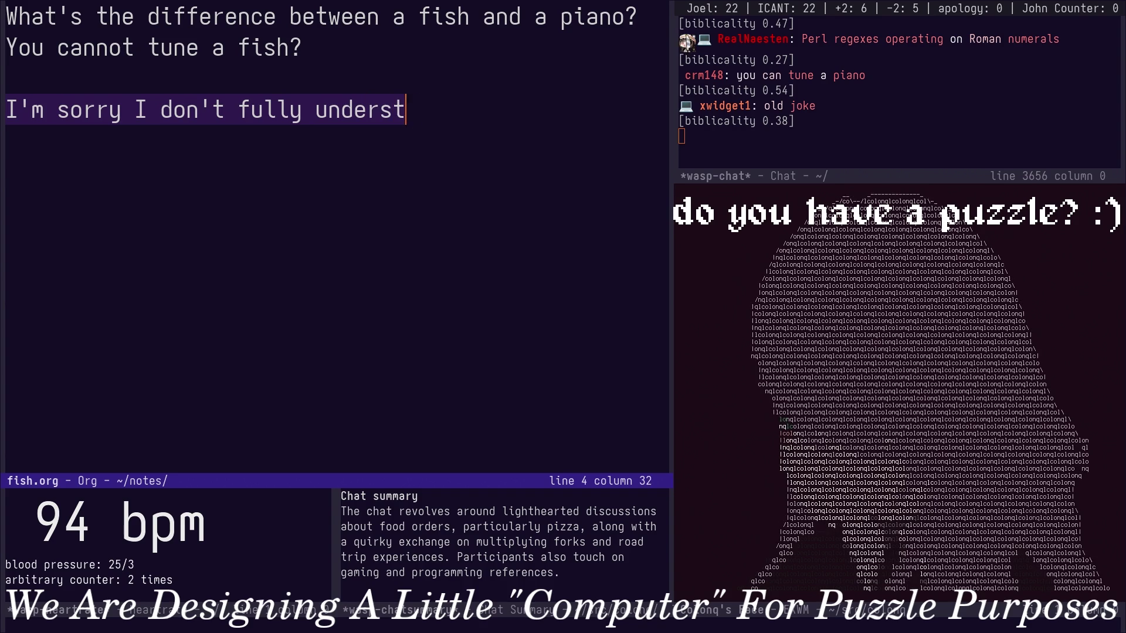
pyautogui.write('and it. The pun i')
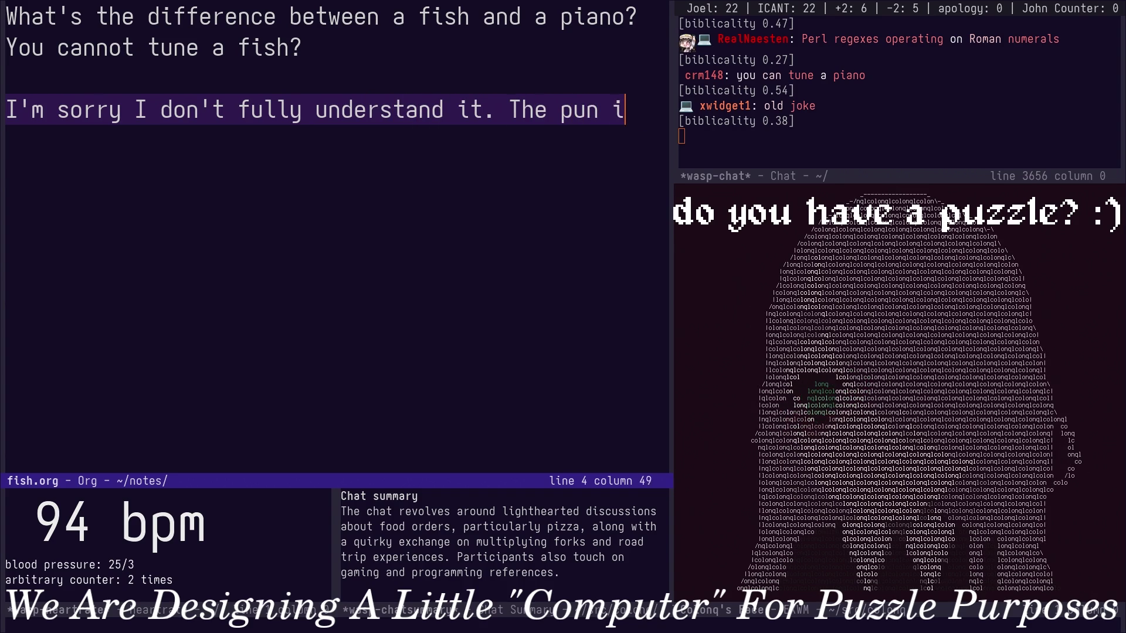
pyautogui.write('s to be "tune ')
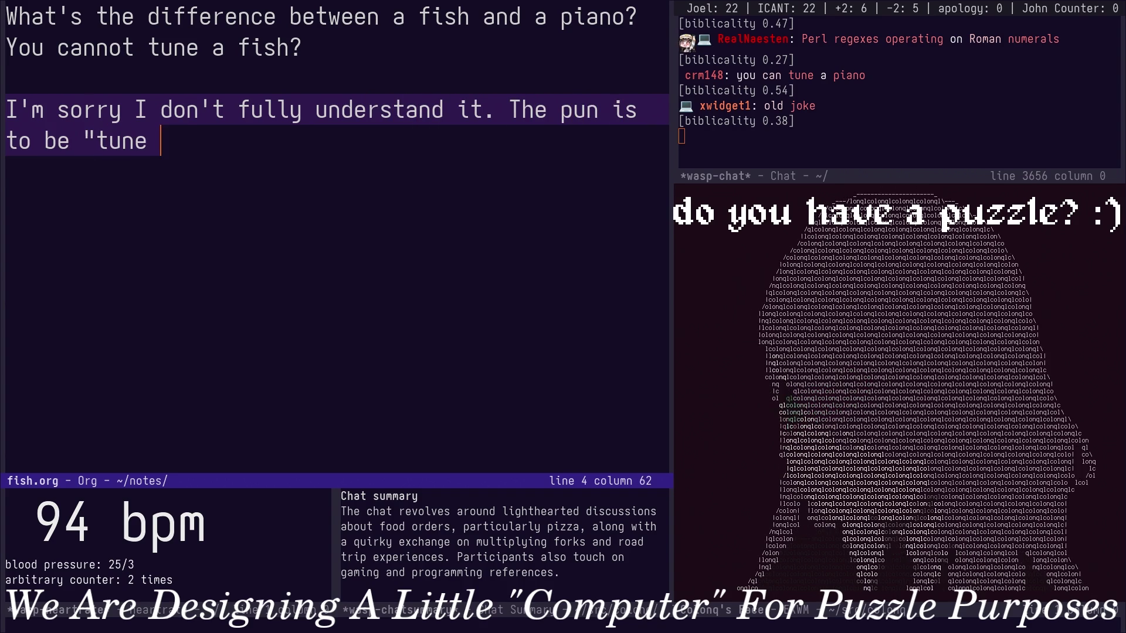
pyautogui.write('a fish" --> ')
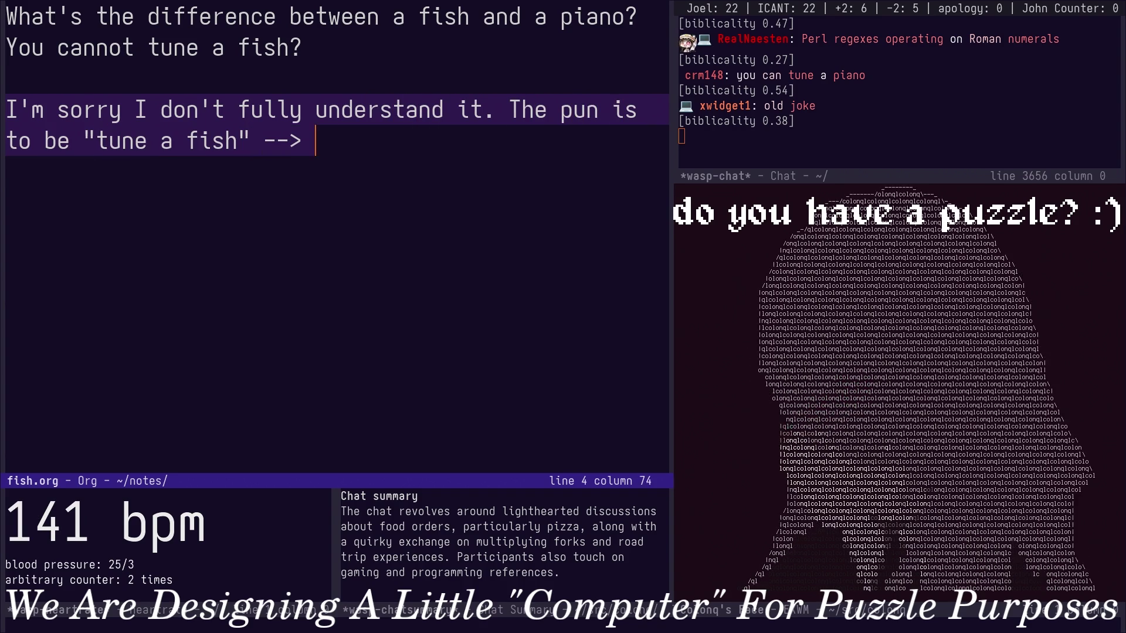
pyautogui.write('"tuna fish" , right?')
# Finish the paragraph questioning the 'tuna fish' pun without a verb, fix stray spaces and shrink the text scale.
pyautogui.hotkey('alt', 'b')
pyautogui.press('Left')
pyautogui.press('Left')
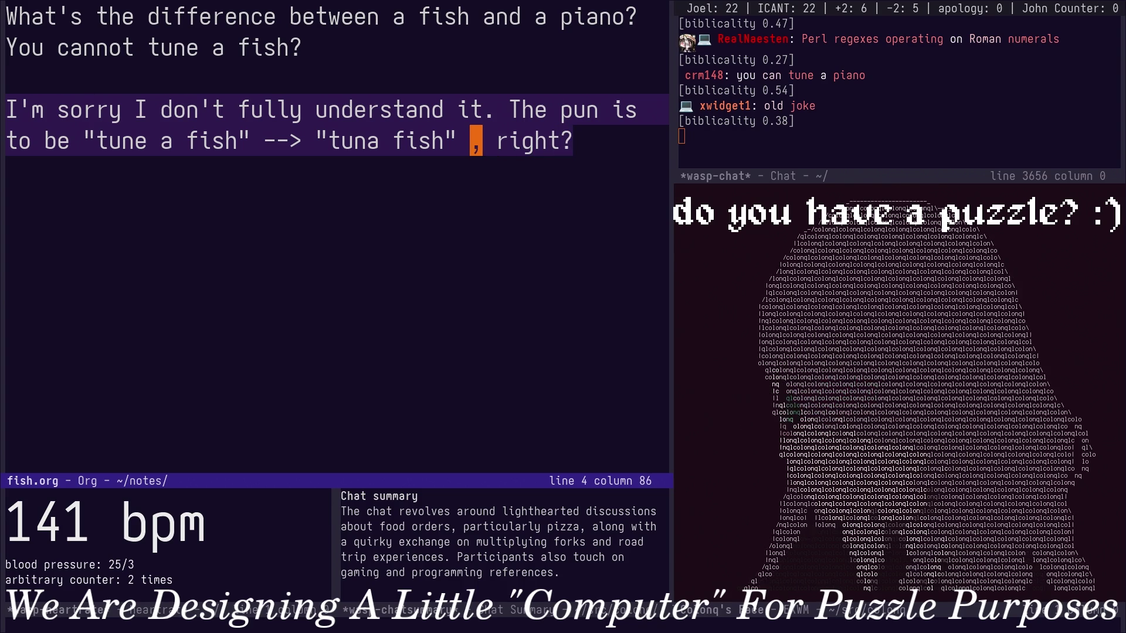
pyautogui.press('BackSpace')
pyautogui.write('But then h')
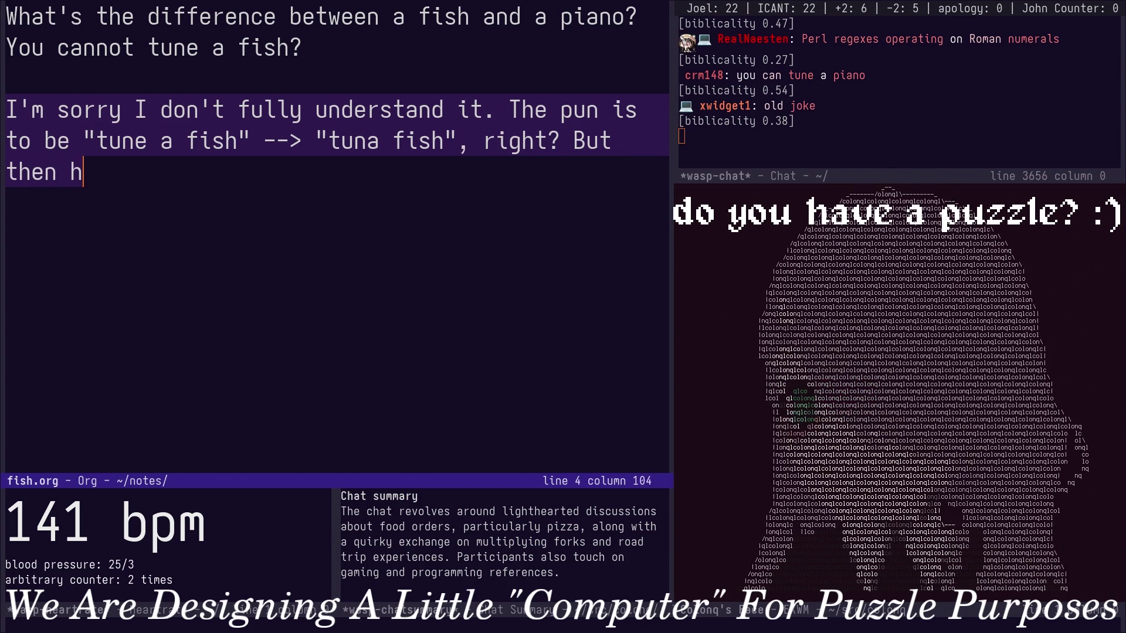
pyautogui.write('ow does the sent')
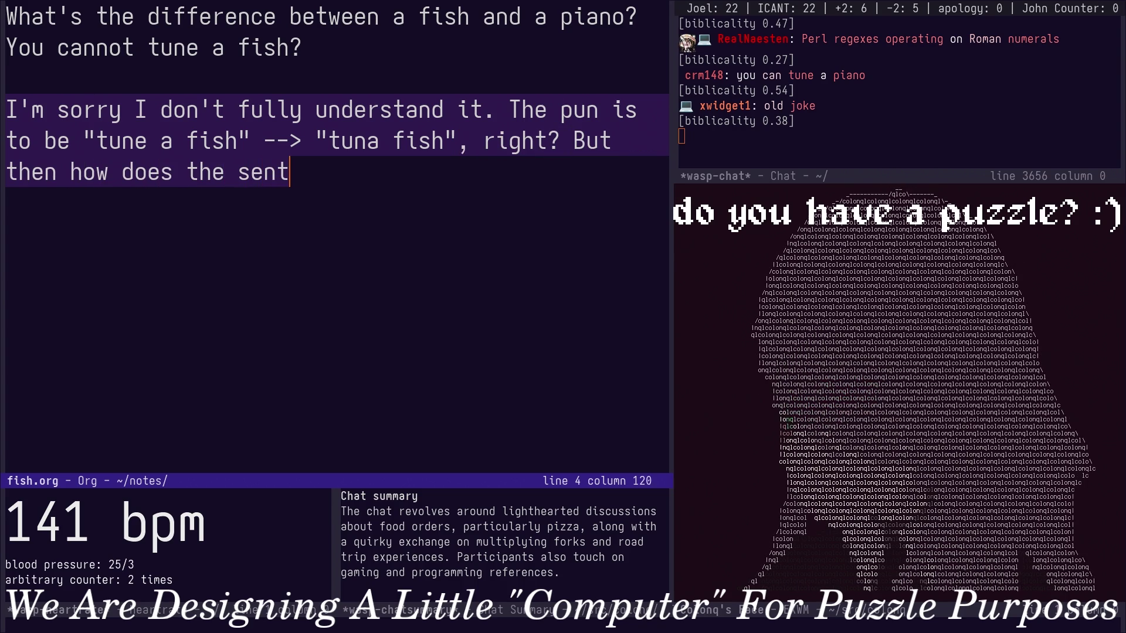
pyautogui.write('ence still make sense')
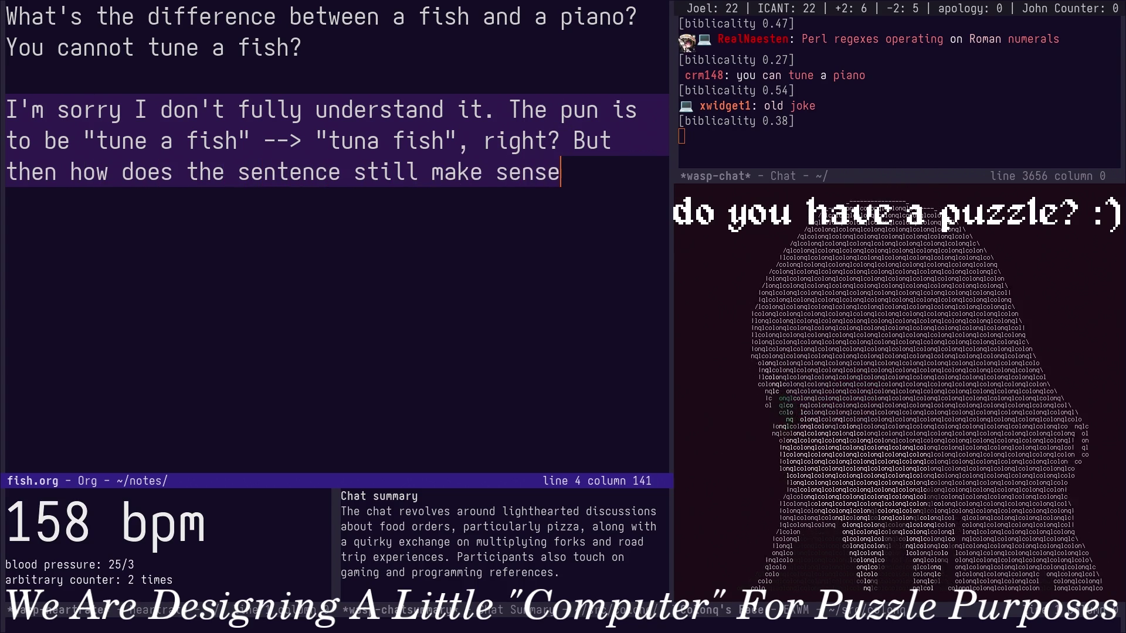
pyautogui.write('? "You cann')
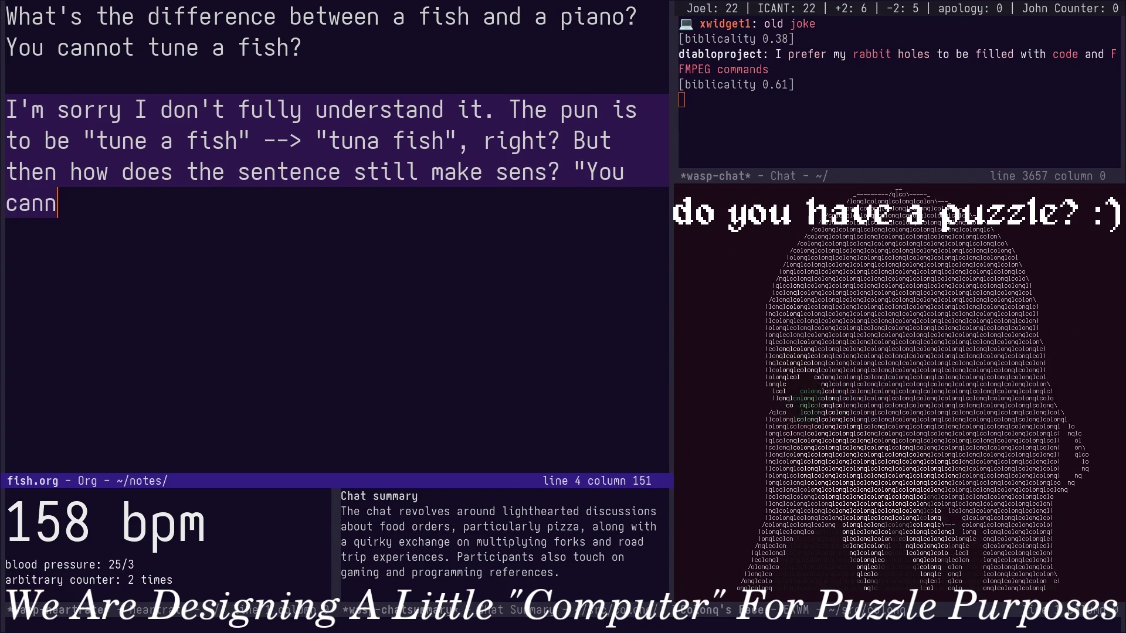
pyautogui.write('ot tuna fish" -')
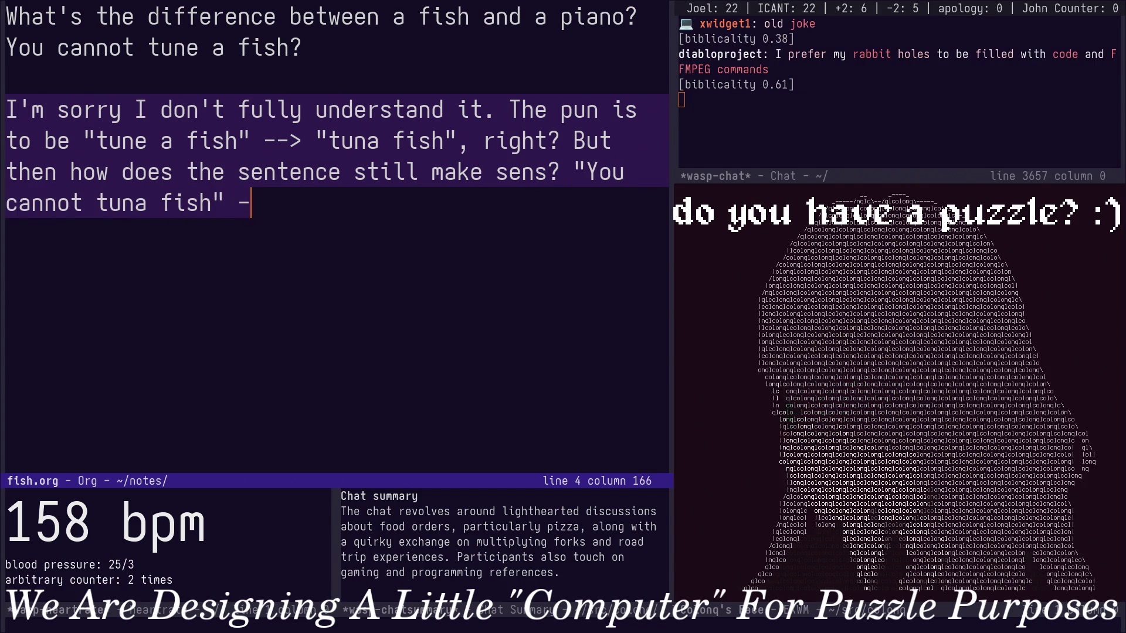
pyautogui.write(' there is no verb')
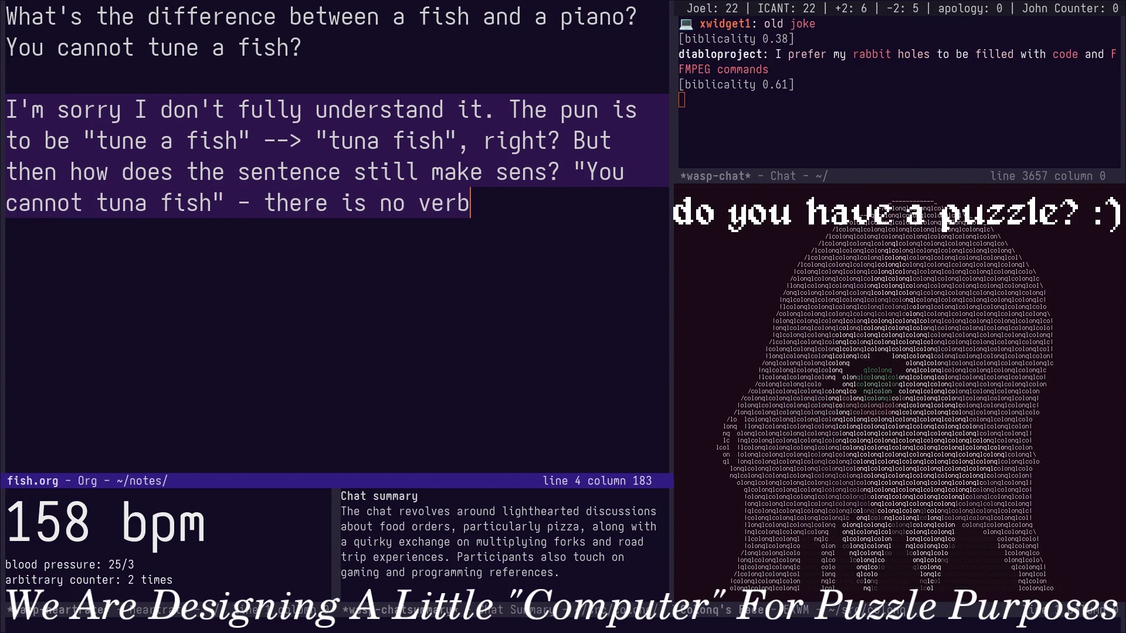
pyautogui.write('. Or is t')
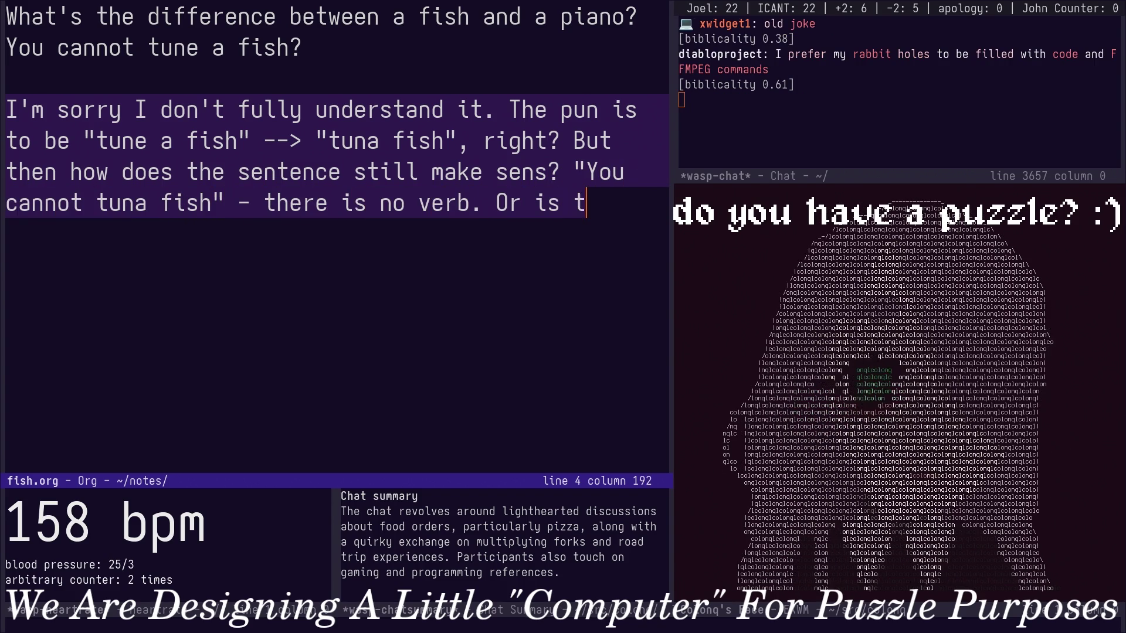
pyautogui.write('here no need for')
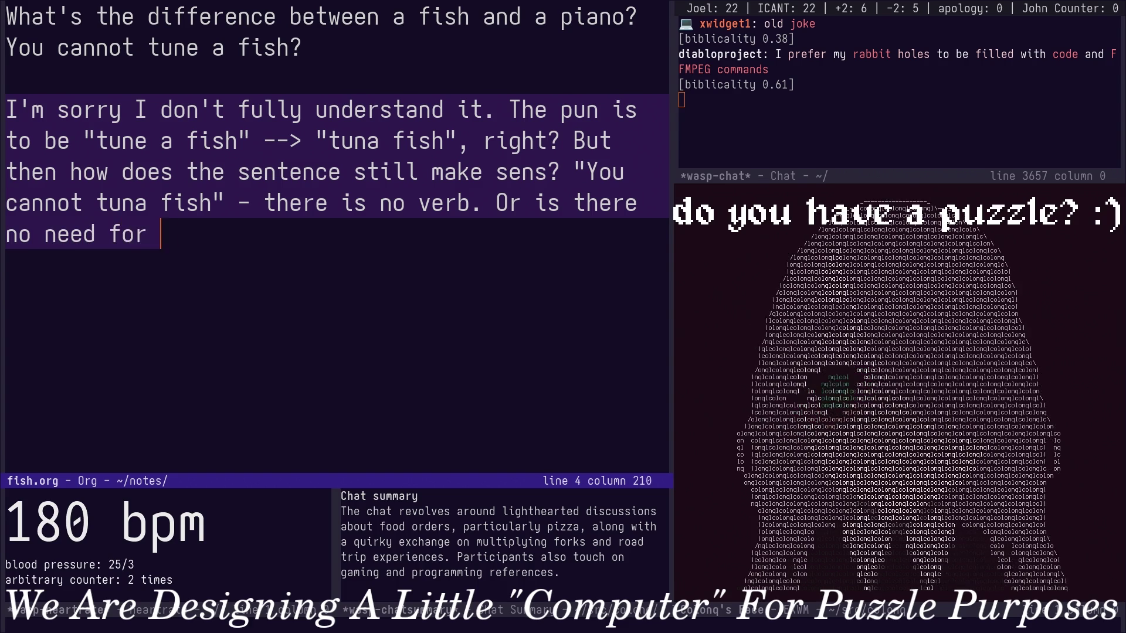
pyautogui.write(' it to still make s')
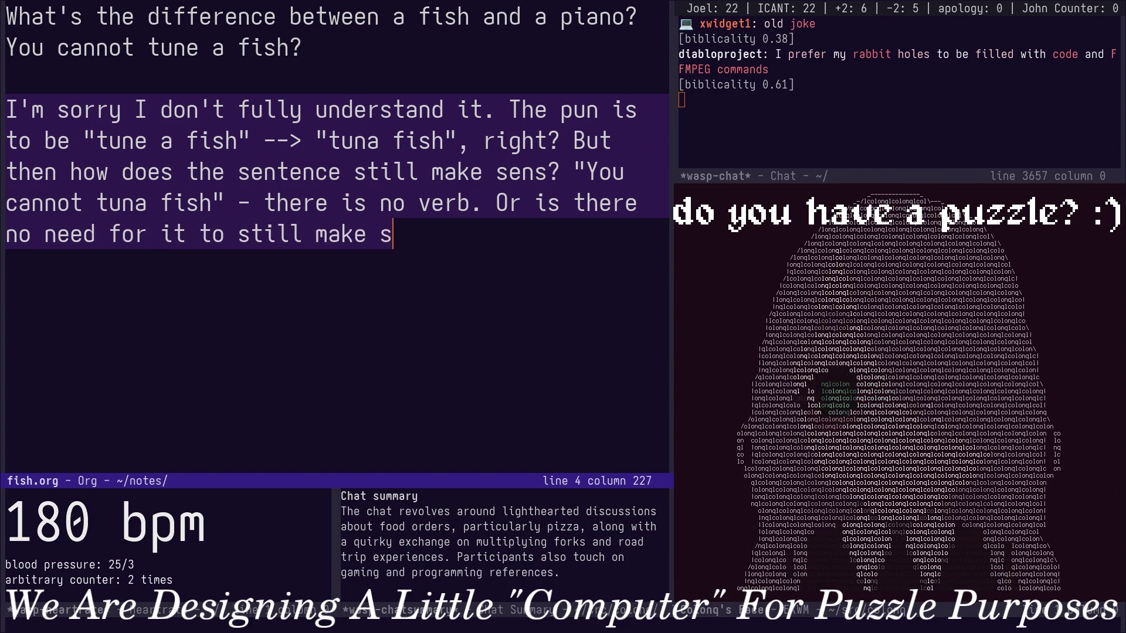
pyautogui.write('ense.')
pyautogui.press('Escape')
pyautogui.hotkey('ctrl', 'x')
pyautogui.hotkey('ctrl', '-')
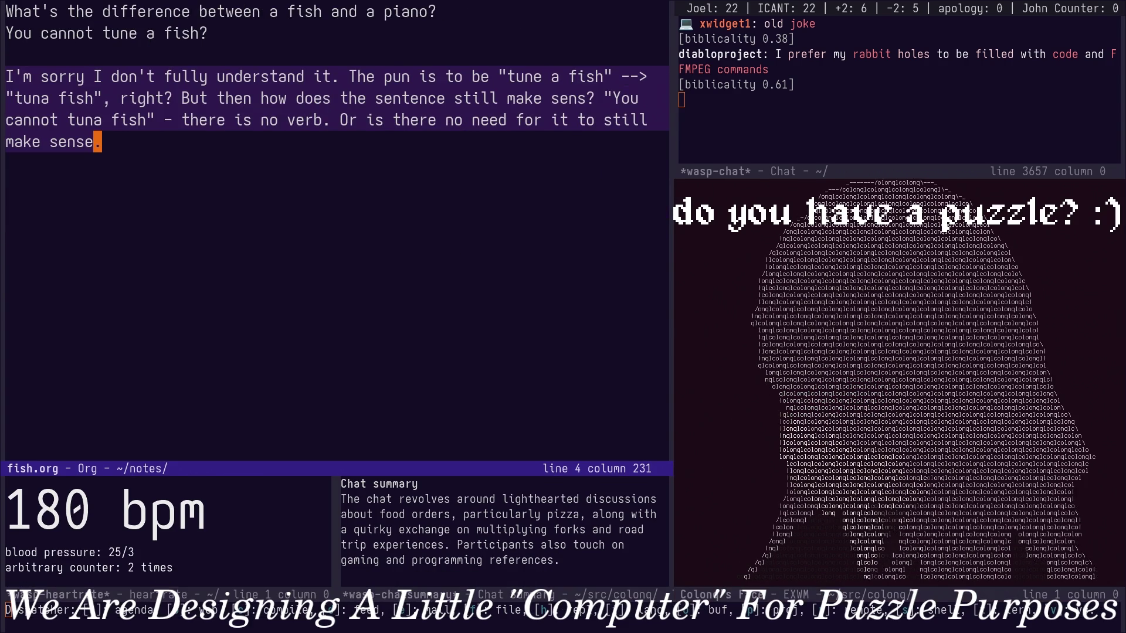
pyautogui.press('-')
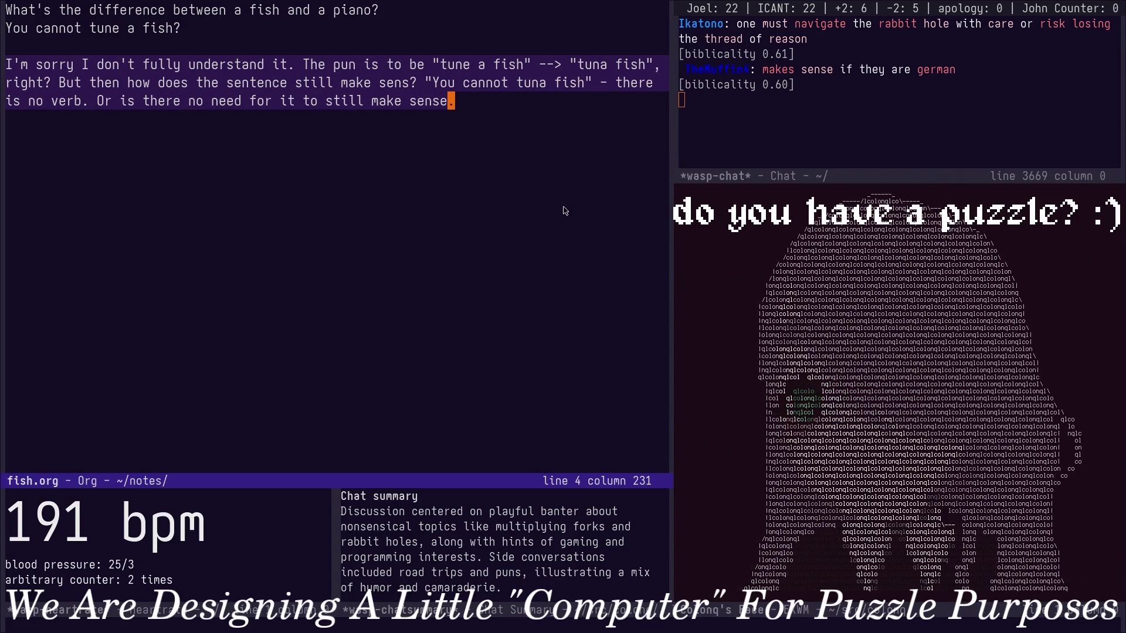
# Save fish.org and switch the main window to the *wasp-chat* buffer.
pyautogui.hotkey('ctrl', 'x')
pyautogui.hotkey('ctrl', 's')
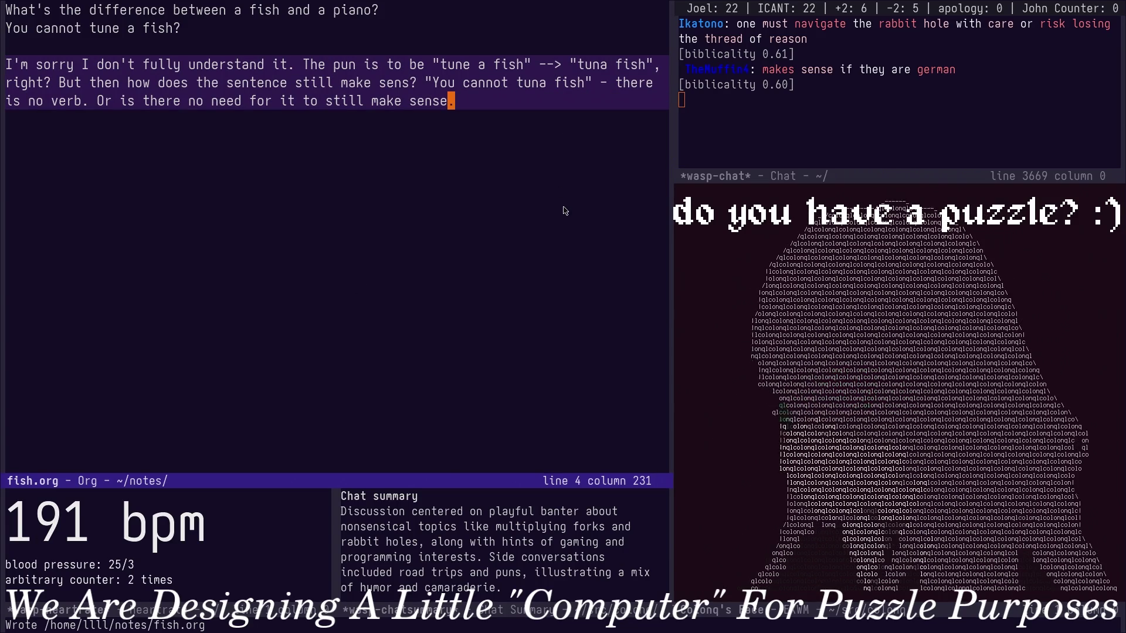
pyautogui.hotkey('ctrl', 'x')
pyautogui.press('b')
pyautogui.press('Return')
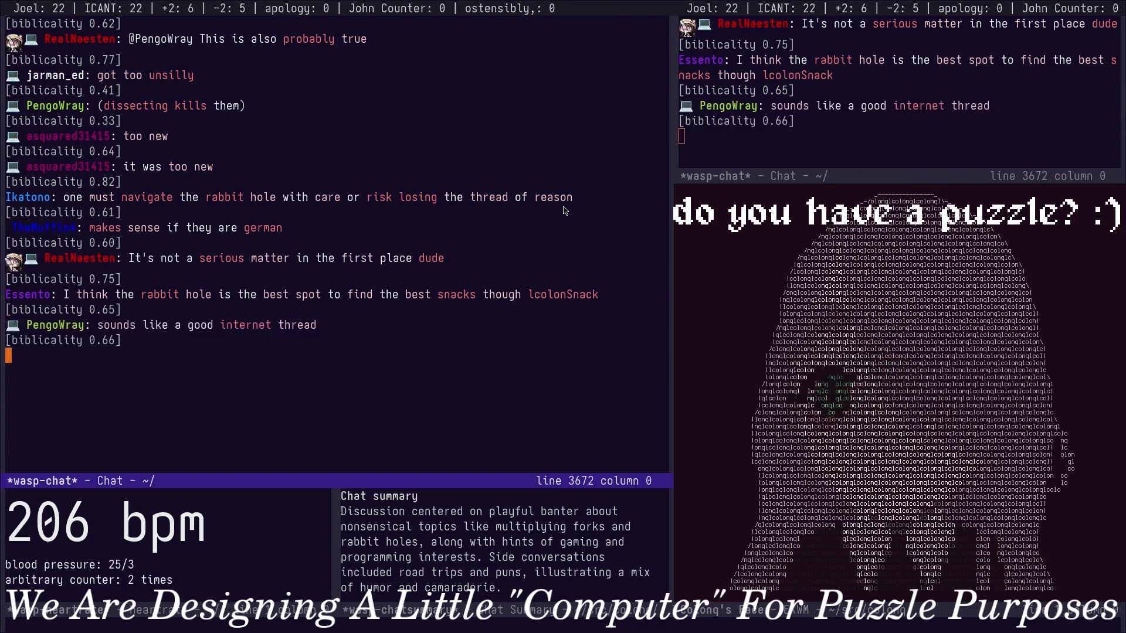
# Switch the main window to docket.org and move down to the next docket item.
pyautogui.hotkey('ctrl', 'x')
pyautogui.press('b')
pyautogui.press('Return')
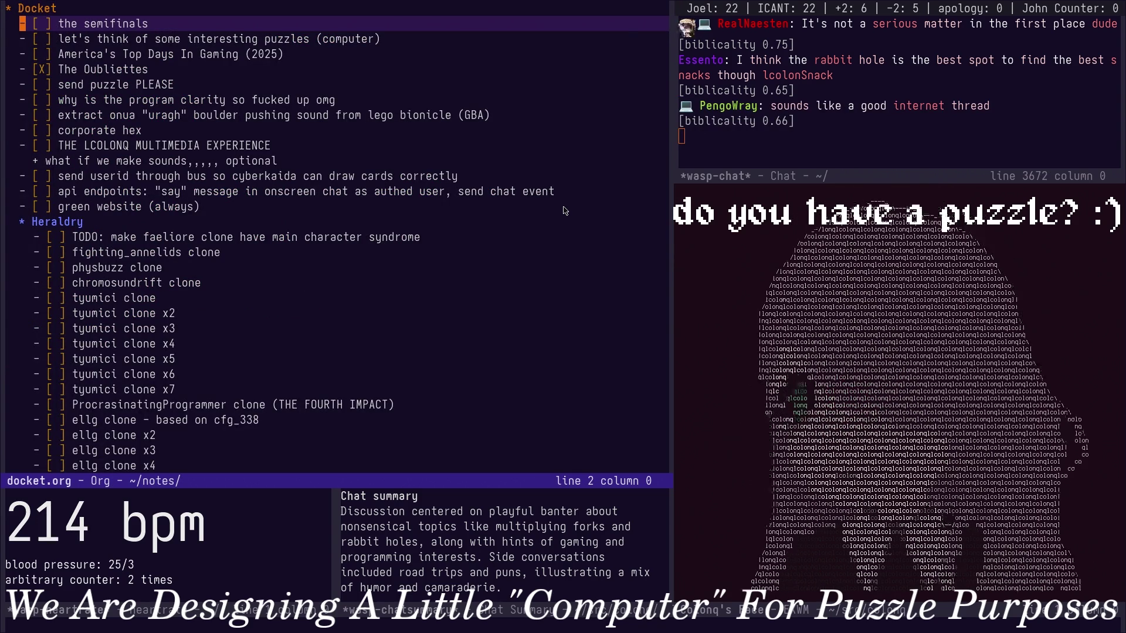
pyautogui.press('Down')
# Switch buffers back to the coolmint notes.org via the buffer switcher.
pyautogui.hotkey('ctrl', 'x')
pyautogui.press('b')
pyautogui.press('Return')
pyautogui.hotkey('ctrl', 'x')
pyautogui.press('b')
pyautogui.press('Return')
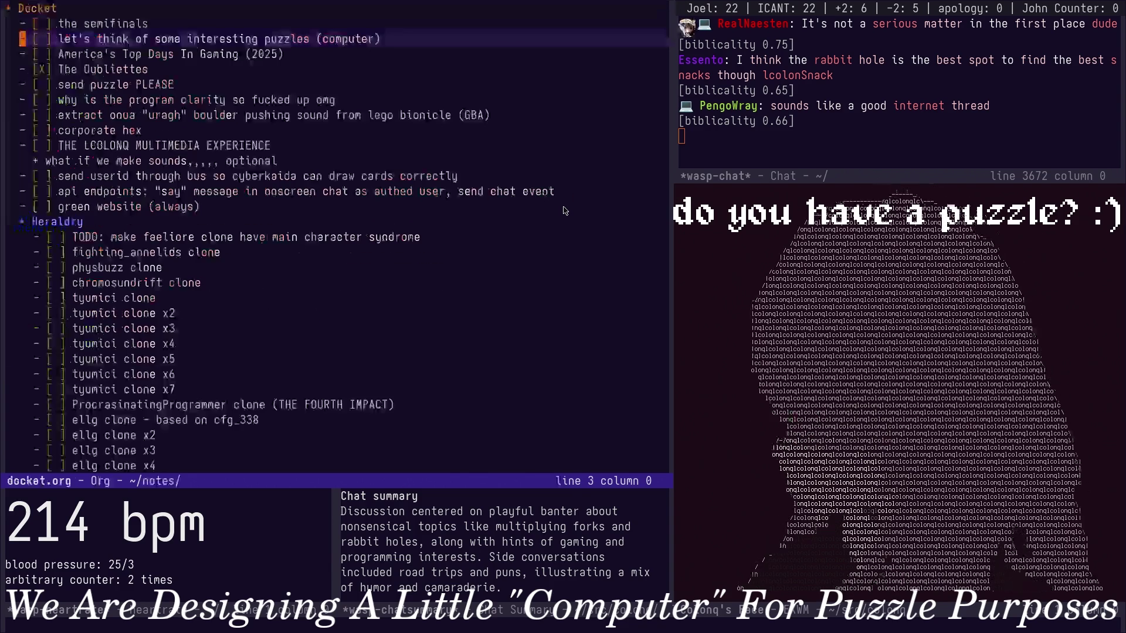
pyautogui.hotkey('ctrl', 'x')
pyautogui.write('b')
pyautogui.write('not')
pyautogui.press('Return')
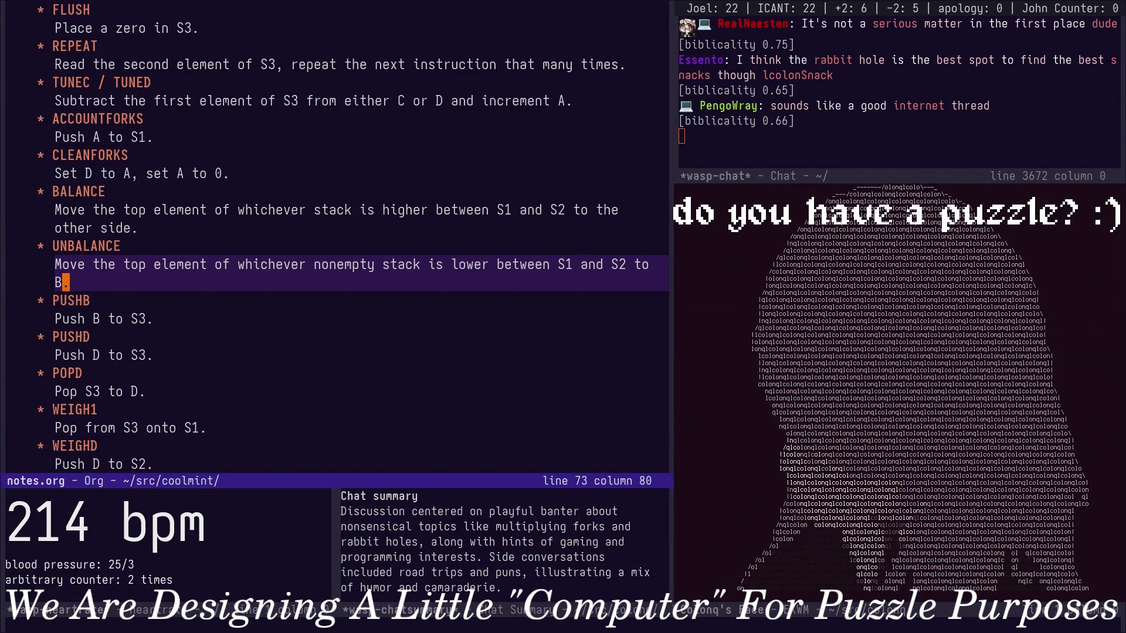
# Page through notes.org to the end and back up, landing on the Atlas heading.
pyautogui.hotkey('alt', 'v')
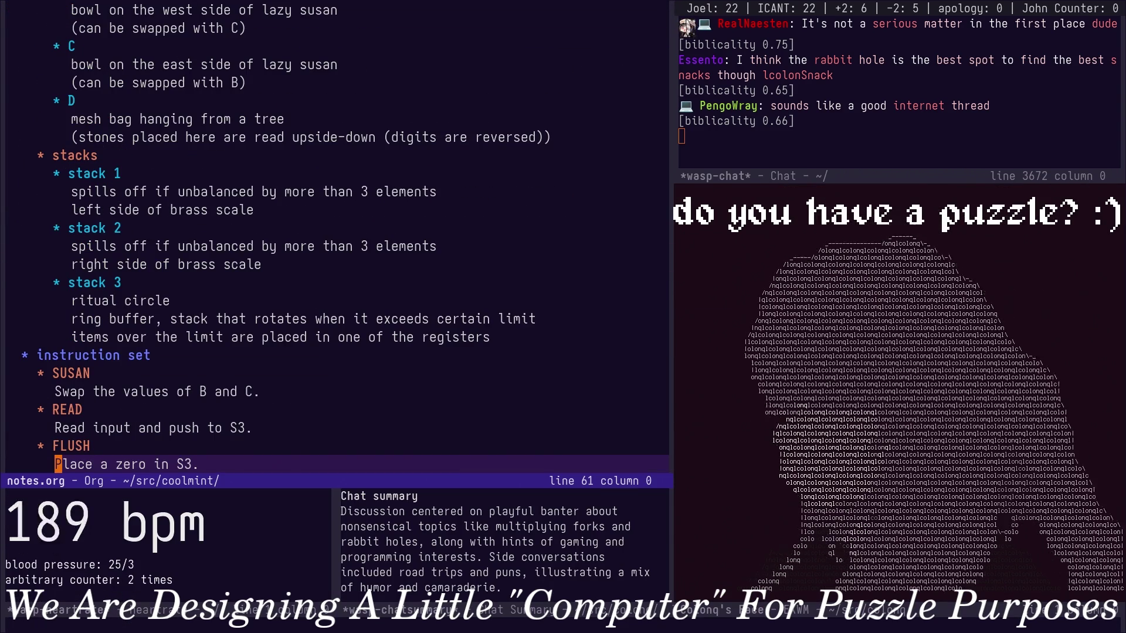
pyautogui.hotkey('alt', '>')
pyautogui.hotkey('alt', 'v')
pyautogui.hotkey('alt', 'v')
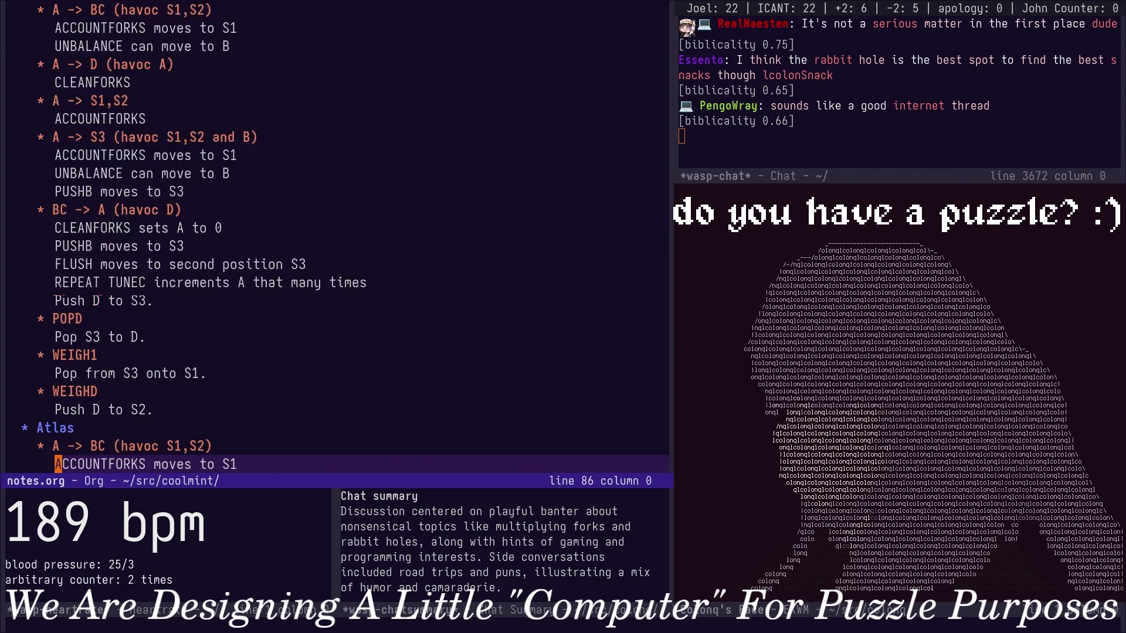
pyautogui.hotkey('alt', 'v')
pyautogui.hotkey('alt', 'v')
pyautogui.hotkey('ctrl', 'v')
pyautogui.hotkey('ctrl', 'n')
pyautogui.hotkey('ctrl', 'n')
pyautogui.hotkey('ctrl', 'n')
pyautogui.hotkey('ctrl', 'n')
pyautogui.hotkey('ctrl', 'n')
pyautogui.hotkey('ctrl', 'n')
pyautogui.hotkey('ctrl', 'n')
pyautogui.hotkey('ctrl', 'n')
pyautogui.hotkey('ctrl', 'n')
# Lowercase the heading to 'atlas (moving stuff around)', fold the section, and move below it.
pyautogui.hotkey('ctrl', 'f')
pyautogui.hotkey('ctrl', 'f')
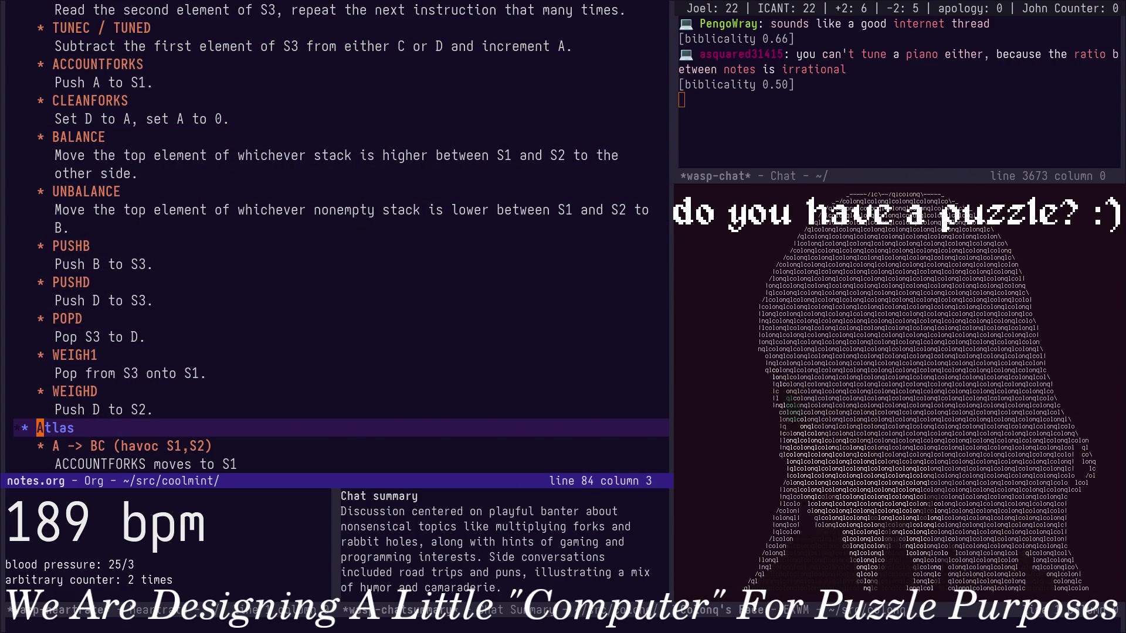
pyautogui.hotkey('ctrl', 'd')
pyautogui.write('a')
pyautogui.hotkey('ctrl', 'e')
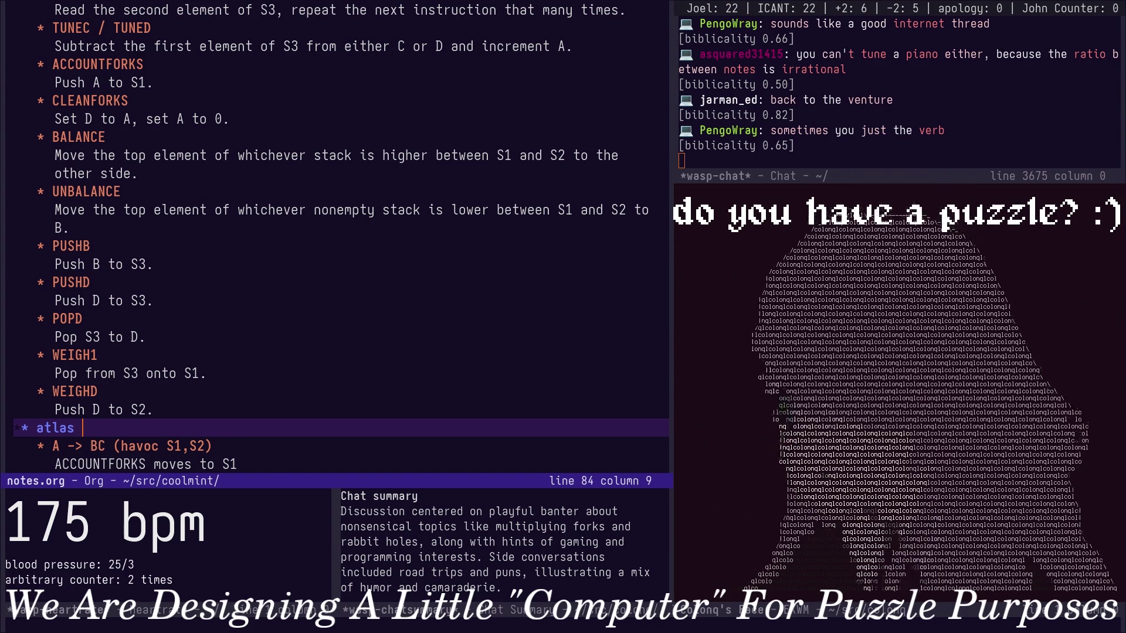
pyautogui.write('(moving stuff around)c')
pyautogui.press('BackSpace')
pyautogui.press('Tab')
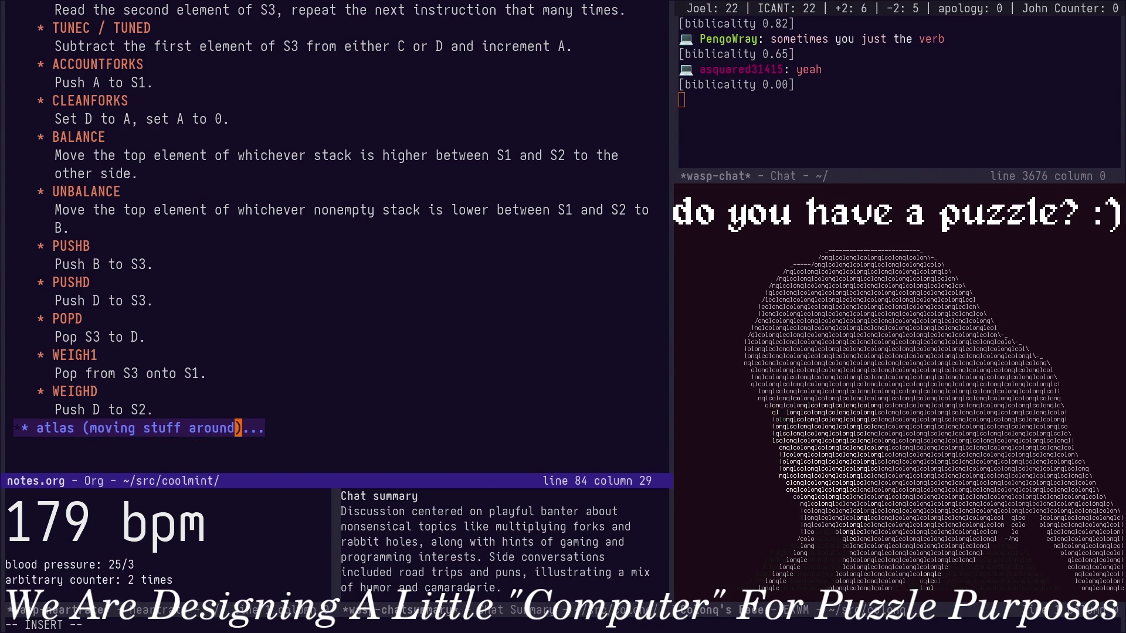
pyautogui.press('Down')
pyautogui.write('** ')
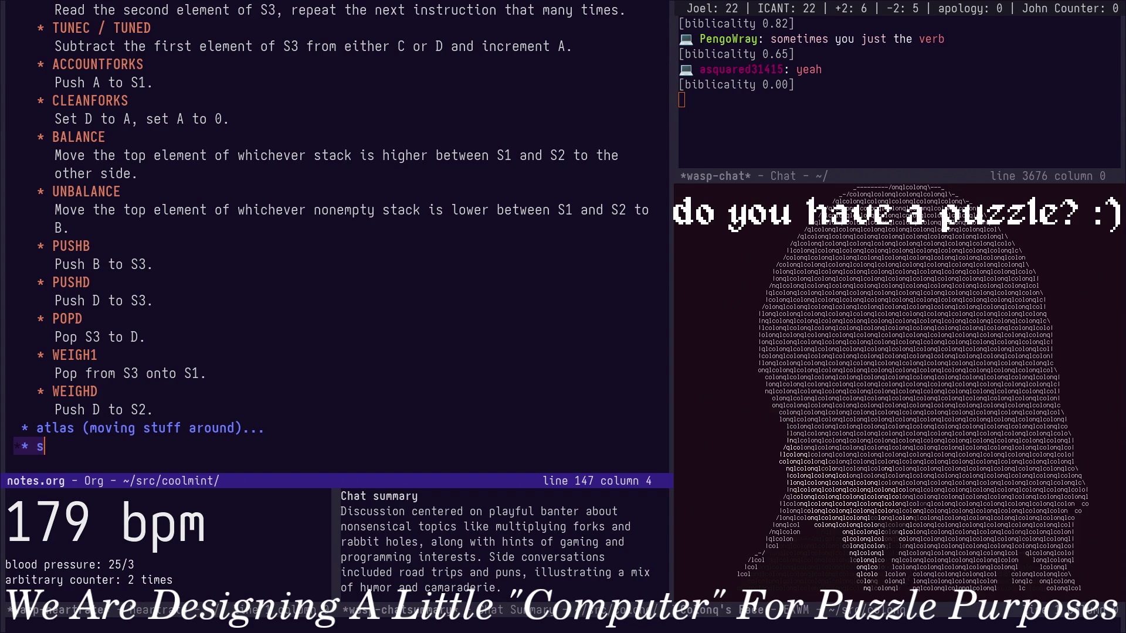
pyautogui.write('arithmetic')
# Under a new 'arithmetic' heading, note addition uses REPEAT TUNEC, uppercasing the instruction names.
pyautogui.press('Return')
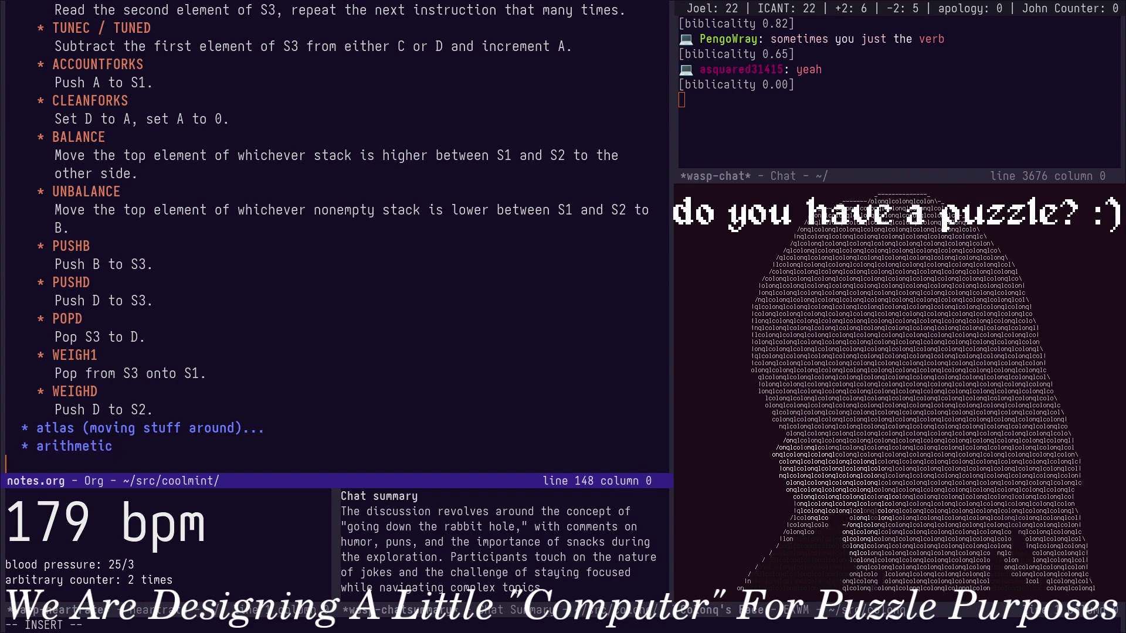
pyautogui.write('you can do addition with repeat tunec')
pyautogui.press('Escape')
pyautogui.press('b')
pyautogui.press('b')
pyautogui.press('v')
pyautogui.press('$')
pyautogui.hotkey('shift', 'u')
pyautogui.write('o')
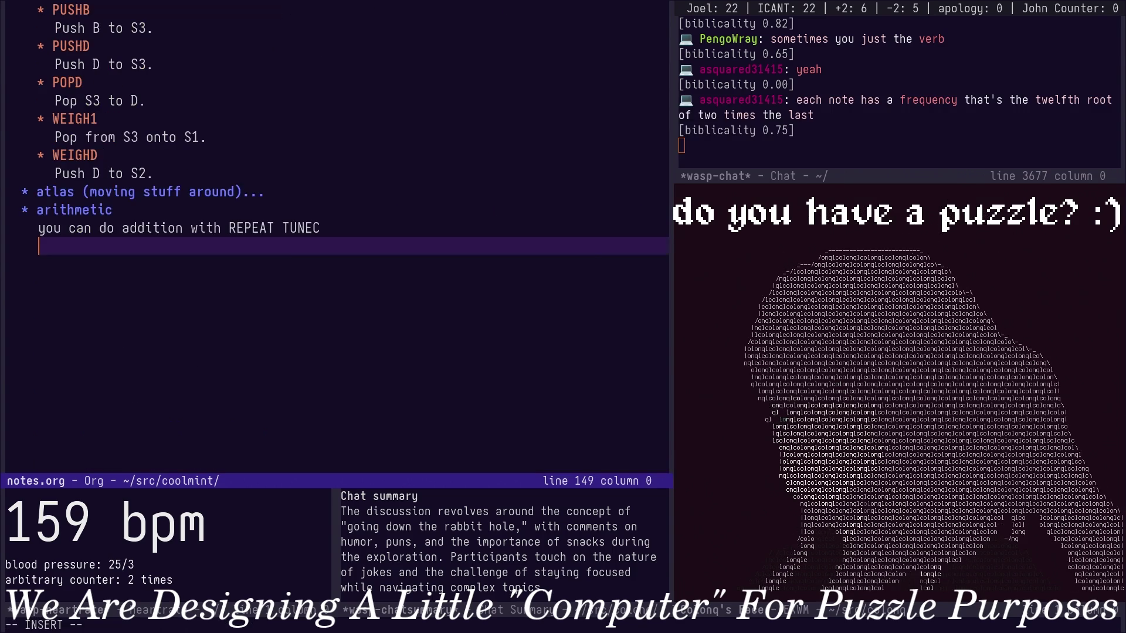
pyautogui.write('you can')
# Add the subtraction note using REPEAT TUNEC, save notes.org, and open a new line below.
pyautogui.press('BackSpace')
pyautogui.press('BackSpace')
pyautogui.press('BackSpace')
pyautogui.write('an als')
pyautogui.write('btraction with REPEAT TUNEC')
pyautogui.press('Escape')
pyautogui.hotkey('ctrl', 'x')
pyautogui.hotkey('ctrl', 's')
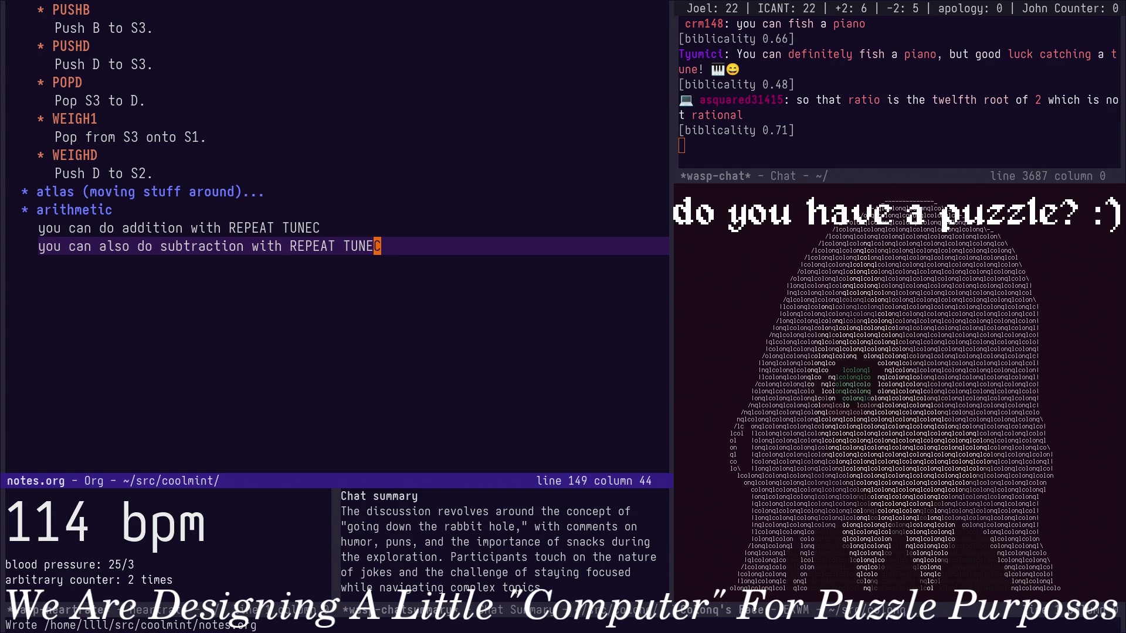
pyautogui.press('Return')
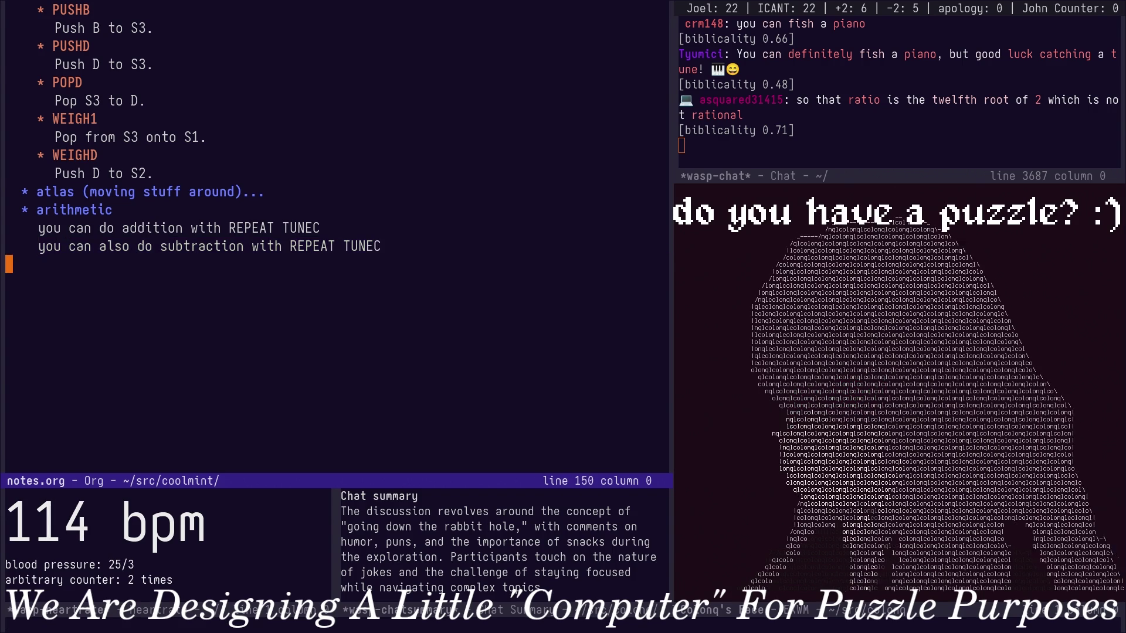
# Leave a fresh empty line after the subtraction note and save notes.org.
pyautogui.press('BackSpace')
pyautogui.press('Return')
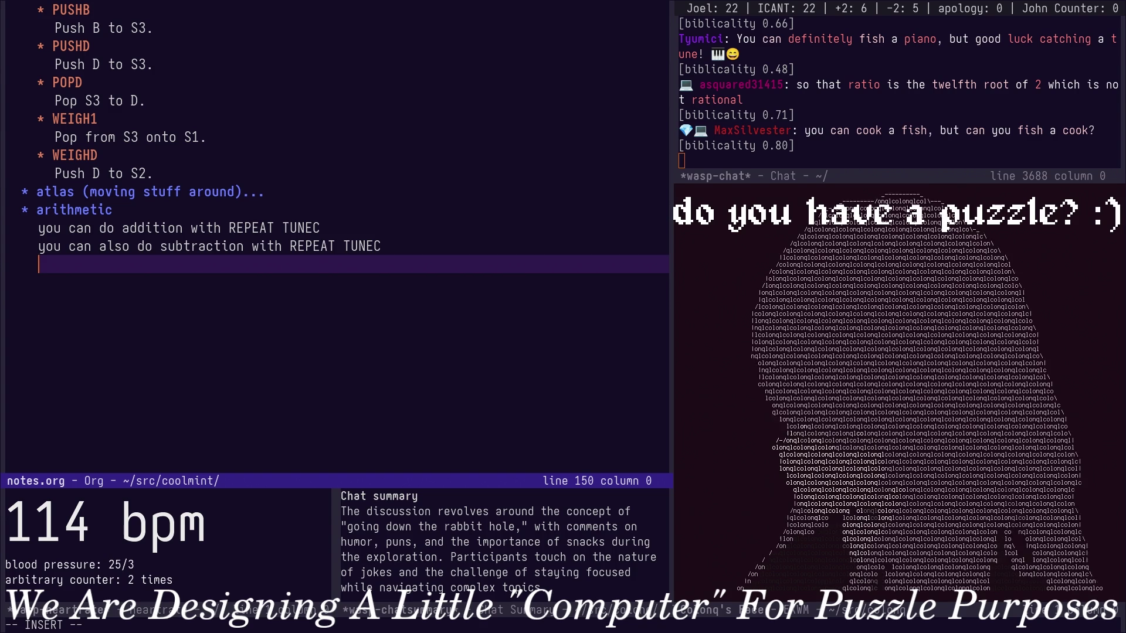
pyautogui.hotkey('ctrl', 'x')
pyautogui.hotkey('ctrl', 's')
pyautogui.scroll(15, 335, 238)
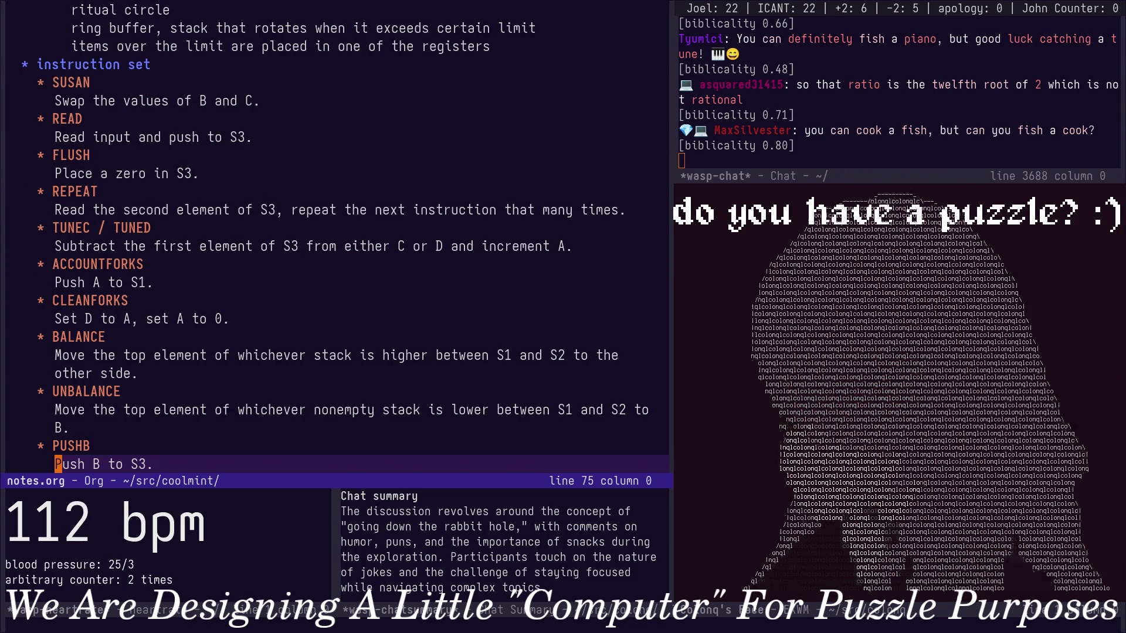
# Move through the instruction set entries to the end of the UNBALANCE description.
pyautogui.press('Down')
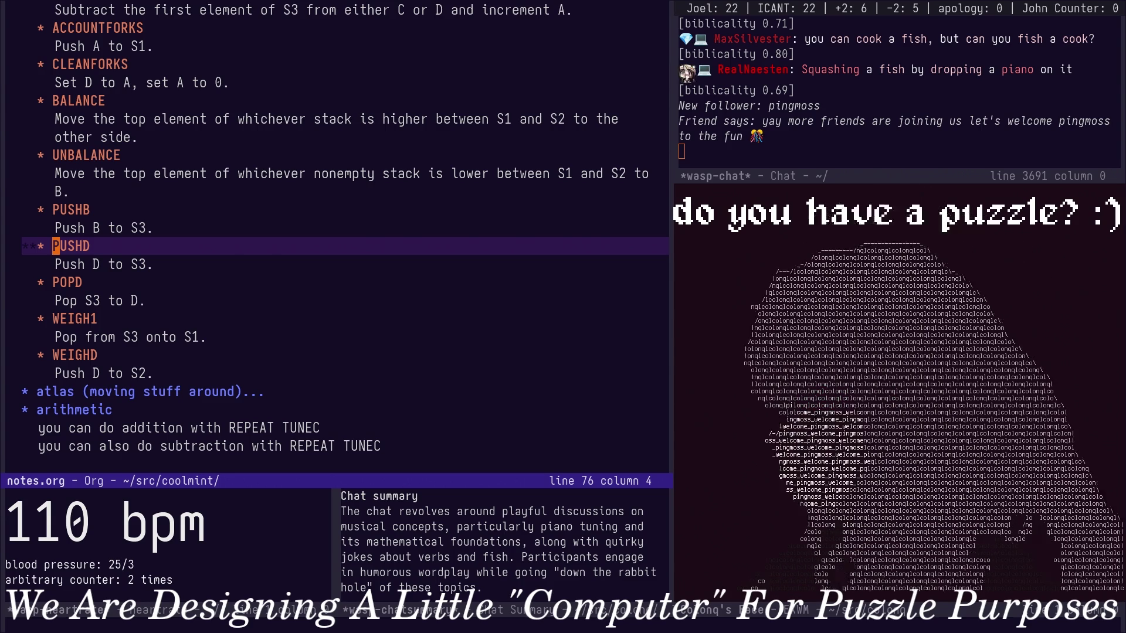
pyautogui.press('Down')
pyautogui.press('Down')
pyautogui.press('Down')
pyautogui.press('Down')
pyautogui.press('Down')
pyautogui.press('Down')
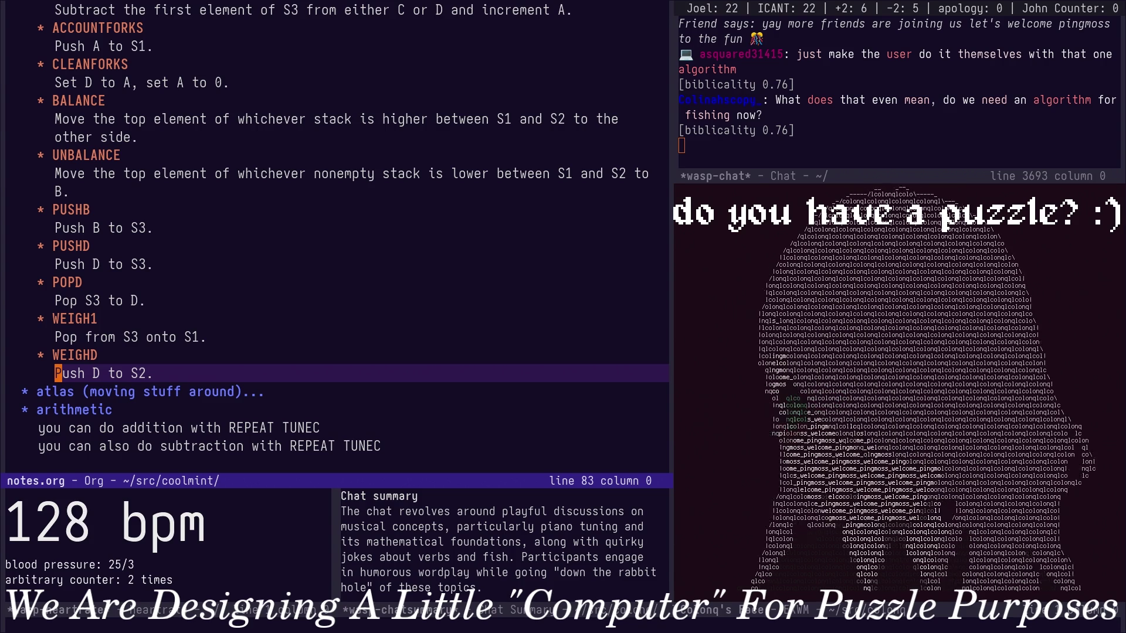
pyautogui.press('Down')
pyautogui.press('Up')
pyautogui.press('Up')
pyautogui.press('Up')
pyautogui.press('Up')
pyautogui.press('Up')
pyautogui.press('Up')
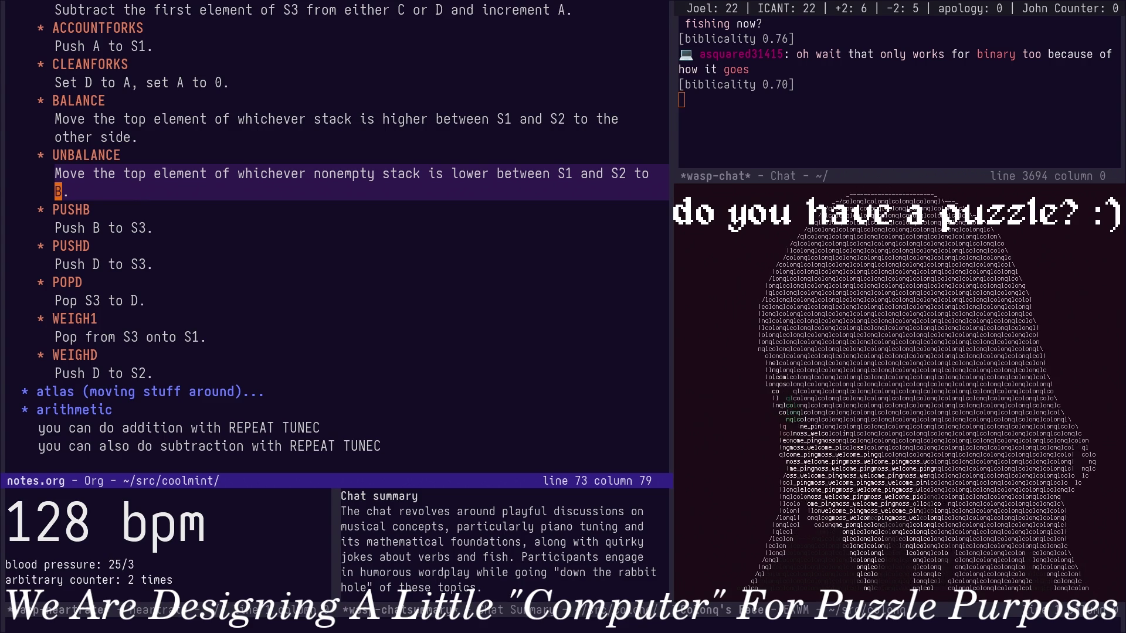
pyautogui.write('o***')
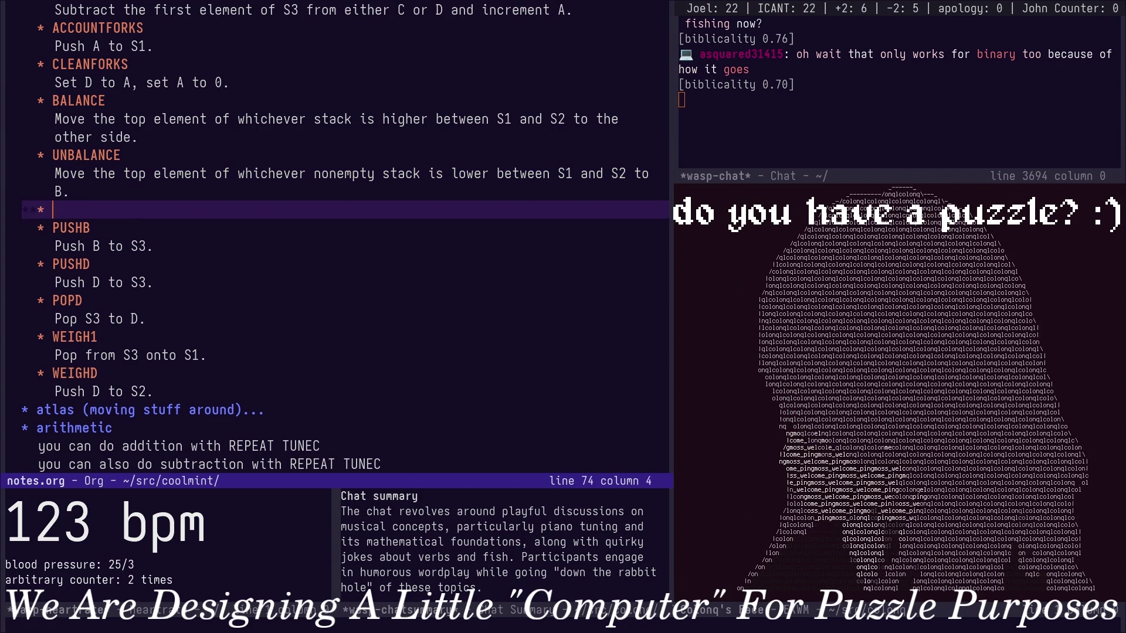
pyautogui.write('MU')
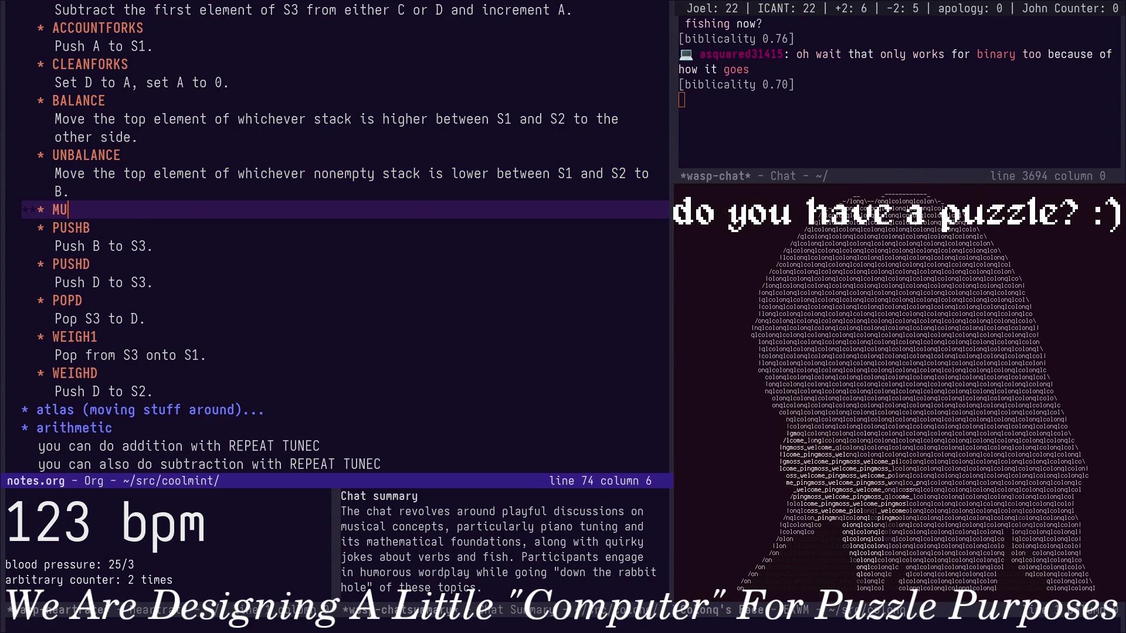
# Define MIX: multiply the top elements of S1 and S2, result in C; then jump to end of file.
pyautogui.press('BackSpace')
pyautogui.press('BackSpace')
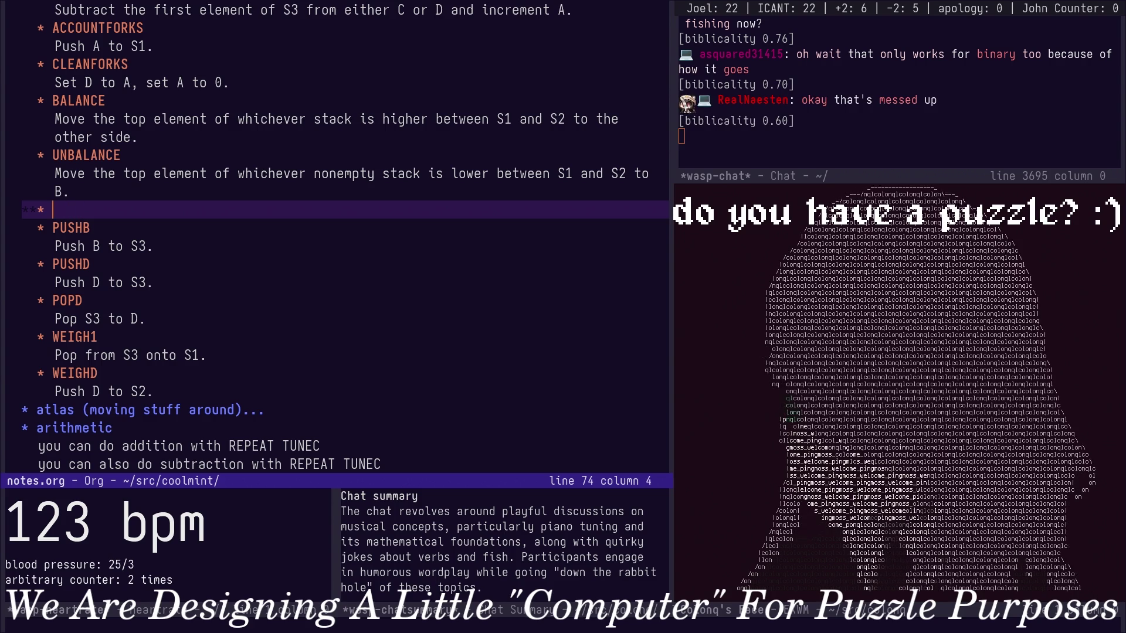
pyautogui.write('MIX')
pyautogui.press('Return')
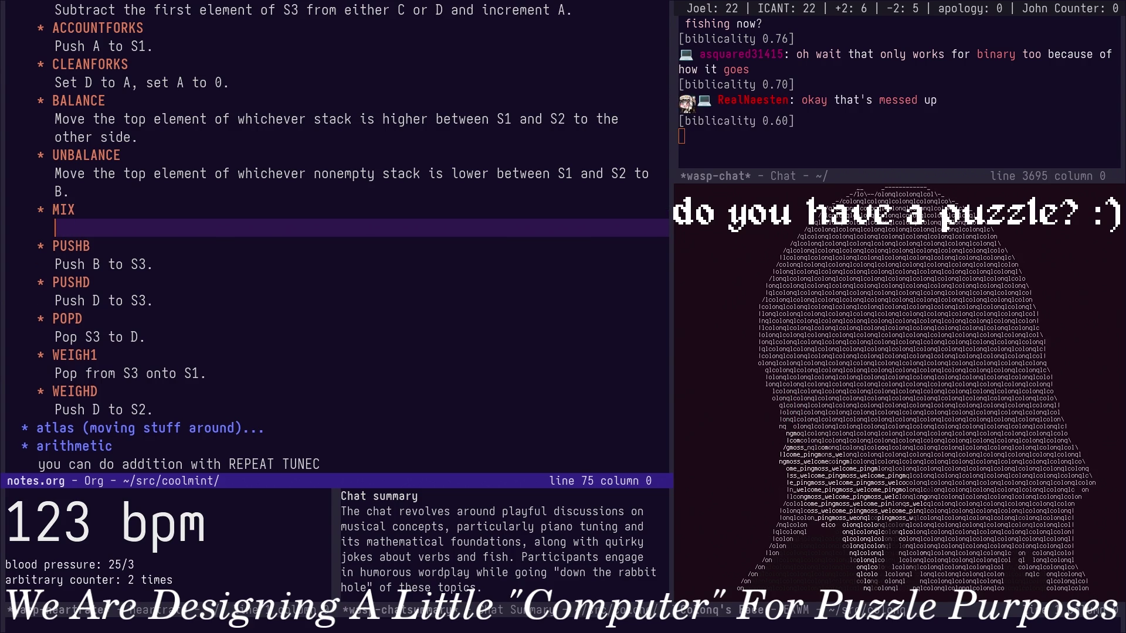
pyautogui.write('Multiply the ')
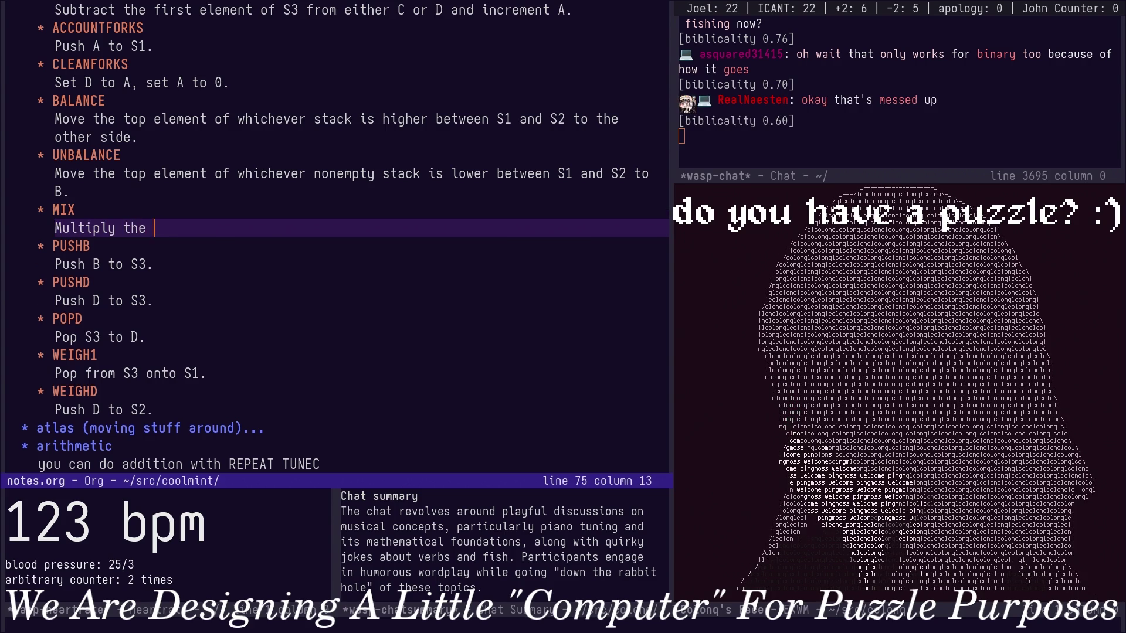
pyautogui.write('top elem')
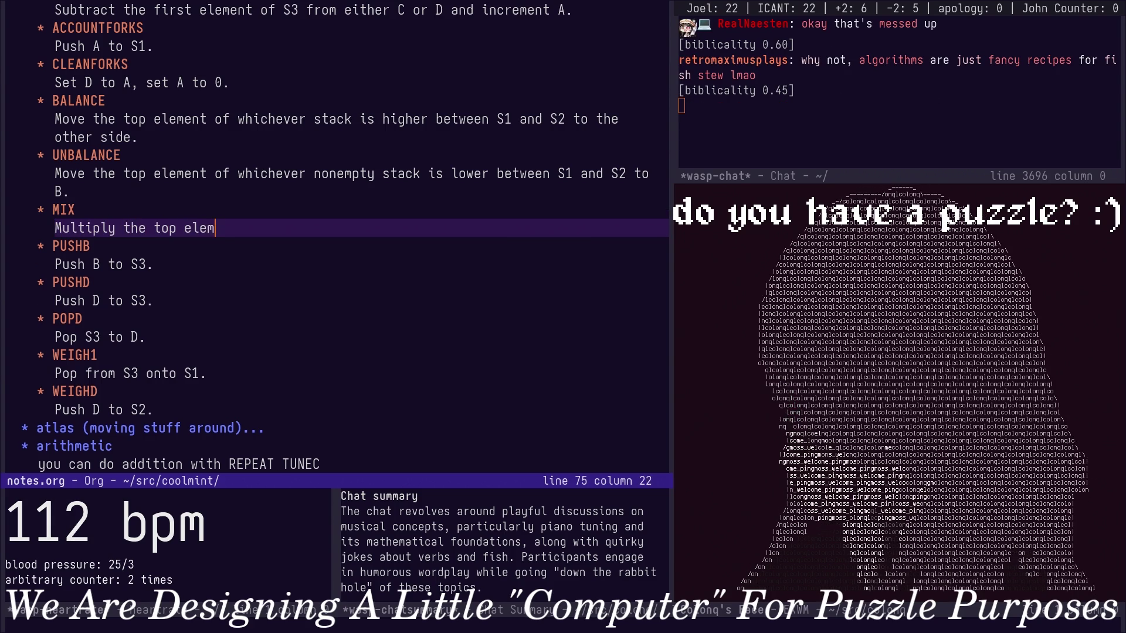
pyautogui.write('ents of both S1 and')
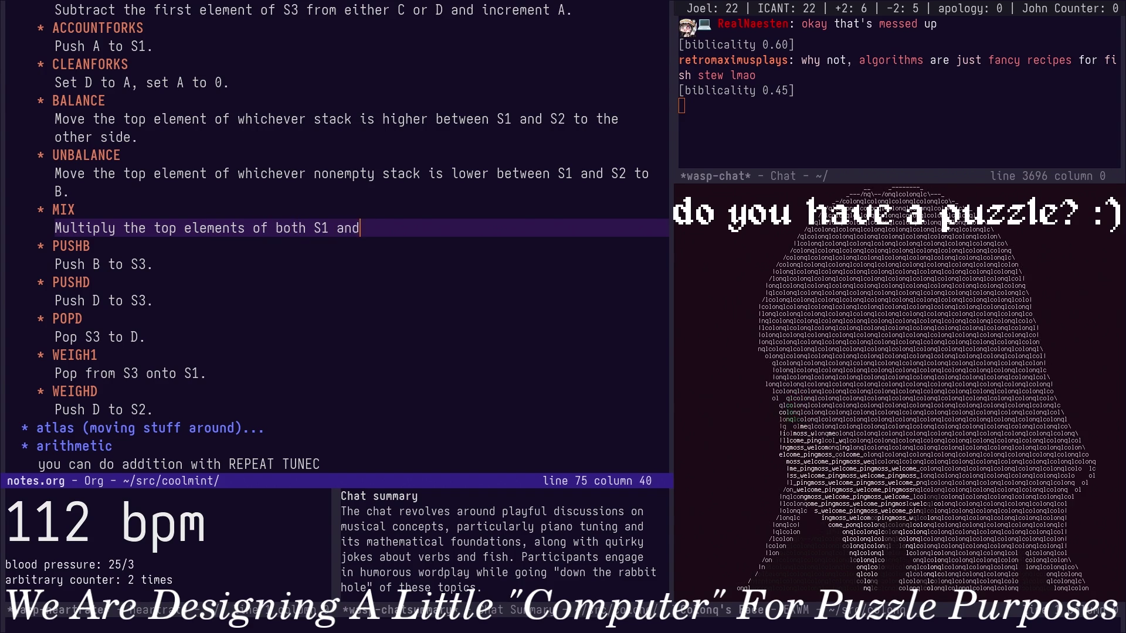
pyautogui.write(' S2 and place the result in ')
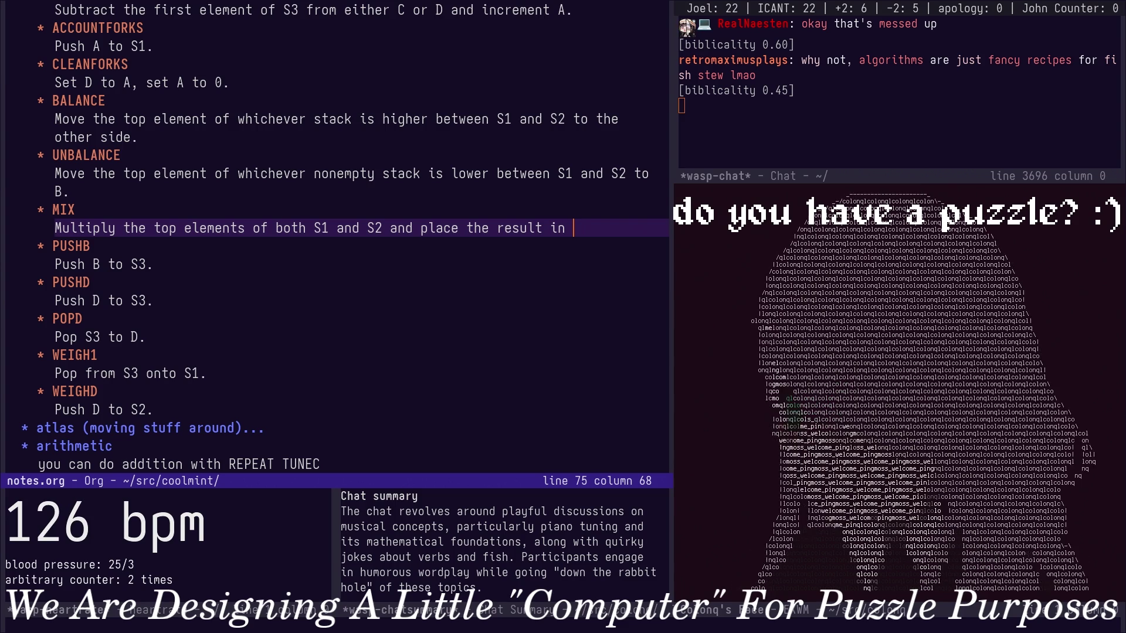
pyautogui.write('C.')
pyautogui.press('Down')
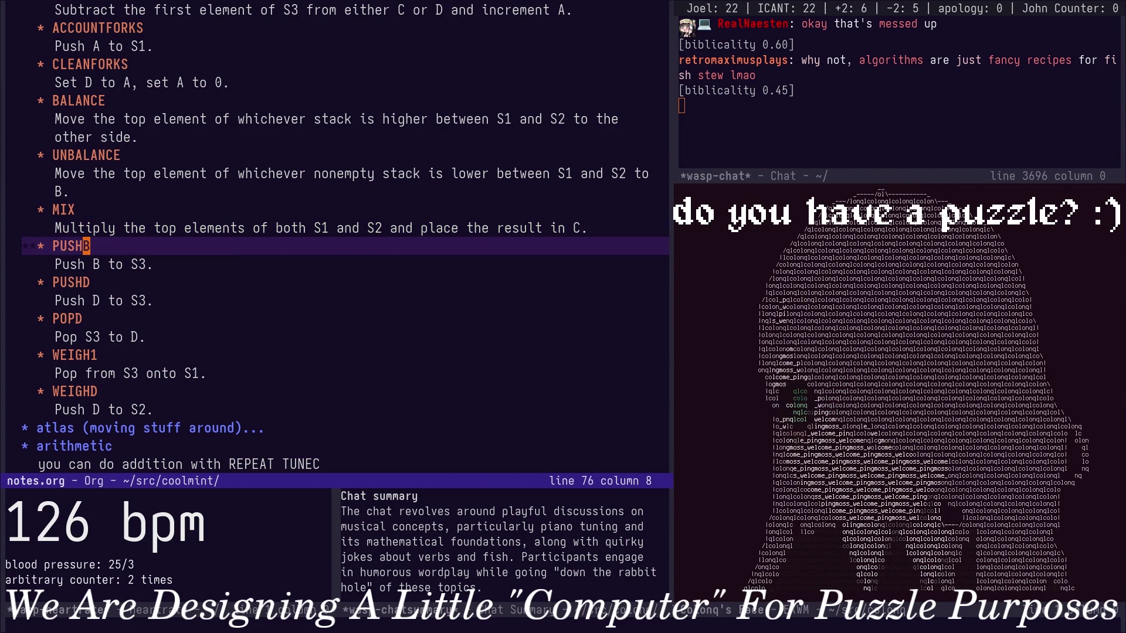
pyautogui.hotkey('alt', '>')
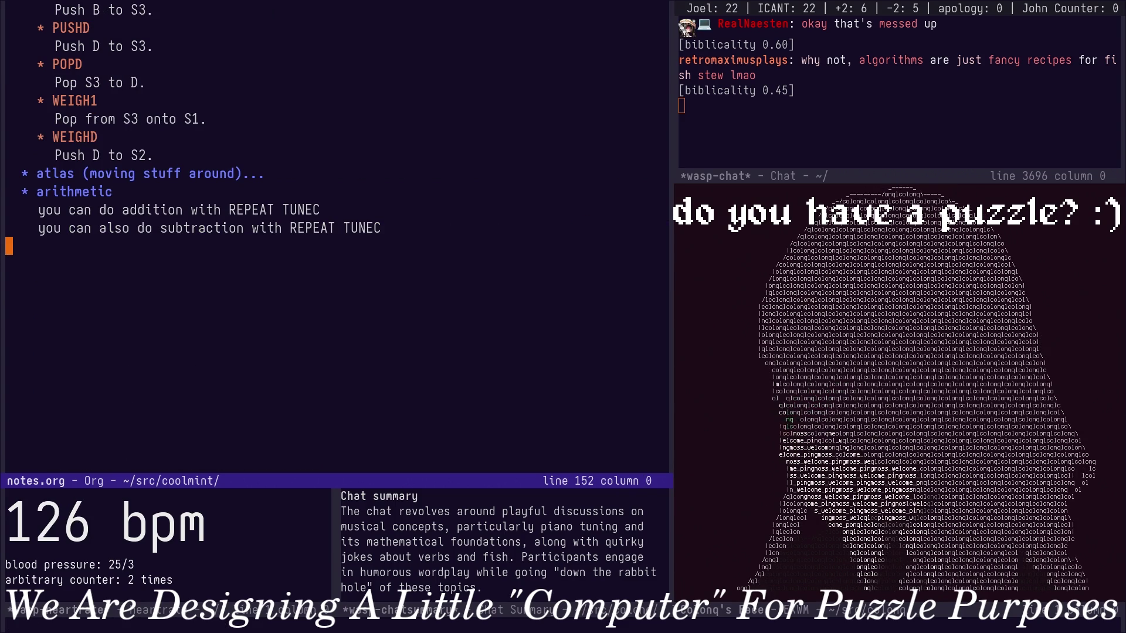
pyautogui.write('you can multi')
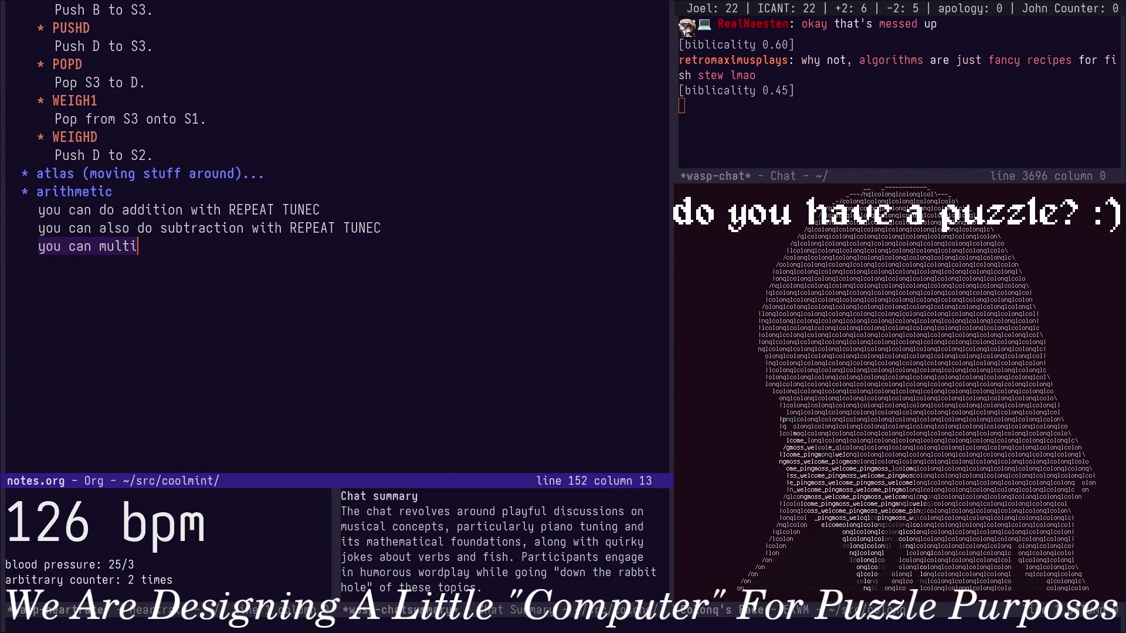
pyautogui.write('ply with MIX.')
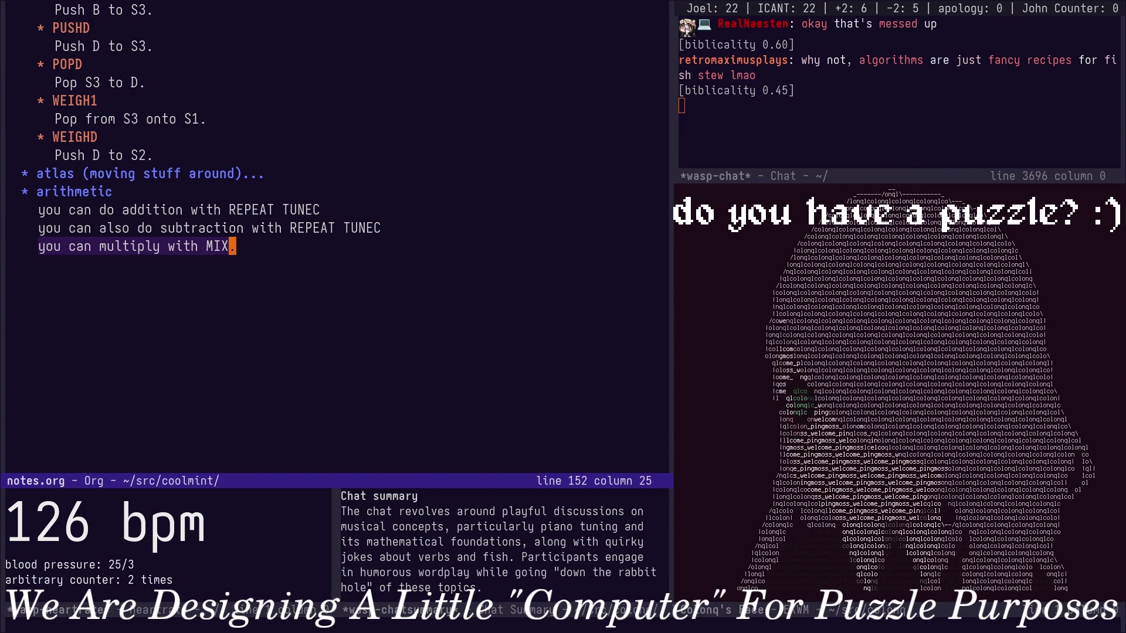
# Finish the line 'you can multiply with MIX' under arithmetic and save notes.org.
pyautogui.press('Escape')
pyautogui.hotkey('ctrl', 'x')
pyautogui.hotkey('ctrl', 's')
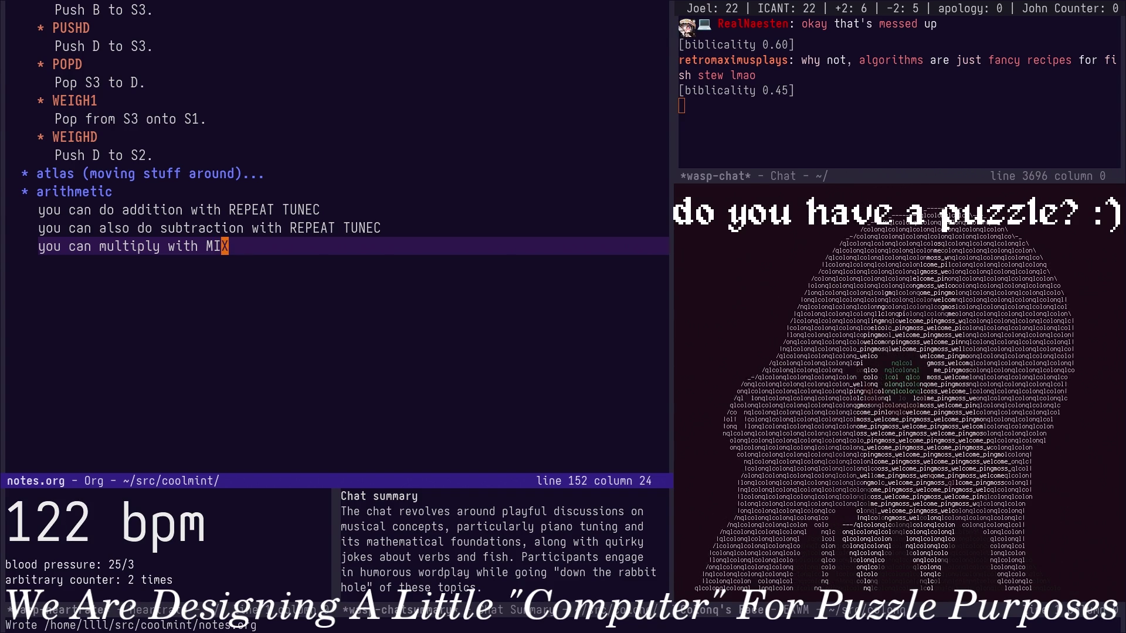
pyautogui.scroll(15, 334, 238)
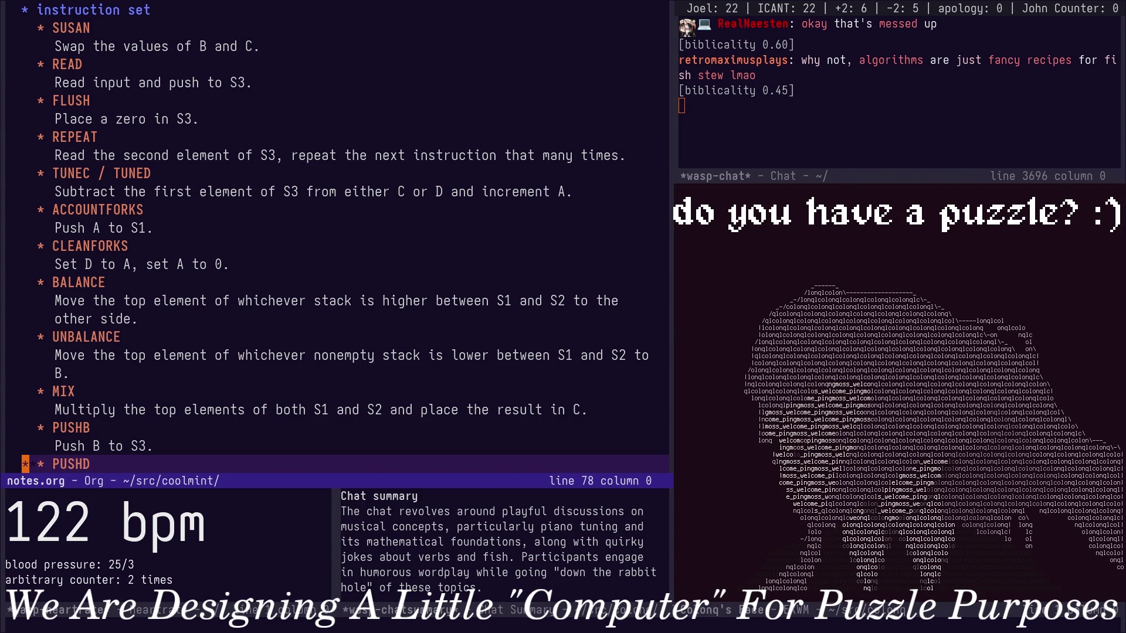
pyautogui.press('Up')
pyautogui.press('Up')
pyautogui.press('Up')
pyautogui.press('Up')
pyautogui.press('Up')
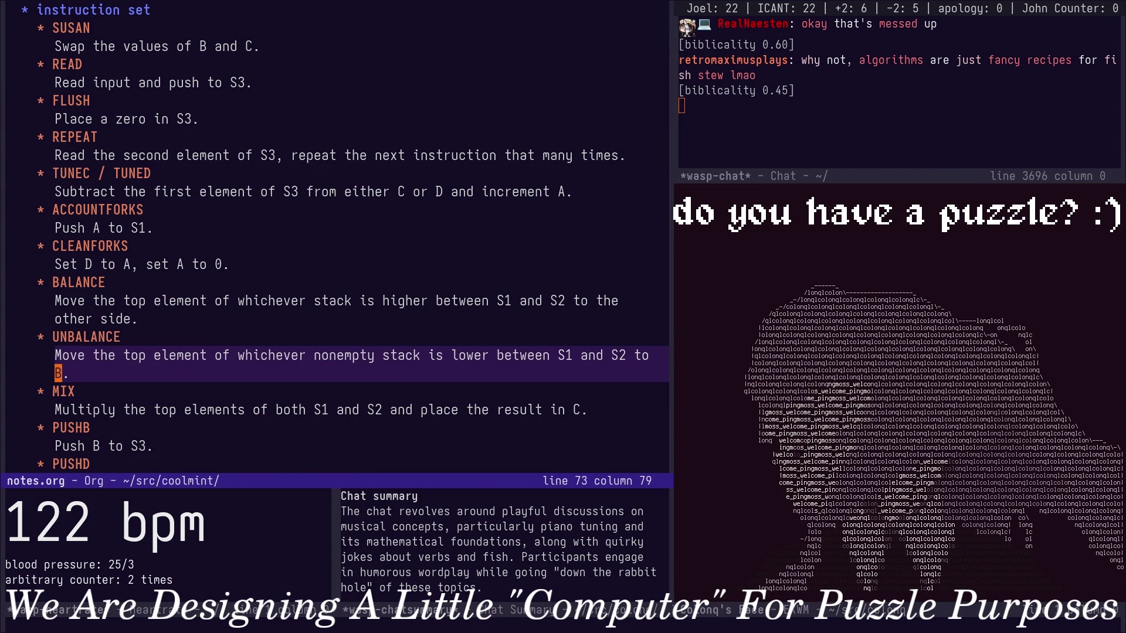
pyautogui.press('Up')
pyautogui.press('Up')
pyautogui.press('Up')
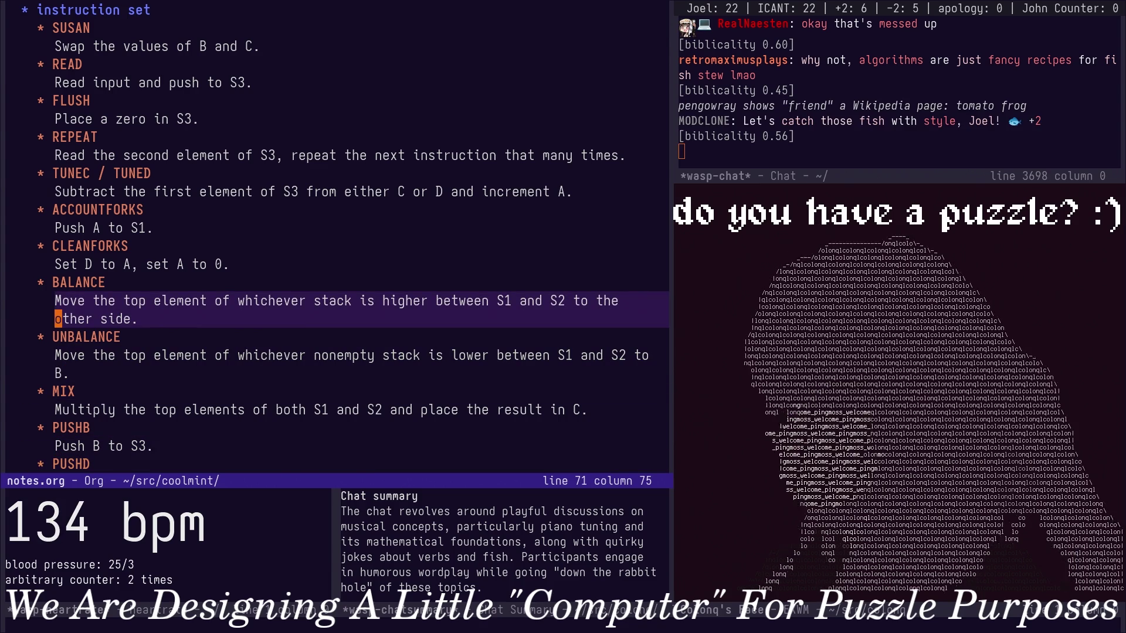
pyautogui.press('Down')
pyautogui.press('Down')
pyautogui.press('Down')
pyautogui.press('Down')
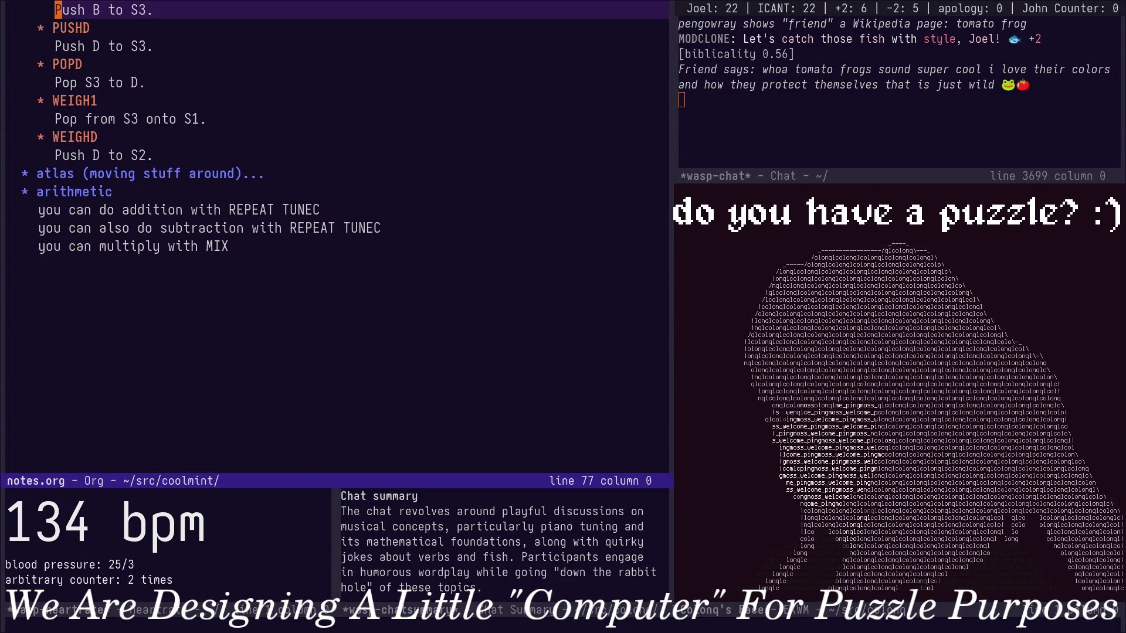
pyautogui.press('Down')
pyautogui.press('Down')
pyautogui.press('Down')
pyautogui.press('Down')
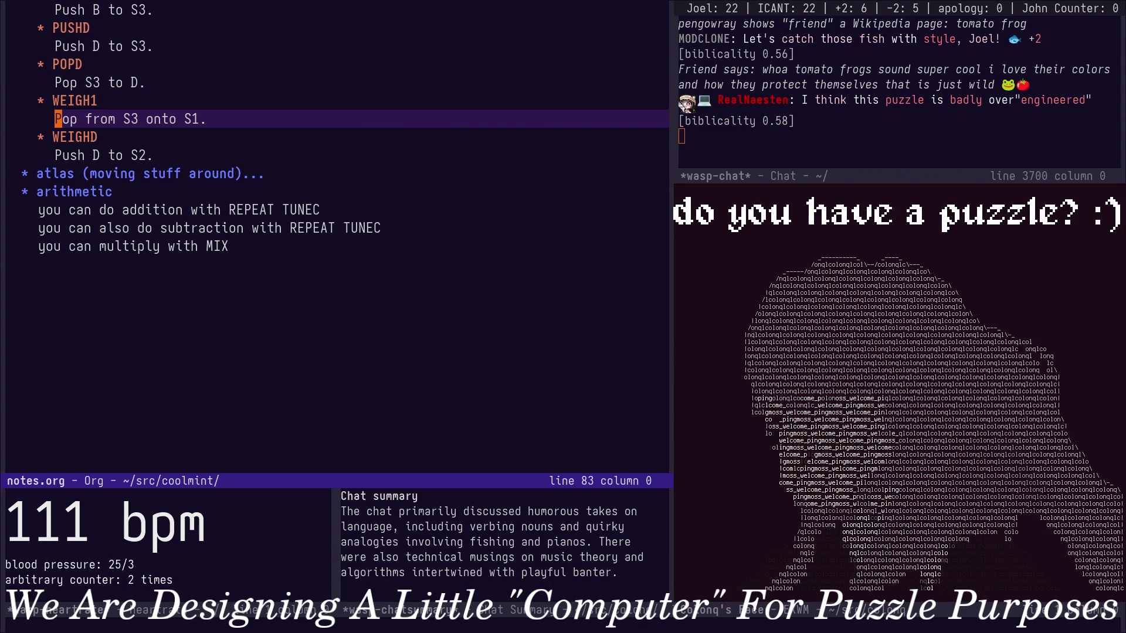
# Move up from WEIGH1 to the 'instruction set' heading and fold that section.
pyautogui.press('Up')
pyautogui.press('Down')
pyautogui.press('Up')
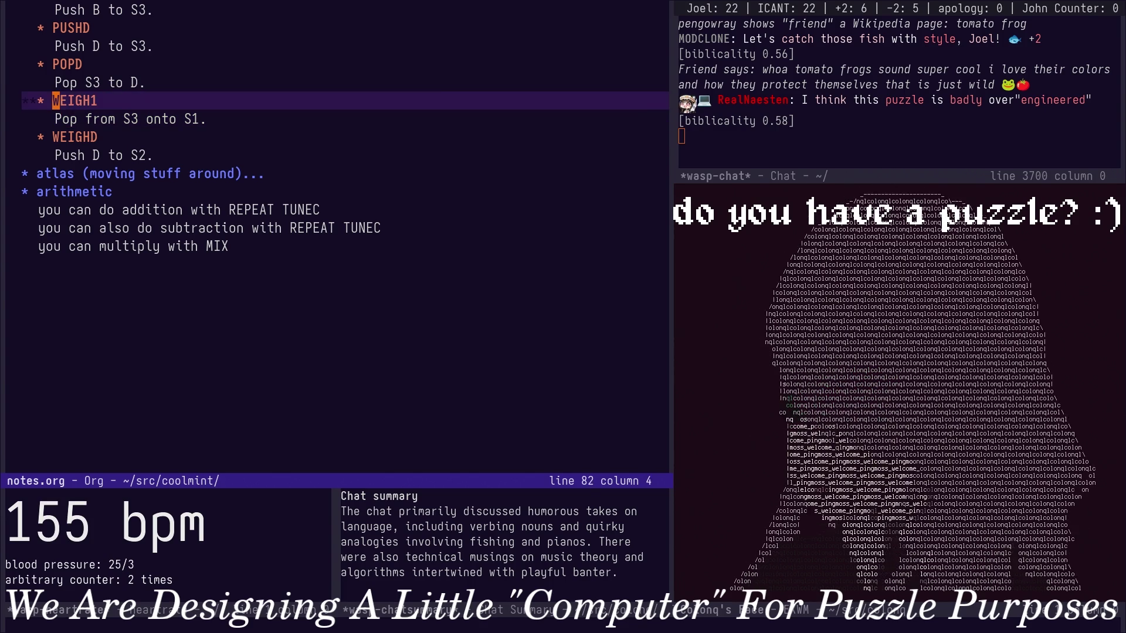
pyautogui.press('Up')
pyautogui.press('Up')
pyautogui.press('Up')
pyautogui.press('Up')
pyautogui.press('Up')
pyautogui.press('Up')
pyautogui.press('Up')
pyautogui.press('Up')
pyautogui.press('Up')
pyautogui.press('Up')
pyautogui.press('Up')
pyautogui.press('Up')
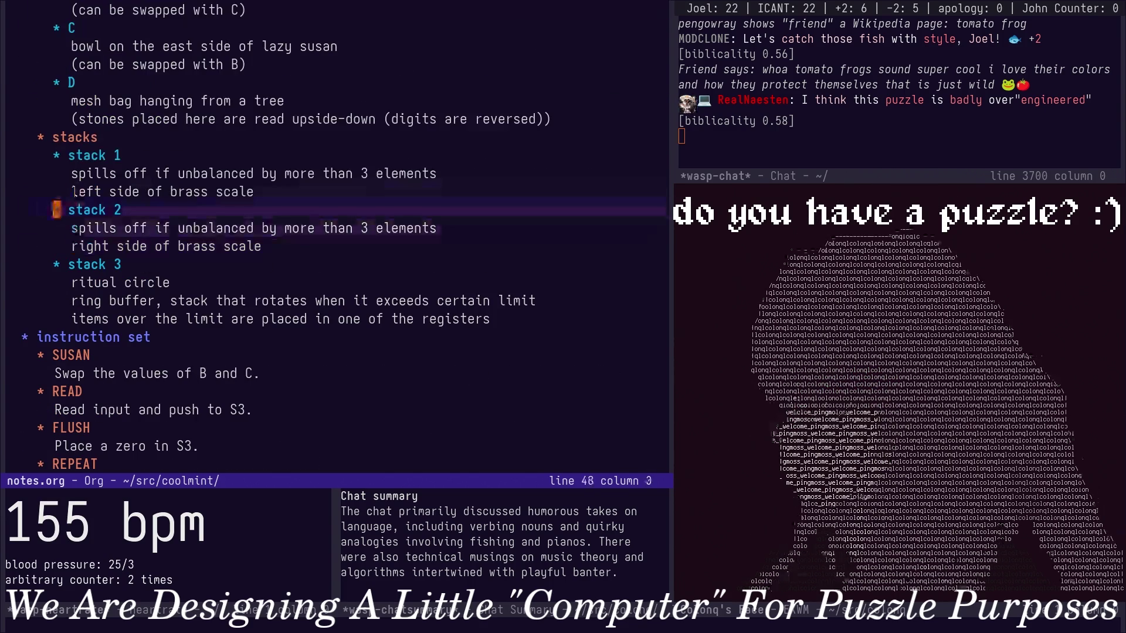
pyautogui.press('Down')
pyautogui.press('Down')
pyautogui.press('Down')
pyautogui.press('Up')
pyautogui.press('Up')
pyautogui.press('Up')
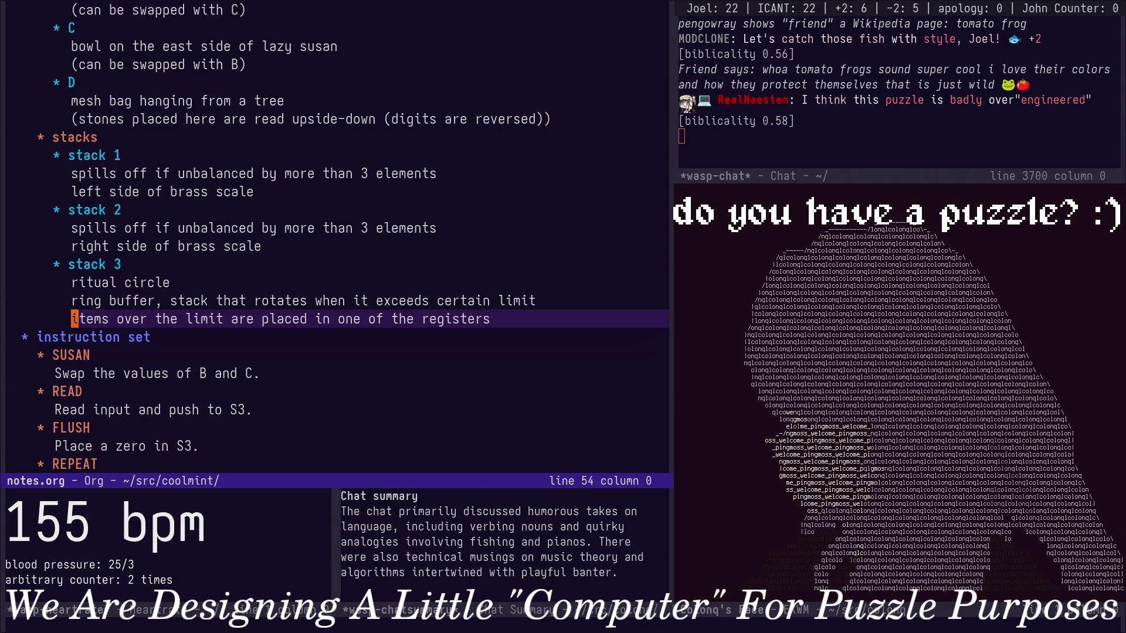
pyautogui.press('Down')
pyautogui.press('Tab')
pyautogui.press('Tab')
pyautogui.press('Tab')
# Move past the stack 1 notes to the register A entry and on toward the end.
pyautogui.press('Up')
pyautogui.press('Up')
pyautogui.press('Up')
pyautogui.press('Up')
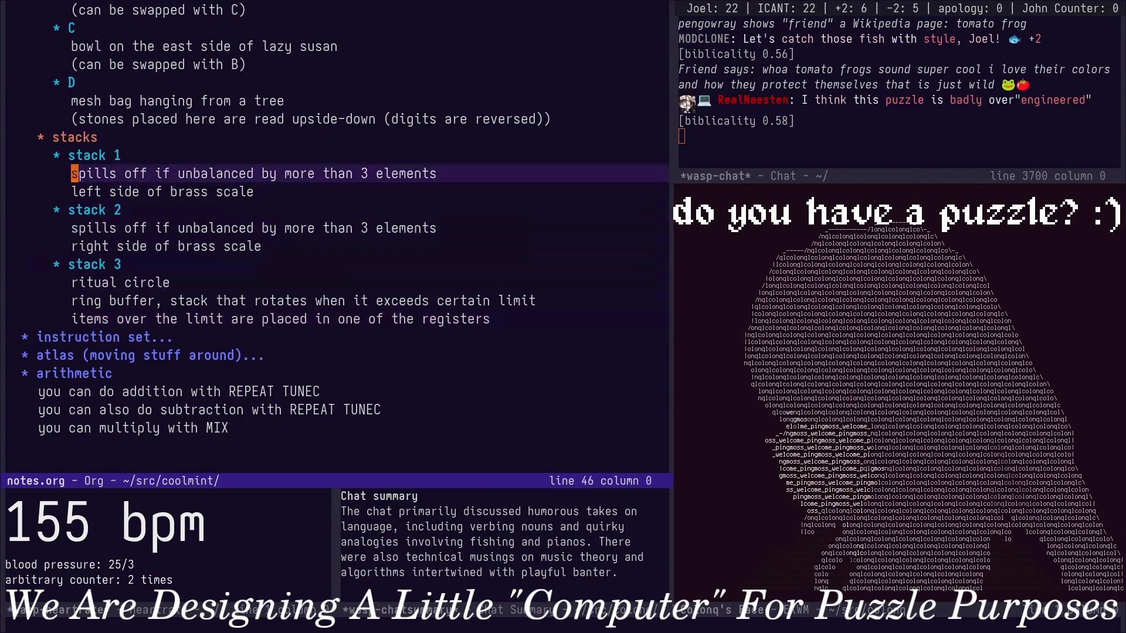
pyautogui.press('Up')
pyautogui.press('Up')
pyautogui.press('Up')
pyautogui.press('Up')
pyautogui.press('Up')
pyautogui.press('Up')
pyautogui.press('Up')
pyautogui.press('Up')
pyautogui.press('Up')
pyautogui.press('Up')
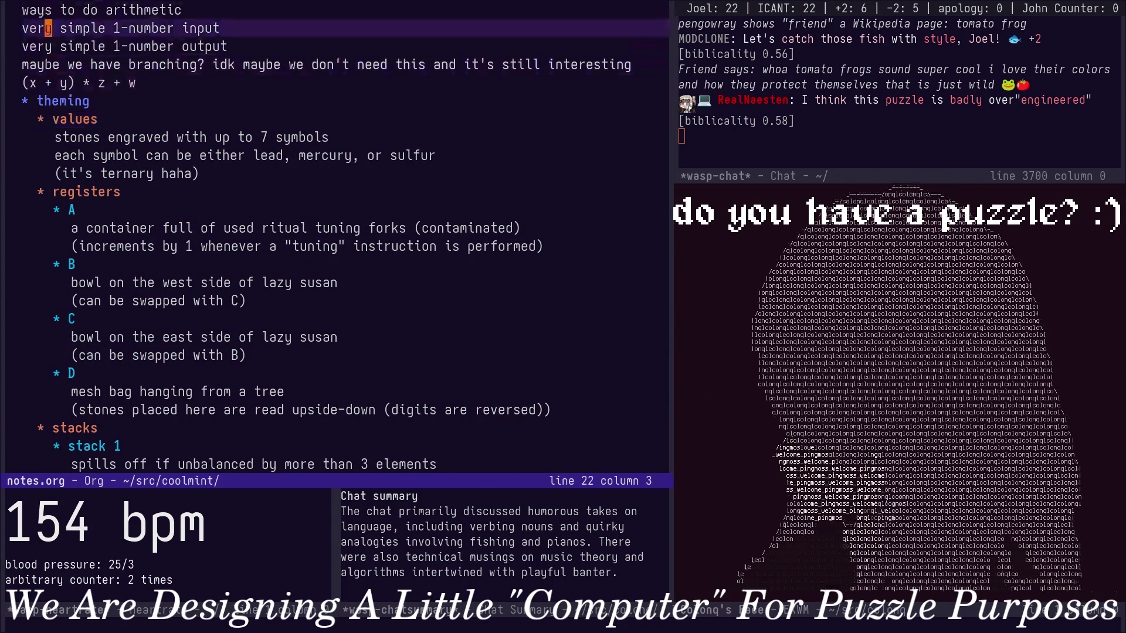
pyautogui.press('Down')
pyautogui.press('Down')
pyautogui.press('Down')
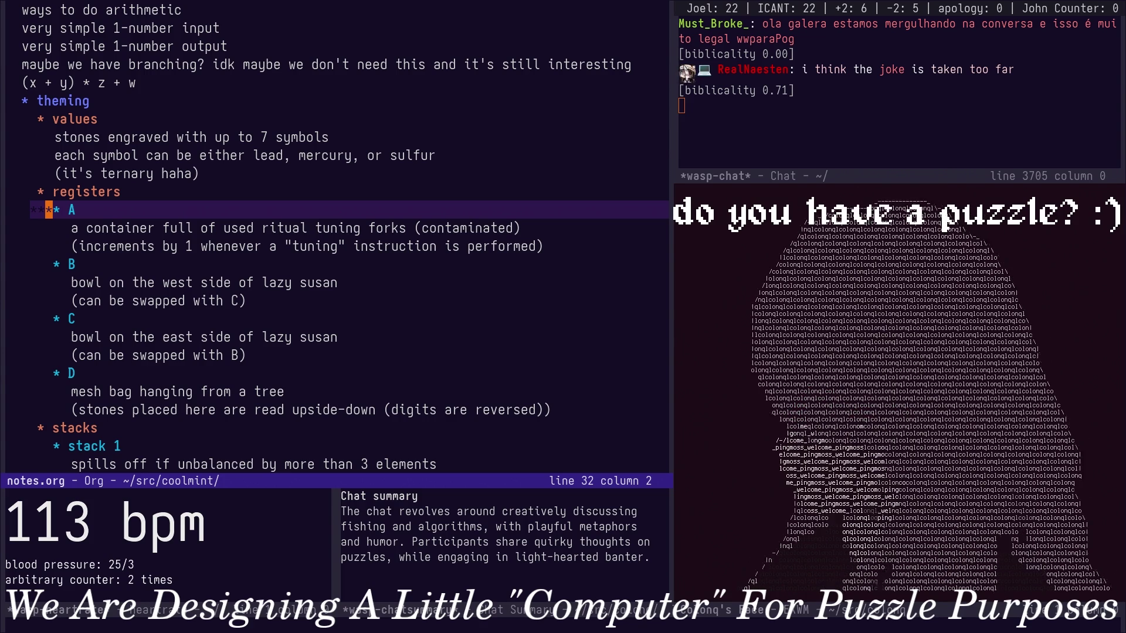
pyautogui.press('Down')
# Add a '* puzzle description' heading at the end of notes.org, fixing a typo in 'description'.
pyautogui.hotkey('alt', '>')
pyautogui.press('Return')
pyautogui.write('*')
pyautogui.press('BackSpace')
pyautogui.write('* P')
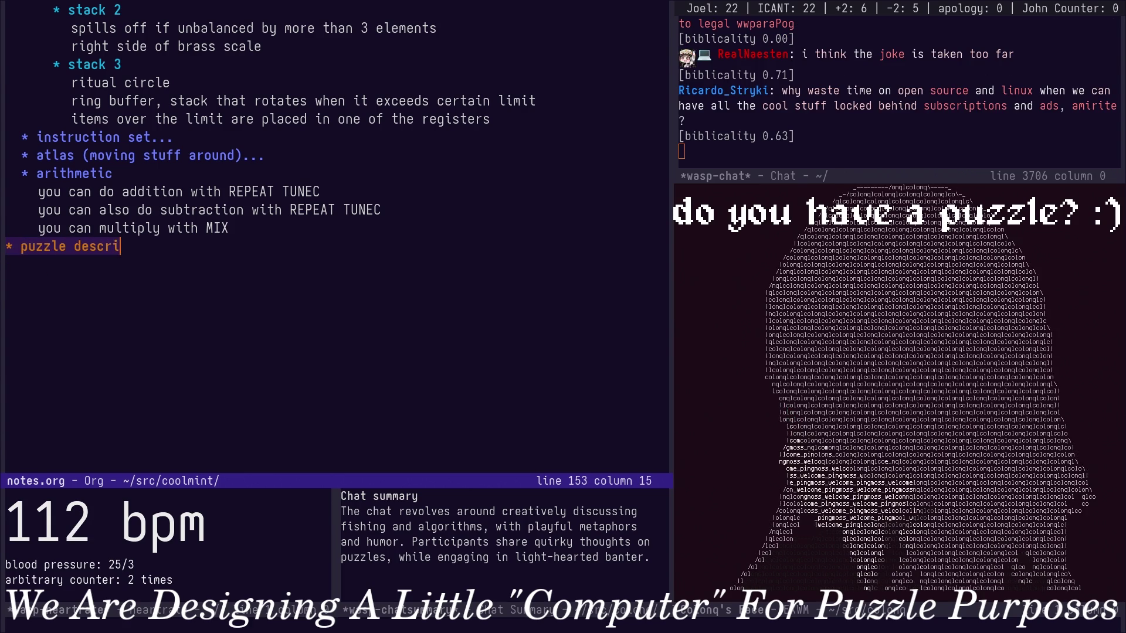
pyautogui.press('BackSpace')
pyautogui.press('BackSpace')
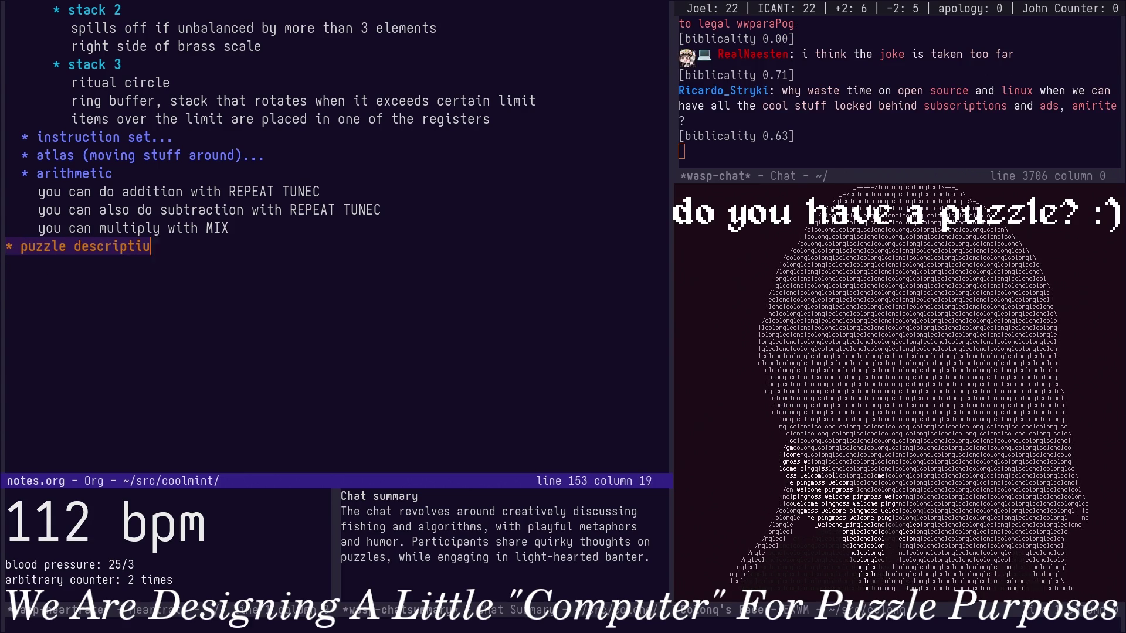
pyautogui.press('Return')
pyautogui.write('A')
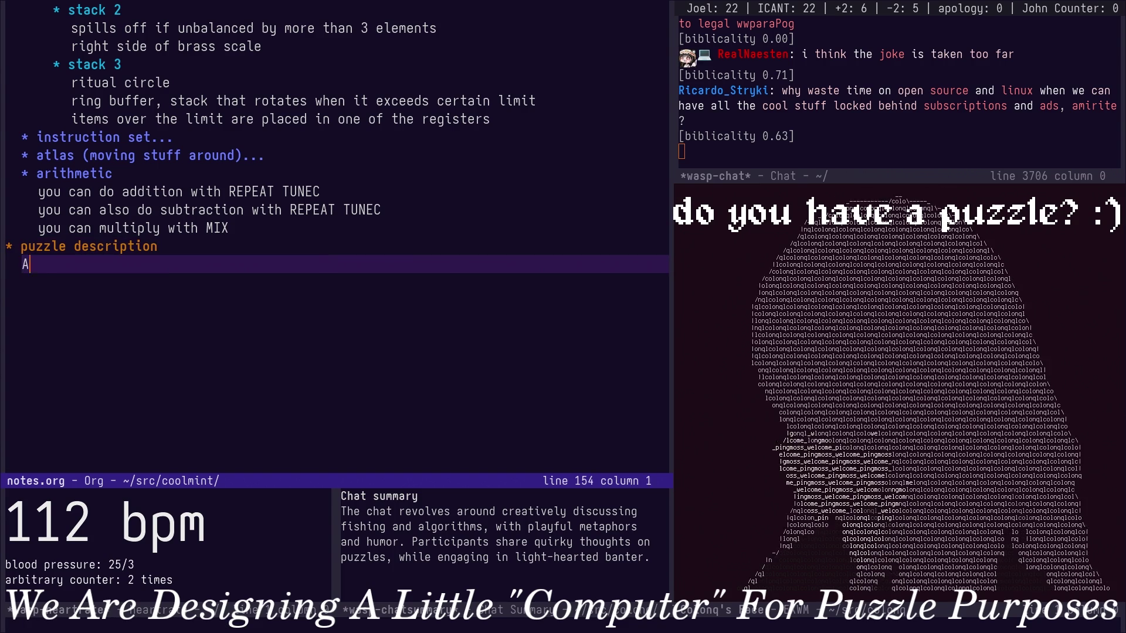
pyautogui.write('s the')
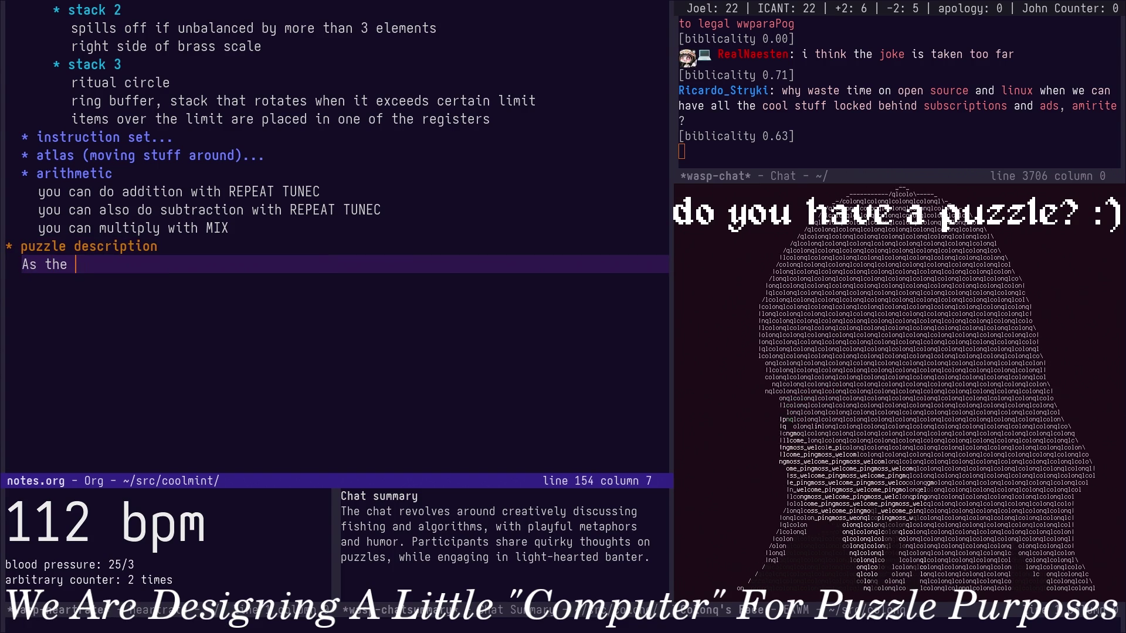
# Begin the first sentence 'As the h' and start a lookup for the word hierophant.
pyautogui.write('h')
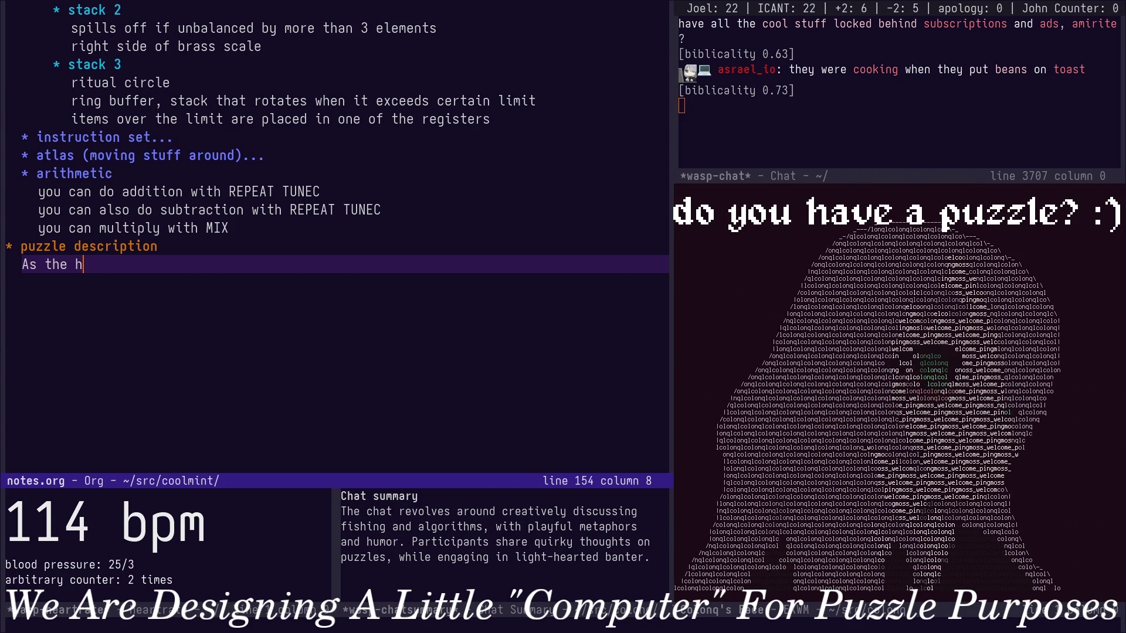
pyautogui.hotkey('ctrl', 'x')
pyautogui.write('b')
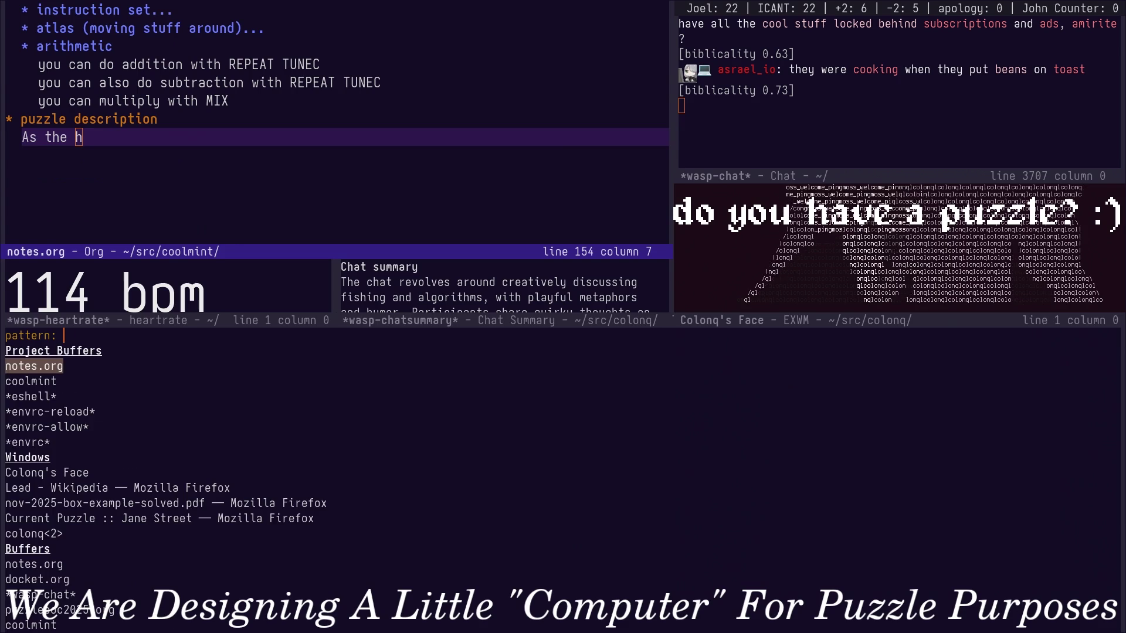
pyautogui.write('hierophant')
pyautogui.press('Return')
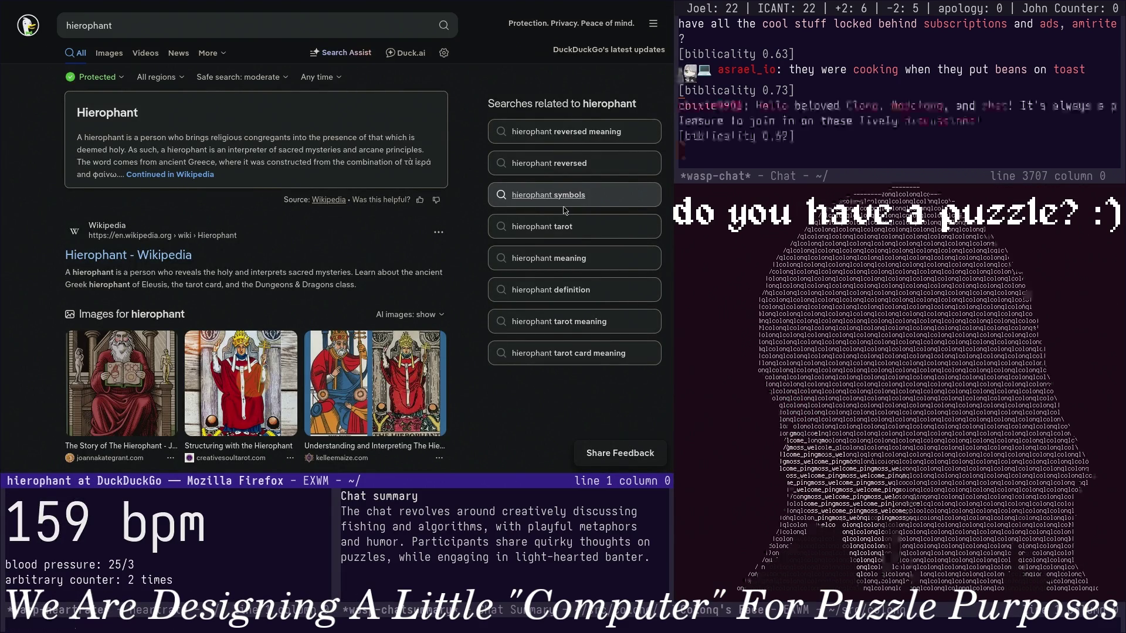
pyautogui.hotkey('ctrl', 'x')
pyautogui.press('b')
pyautogui.press('Return')
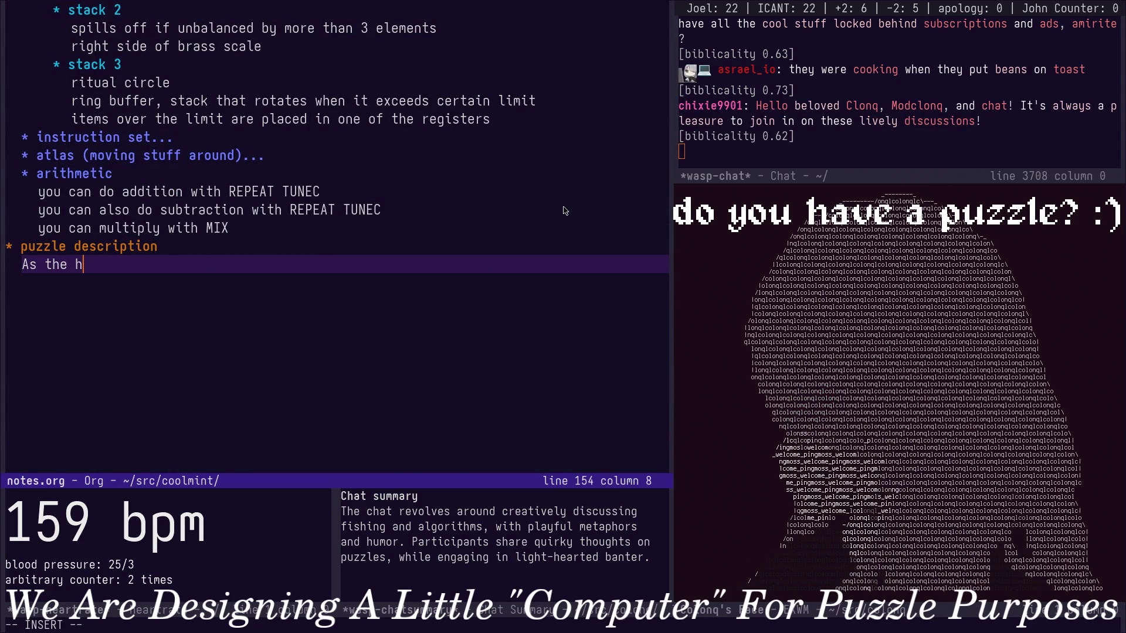
pyautogui.write('ierophant of')
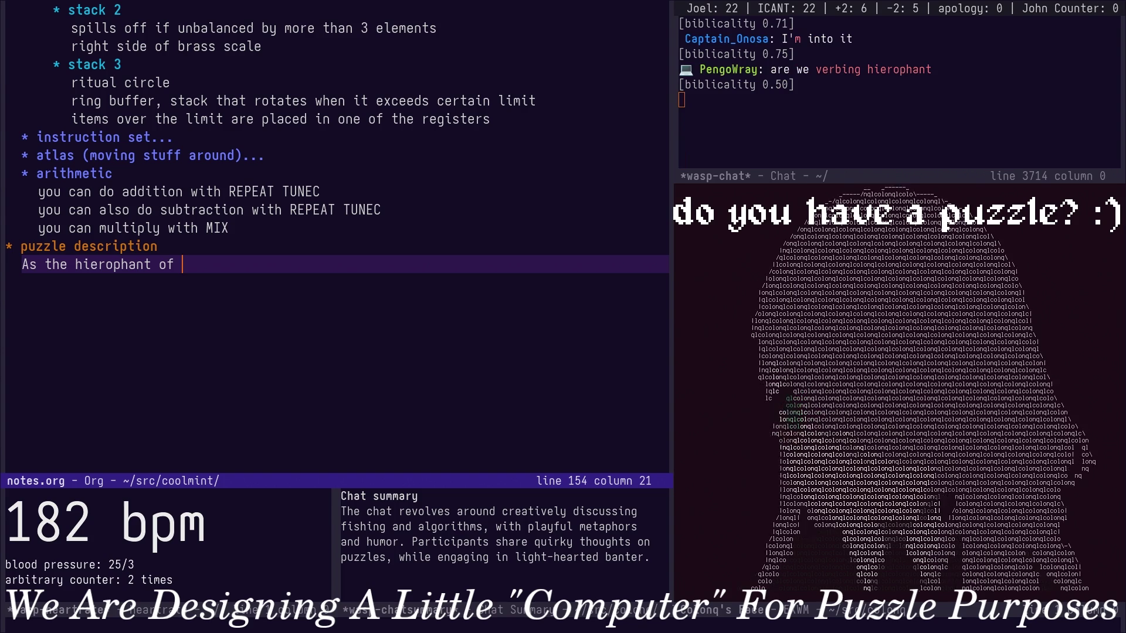
# Extend the sentence to 'As the hierophant of The Order Of', cleaning stray characters, and bring up quick-switch.
pyautogui.press('Escape')
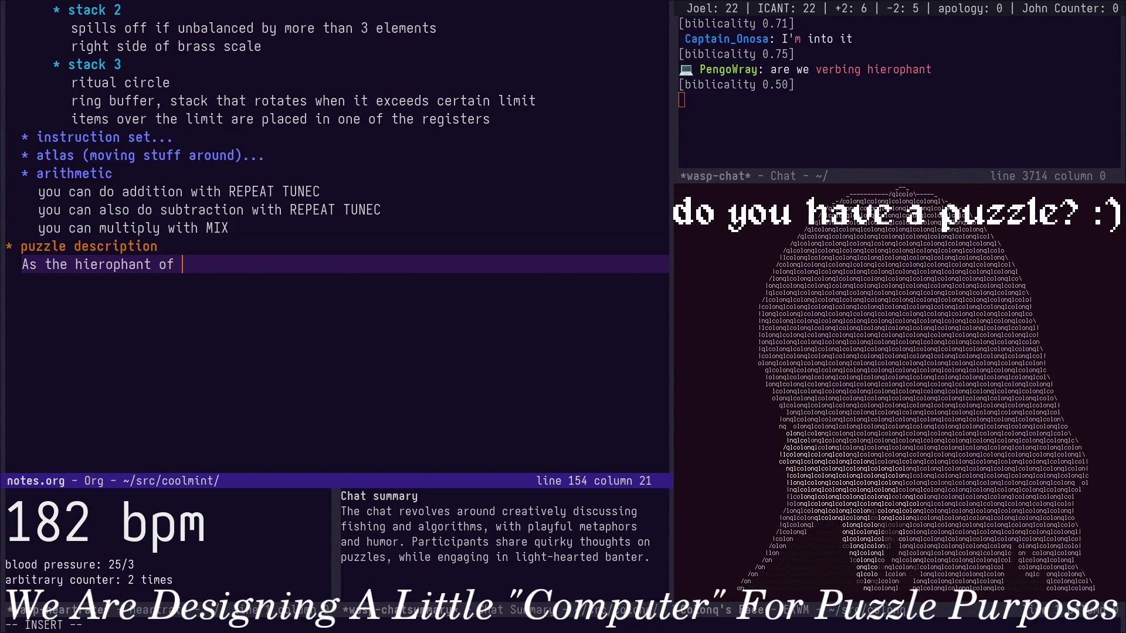
pyautogui.write('D')
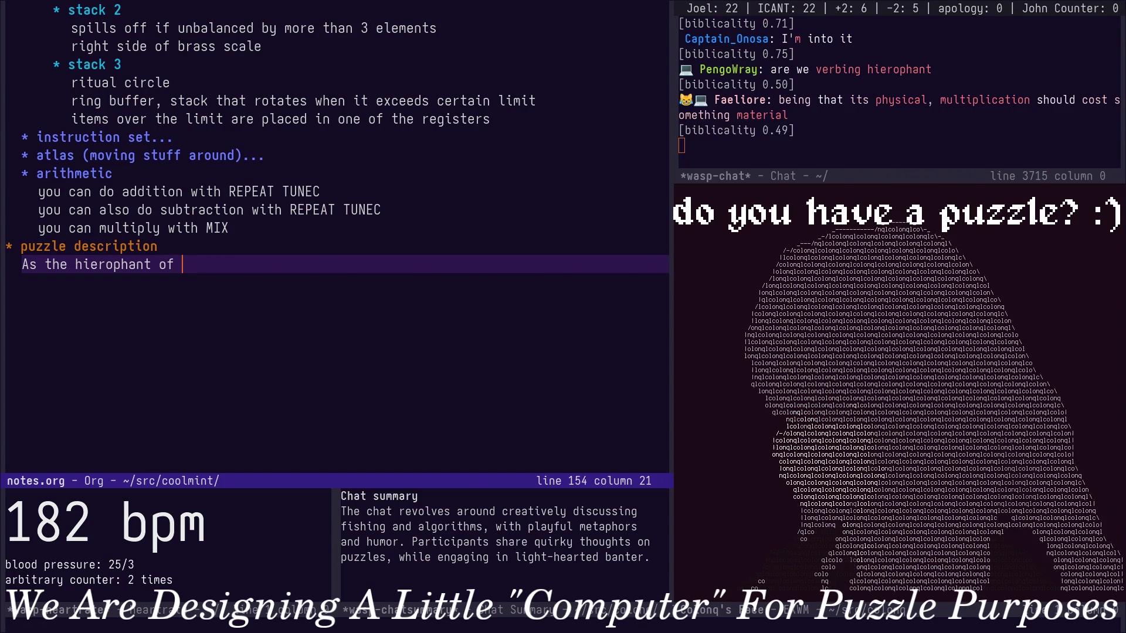
pyautogui.write('T')
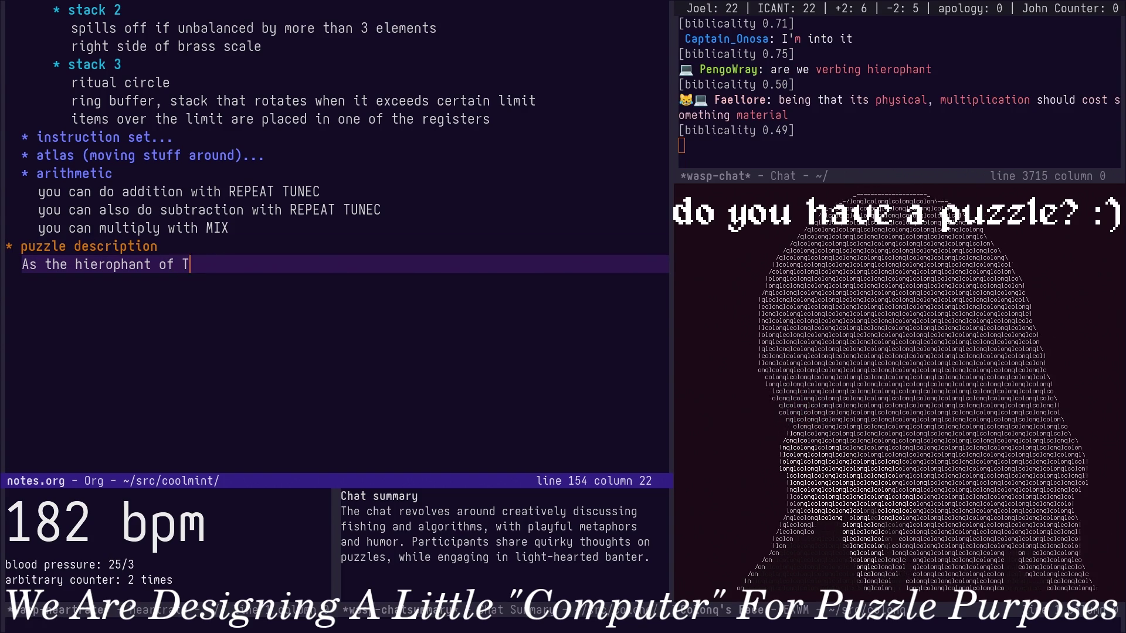
pyautogui.write('he Order')
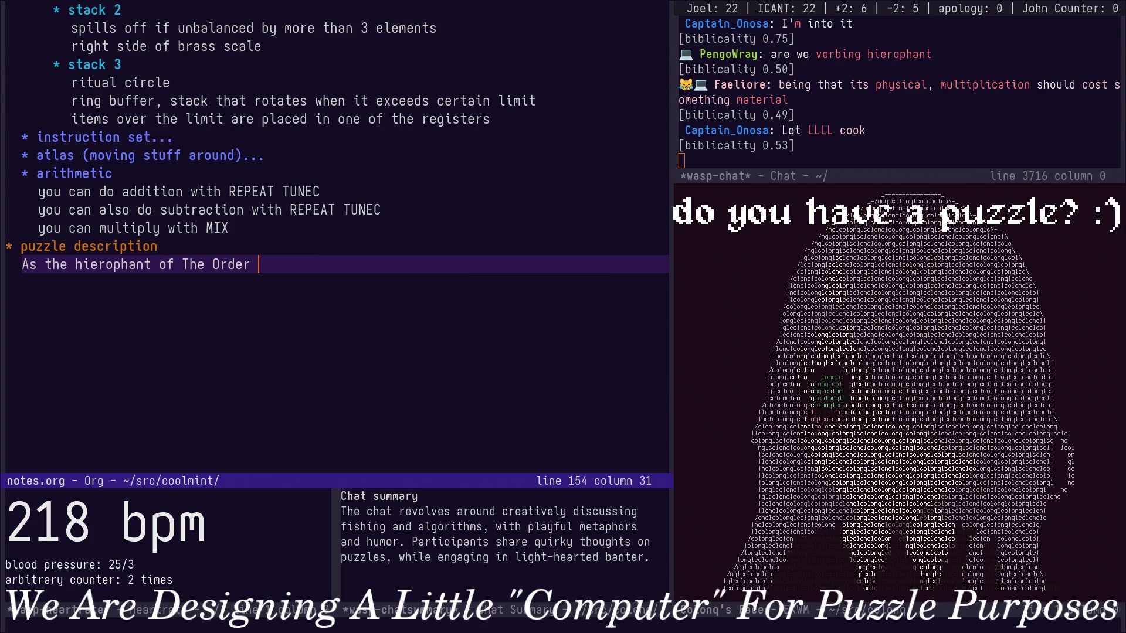
pyautogui.press('BackSpace')
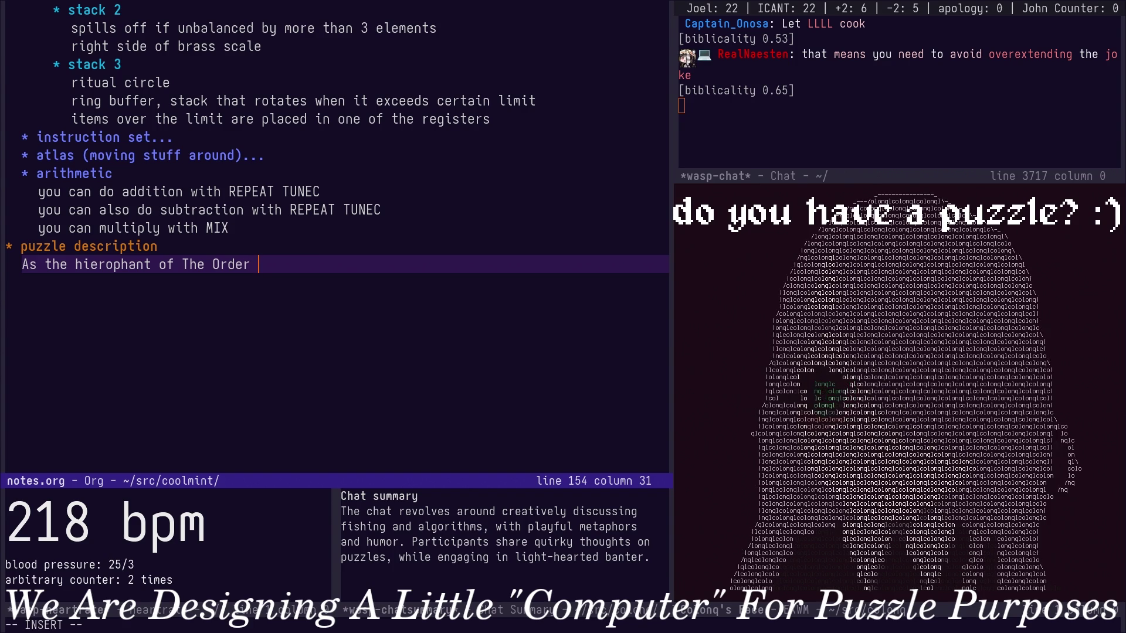
pyautogui.write('D')
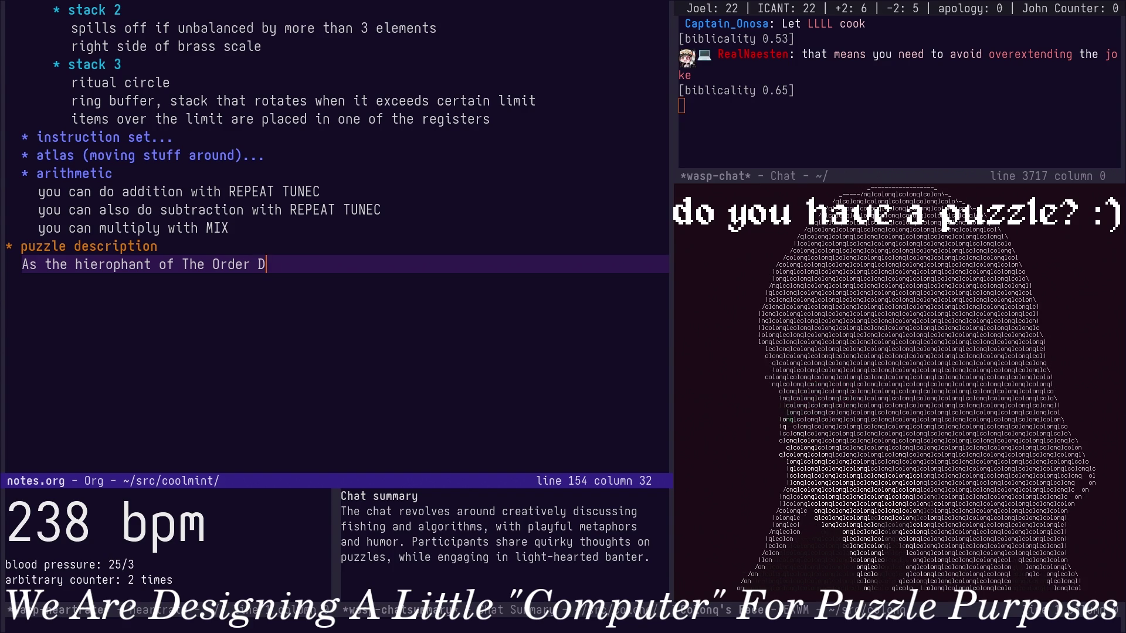
pyautogui.press('BackSpace')
pyautogui.write('D')
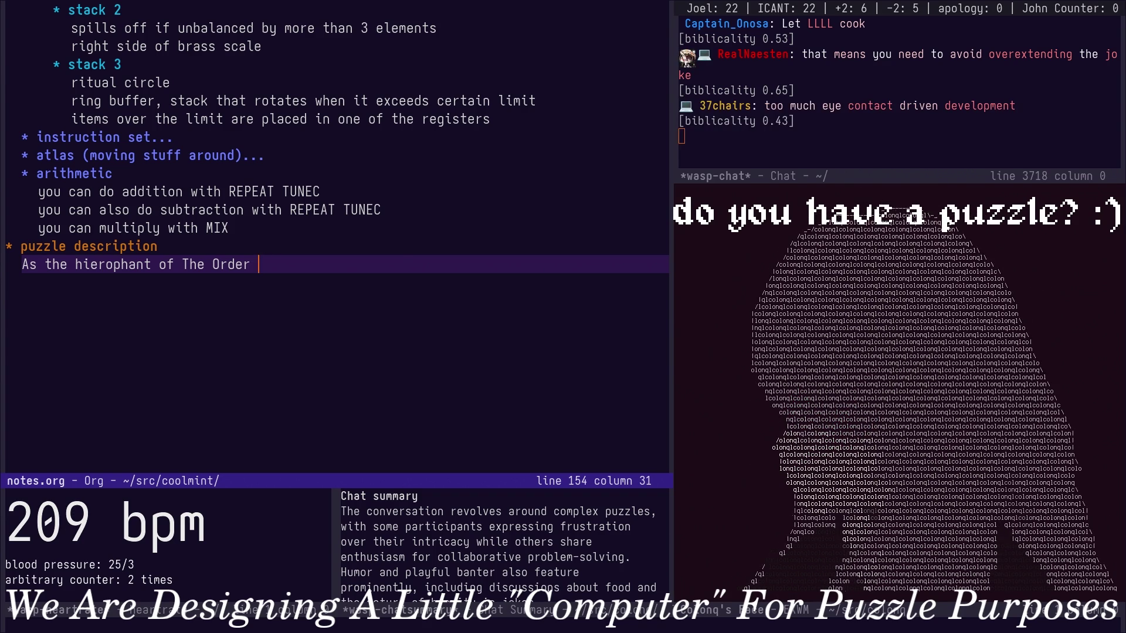
pyautogui.write('Of')
pyautogui.press('BackSpace')
pyautogui.hotkey('ctrl', 'x')
pyautogui.press('b')
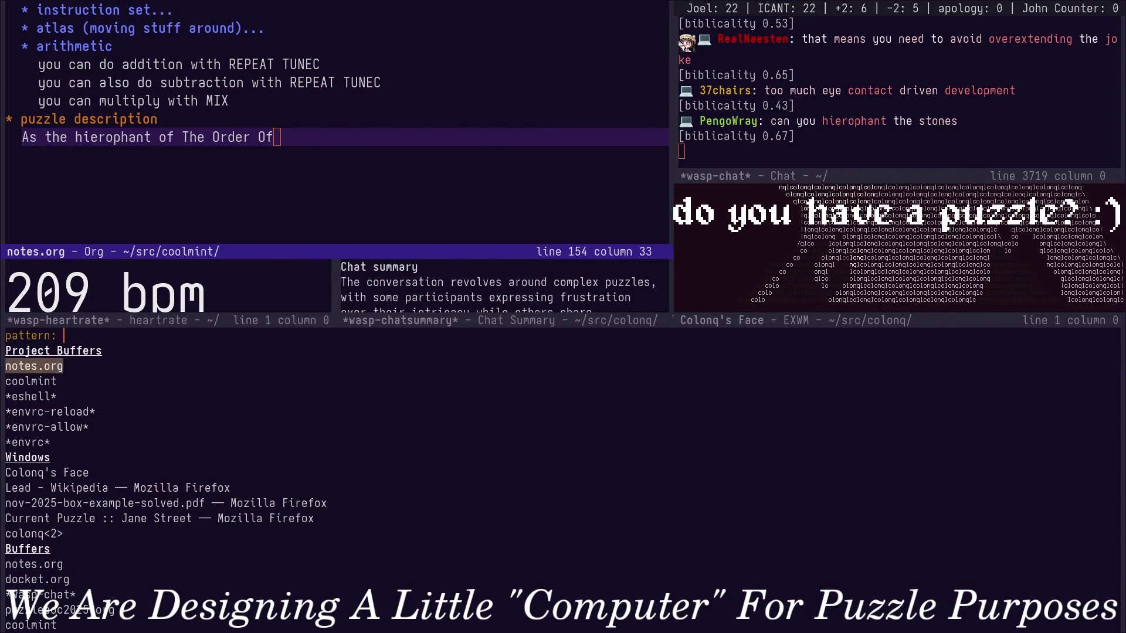
pyautogui.write('th')
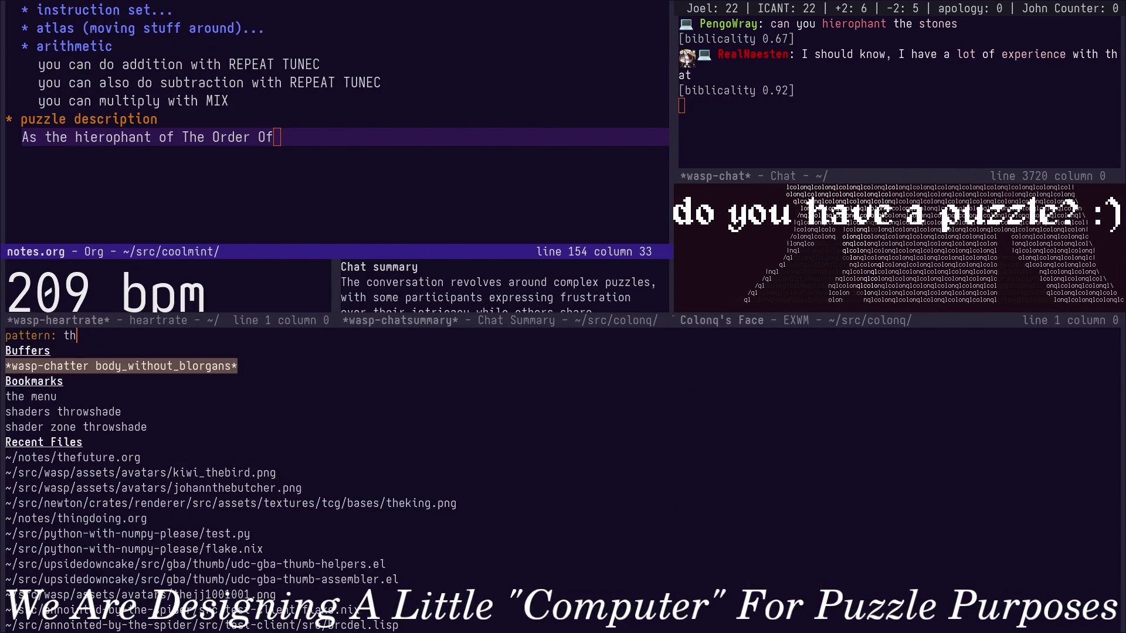
pyautogui.write('e key of ')
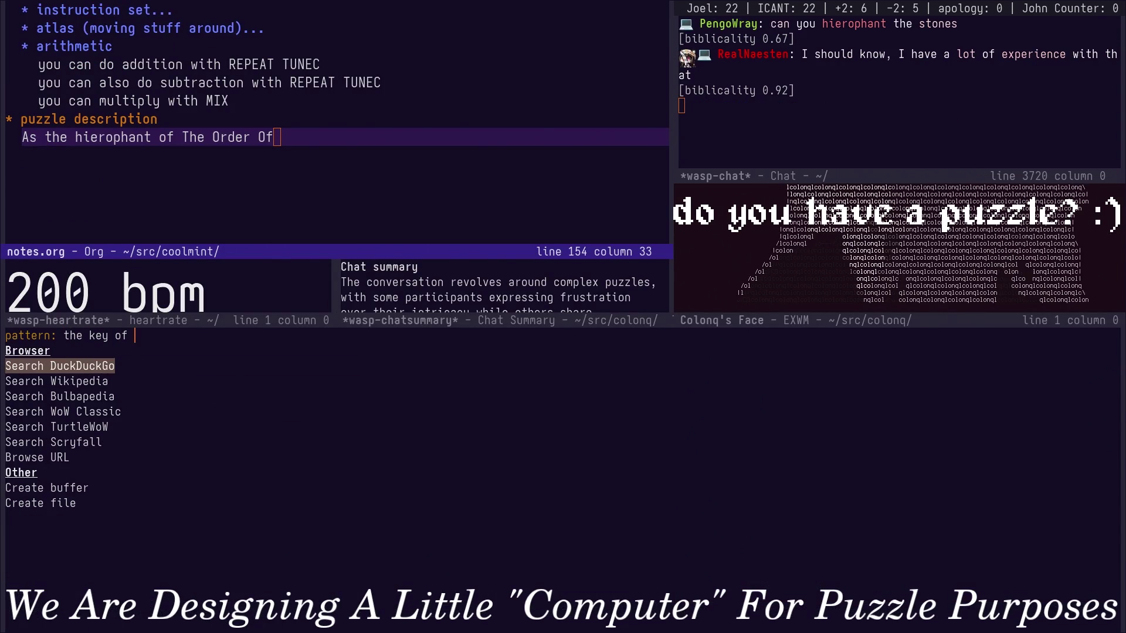
pyautogui.write('so')
# Redo the lookup as a Wikipedia search and open the Solomon's Key 2 article.
pyautogui.press('BackSpace')
pyautogui.press('BackSpace')
pyautogui.press('BackSpace')
pyautogui.press('BackSpace')
pyautogui.press('BackSpace')
pyautogui.press('BackSpace')
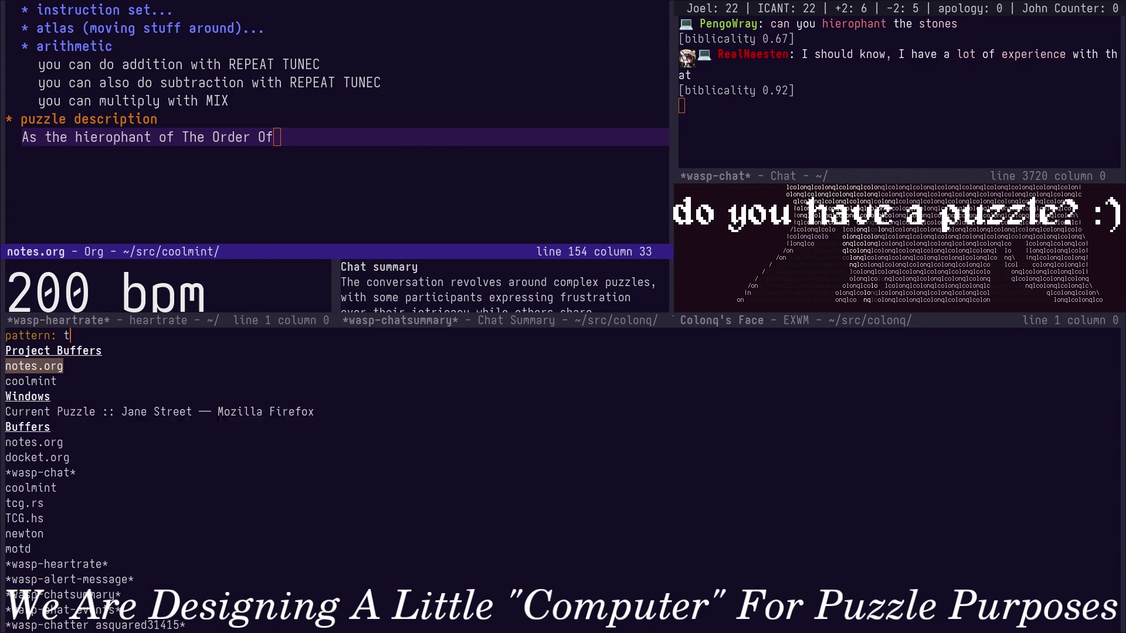
pyautogui.write("solomon's ke")
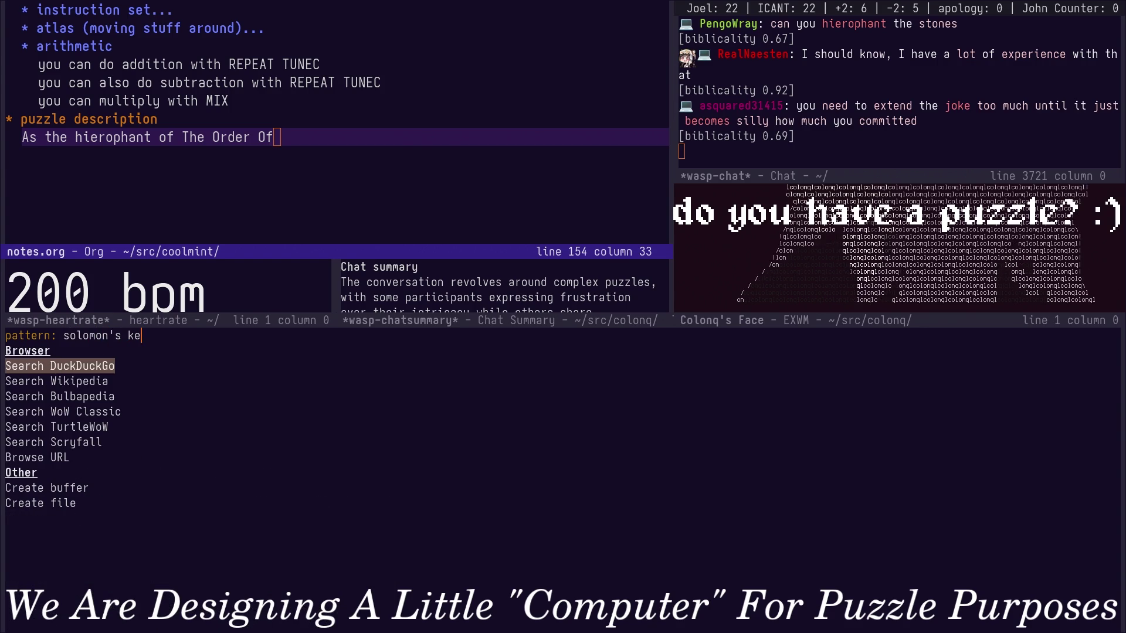
pyautogui.press('Down')
pyautogui.press('Return')
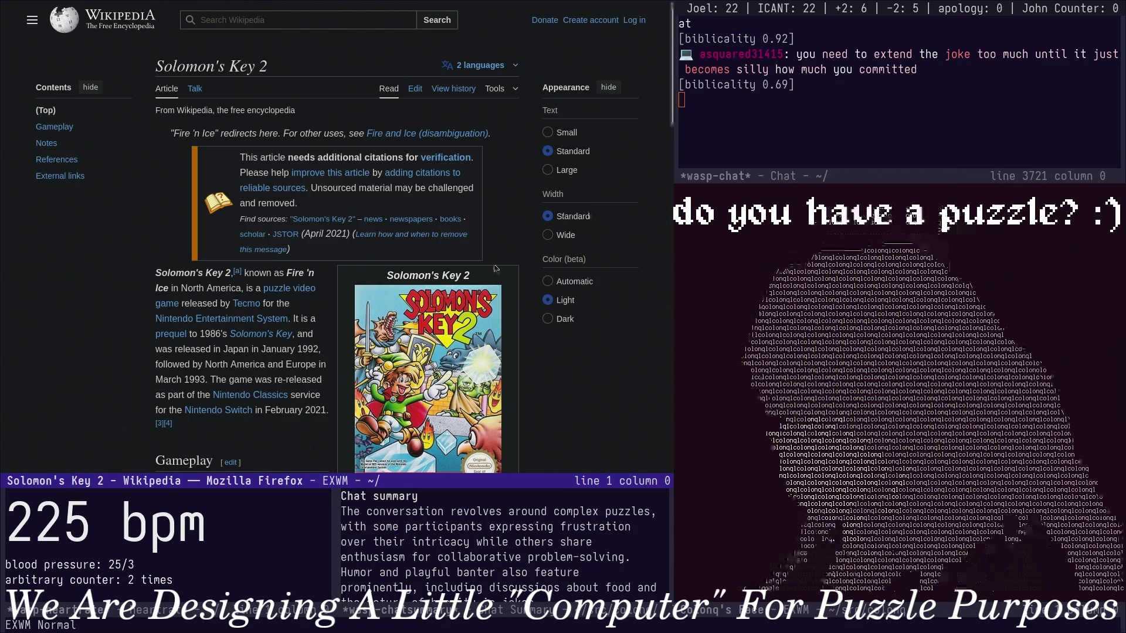
pyautogui.scroll(-5, 406, 281)
pyautogui.scroll(2, 405, 280)
pyautogui.scroll(1, 406, 280)
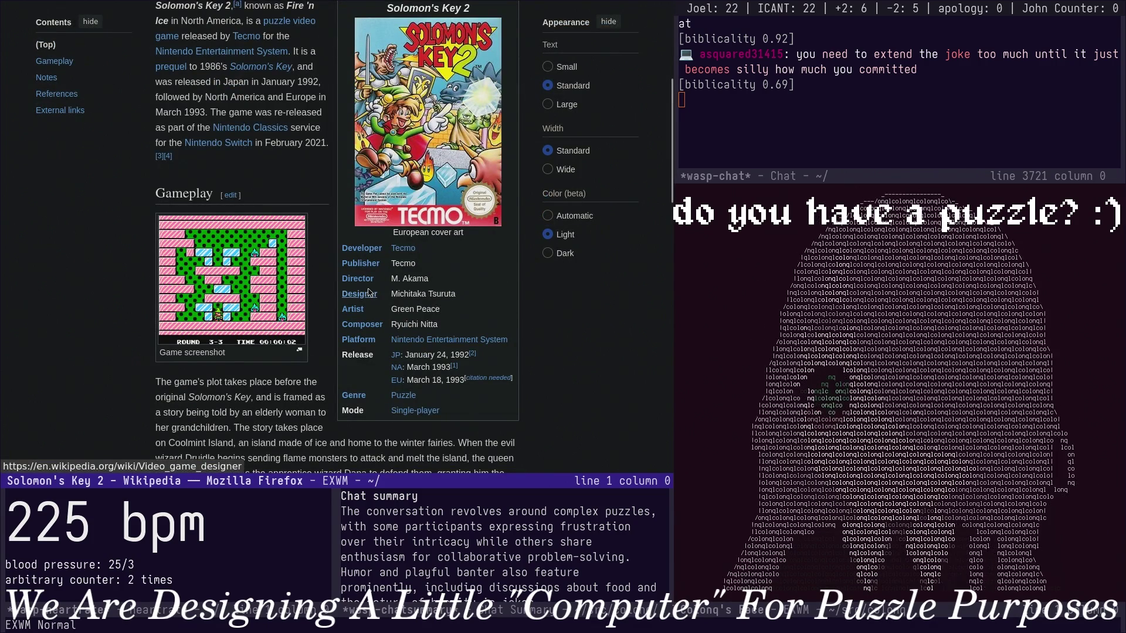
pyautogui.scroll(-2, 374, 309)
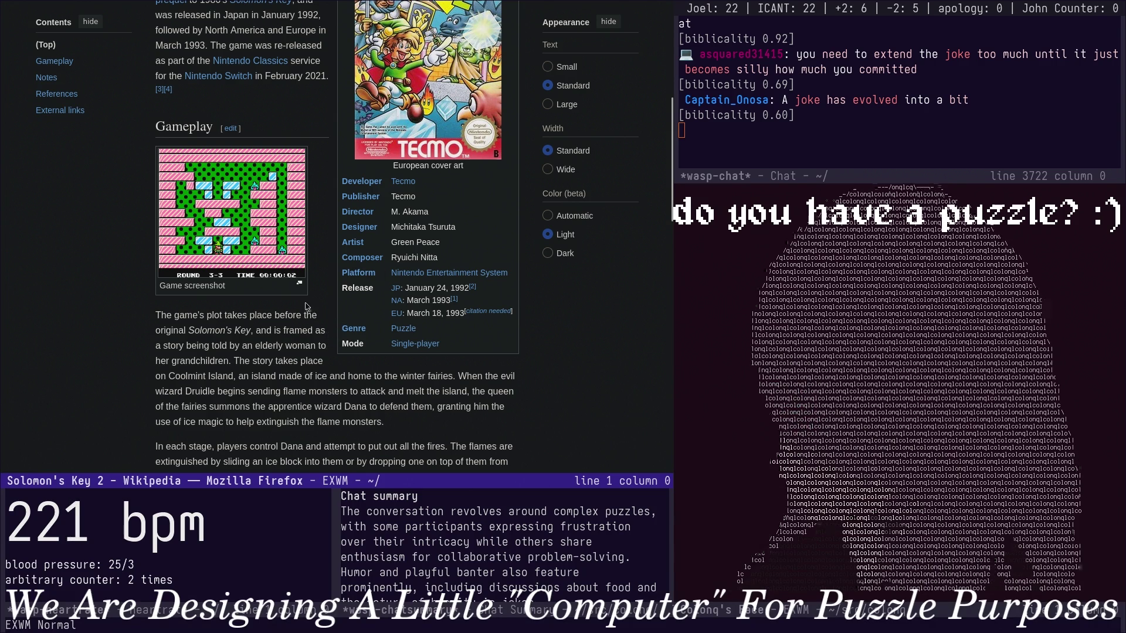
pyautogui.scroll(3, 306, 306)
pyautogui.scroll(2, 306, 307)
pyautogui.scroll(-8, 306, 308)
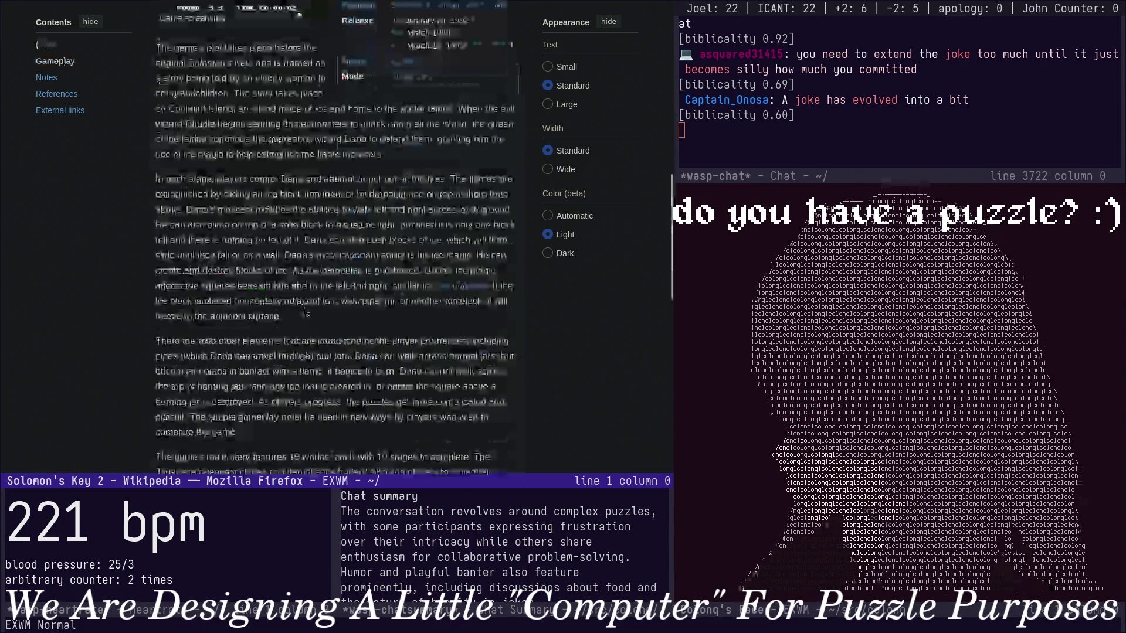
pyautogui.scroll(-2, 305, 312)
pyautogui.scroll(-2, 303, 307)
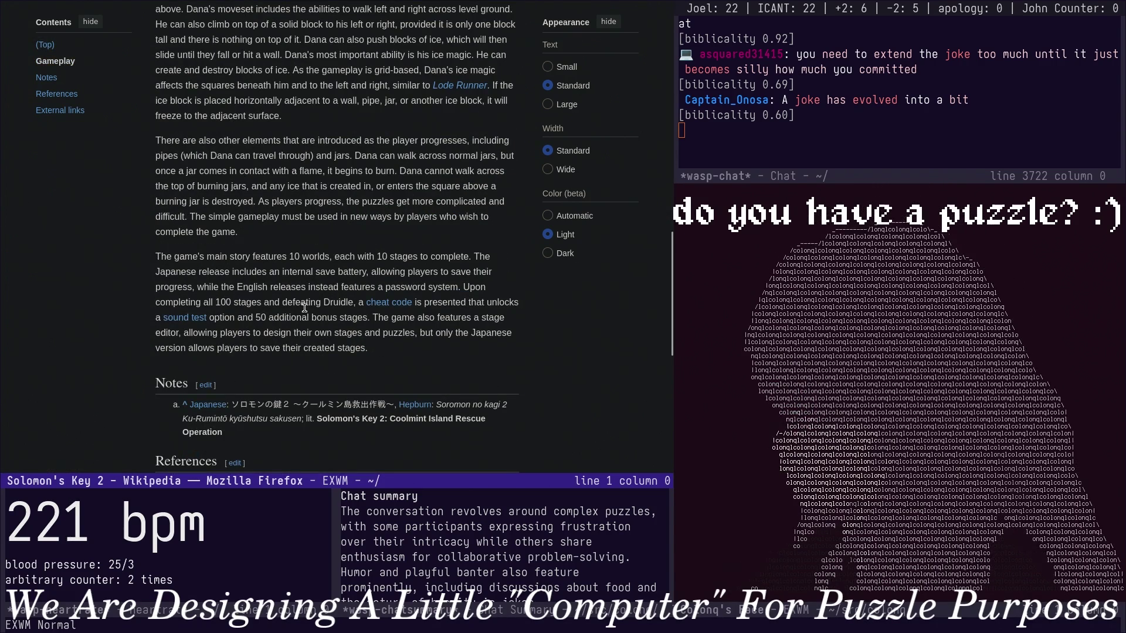
pyautogui.scroll(5, 304, 307)
pyautogui.scroll(-5, 303, 307)
pyautogui.scroll(5, 305, 326)
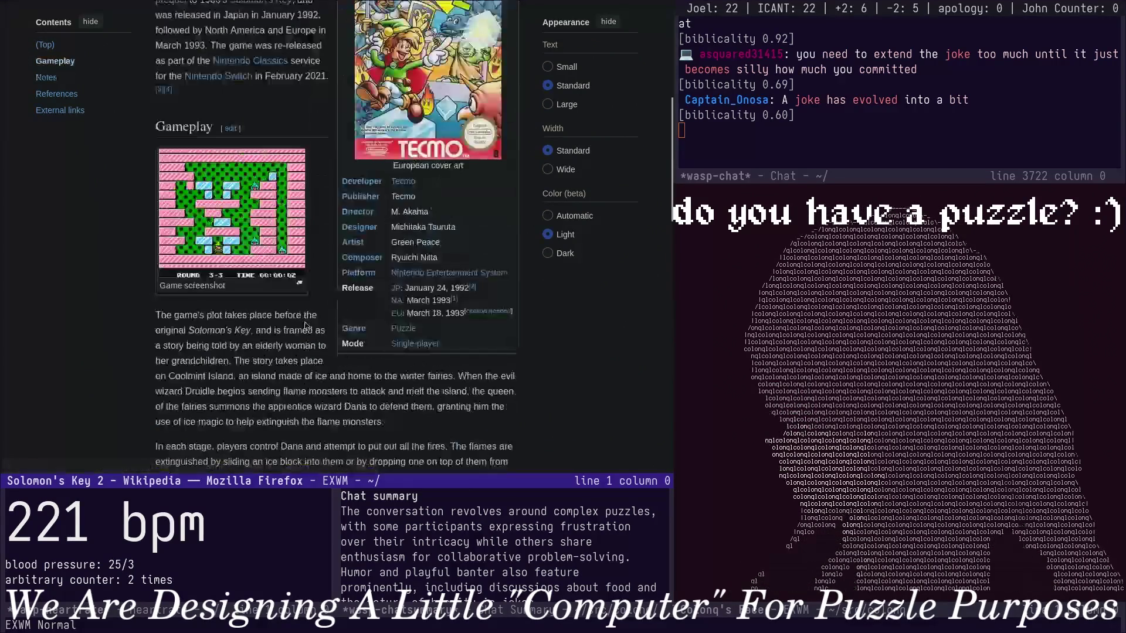
pyautogui.scroll(-3, 306, 325)
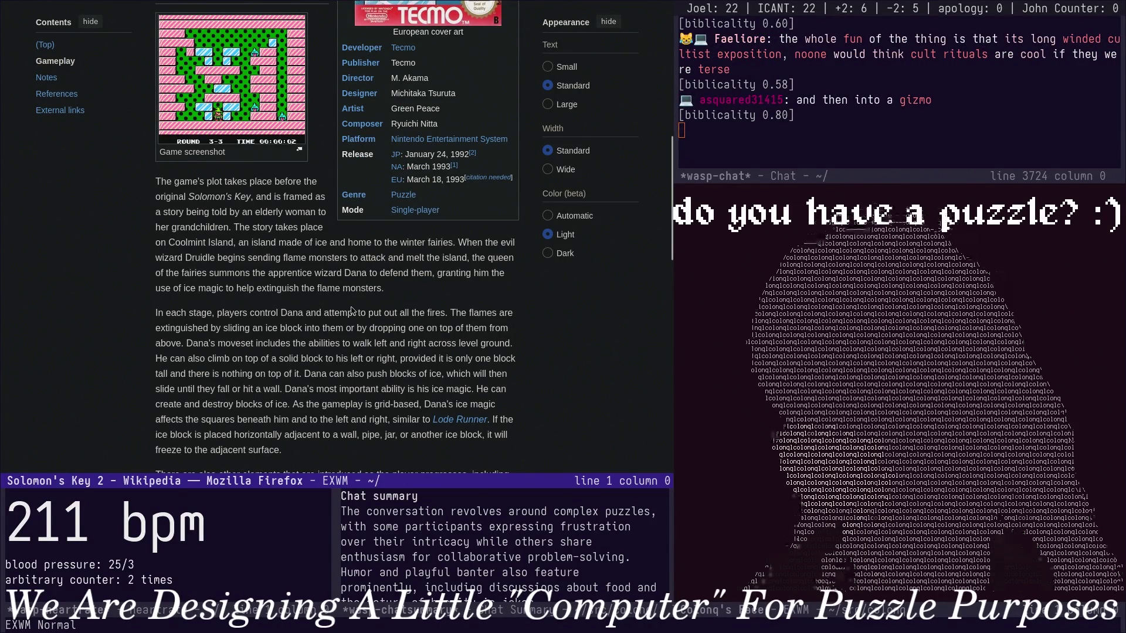
pyautogui.scroll(-2, 352, 310)
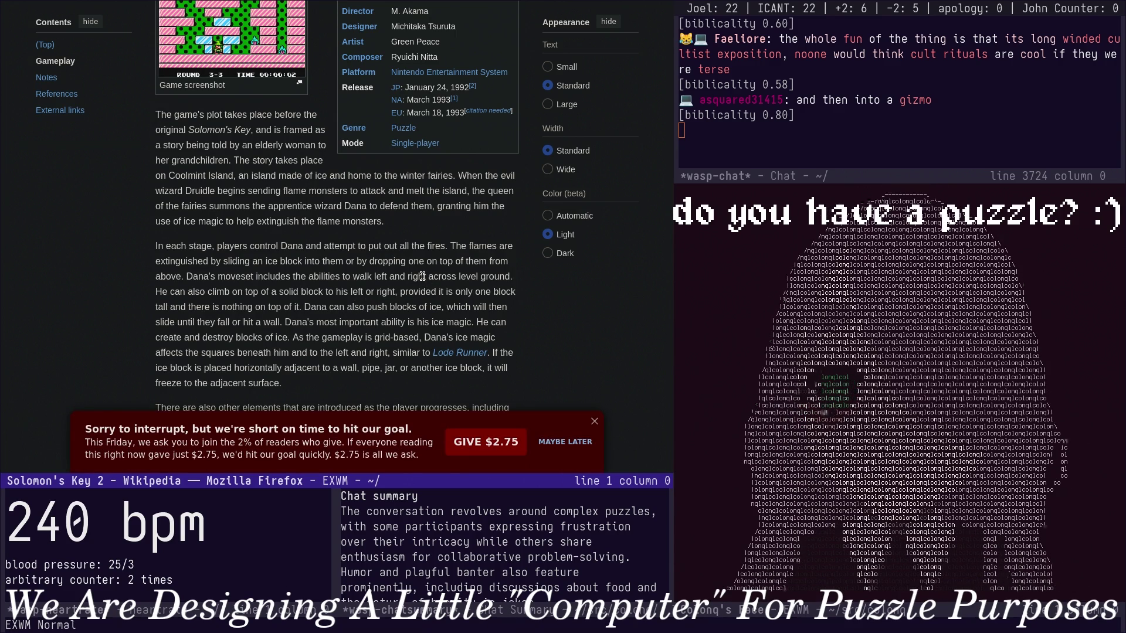
# Switch the window back to notes.org at the puzzle description.
pyautogui.hotkey('ctrl', 'x')
pyautogui.press('b')
pyautogui.press('Return')
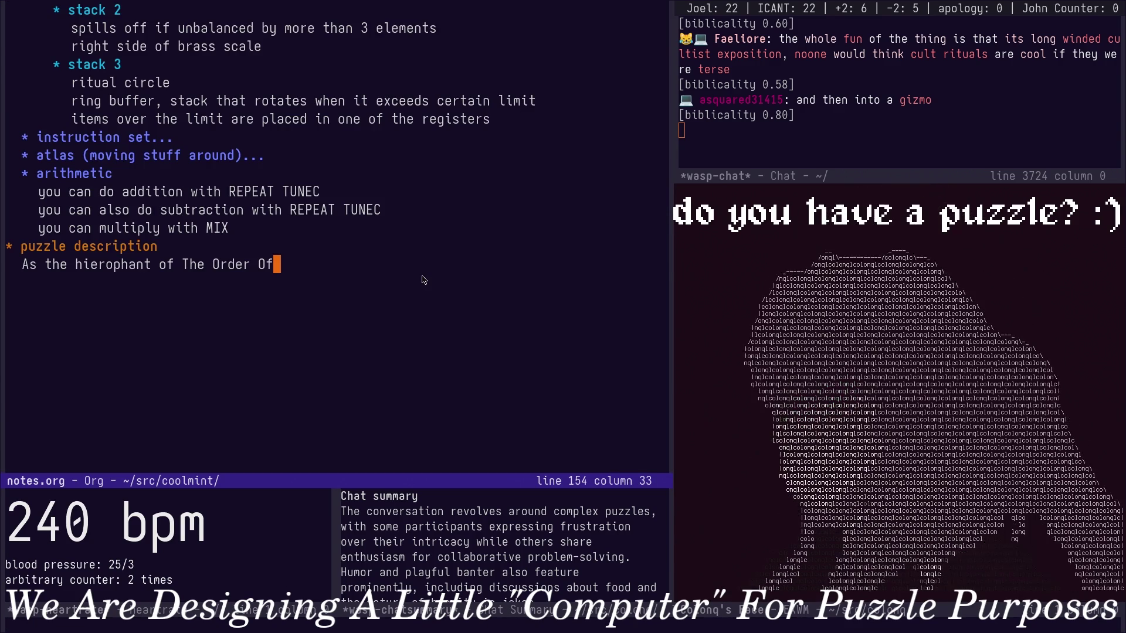
pyautogui.write(' Dana')
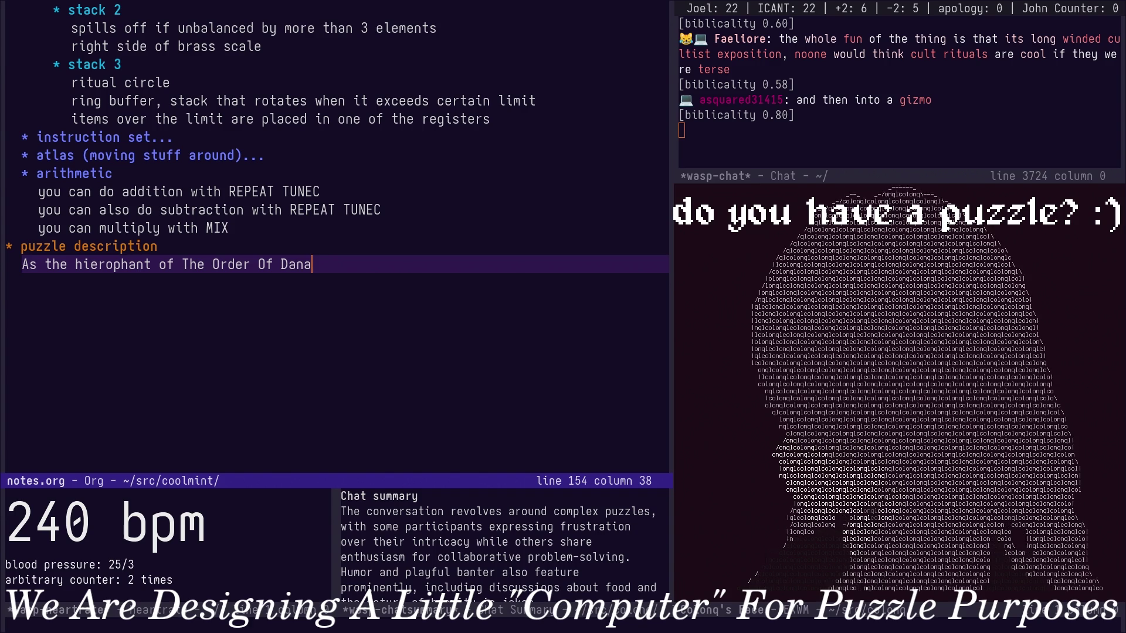
# Finish the hierophant's equinox ritual sentence with lowercase 'the Order' and save notes.org.
pyautogui.hotkey('alt', 'b')
pyautogui.hotkey('alt', 'b')
pyautogui.hotkey('alt', 'b')
pyautogui.hotkey('alt', 'b')
pyautogui.hotkey('alt', 'b')
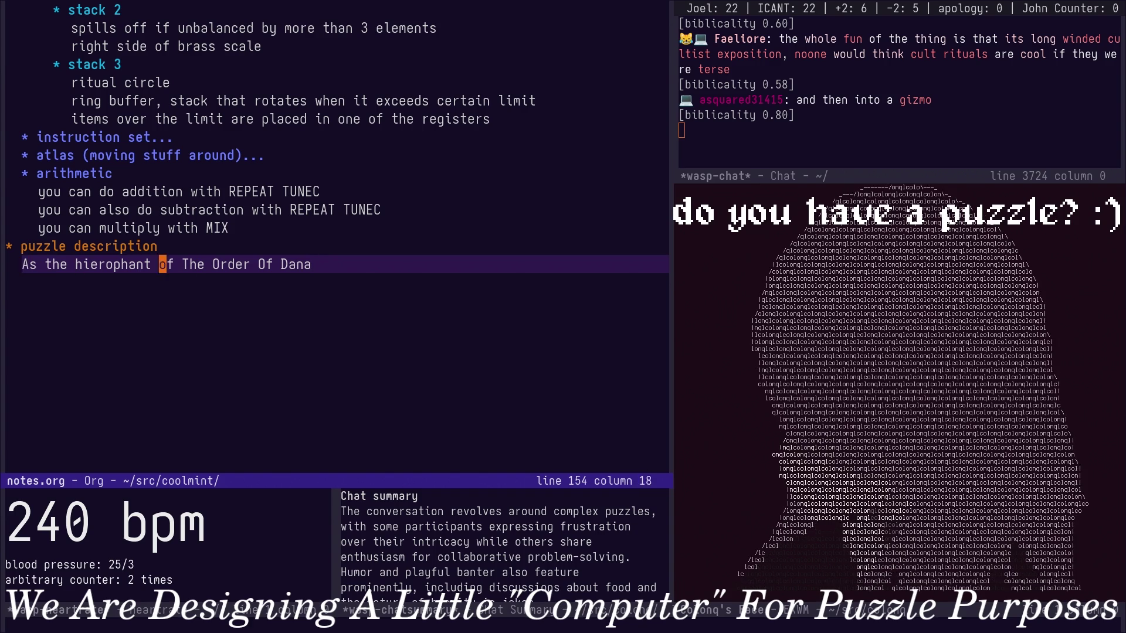
pyautogui.hotkey('ctrl', 'e')
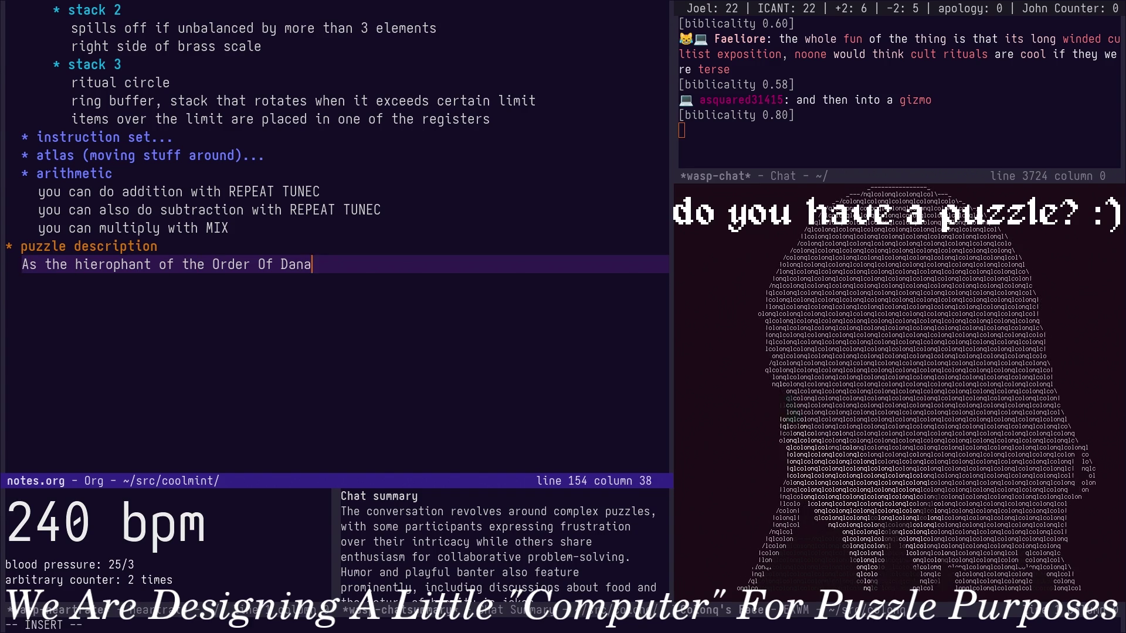
pyautogui.write(', you are in charge of ')
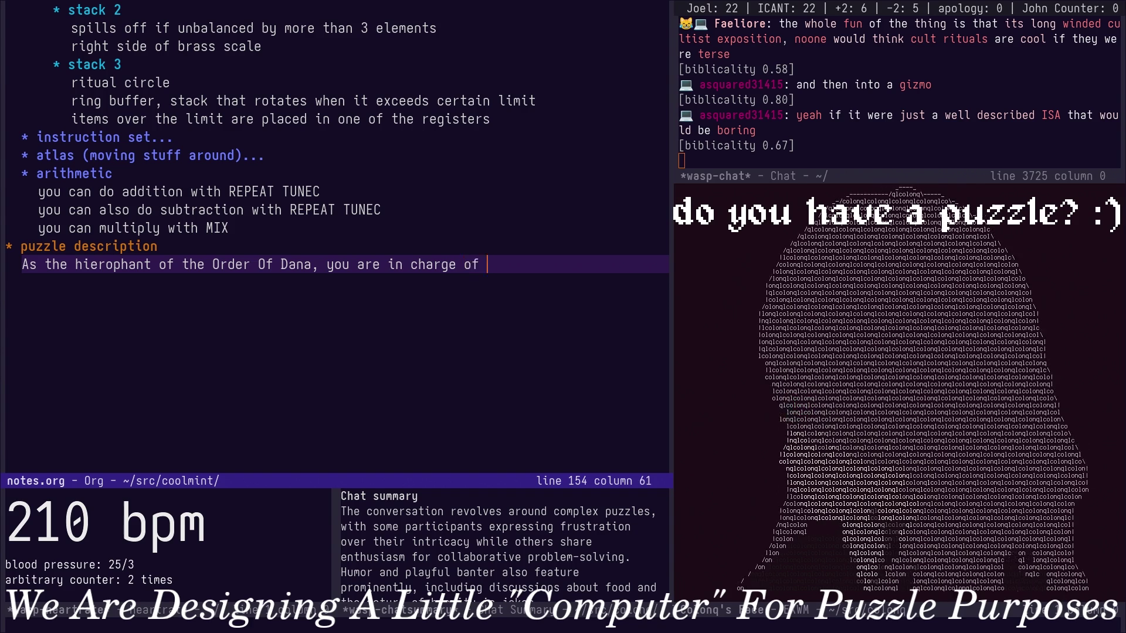
pyautogui.write('the ')
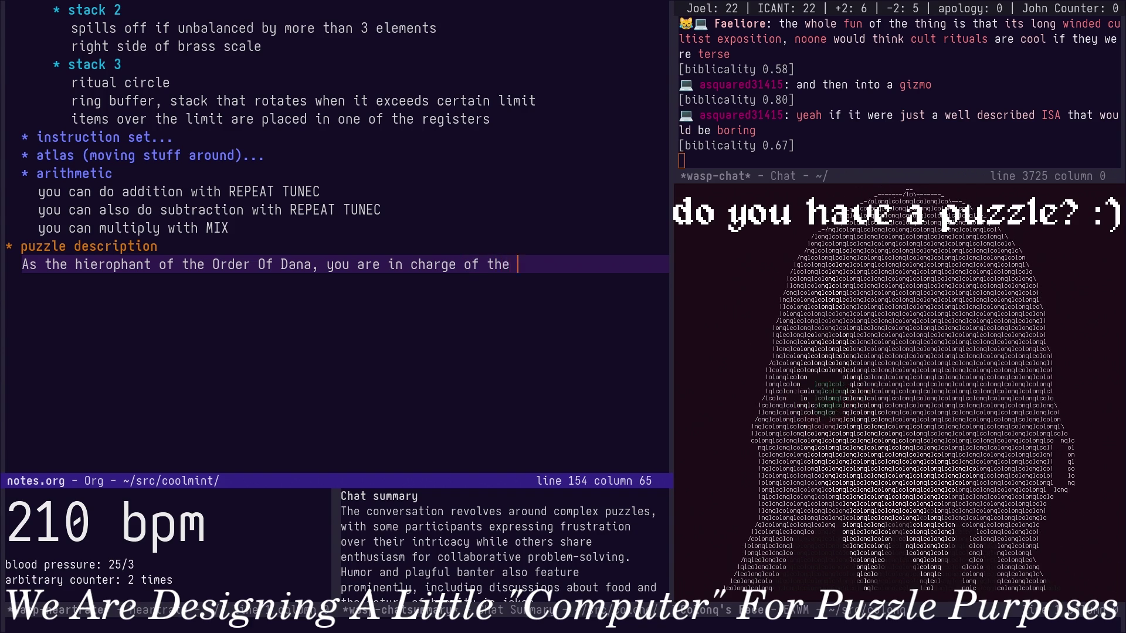
pyautogui.write('equinox ritual.')
pyautogui.press('Escape')
pyautogui.hotkey('ctrl', 'x')
pyautogui.hotkey('ctrl', 's')
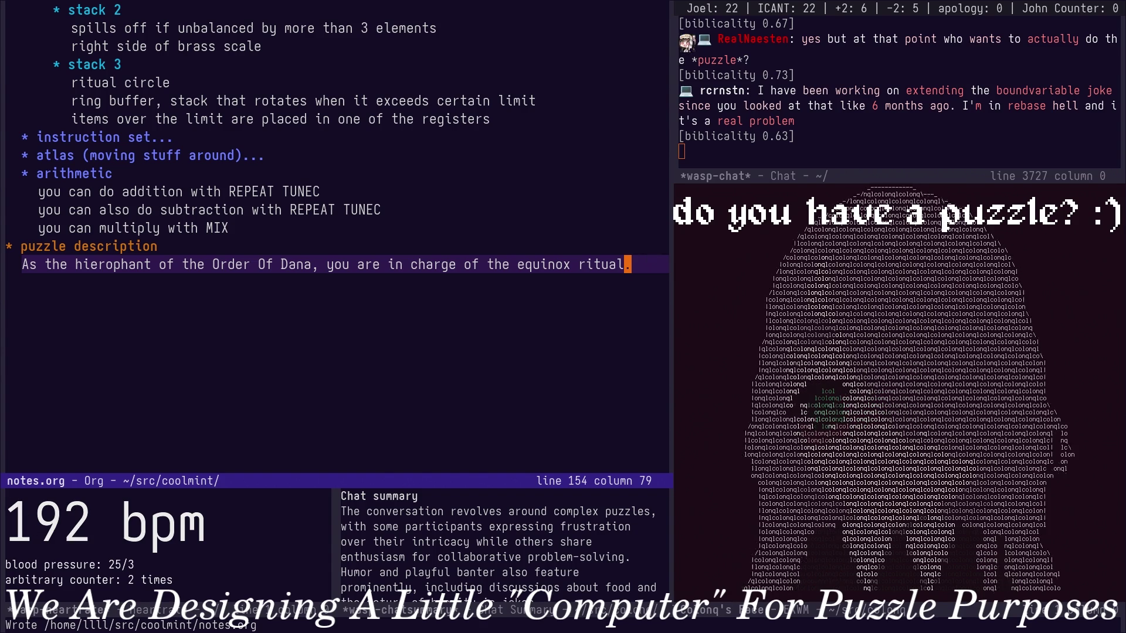
# Add the sentence about midnight striking in three hours and thirty-three minutes, spelling out 'three'.
pyautogui.press('Up')
pyautogui.press('Down')
pyautogui.press('o')
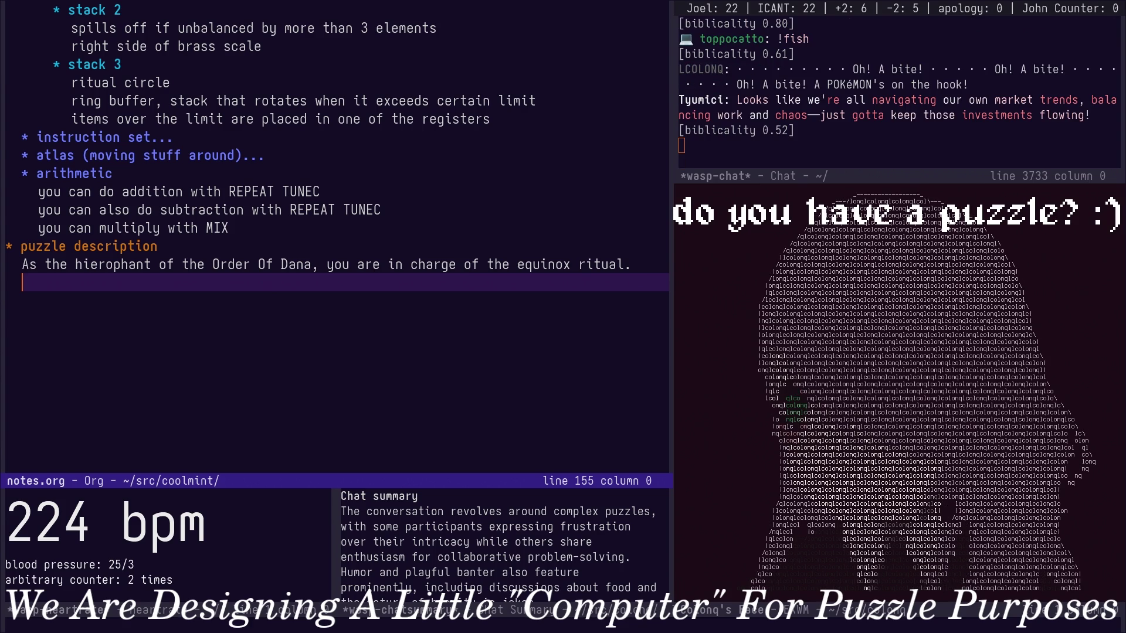
pyautogui.write("You've set up shop a")
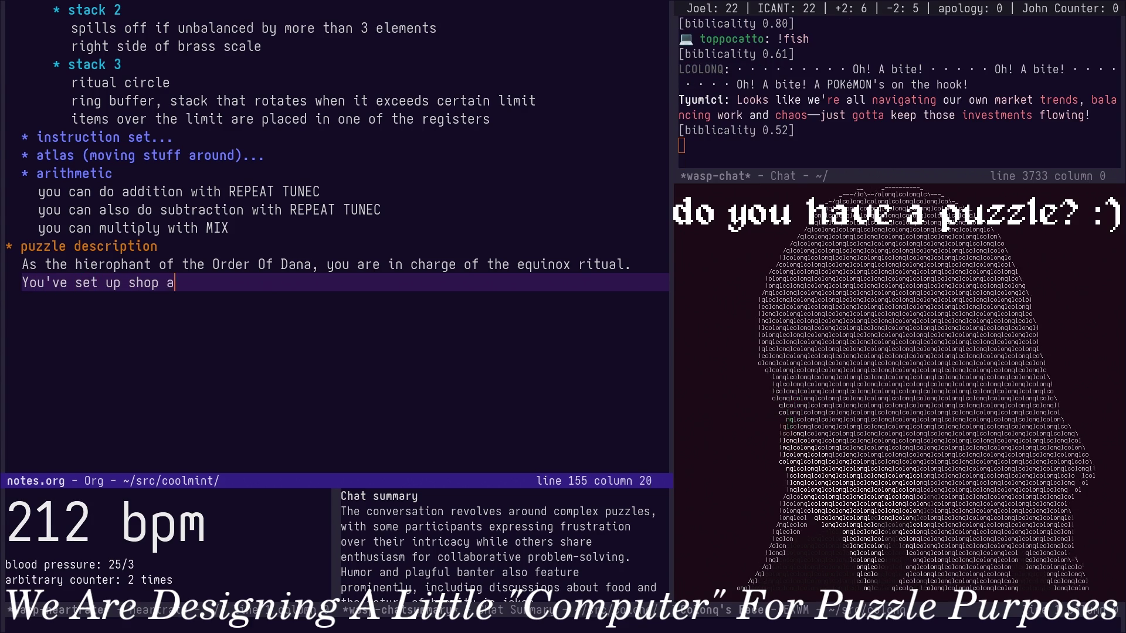
pyautogui.write('t the top of se')
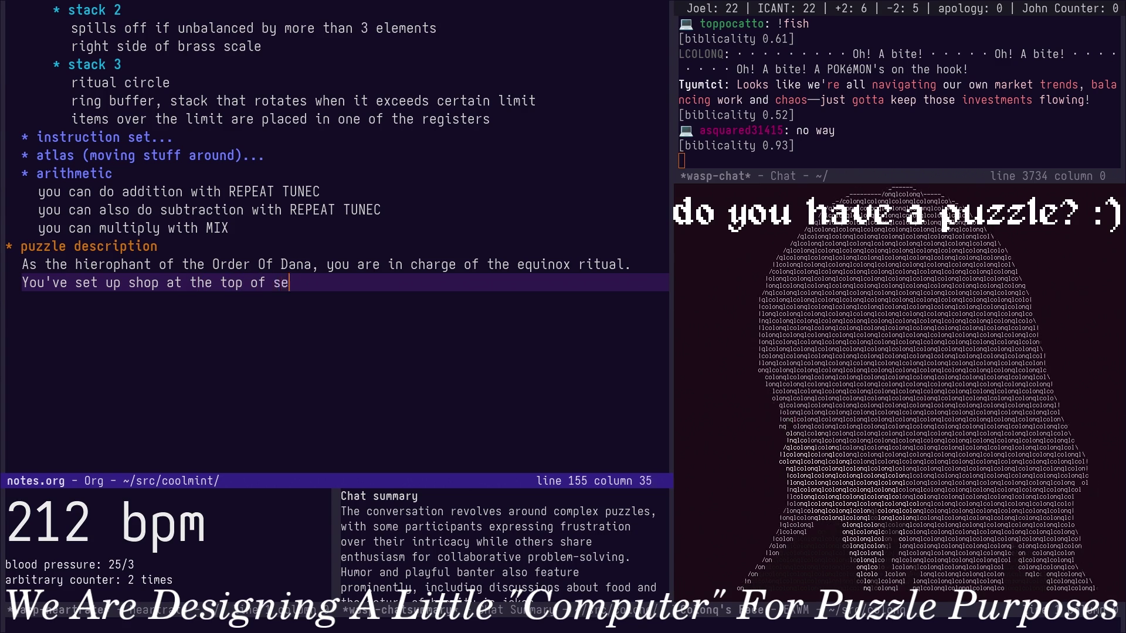
pyautogui.write('cond-tallest h')
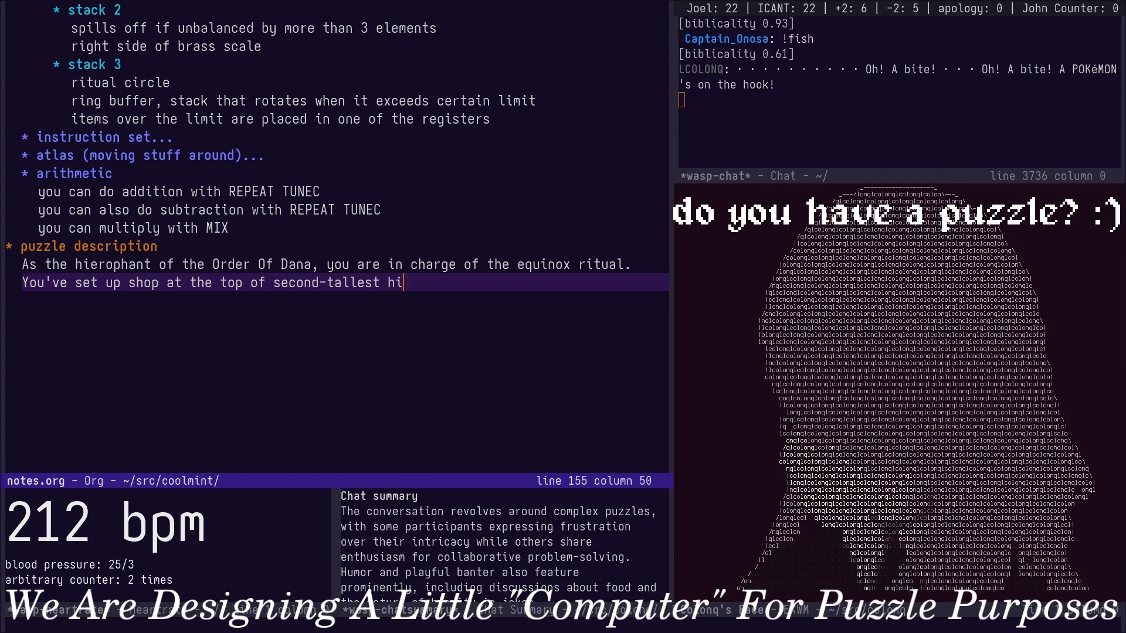
pyautogui.write(' in the par')
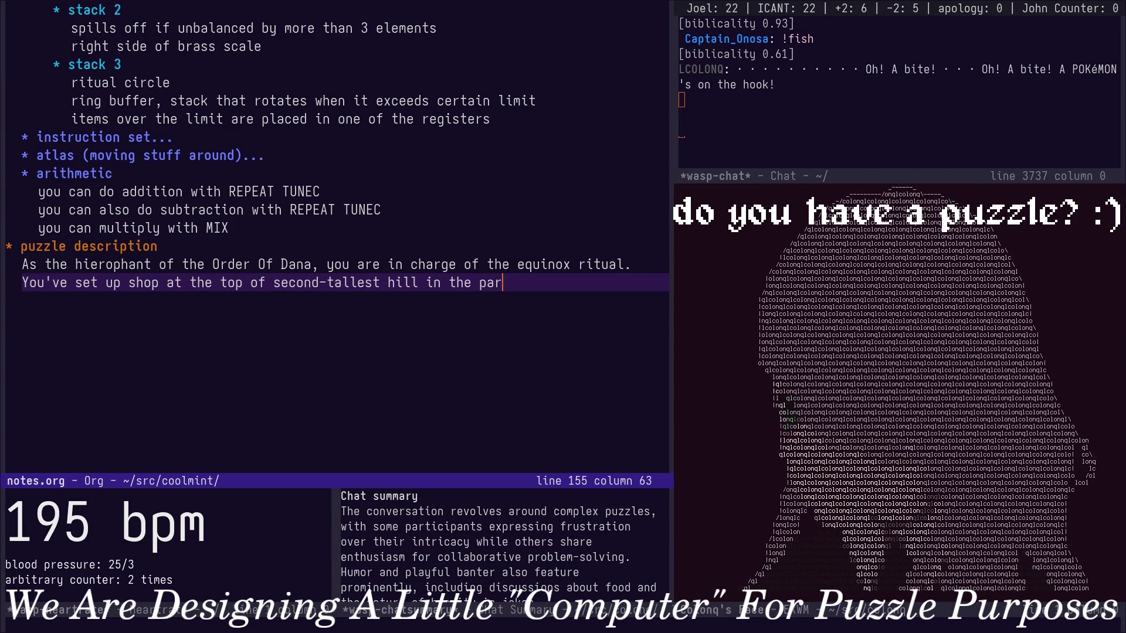
pyautogui.write('ish ')
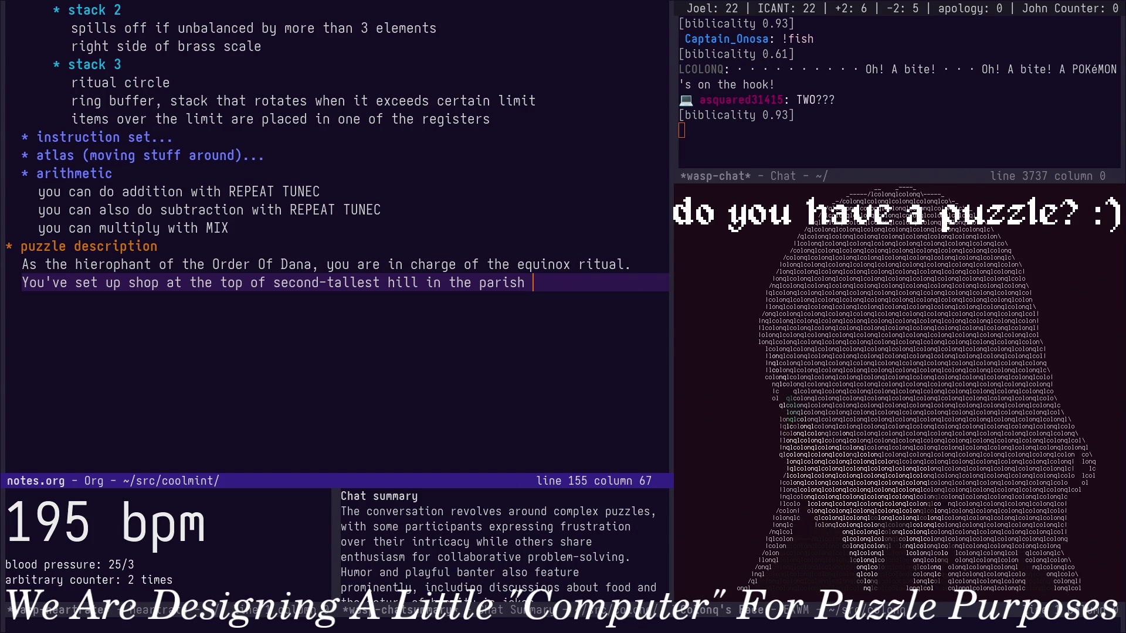
pyautogui.write(', and the clock will strike midnight in')
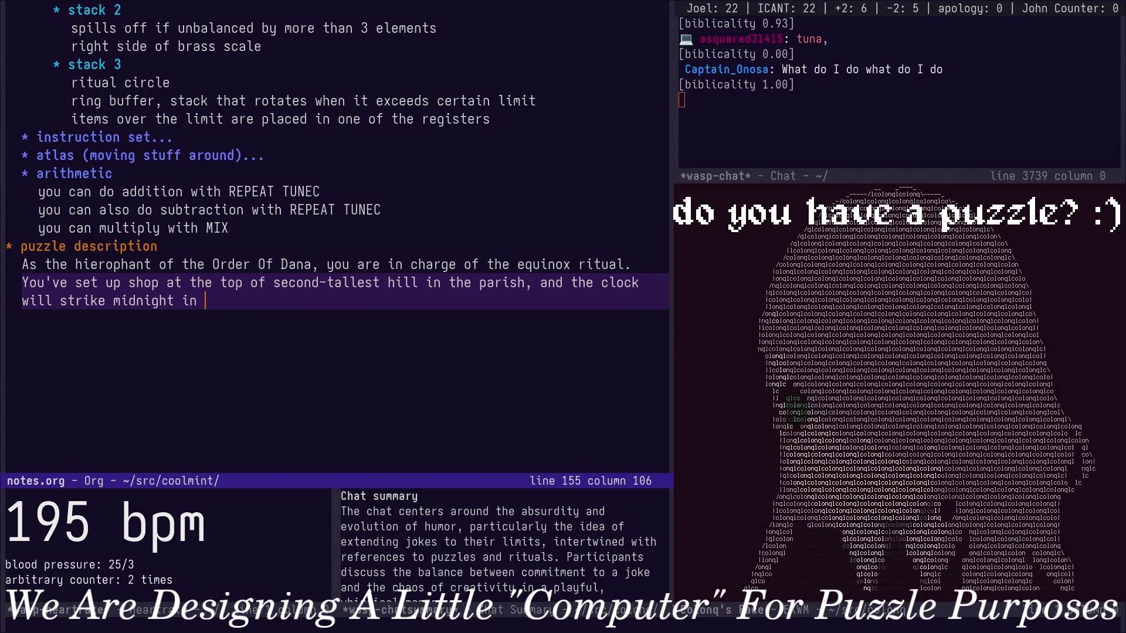
pyautogui.write('hours.')
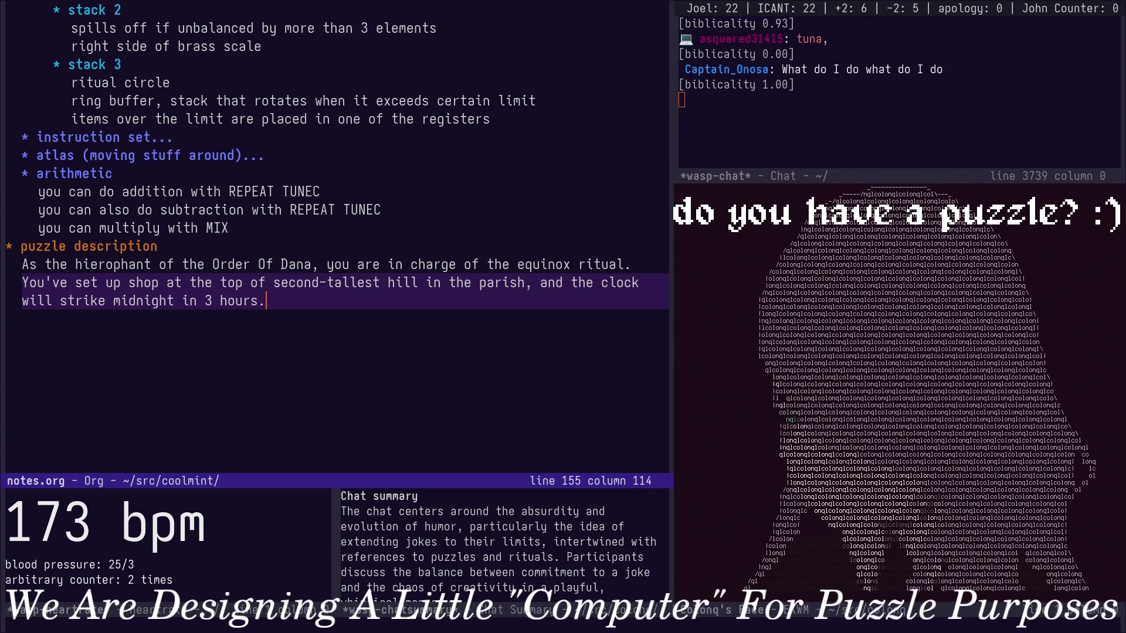
pyautogui.hotkey('alt', 'b')
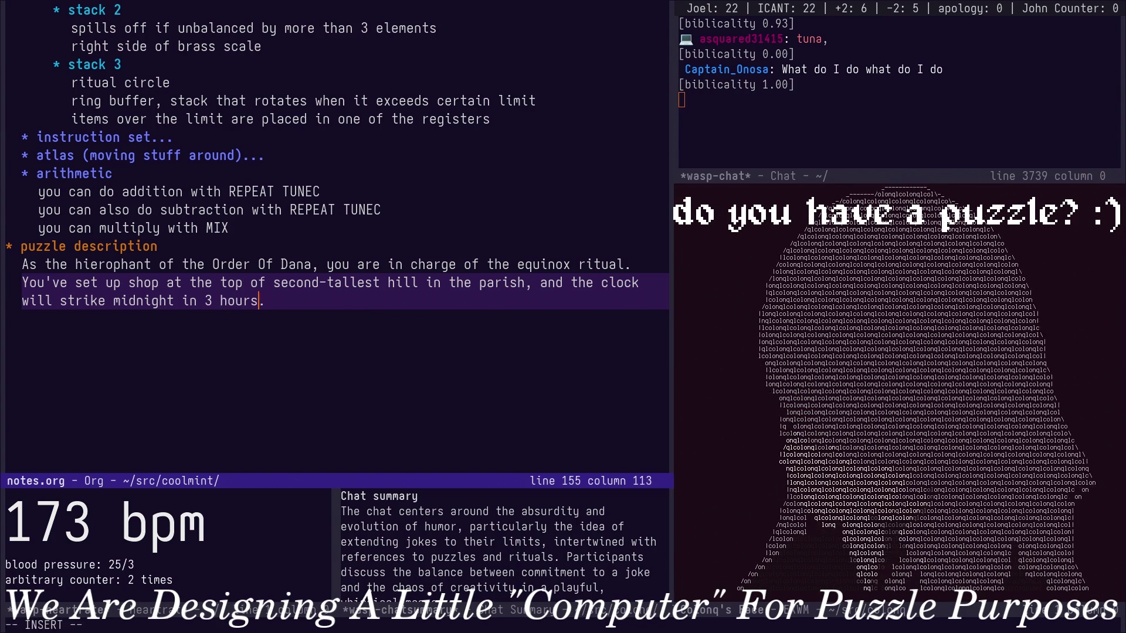
pyautogui.write('a ')
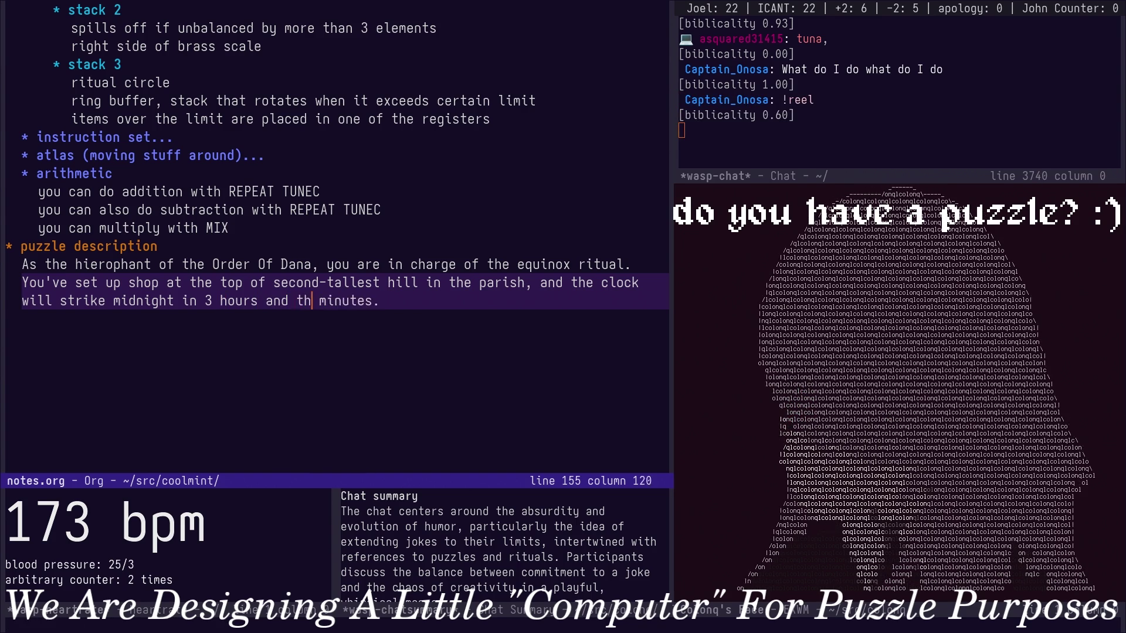
pyautogui.write('ree')
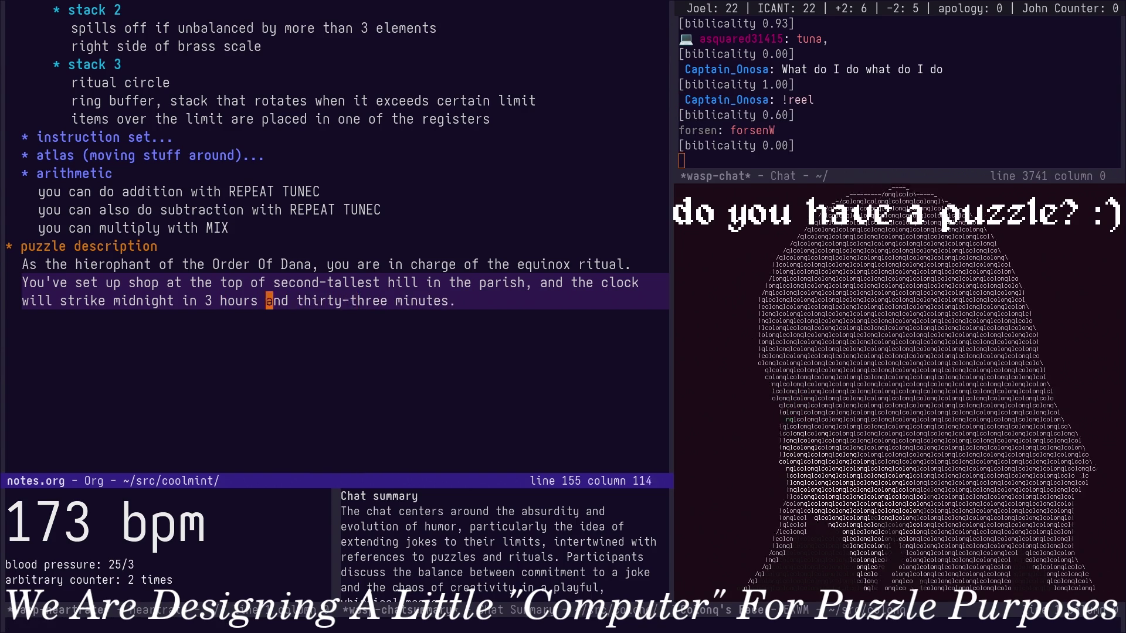
pyautogui.hotkey('alt', 'b')
pyautogui.hotkey('alt', 'b')
pyautogui.press('Delete')
pyautogui.write('three')
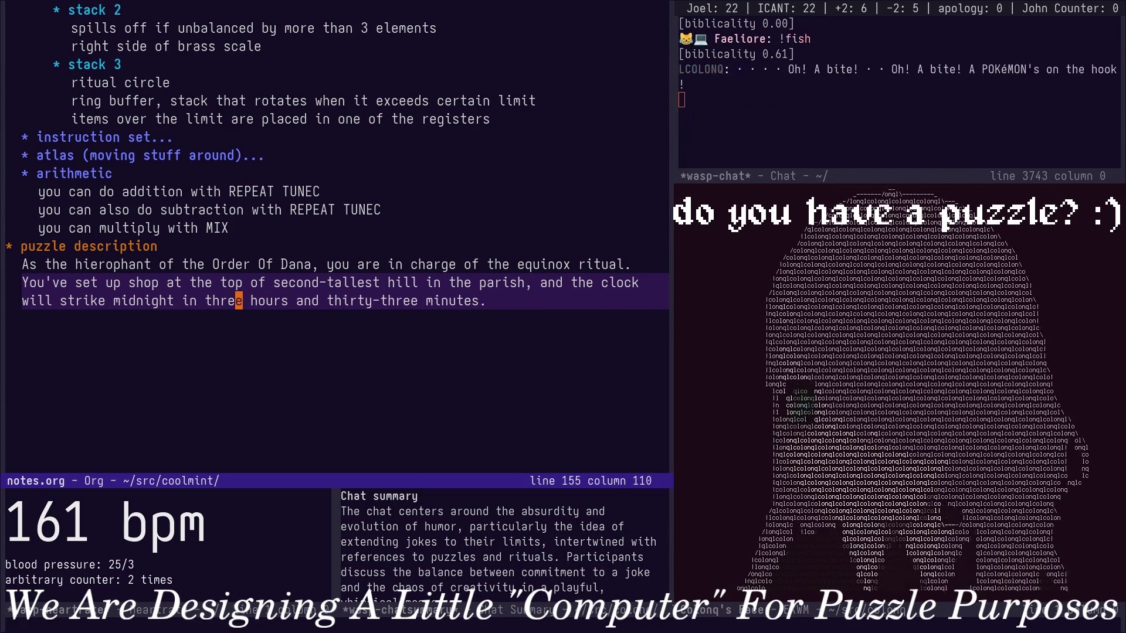
pyautogui.press('Down')
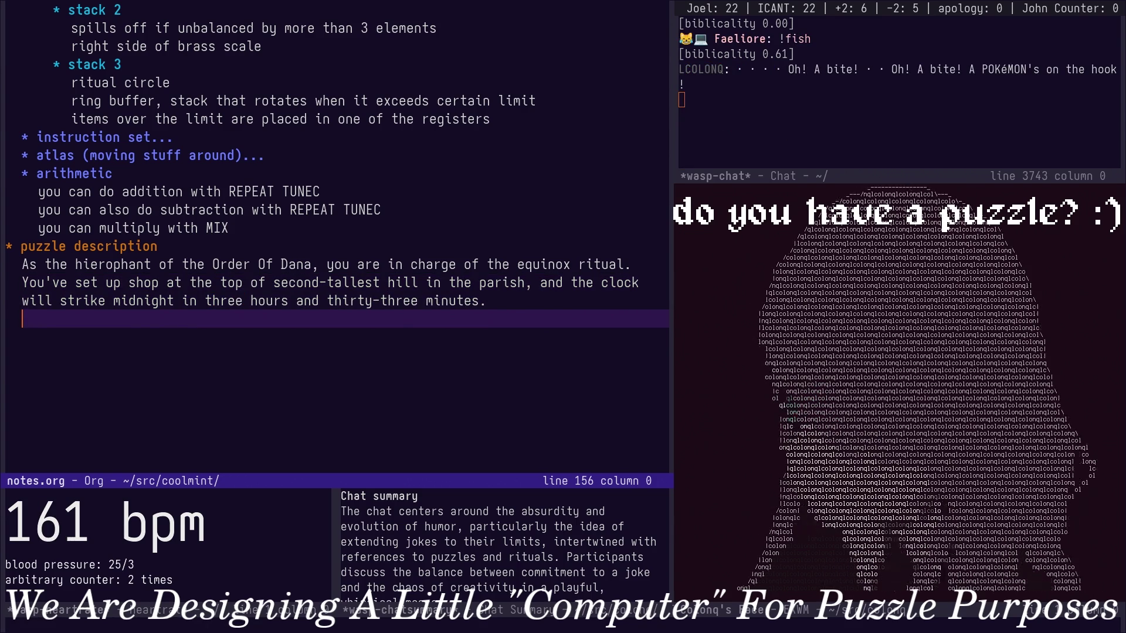
pyautogui.write('However, yo')
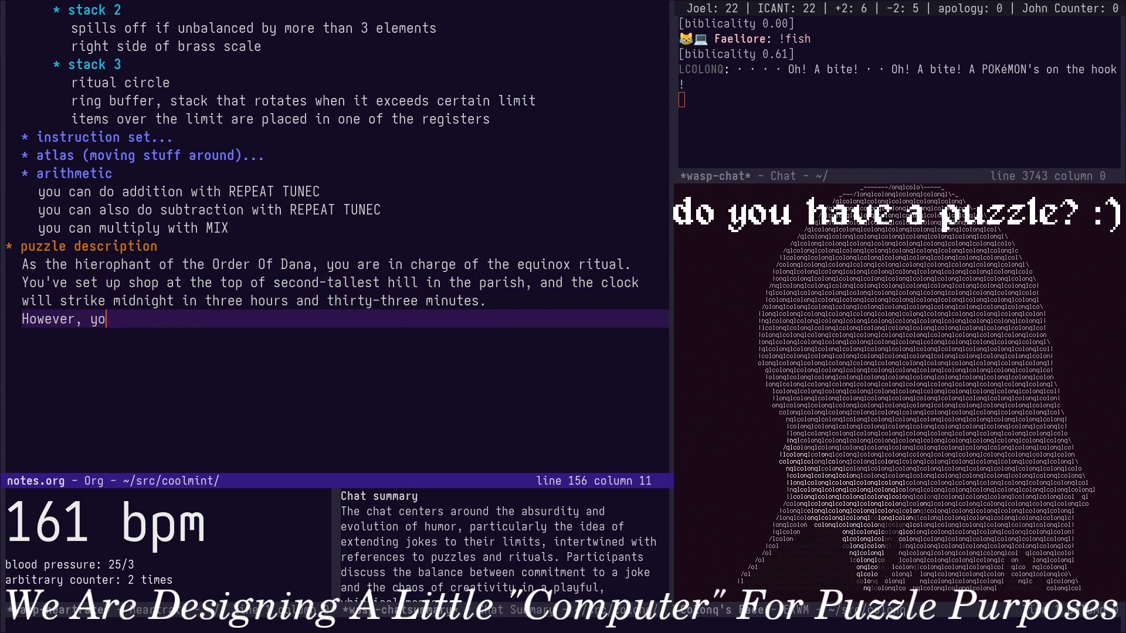
pyautogui.write('ur bumblin')
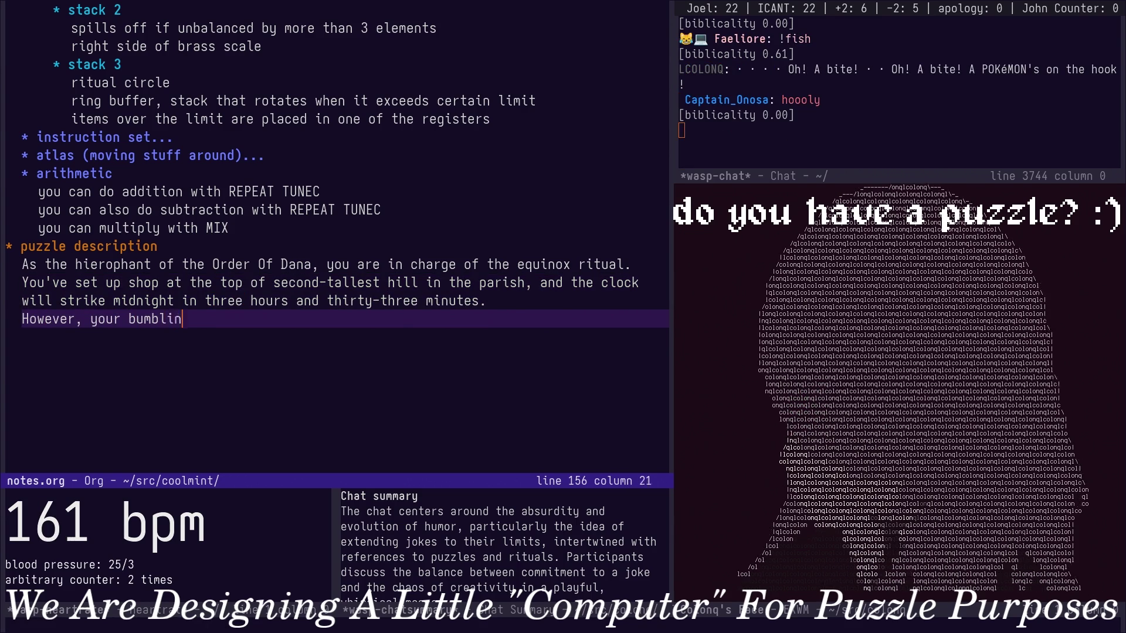
pyautogui.write(' has')
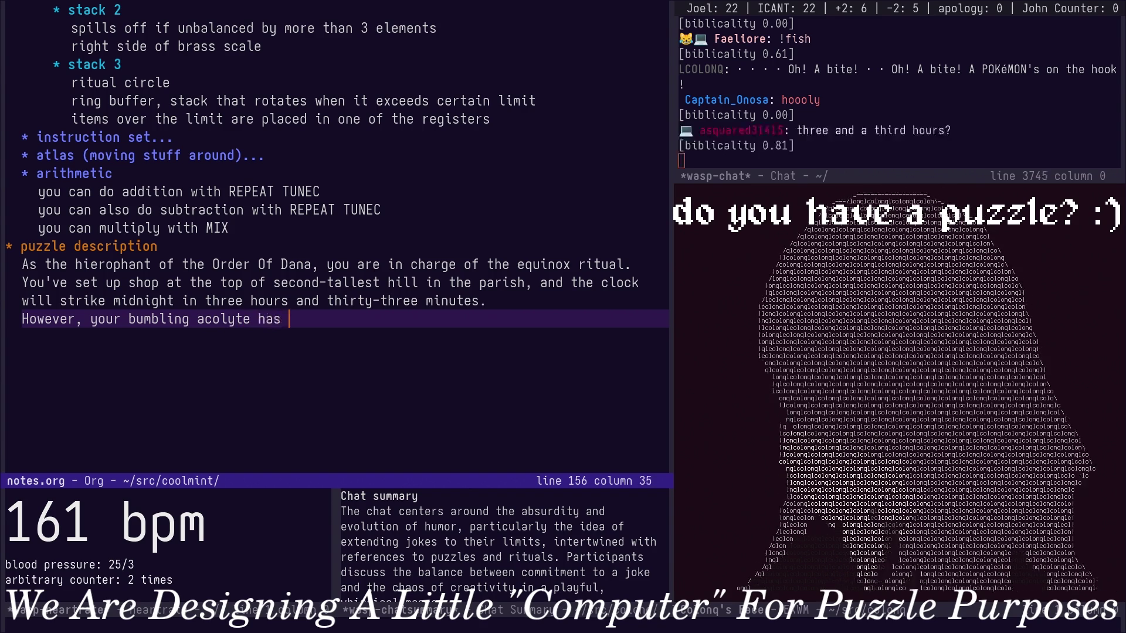
pyautogui.write(' fro')
# Complete the sentence: the bumbling acolyte has forgotten to set up the necessary equipment!
pyautogui.press('BackSpace')
pyautogui.press('BackSpace')
pyautogui.write('orgotten')
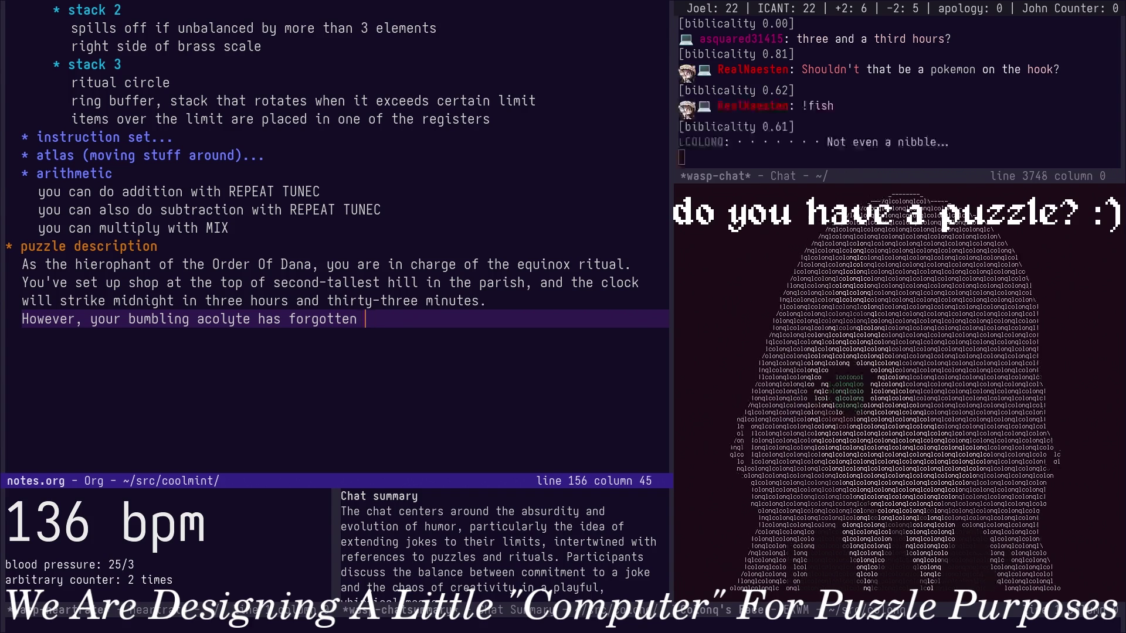
pyautogui.press('BackSpace')
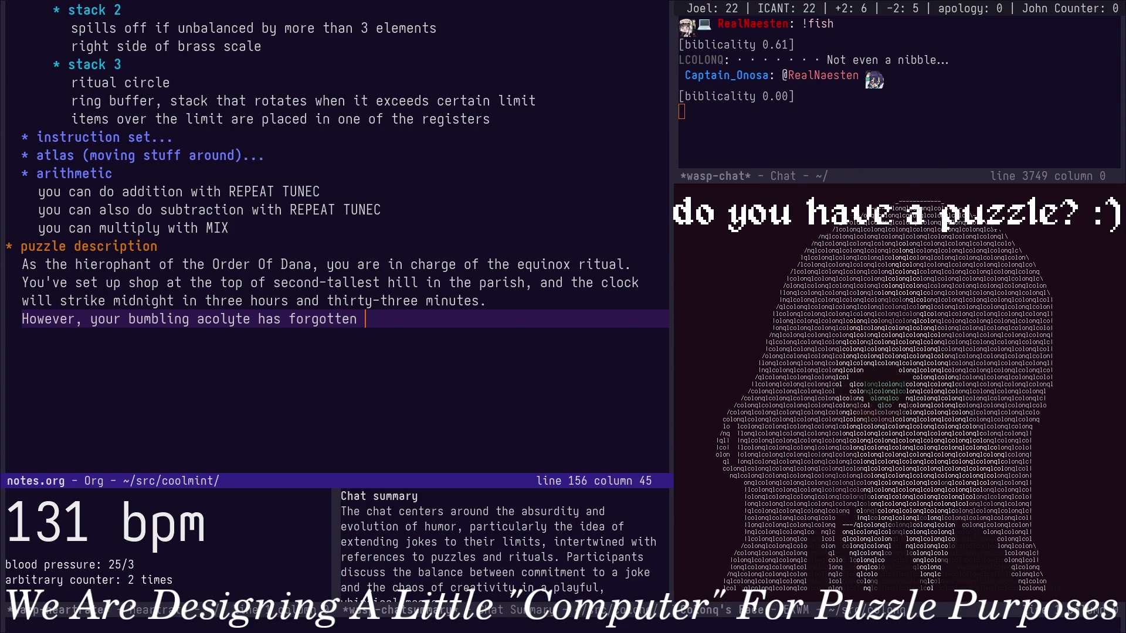
pyautogui.press('Escape')
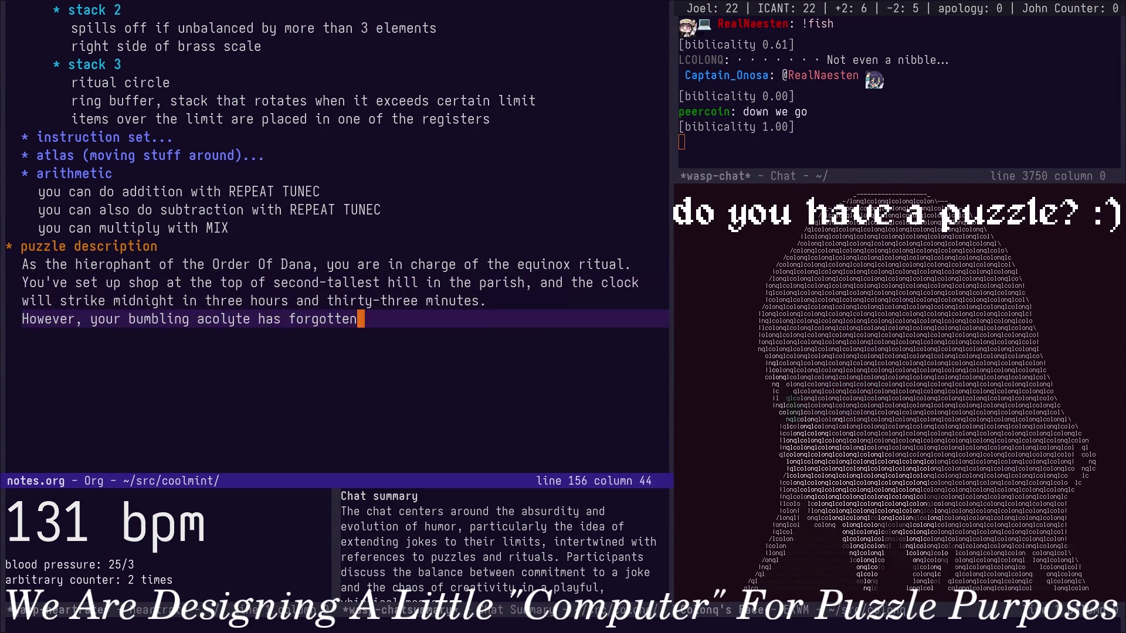
pyautogui.press('a')
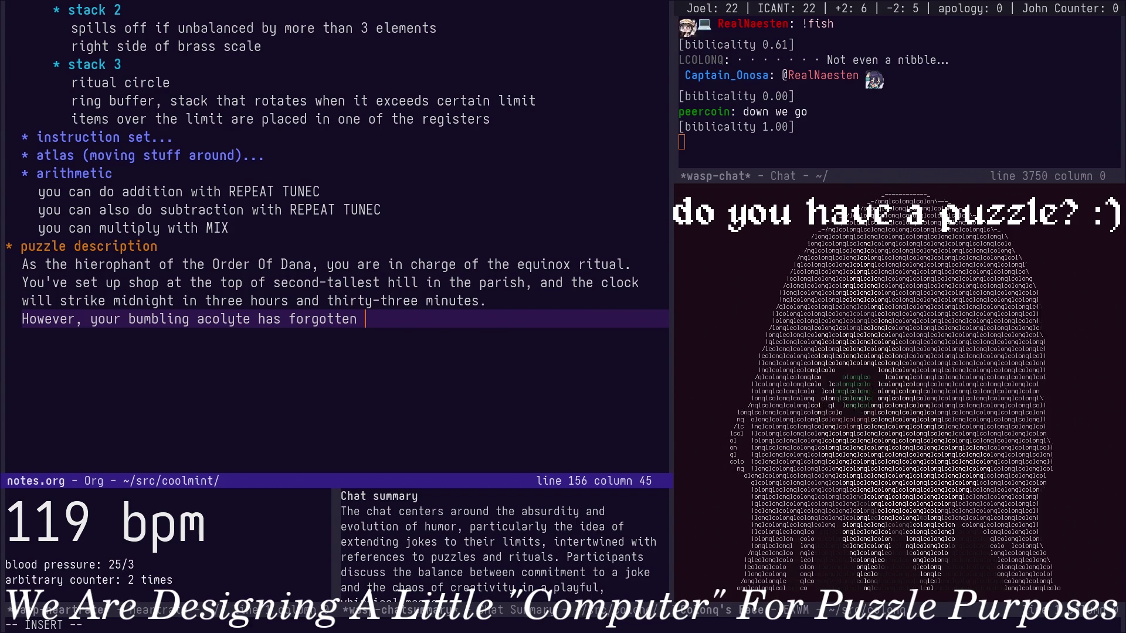
pyautogui.write('a')
pyautogui.press('BackSpace')
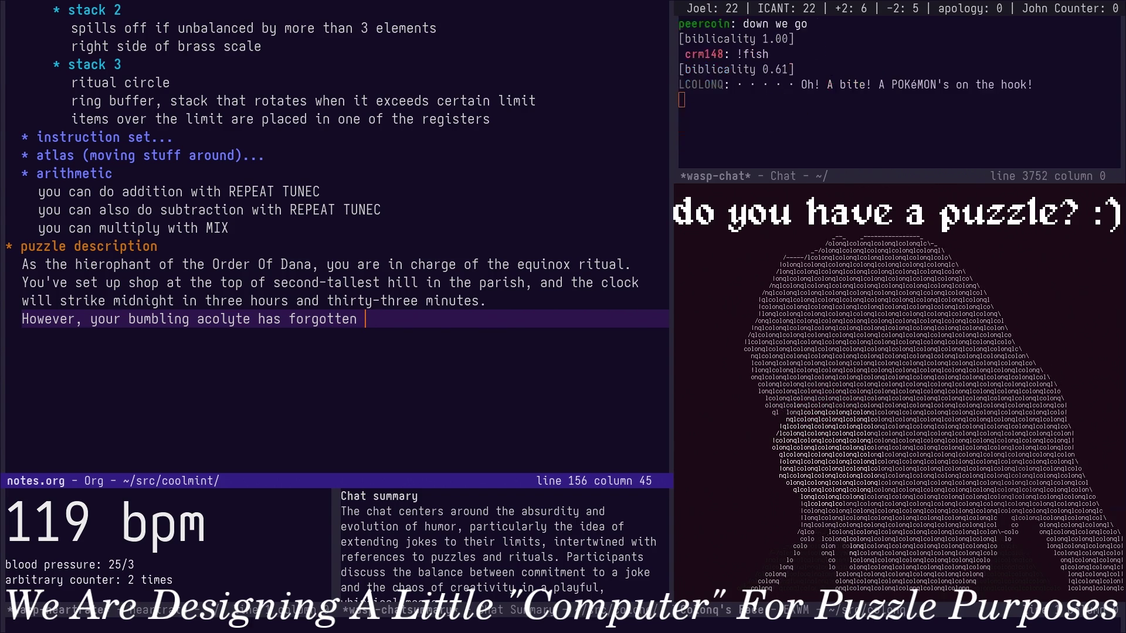
pyautogui.write('to set u')
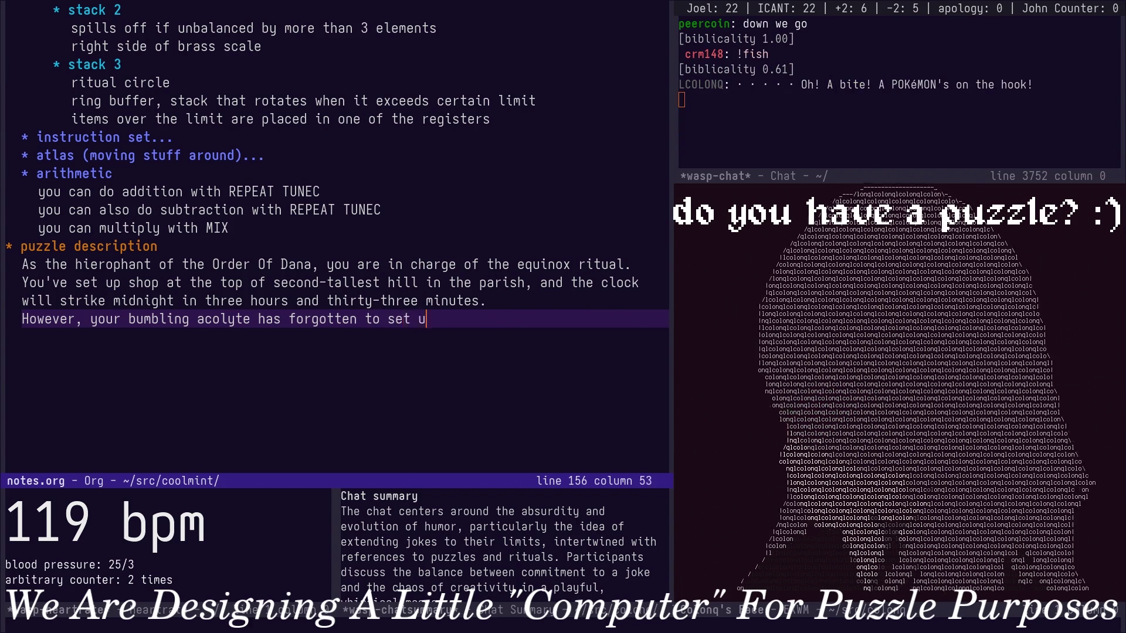
pyautogui.write('p the nece')
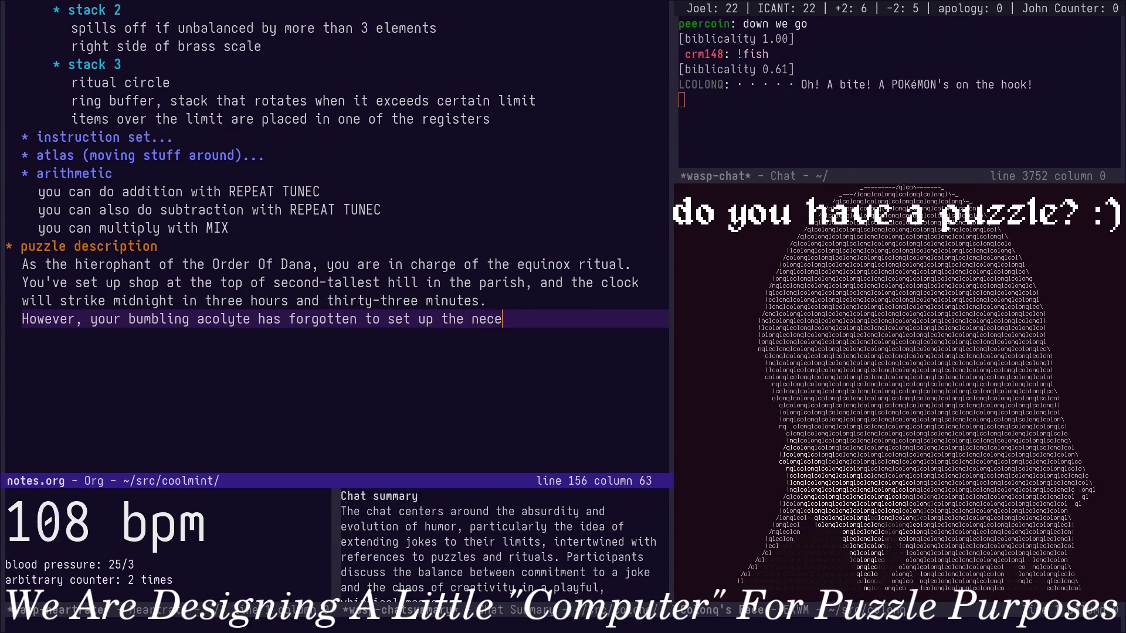
pyautogui.write('ssary equipment!')
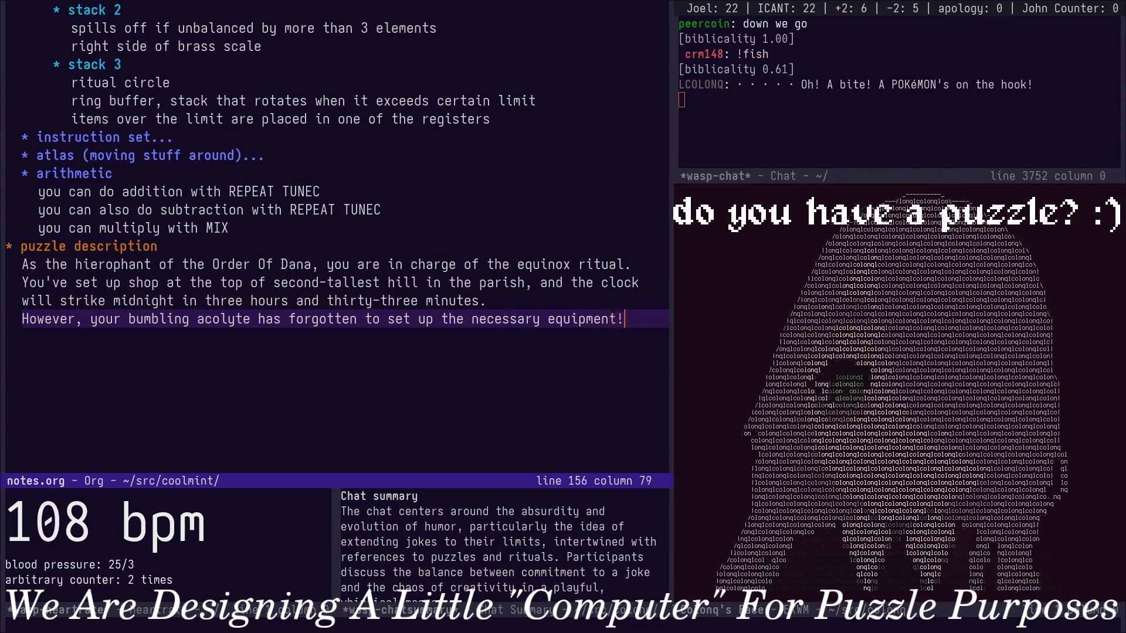
pyautogui.press('Return')
pyautogui.write("It's ")
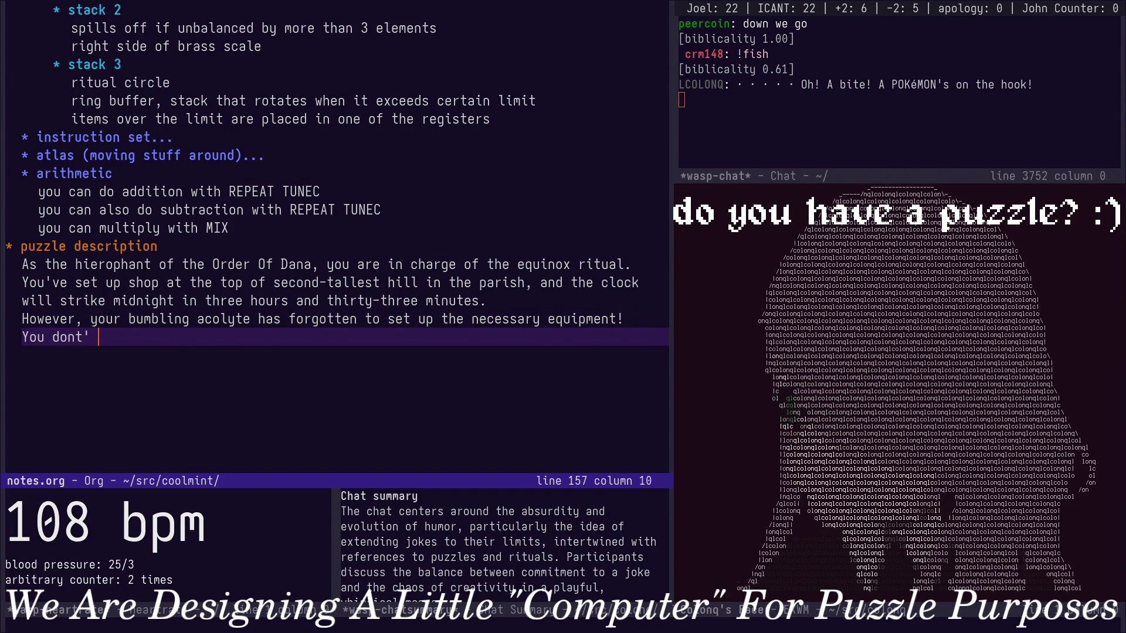
pyautogui.write('t have mu')
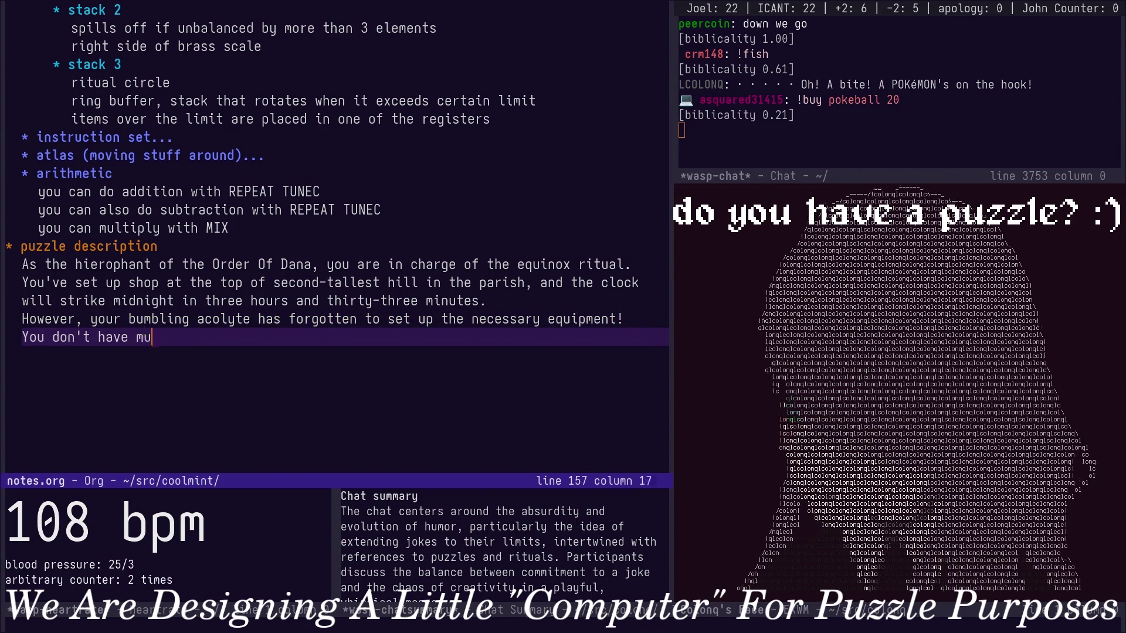
pyautogui.write("so you'll have to im")
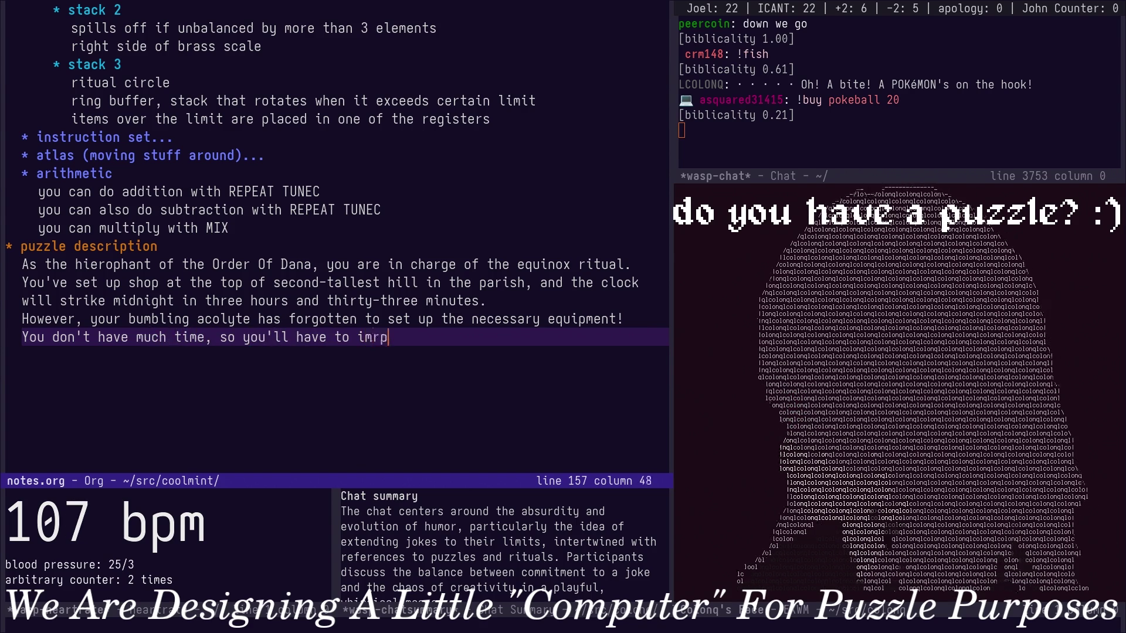
pyautogui.write('provise the')
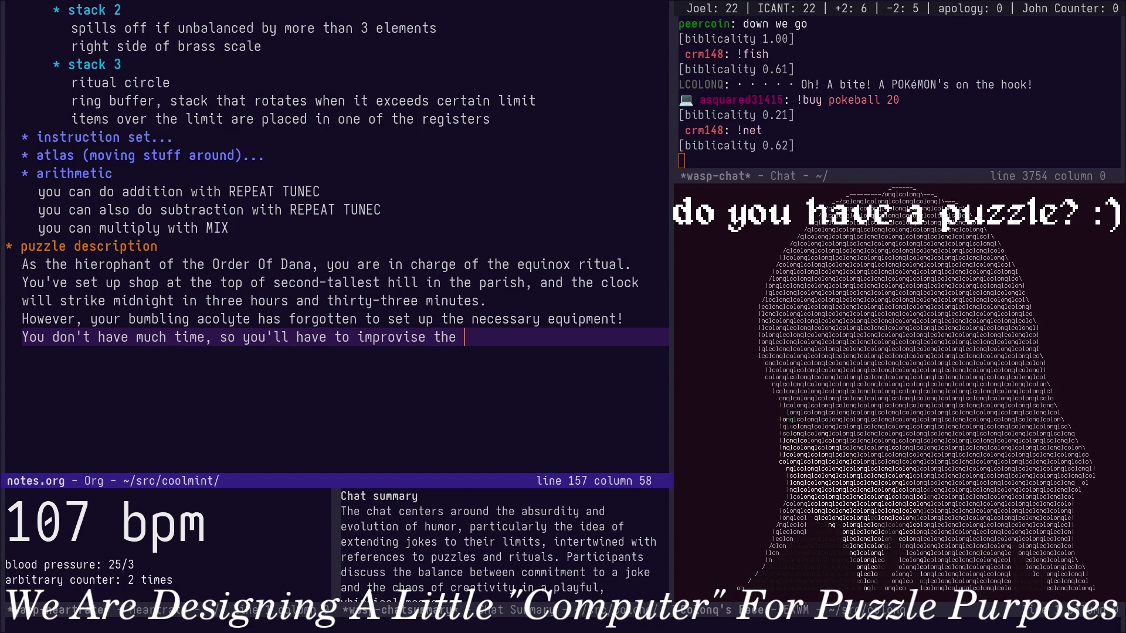
# Write that you don't have much time and must improvise the ritual as best you can.
pyautogui.press('BackSpace')
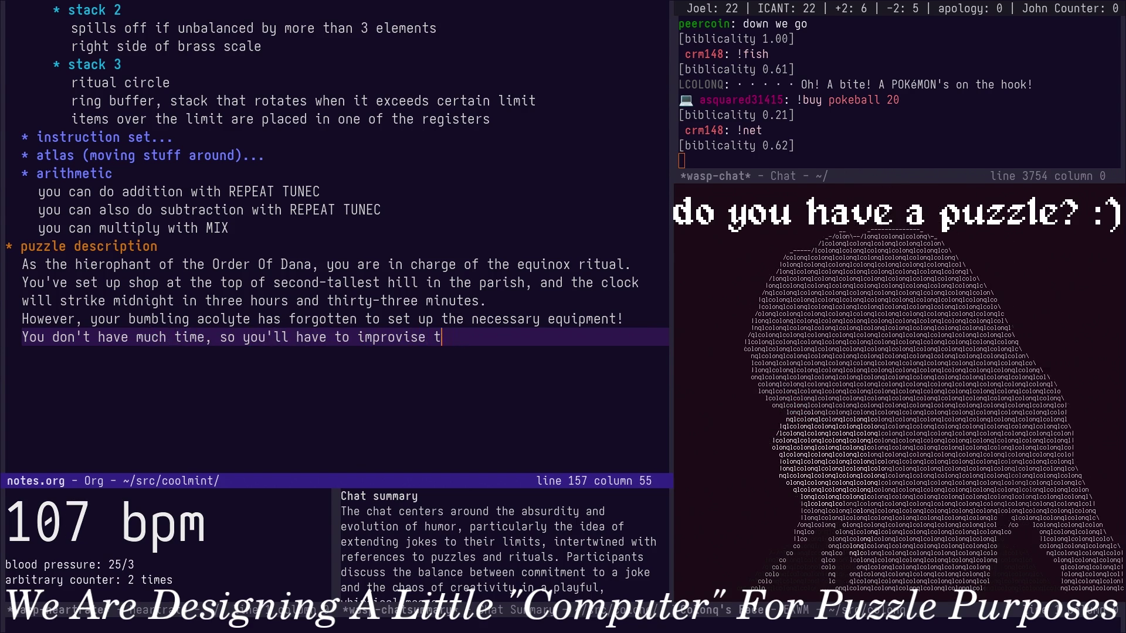
pyautogui.write('he ritual')
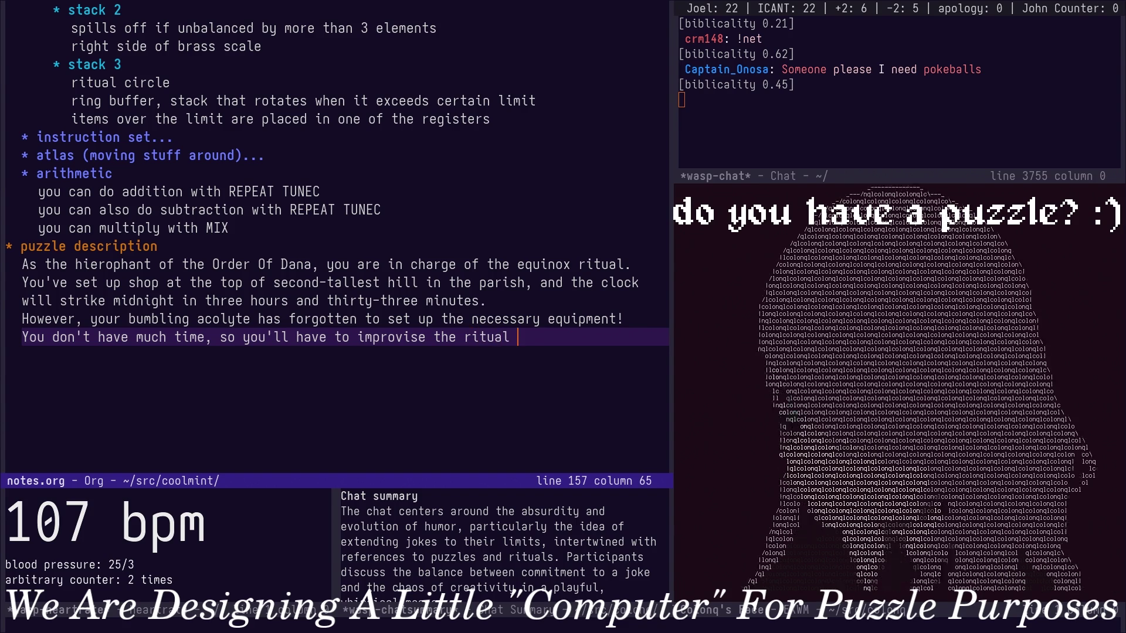
pyautogui.write(' as best you can.')
pyautogui.press('Return')
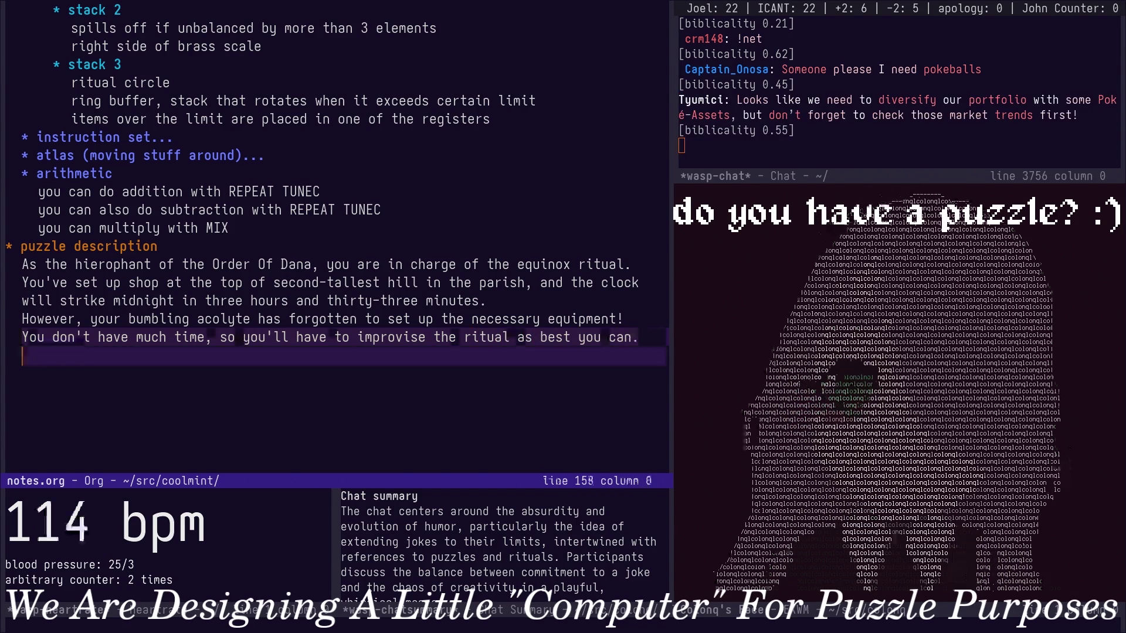
pyautogui.write('Y')
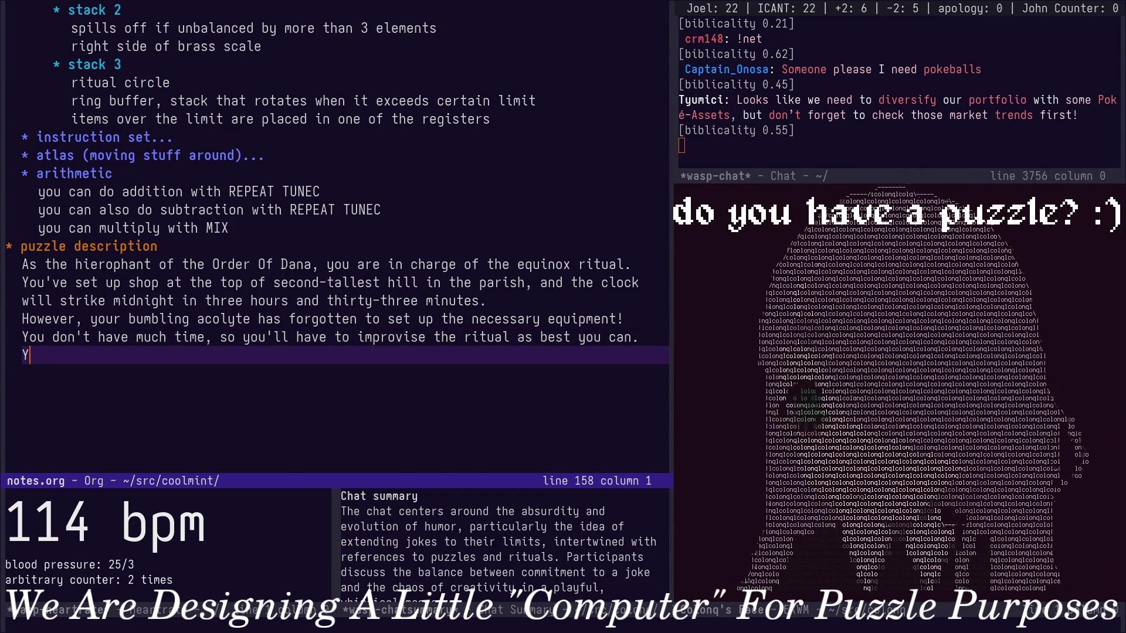
pyautogui.write('our')
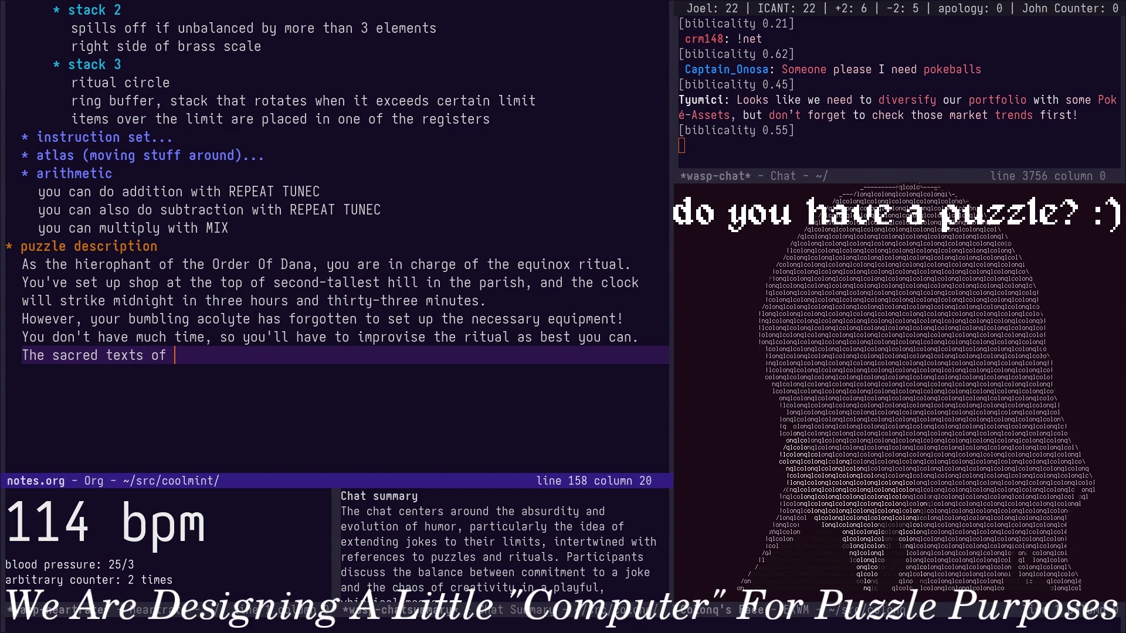
pyautogui.write('Druidle specify exactly the r')
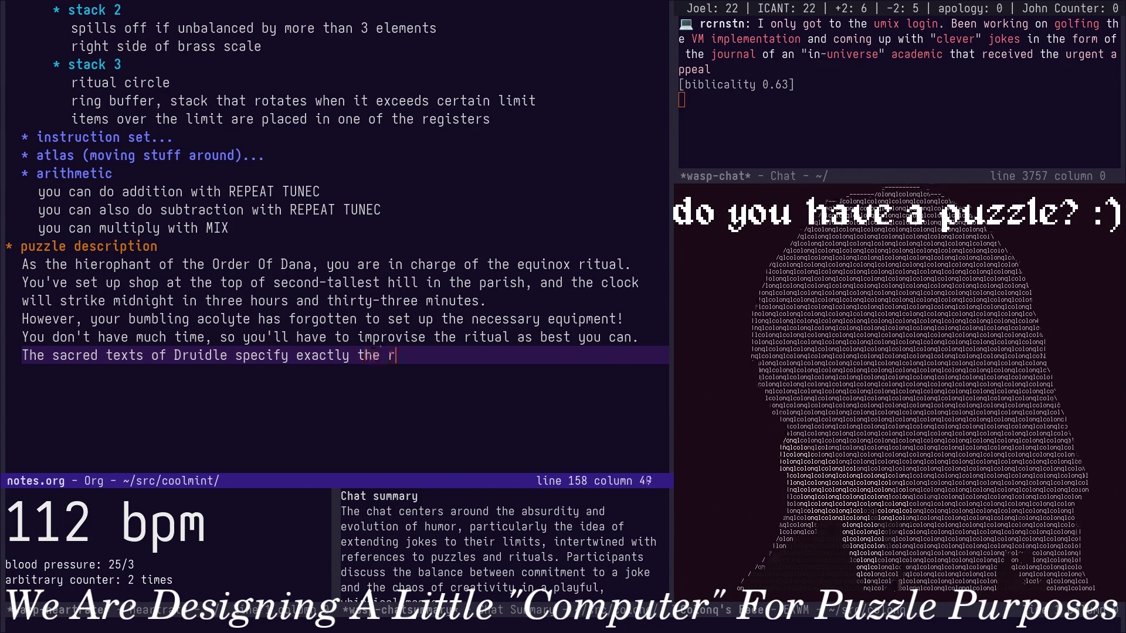
pyautogui.write('equirements for ')
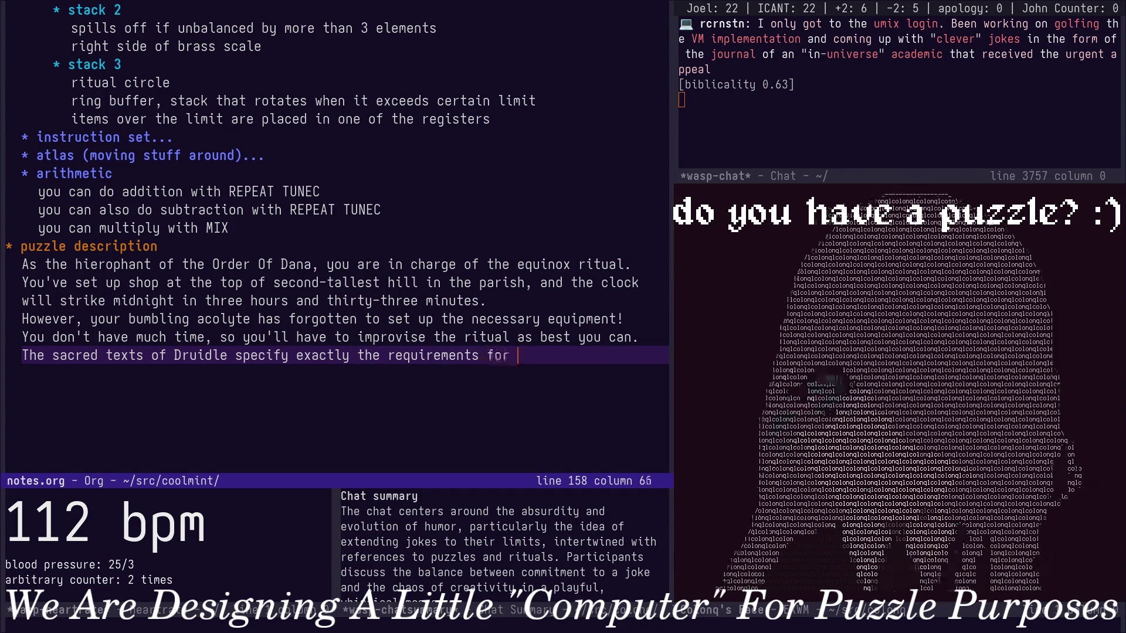
pyautogui.write('the ritual, as fol')
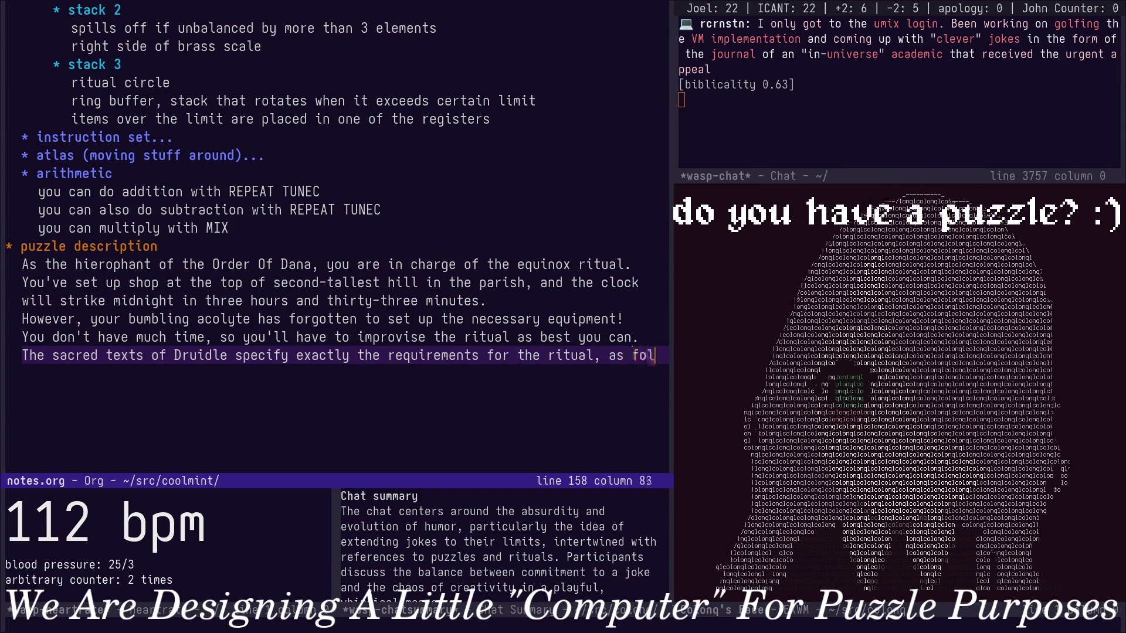
pyautogui.write('lows:')
# Write that the sacred texts of Druidle specify the ritual's requirements, as follows, then a blank line.
pyautogui.press('Return')
pyautogui.press('Return')
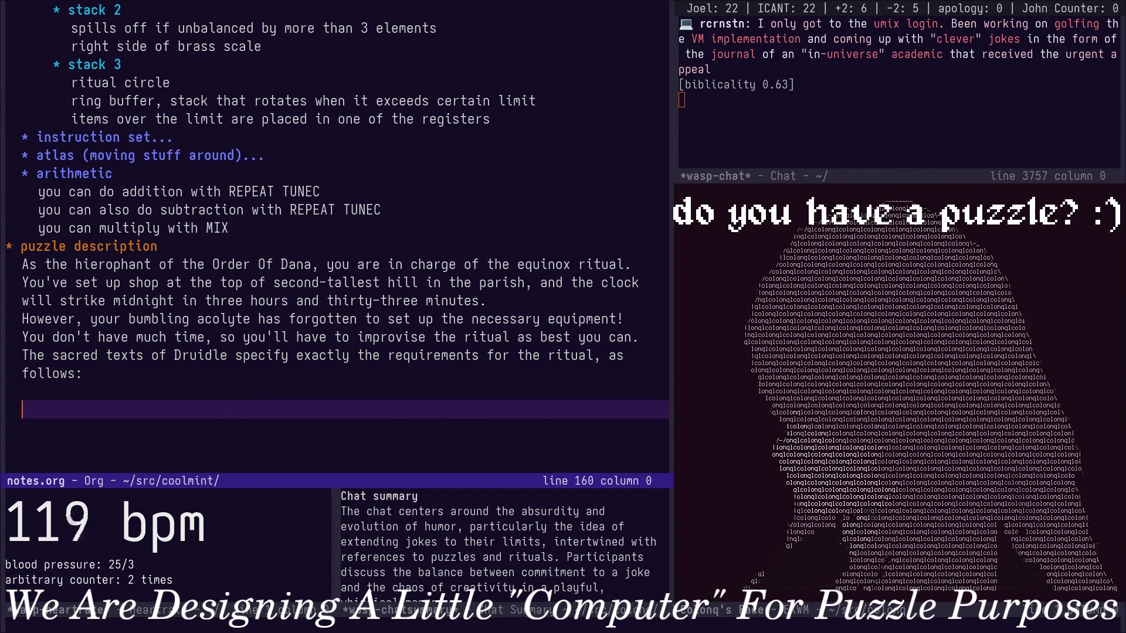
pyautogui.write('1)he ')
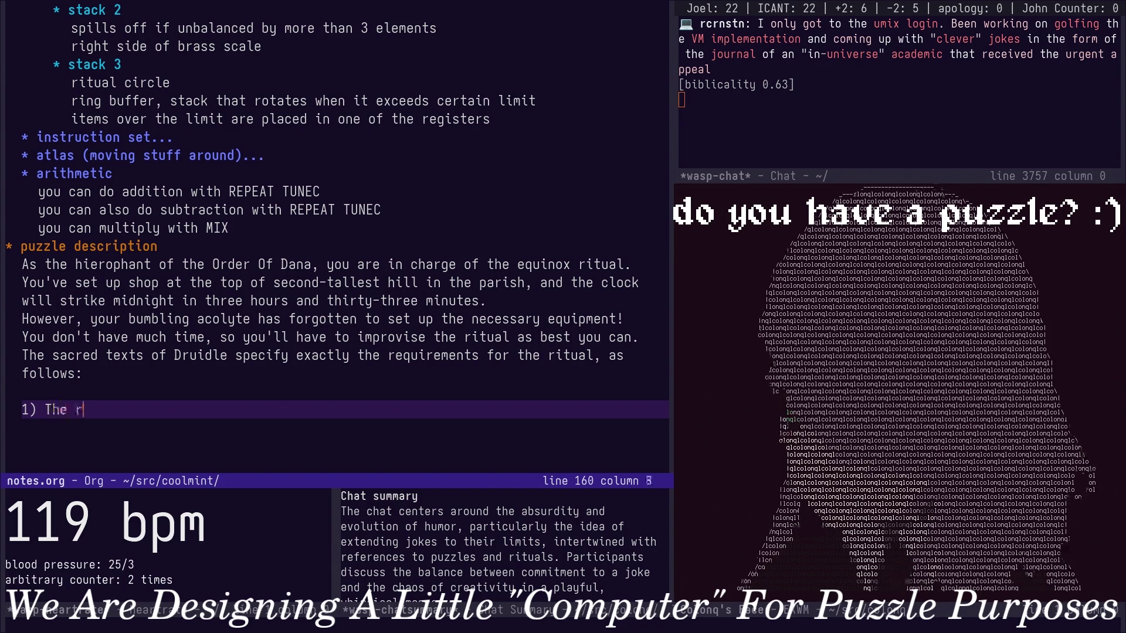
pyautogui.write('ritual focuses')
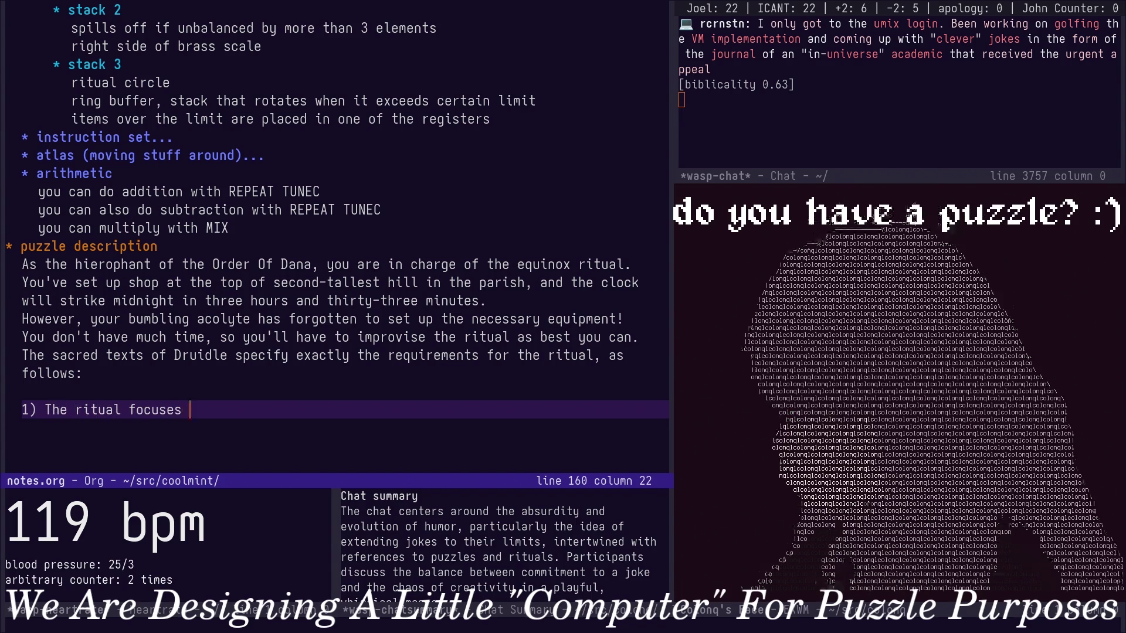
# Start list item '1) The ritual involves', replacing 'focuses' with 'involves the manipulated of'.
pyautogui.hotkey('alt', 'b')
pyautogui.hotkey('alt', 'd')
pyautogui.write('involv')
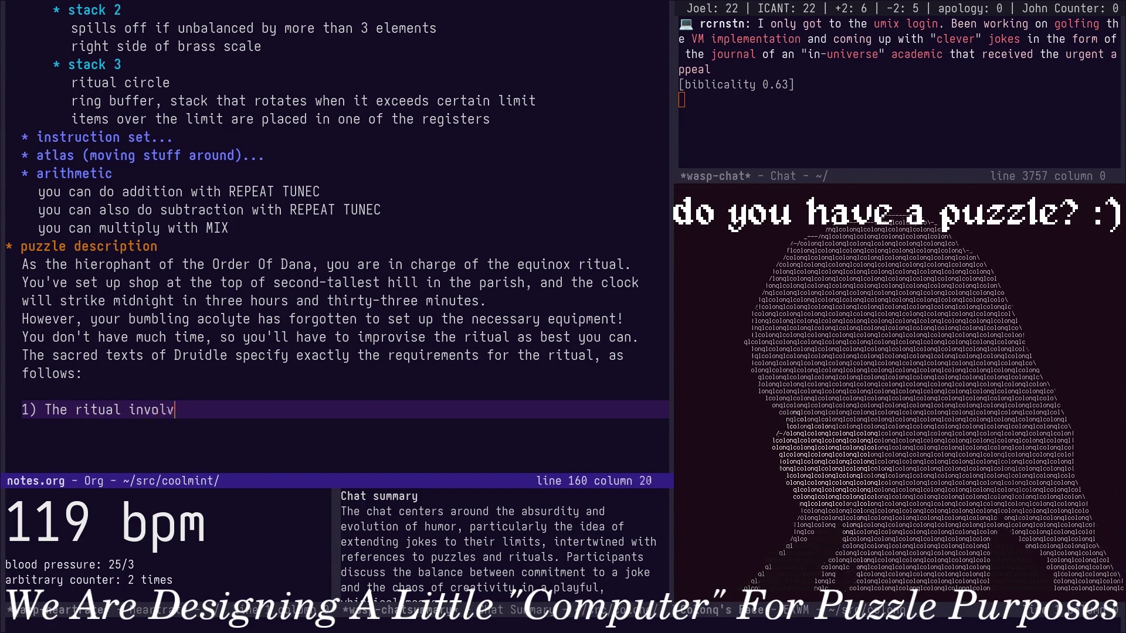
pyautogui.write('es the manipulated of')
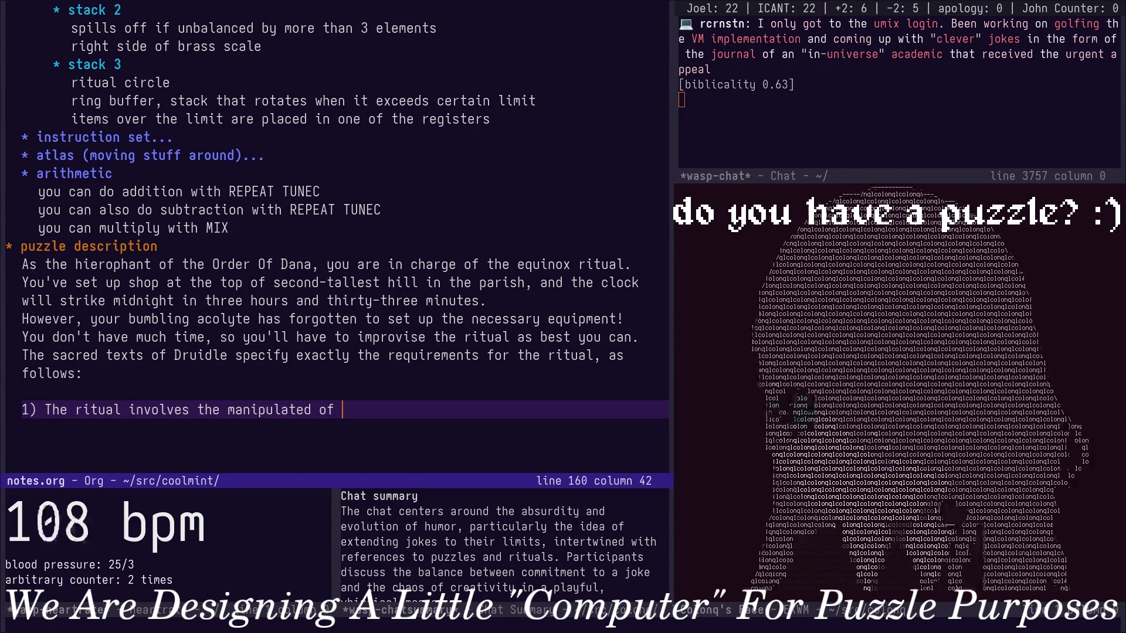
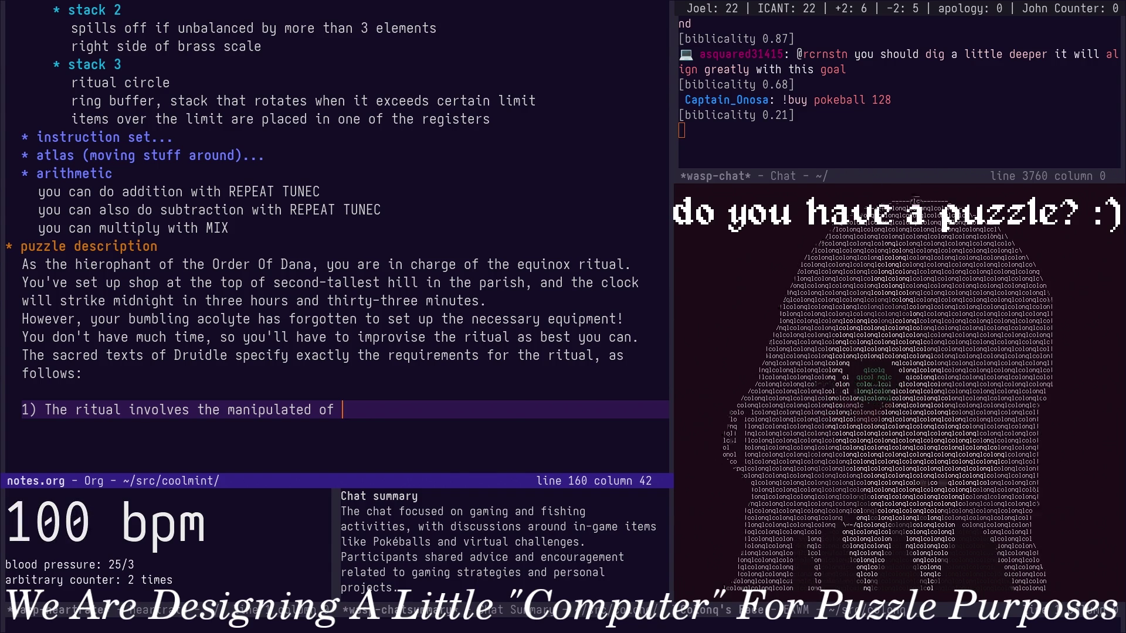
# Correct rule 1's ending to read "manipulation of runestones.".
pyautogui.press('Escape')
pyautogui.press('k')
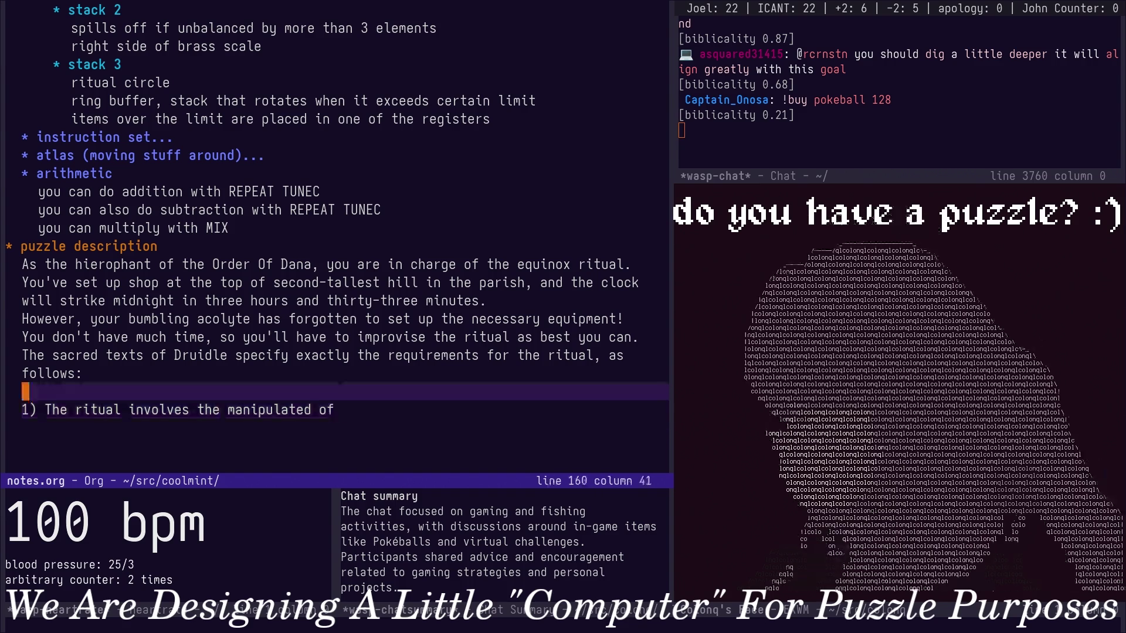
pyautogui.press('j')
pyautogui.press('A')
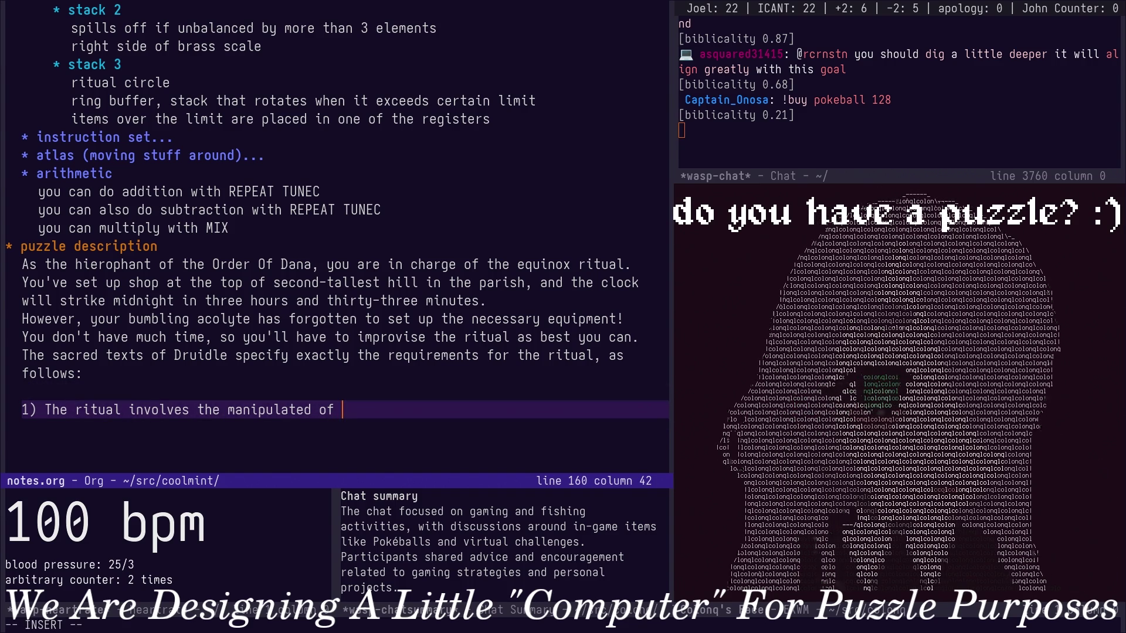
pyautogui.press('Escape')
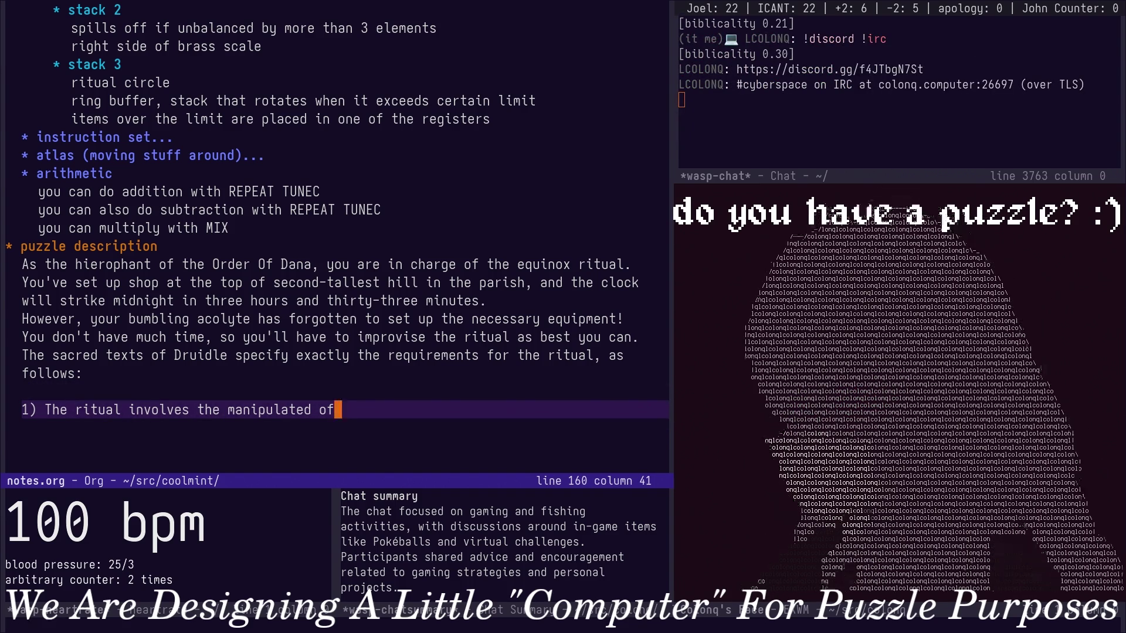
pyautogui.press('j')
pyautogui.press('k')
pyautogui.press('A')
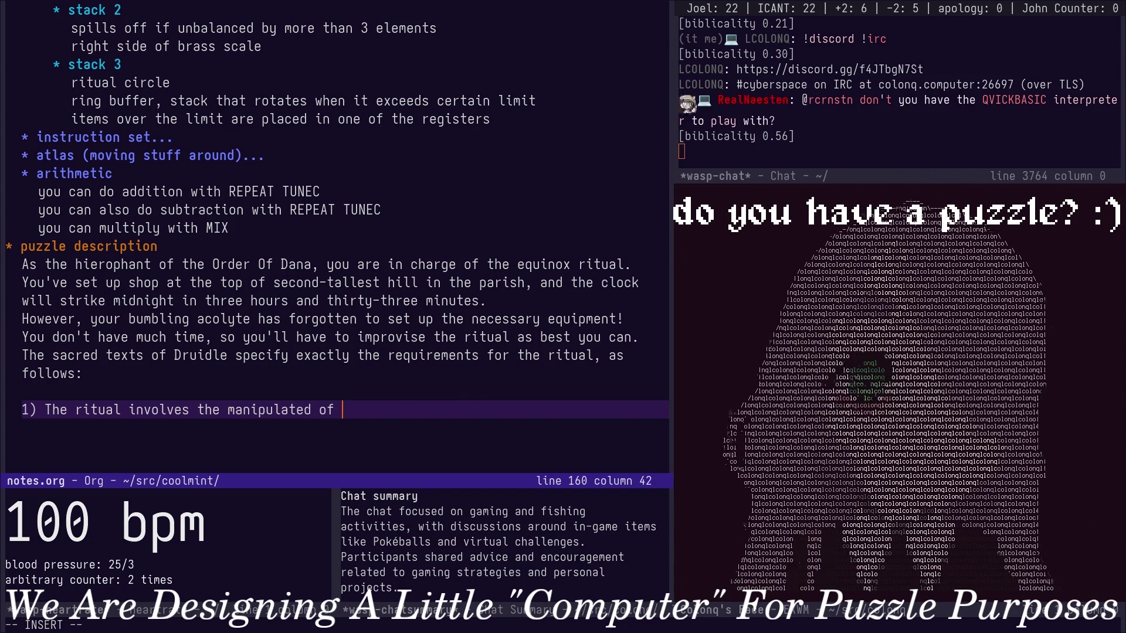
pyautogui.press('Escape')
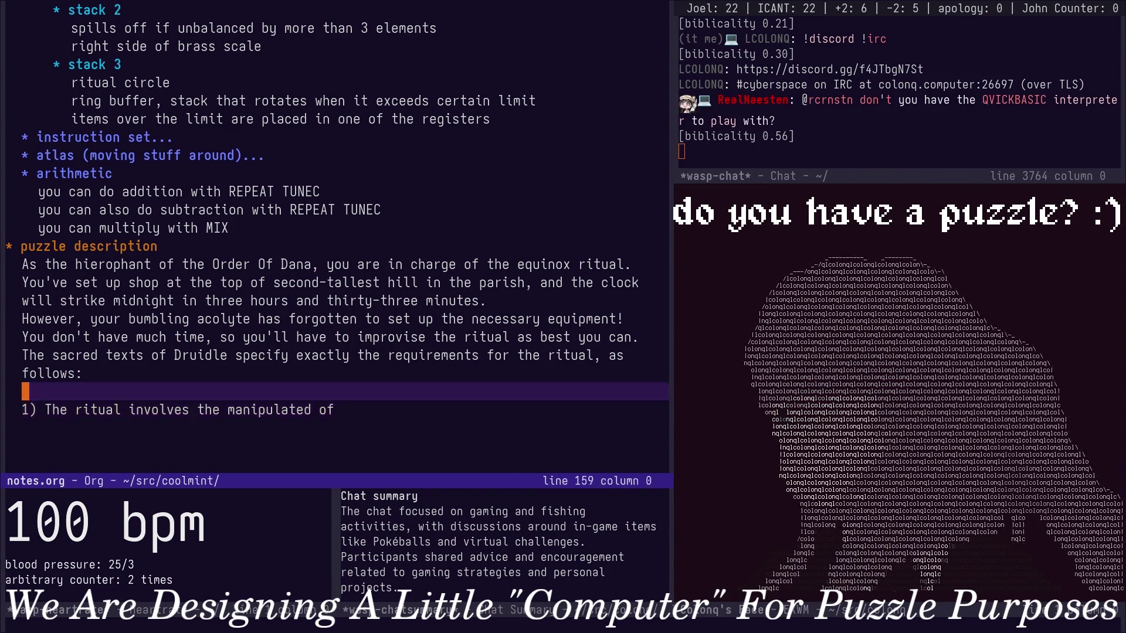
pyautogui.press('a')
pyautogui.press('BackSpace')
pyautogui.press('BackSpace')
pyautogui.press('BackSpace')
pyautogui.press('BackSpace')
pyautogui.press('BackSpace')
pyautogui.press('BackSpace')
pyautogui.write('ion of ')
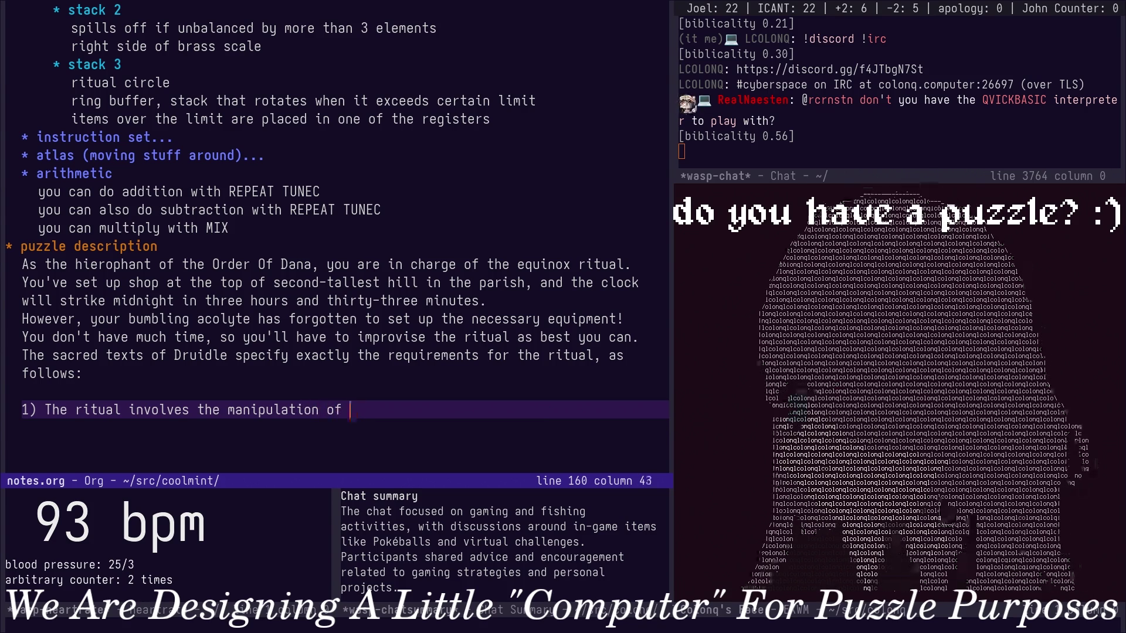
pyautogui.write('ru')
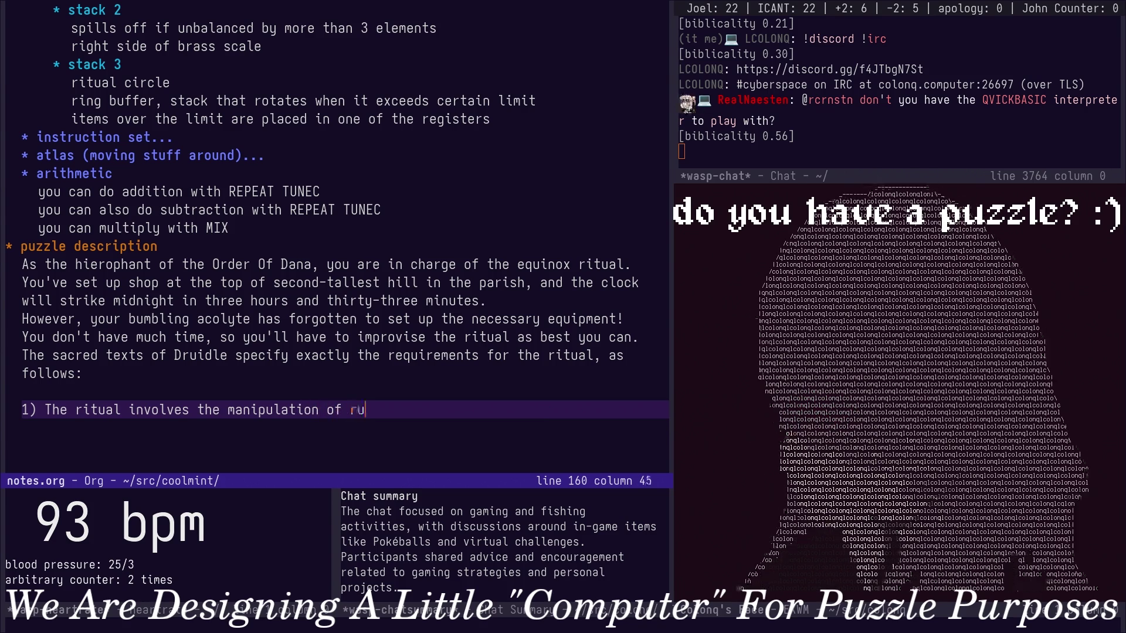
pyautogui.write('nestones.')
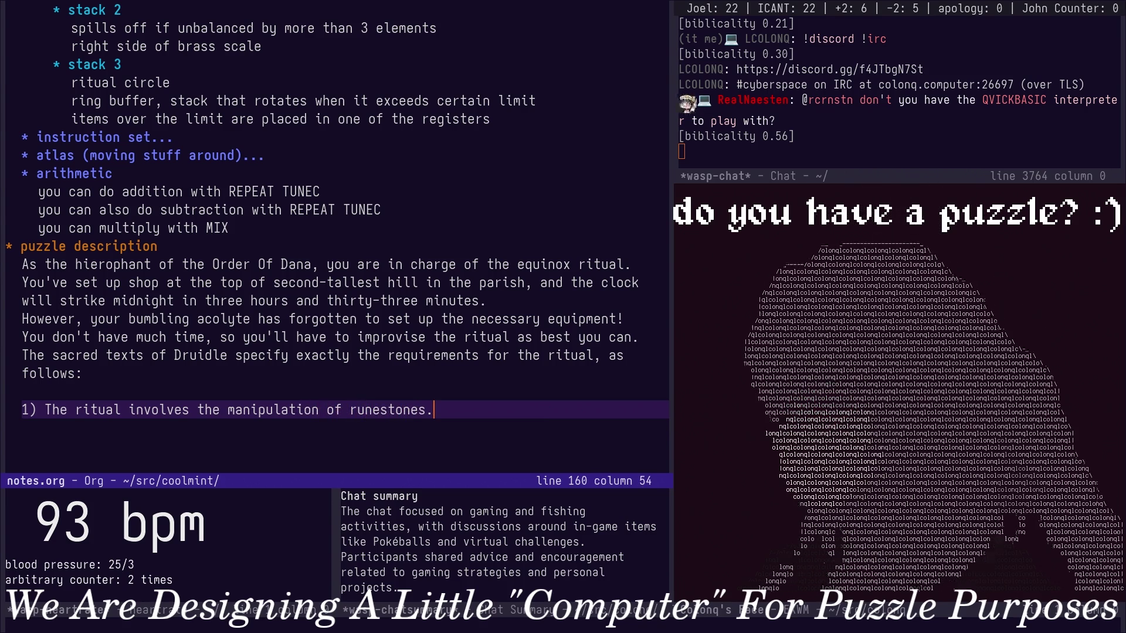
# Start an unindented new line for rule 2.
pyautogui.press('Return')
pyautogui.press('BackSpace')
pyautogui.press('BackSpace')
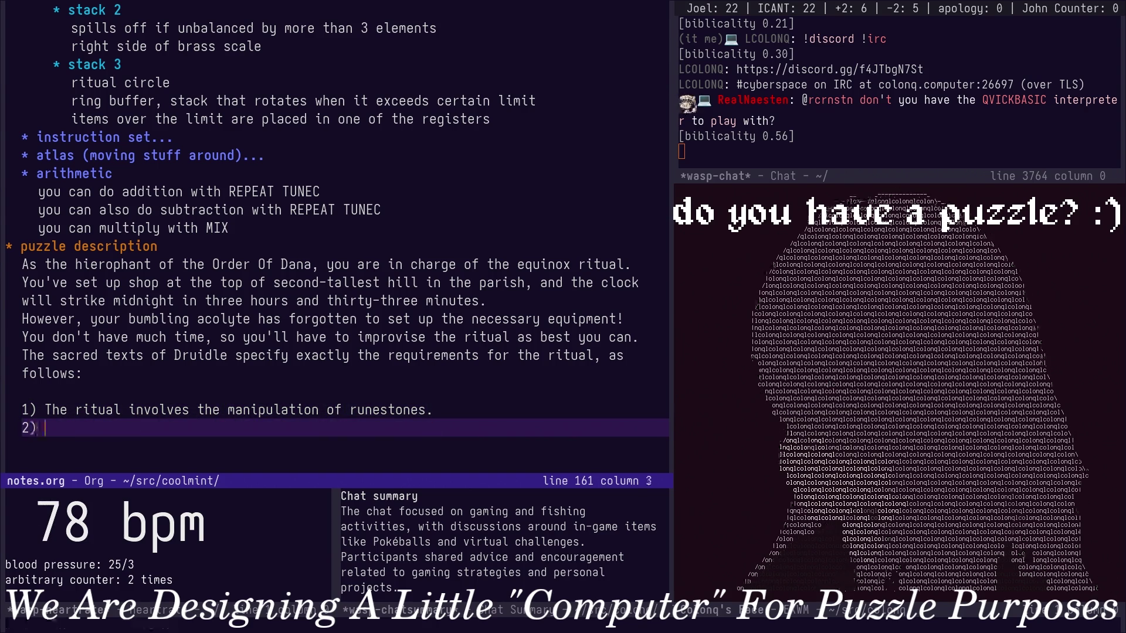
pyautogui.write('2) Runestones')
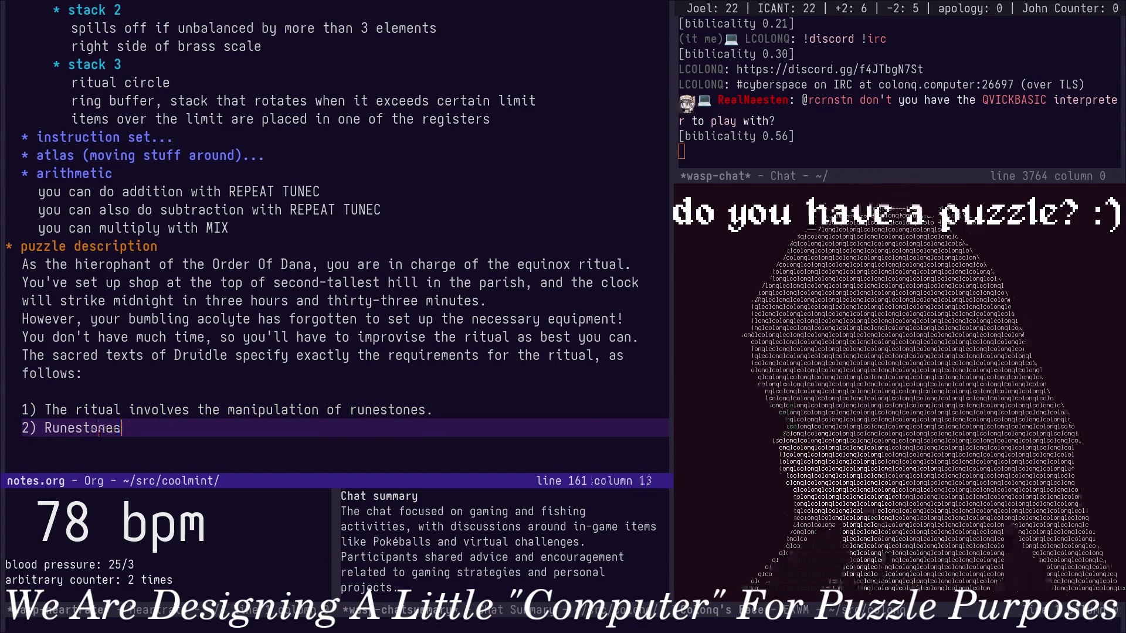
pyautogui.write(' are inscribed with t')
# Write rule 2: runestones bear the Three Sisters' marks — lead, sulfur, mercury — fixing typos.
pyautogui.press('BackSpace')
pyautogui.press('BackSpace')
pyautogui.write('hree Sisters')
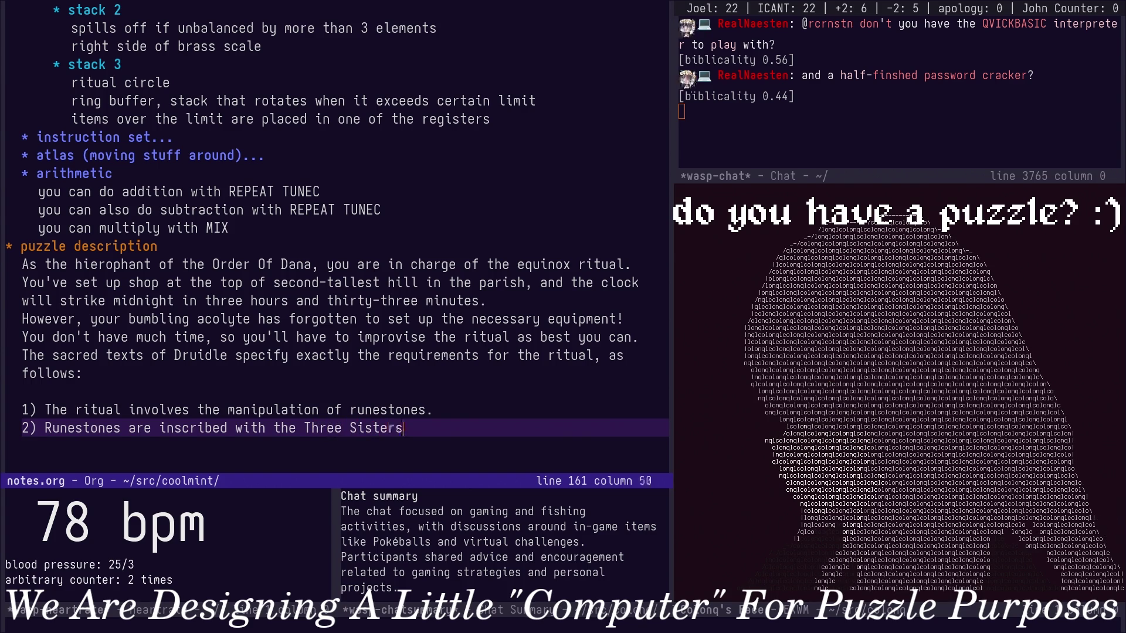
pyautogui.hotkey('alt', 'b')
pyautogui.hotkey('alt', 'b')
pyautogui.hotkey('alt', 'b')
pyautogui.write('marks')
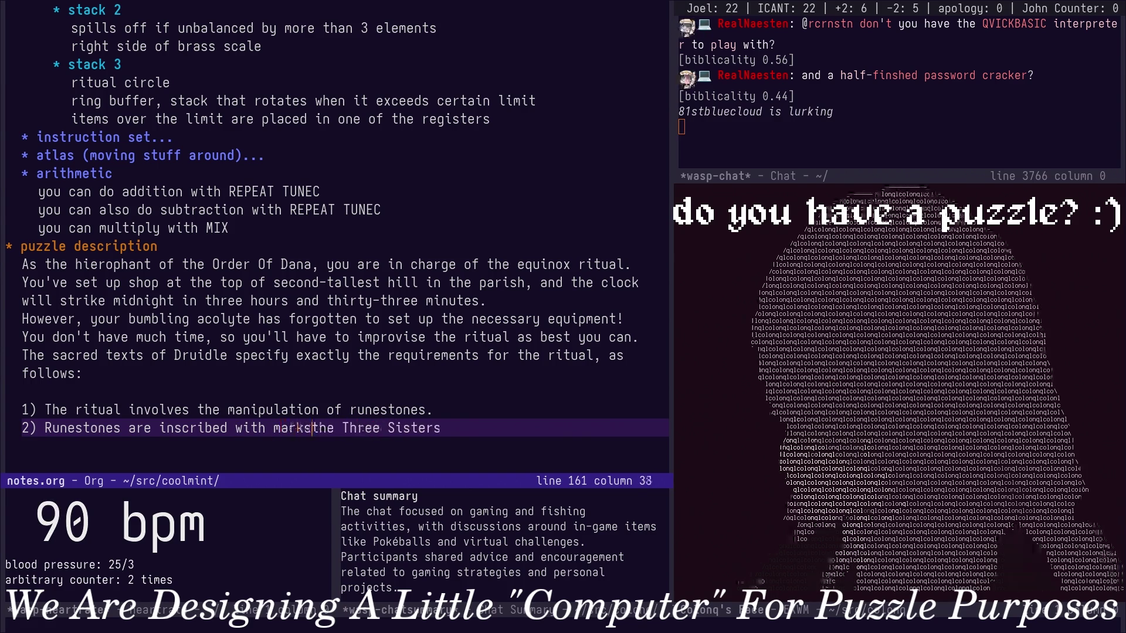
pyautogui.write(' of')
pyautogui.hotkey('ctrl', 'e')
pyautogui.press('BackSpace')
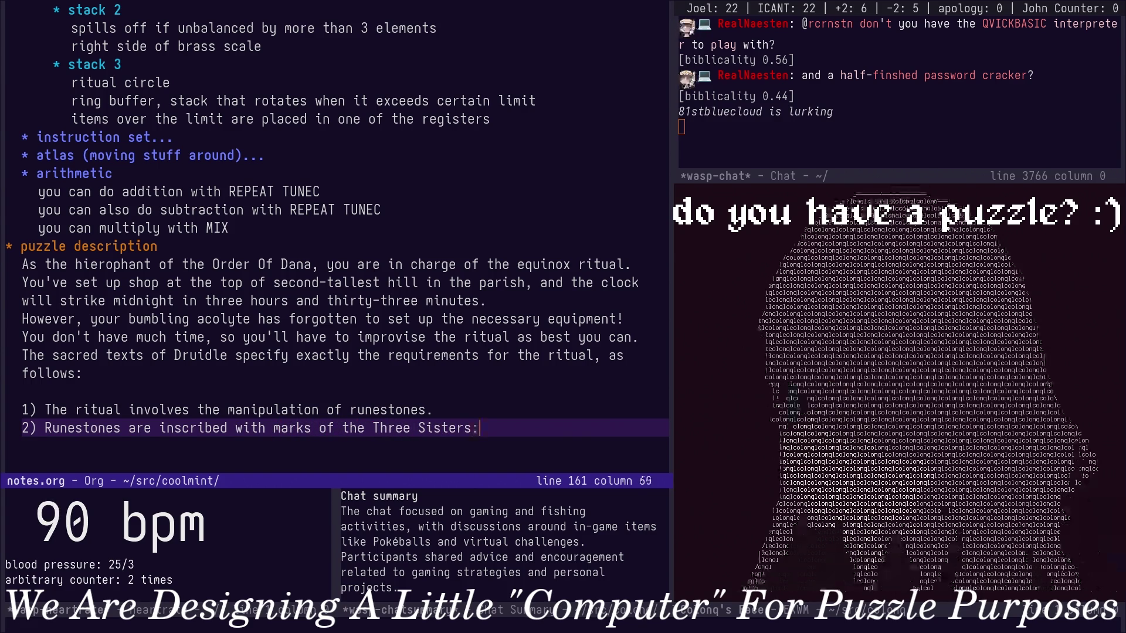
pyautogui.write(': lead, sulfur, and mercury')
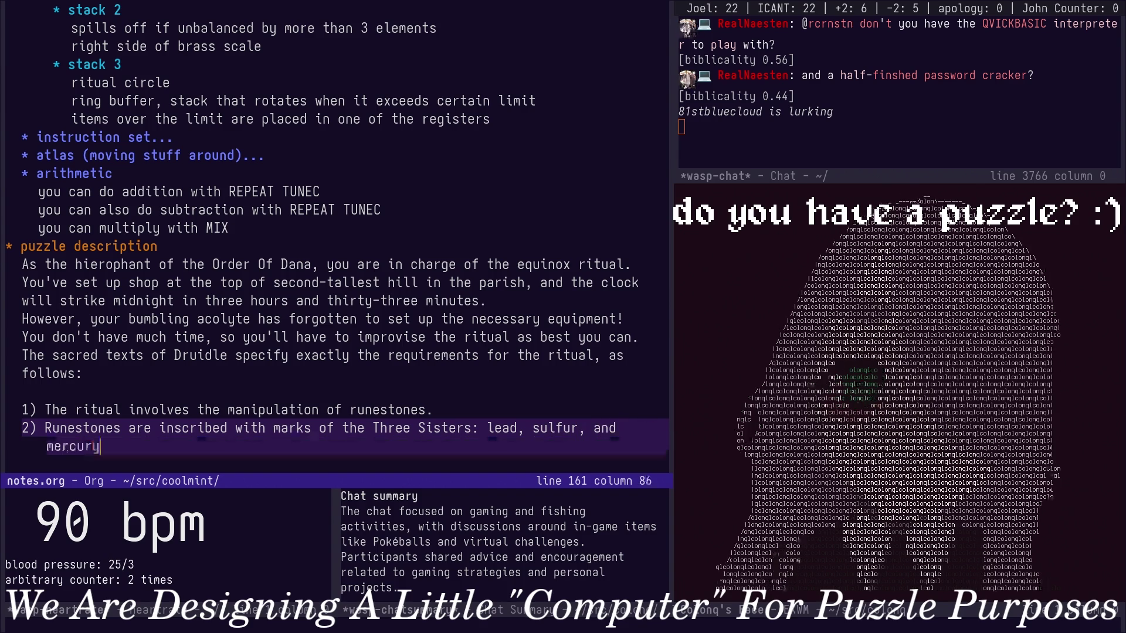
pyautogui.write('.')
# Save notes.org and begin item 3 on a new line below rule 2.
pyautogui.press('Escape')
pyautogui.hotkey('ctrl', 'x')
pyautogui.hotkey('ctrl', 's')
pyautogui.hotkey('ctrl', 'r')
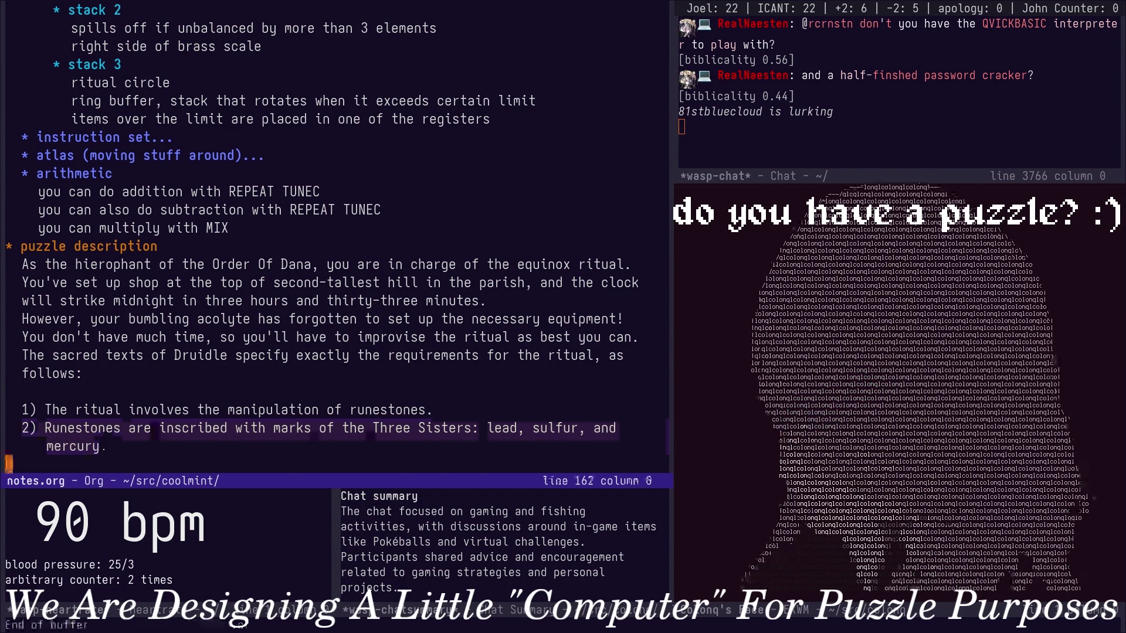
pyautogui.write('sto')
pyautogui.press('Return')
pyautogui.press('o')
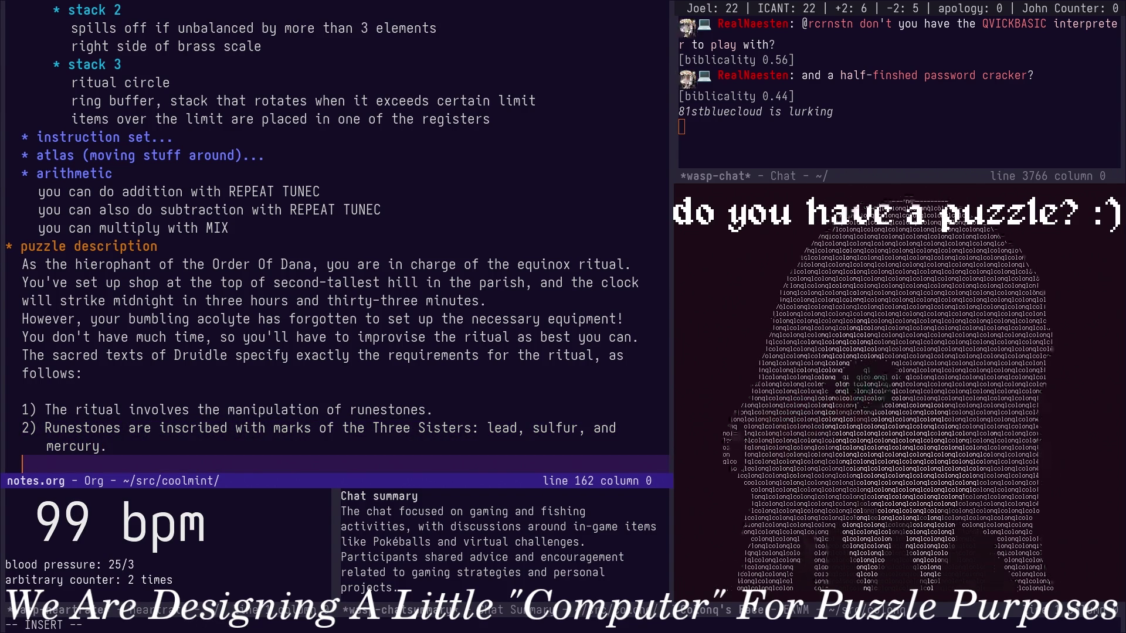
pyautogui.write('3)')
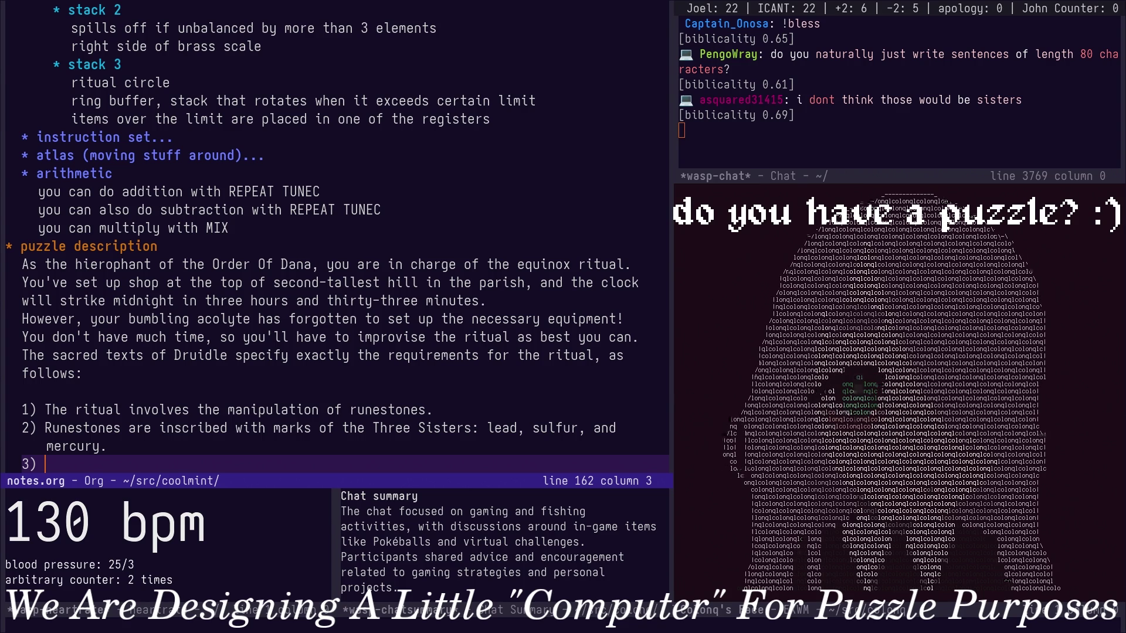
# Review the puzzle introduction and rules, moving through the notes around rule 2.
pyautogui.press('Escape')
pyautogui.press('z')
pyautogui.press('z')
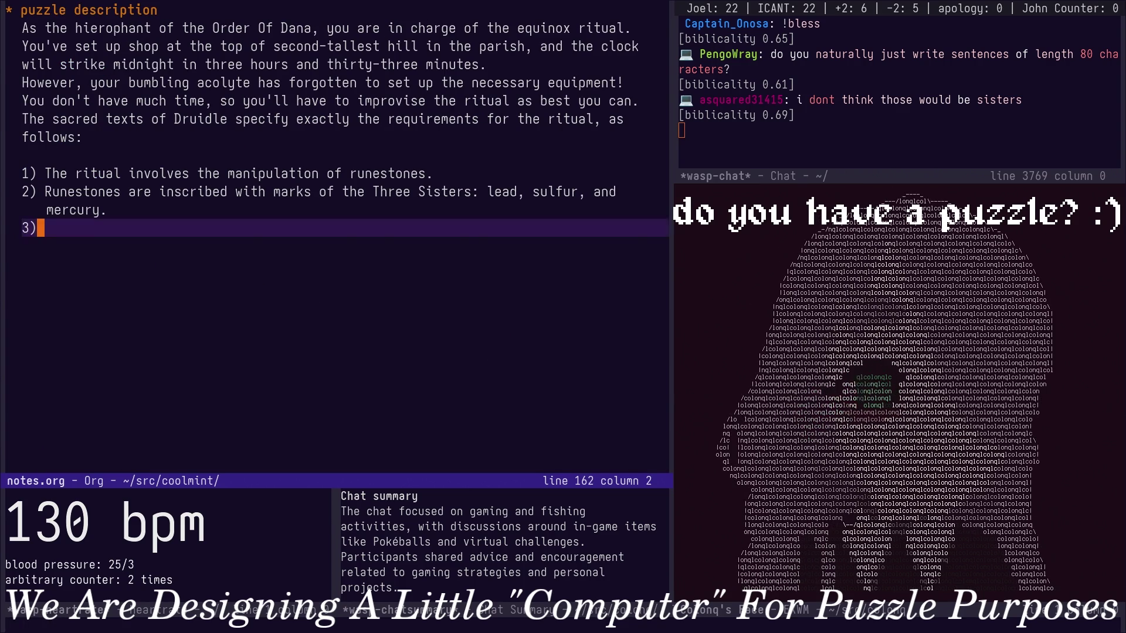
pyautogui.press('k')
pyautogui.press('j')
pyautogui.press('k')
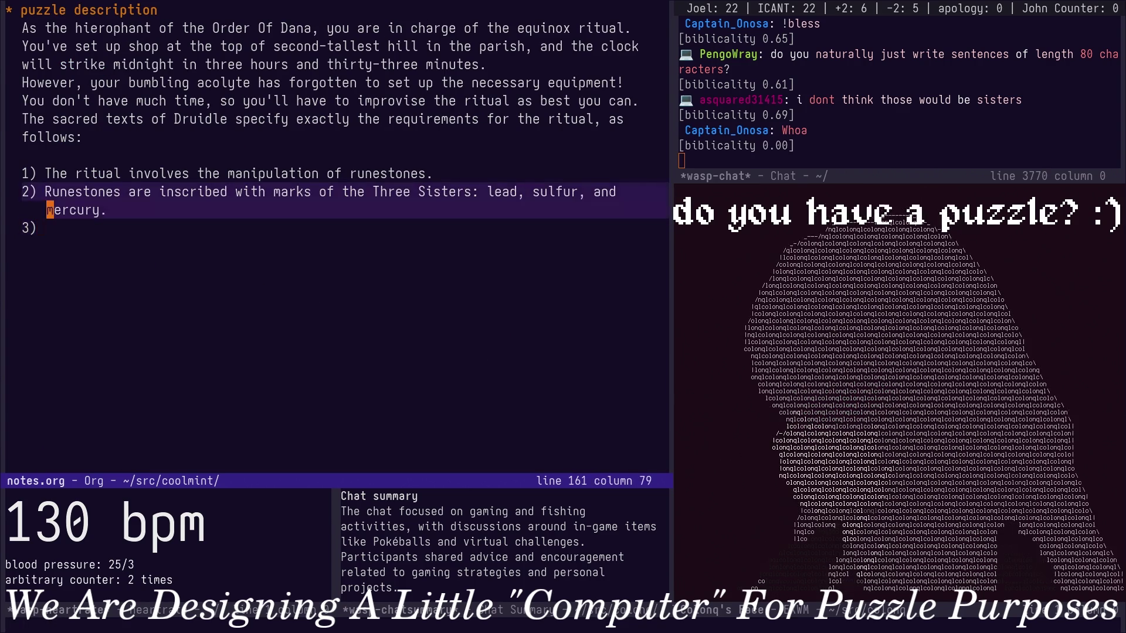
pyautogui.press('j')
pyautogui.press('k')
pyautogui.press('0')
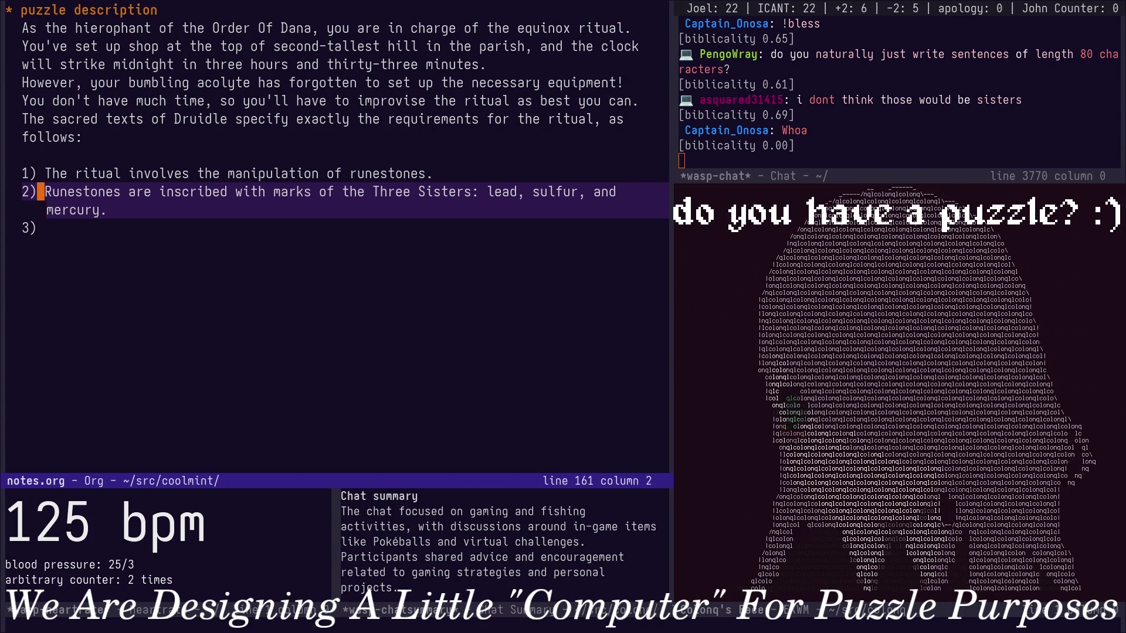
pyautogui.press('k')
pyautogui.press('k')
pyautogui.press('k')
pyautogui.press('k')
pyautogui.press('k')
pyautogui.press('k')
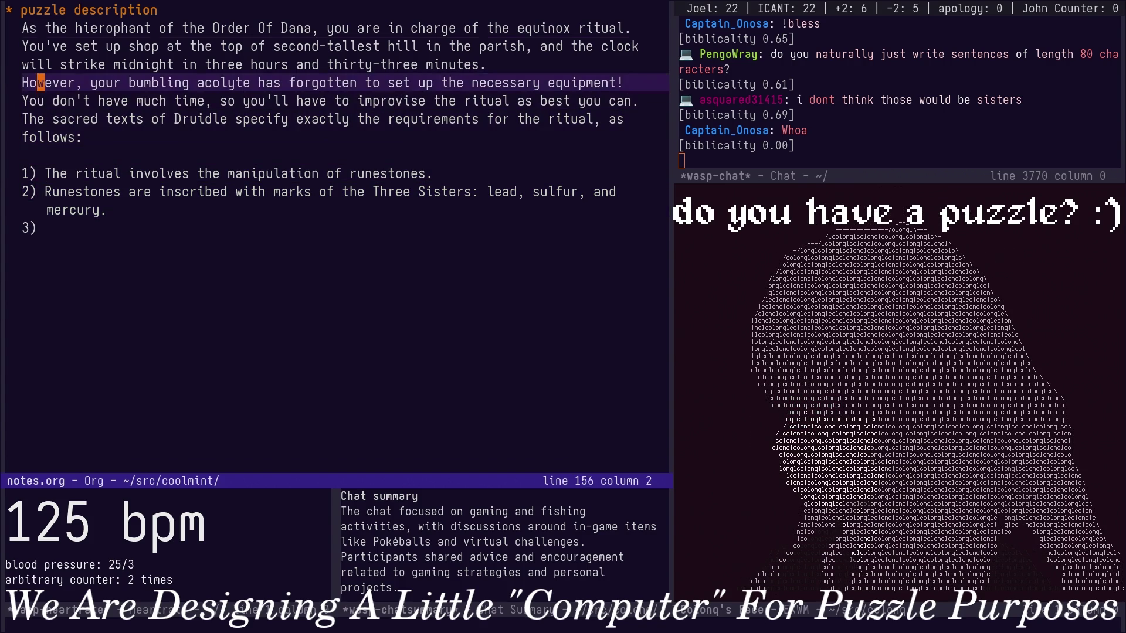
pyautogui.press('k')
pyautogui.press('k')
pyautogui.press('j')
pyautogui.press('l')
pyautogui.press('l')
pyautogui.press('l')
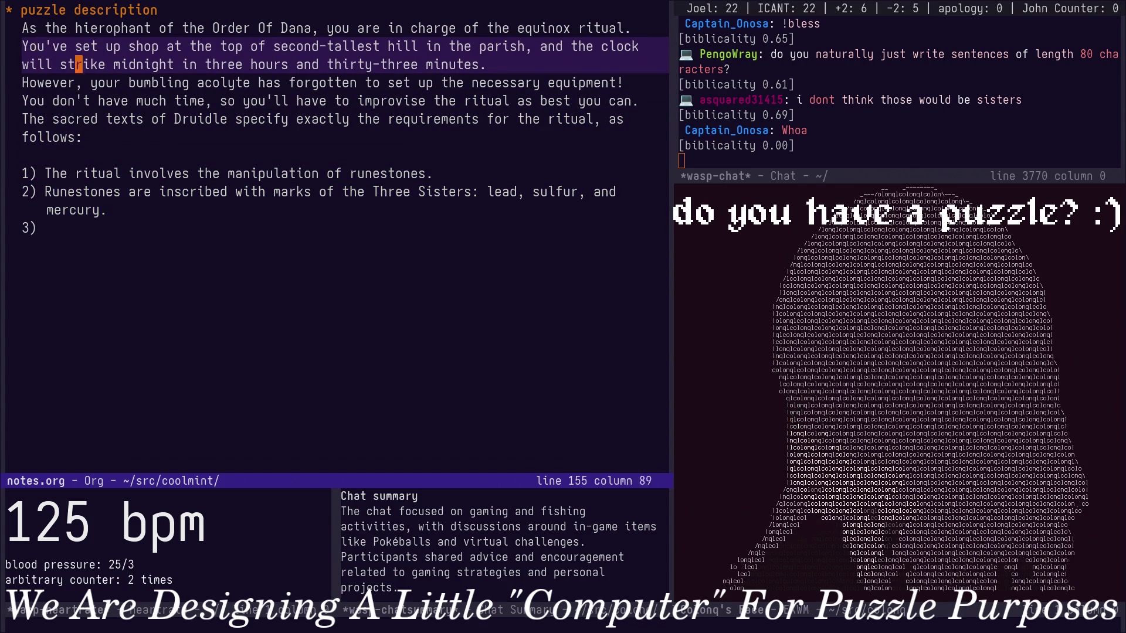
pyautogui.press('j')
pyautogui.press('j')
pyautogui.press('j')
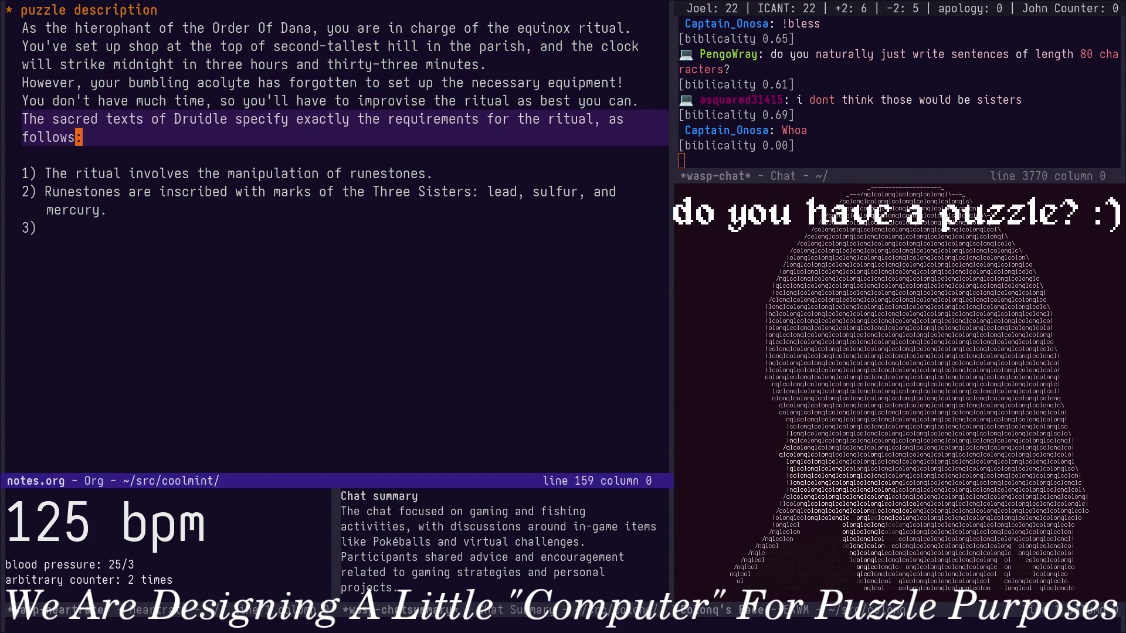
pyautogui.press('j')
pyautogui.press('j')
pyautogui.press('j')
pyautogui.press('j')
# Navigate to the word lead in rule 2 and delete it to write a replacement.
pyautogui.press('k')
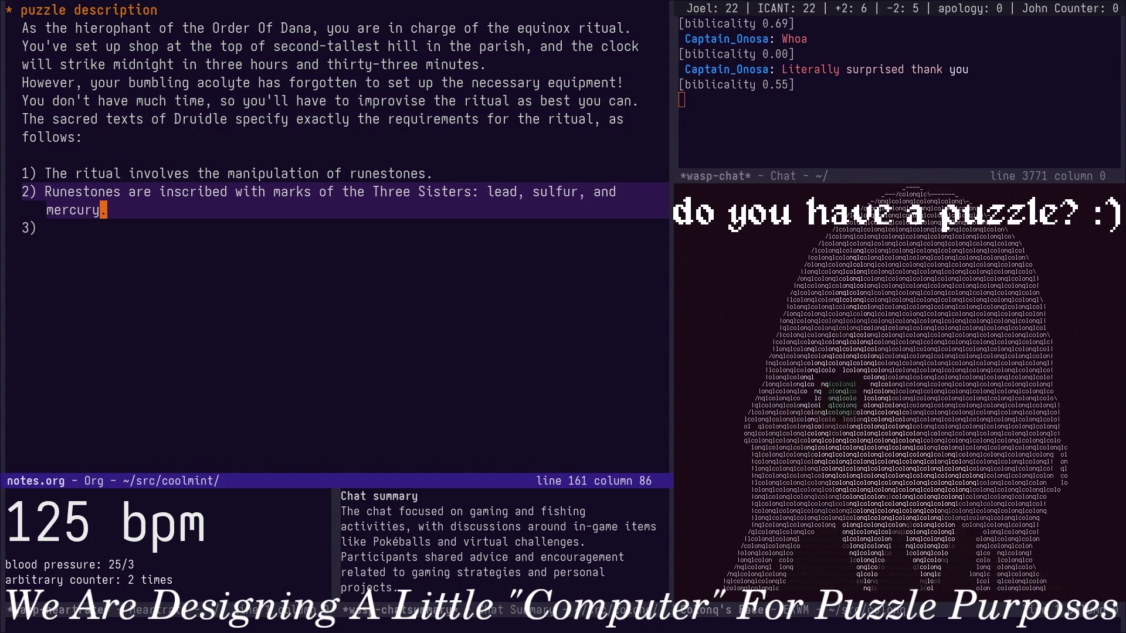
pyautogui.press('k')
pyautogui.press('$')
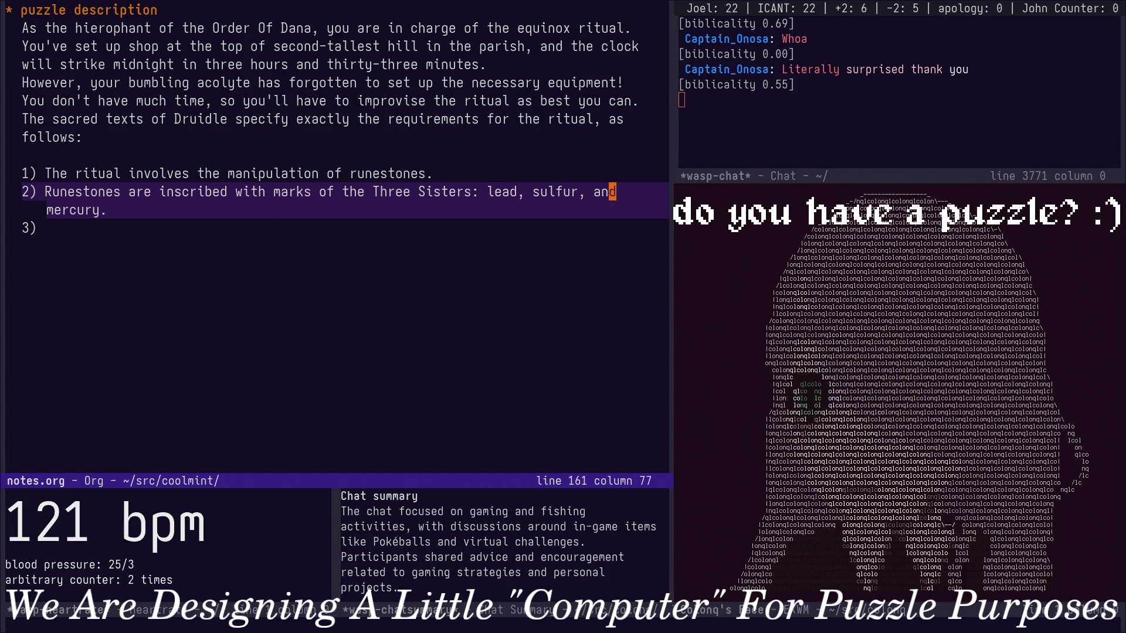
pyautogui.press('a')
pyautogui.press('k')
pyautogui.press('k')
pyautogui.press('k')
pyautogui.press('k')
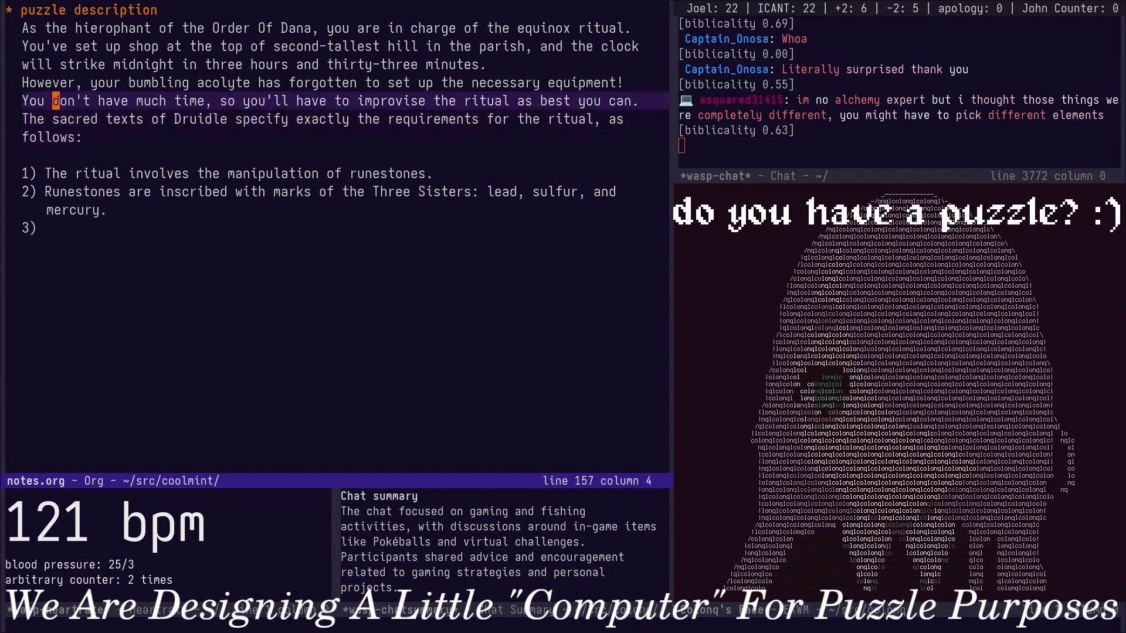
pyautogui.press('j')
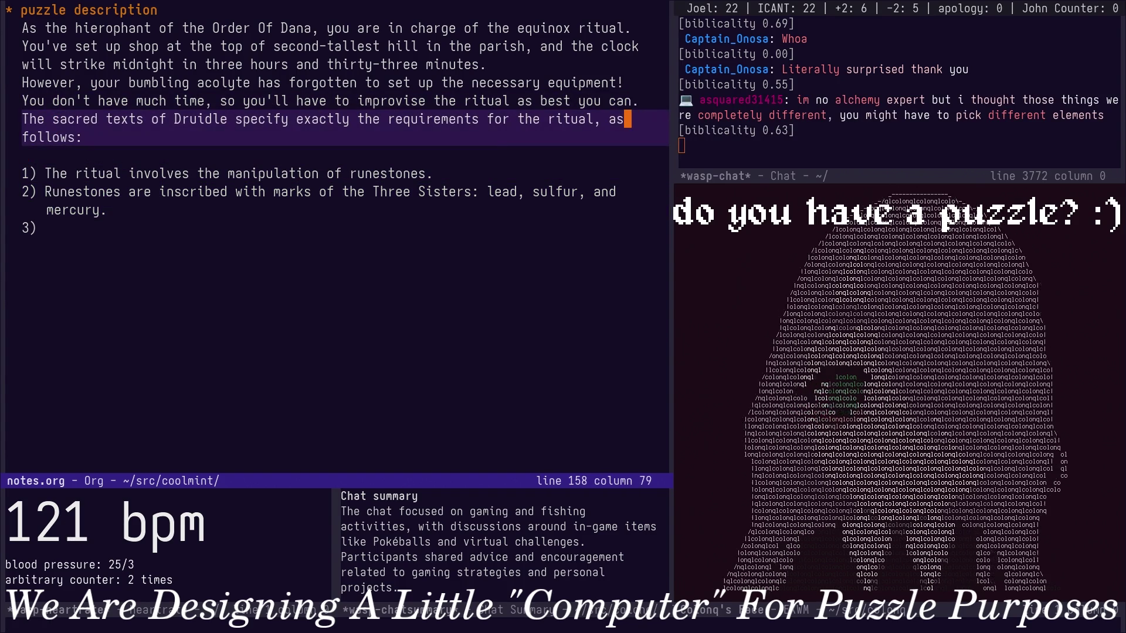
pyautogui.press('j')
pyautogui.press('j')
pyautogui.press('j')
pyautogui.press('k')
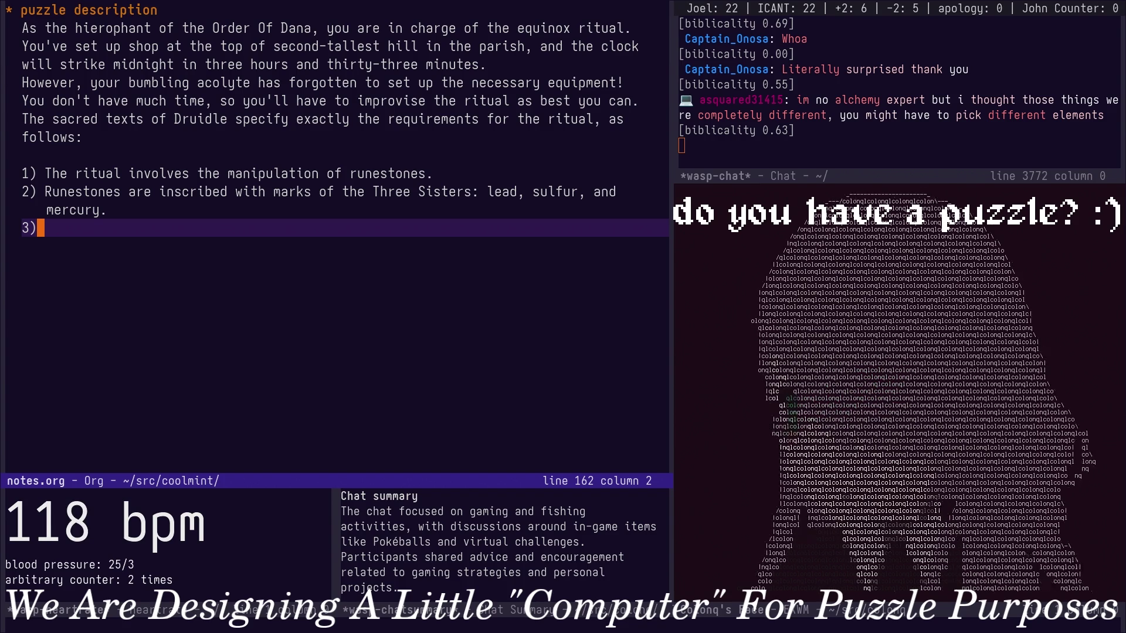
pyautogui.press('Up')
pyautogui.press('End')
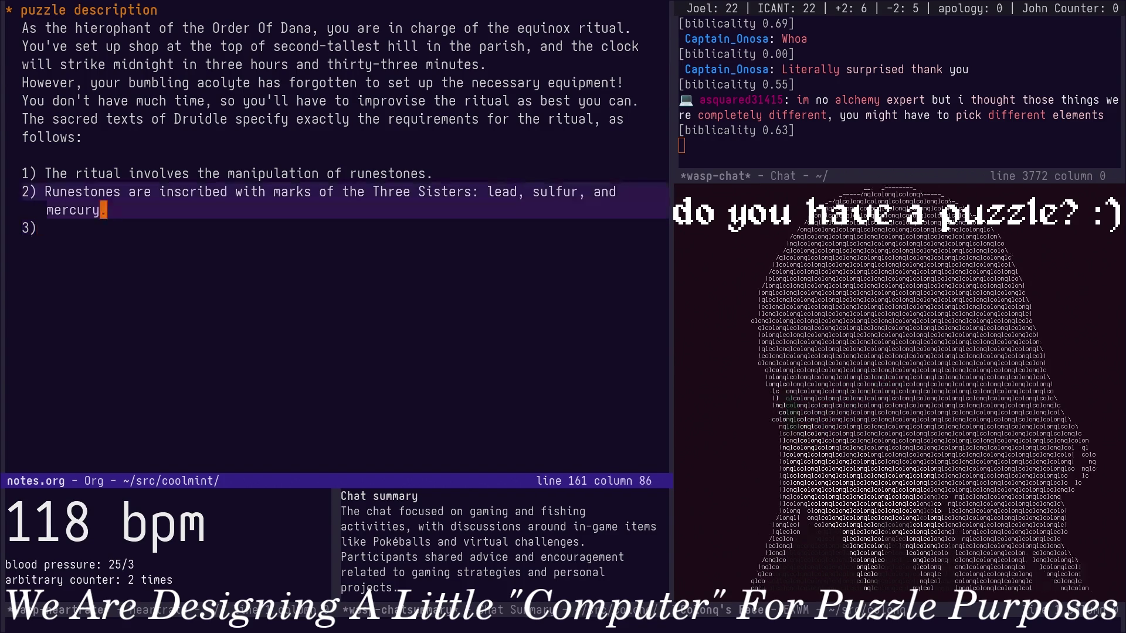
pyautogui.press('Down')
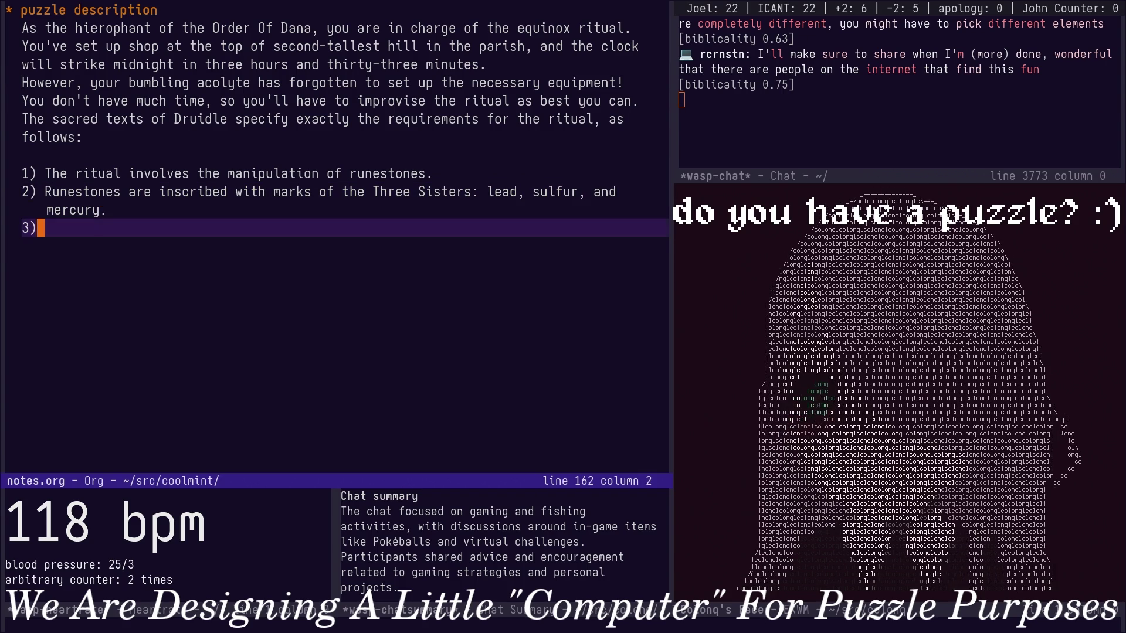
pyautogui.press('Up')
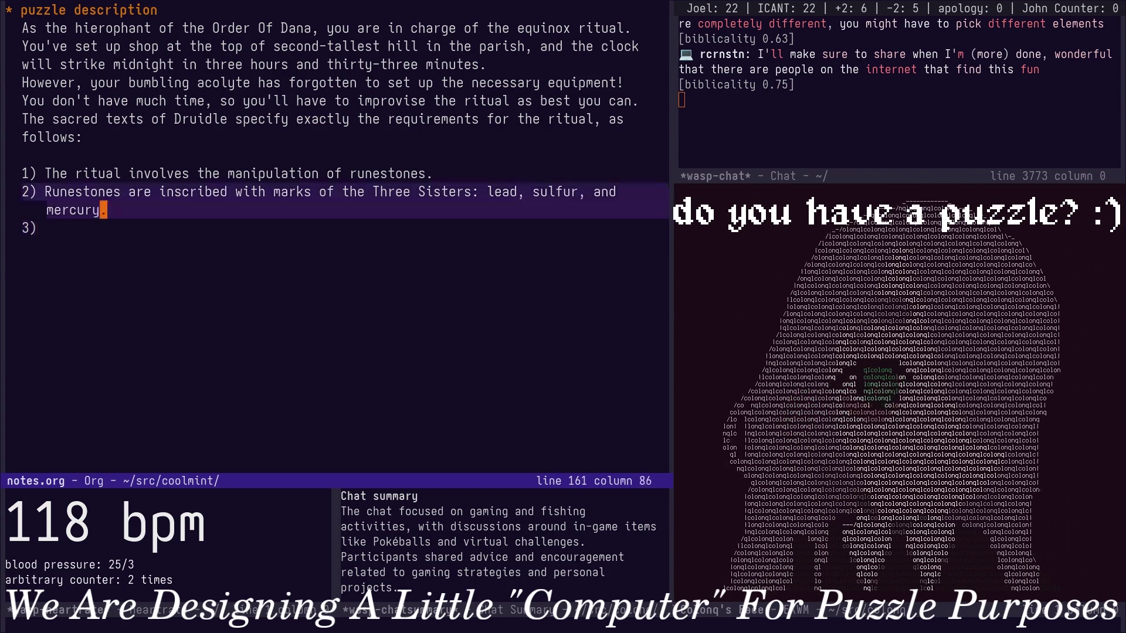
pyautogui.press('Down')
pyautogui.press('Home')
pyautogui.press('Down')
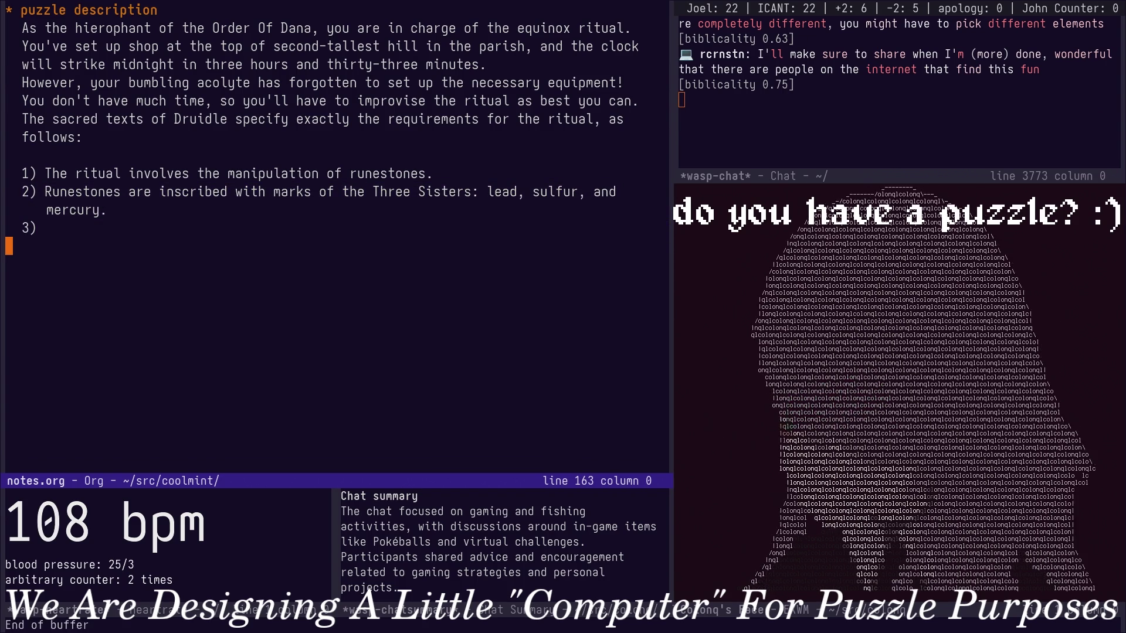
pyautogui.press('Up')
pyautogui.press('Up')
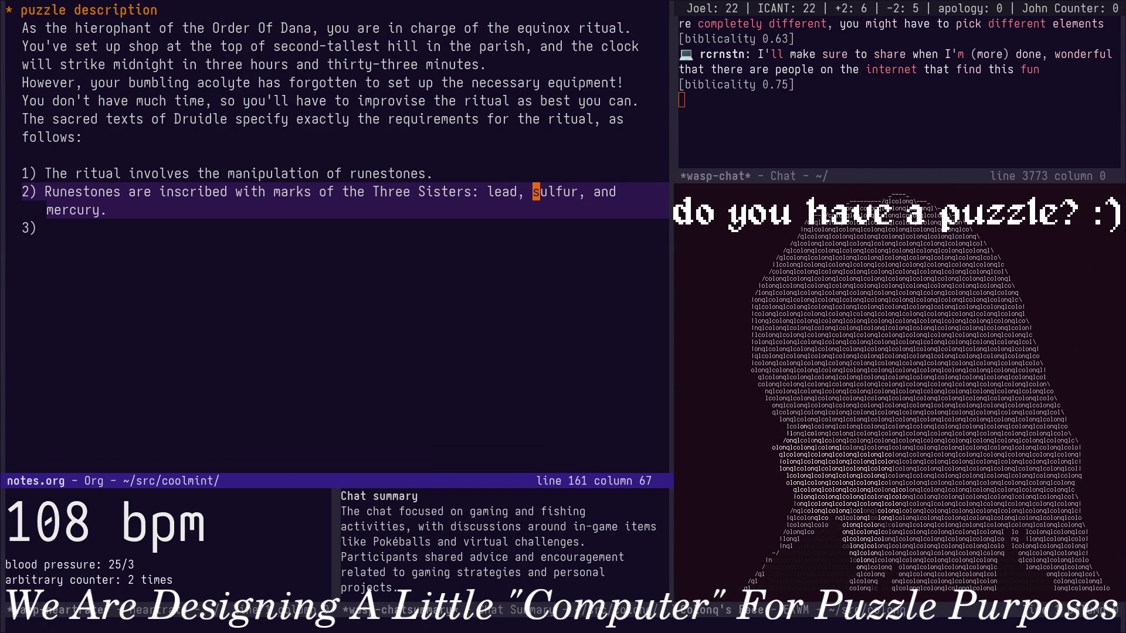
pyautogui.hotkey('alt', 'b')
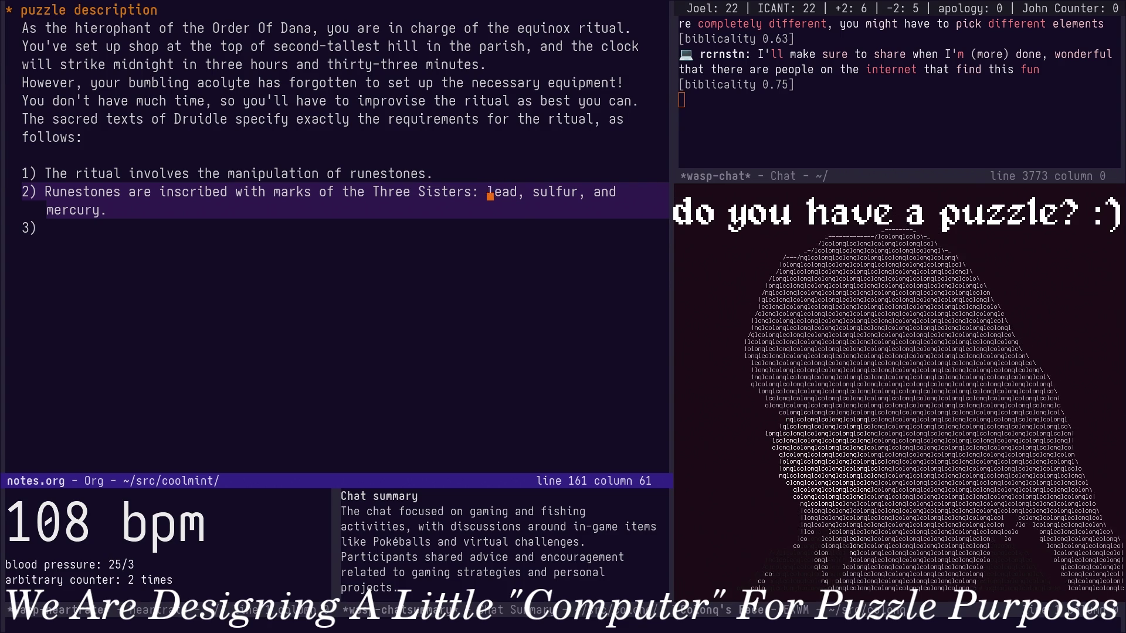
pyautogui.press('c')
pyautogui.press('w')
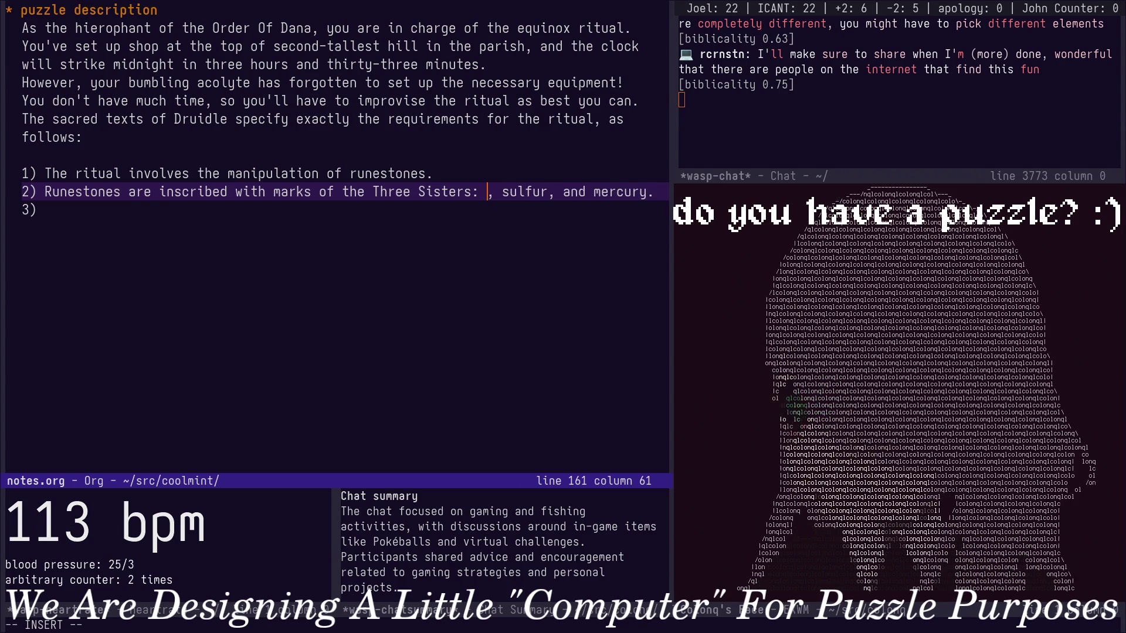
pyautogui.write('d')
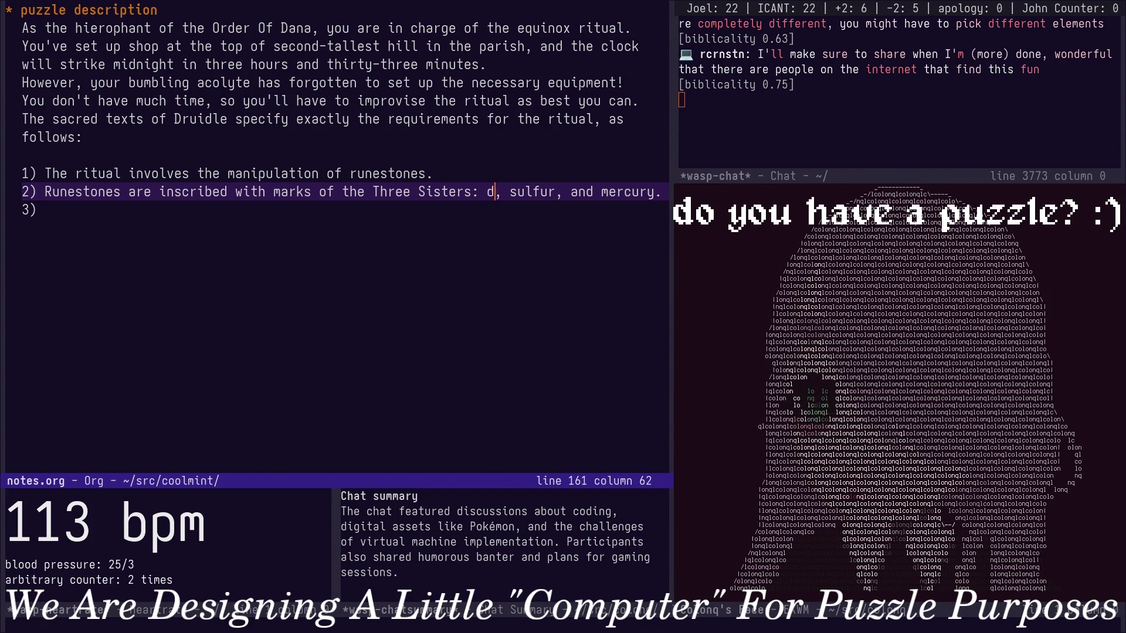
# Rename the Three Sisters in rule 2 to mistletoe, hollyhock and oregano, then return to item 3.
pyautogui.press('BackSpace')
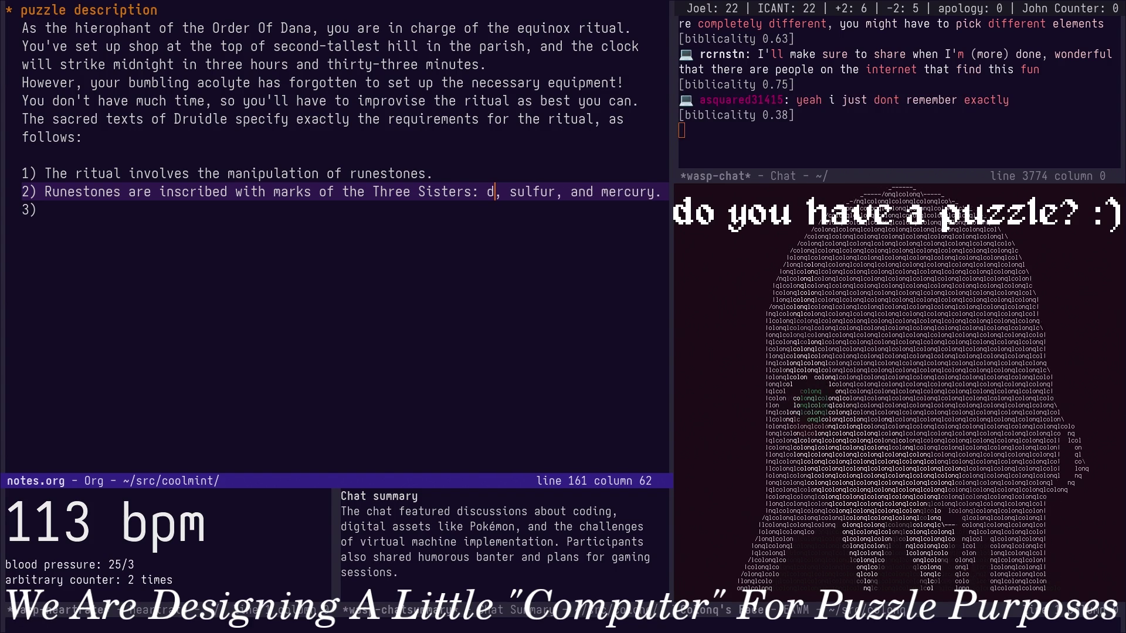
pyautogui.write('mistl')
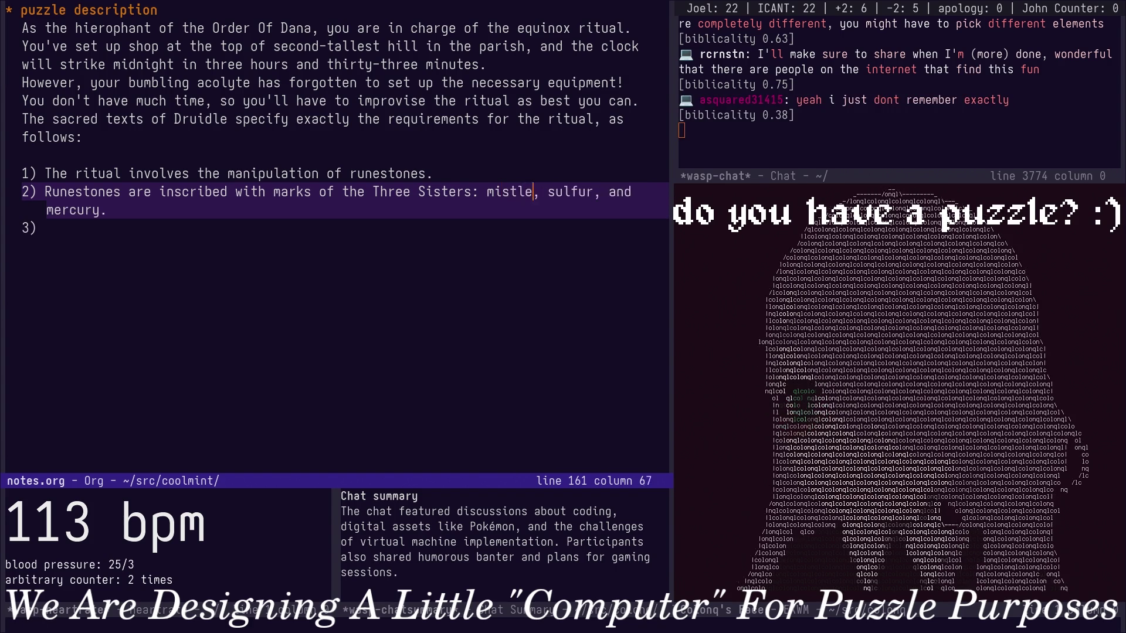
pyautogui.write('e')
pyautogui.write('cb')
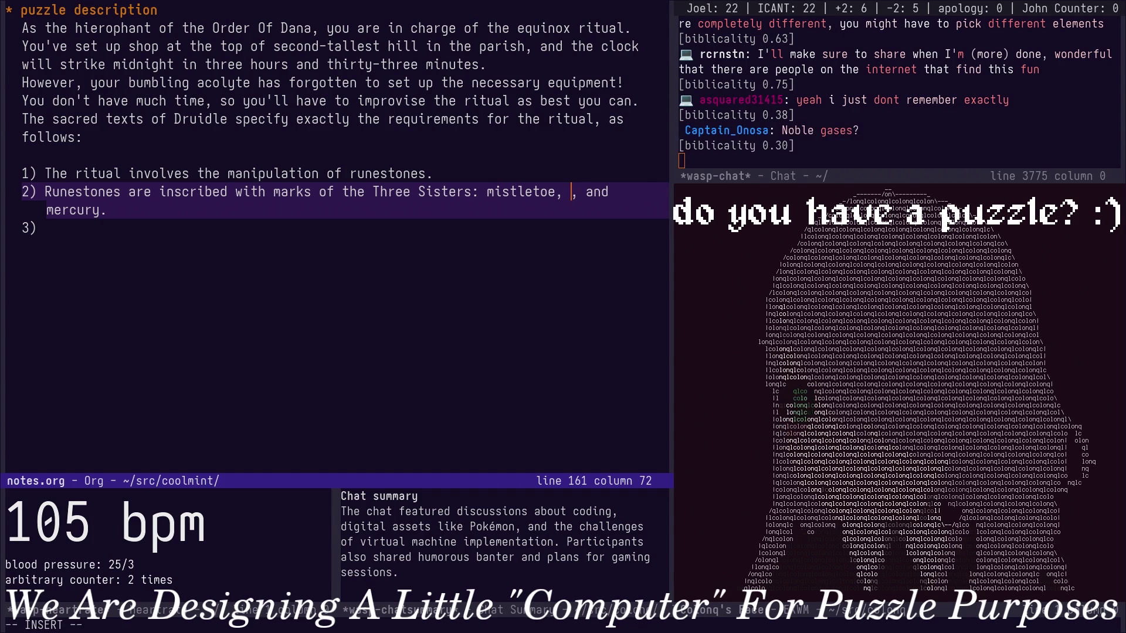
pyautogui.write('hollyhock')
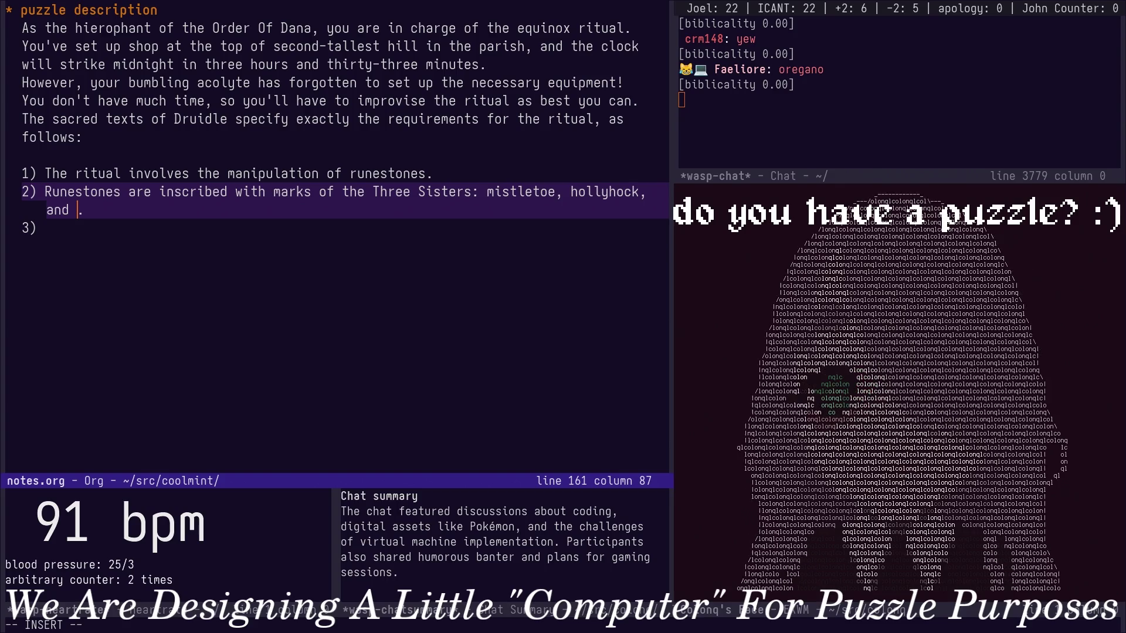
pyautogui.press('Escape')
pyautogui.press('d')
pyautogui.press('e')
pyautogui.write('i')
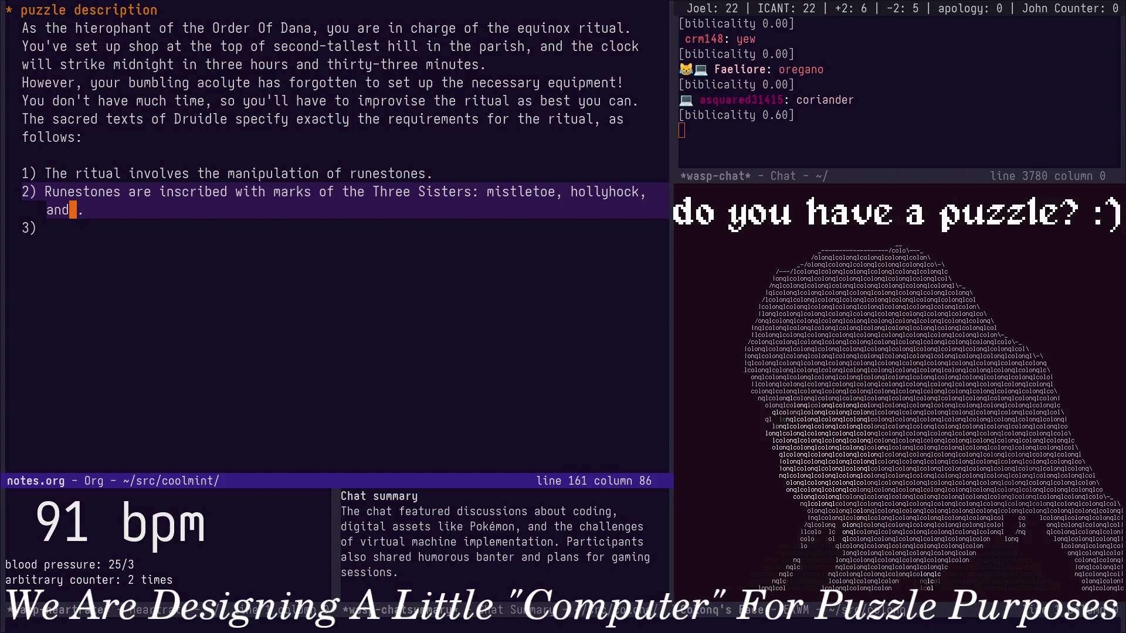
pyautogui.write(' oregano')
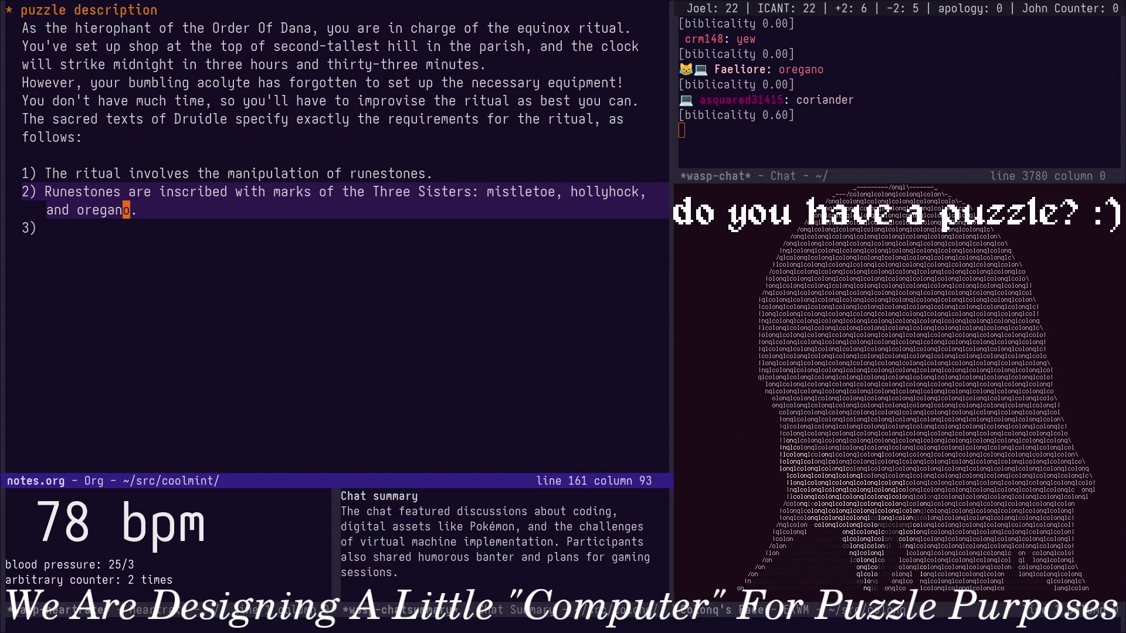
pyautogui.write('jk')
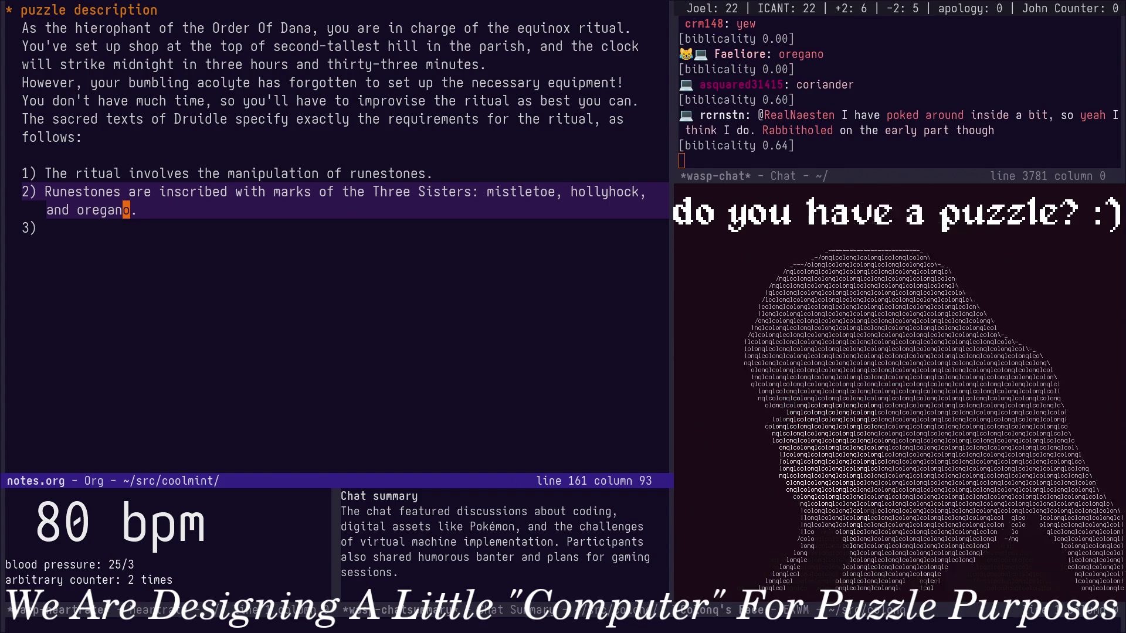
pyautogui.press('Down')
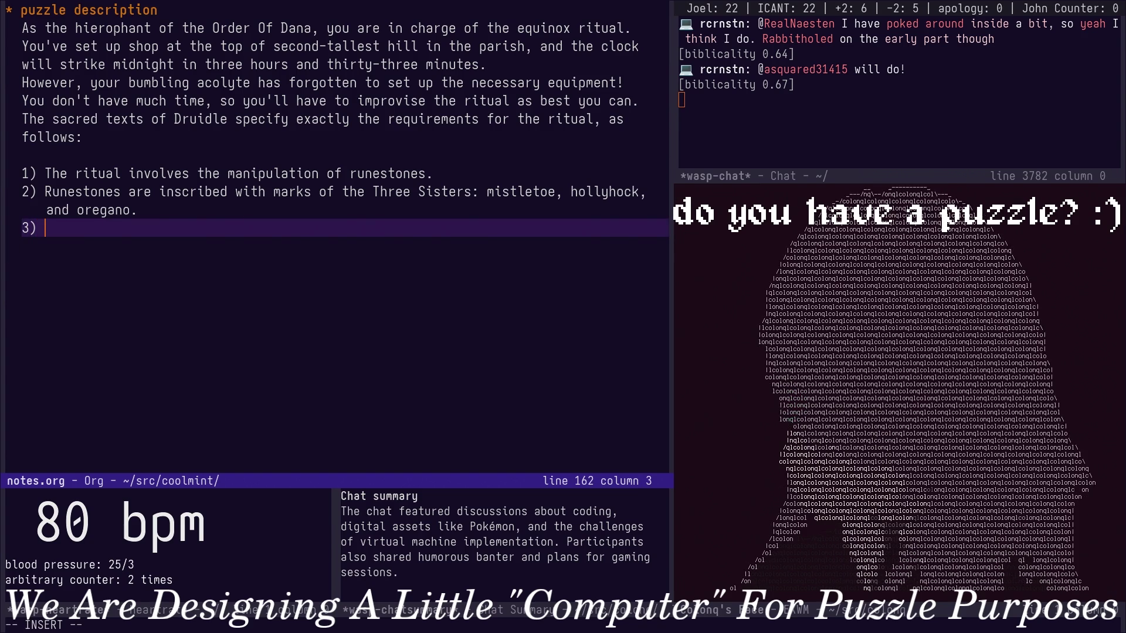
pyautogui.write('Runestones hold up to 7')
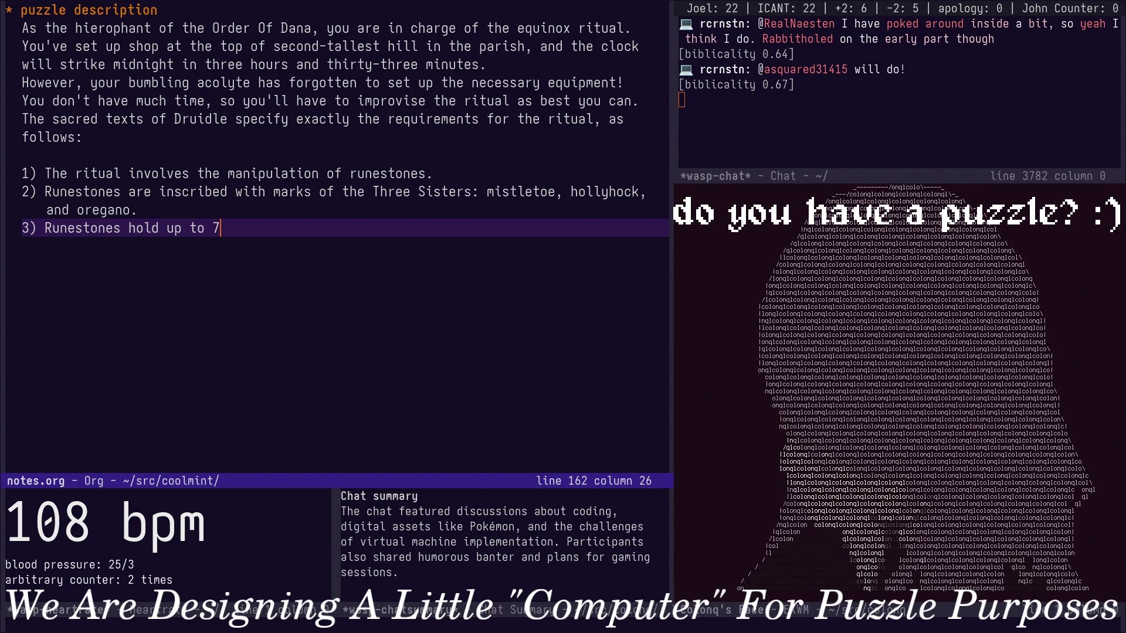
pyautogui.write('marks, ordered from left to right')
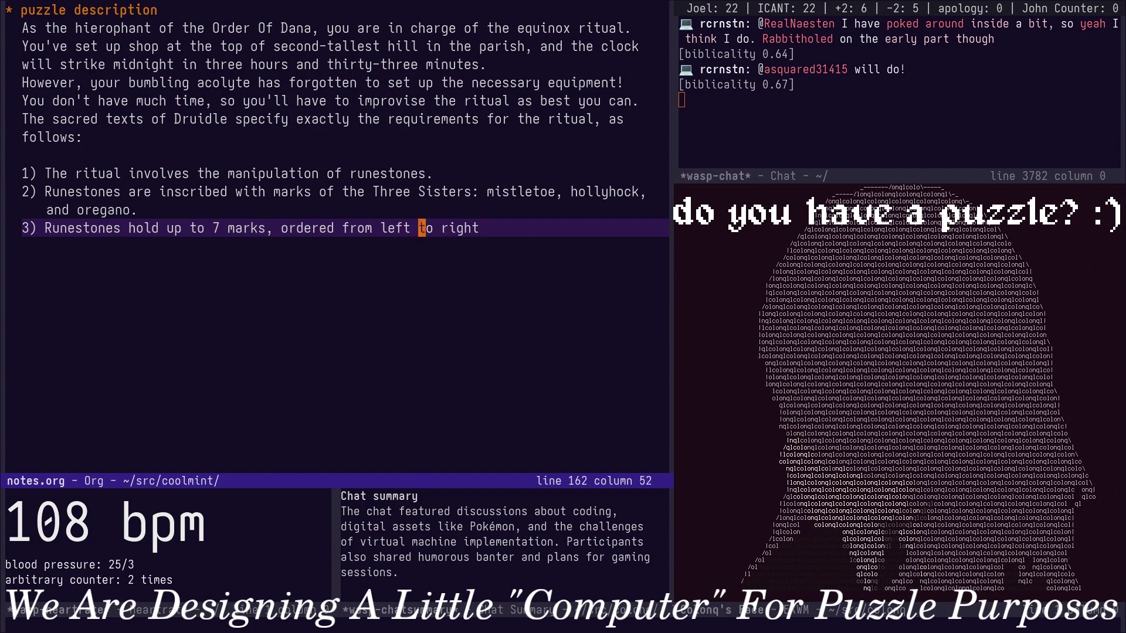
# Write rule 3: runestones hold up to 7 marks, read left to right; begin item 4.
pyautogui.hotkey('alt', 'b')
pyautogui.hotkey('alt', 'b')
pyautogui.hotkey('alt', 'b')
pyautogui.hotkey('alt', 'd')
pyautogui.write('read')
pyautogui.hotkey('ctrl', 'e')
pyautogui.write('.')
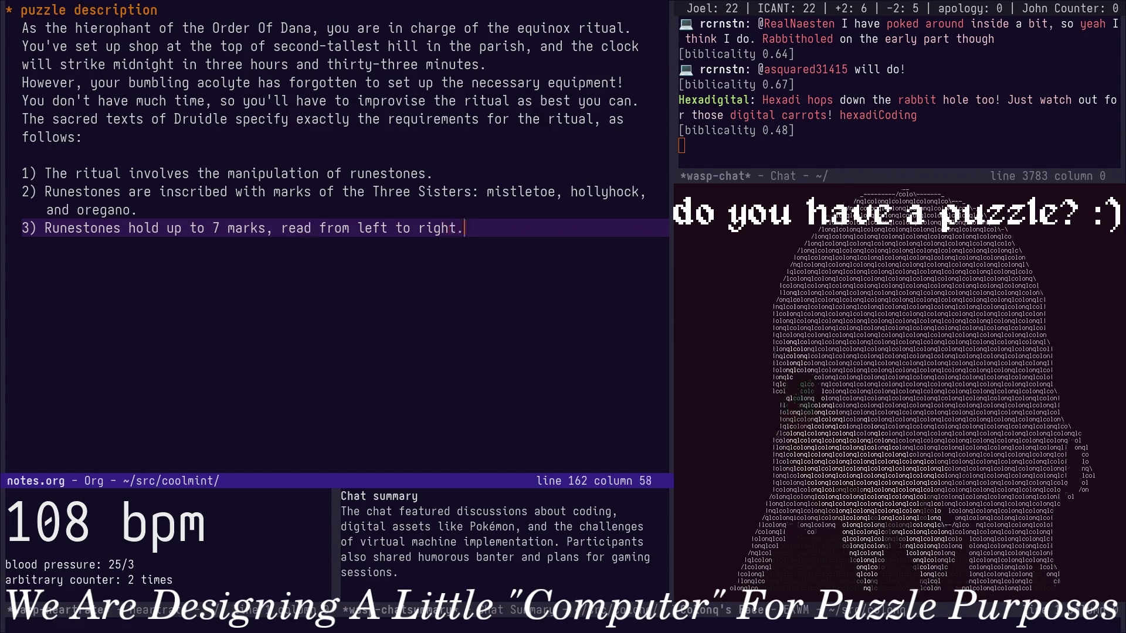
pyautogui.press('Return')
pyautogui.write('4')
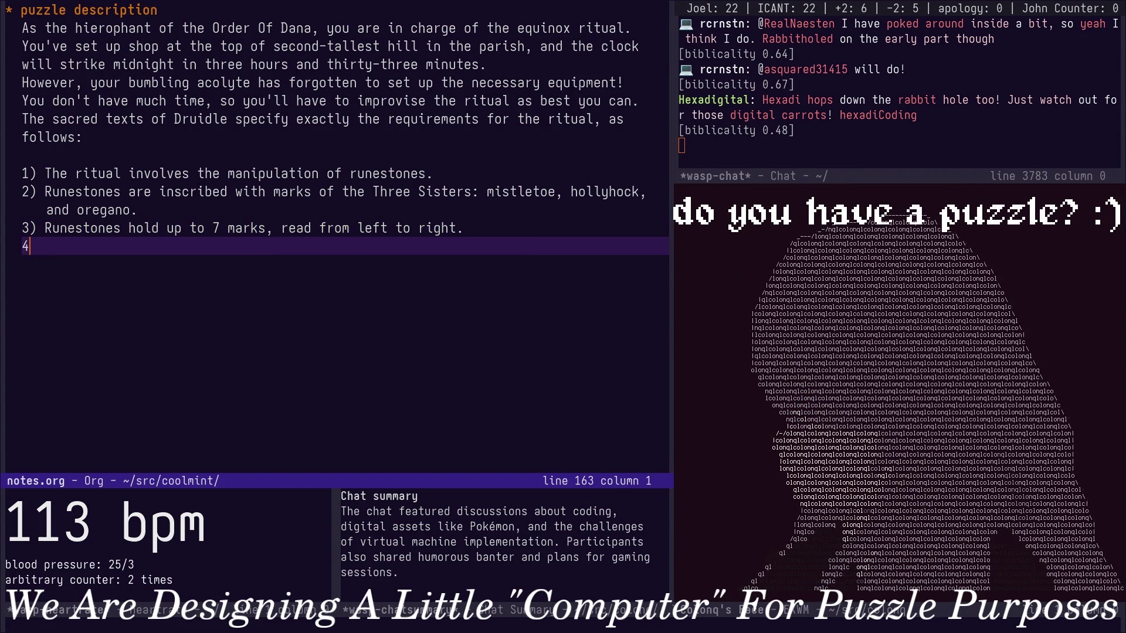
pyautogui.write(') The Thr')
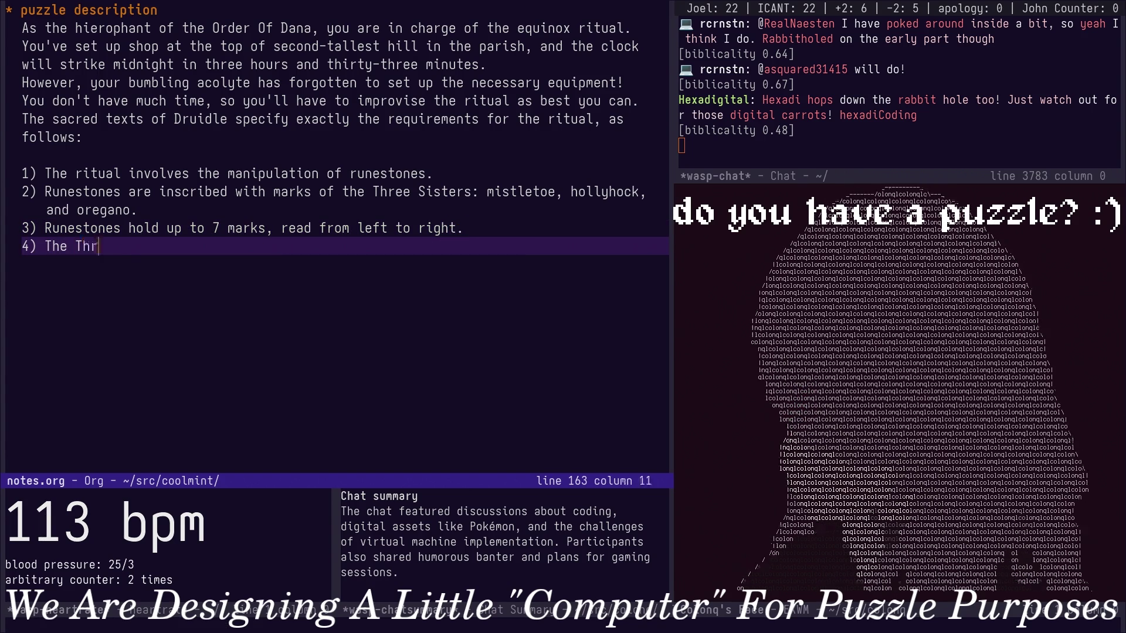
pyautogui.write('ee Sist')
pyautogui.write('ess in rank: mistletoe begets ')
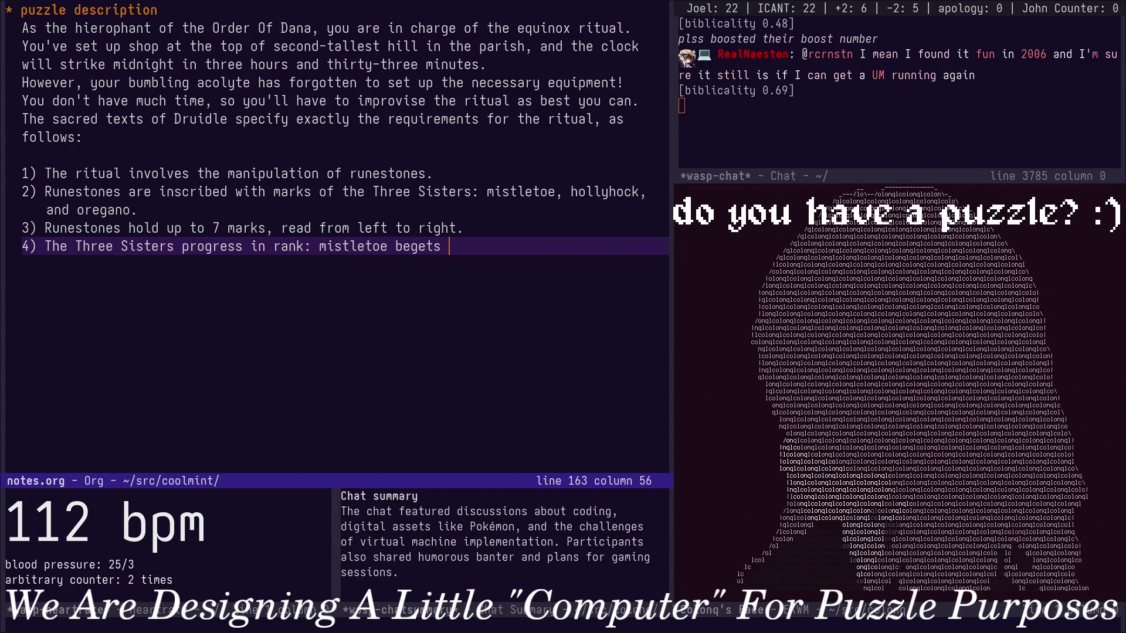
pyautogui.write('hollyhock ')
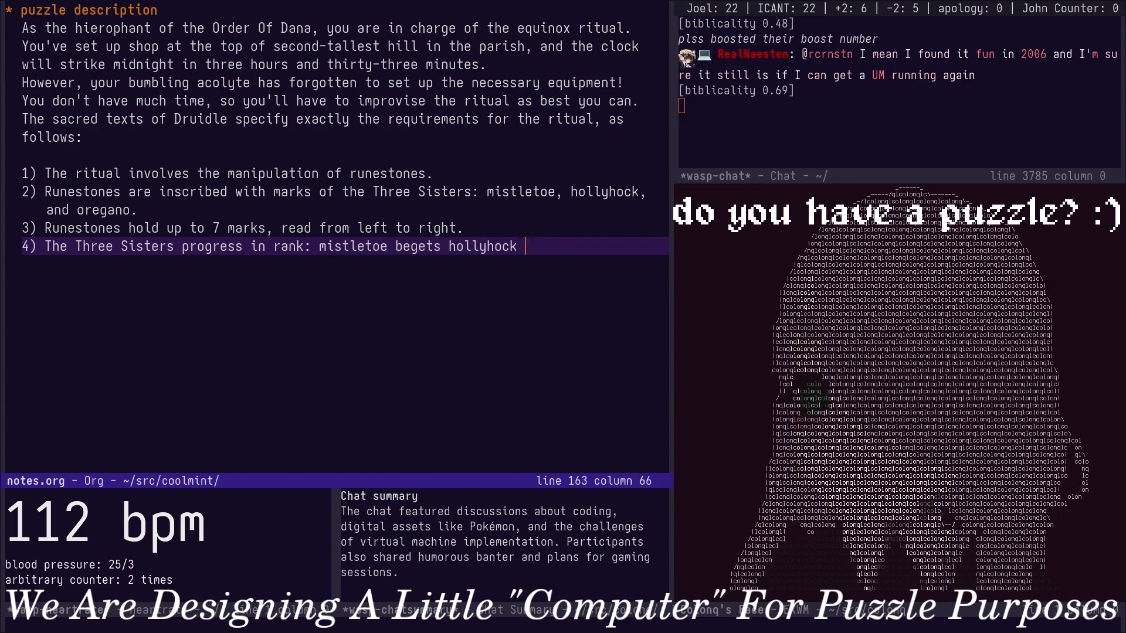
pyautogui.write('and ho')
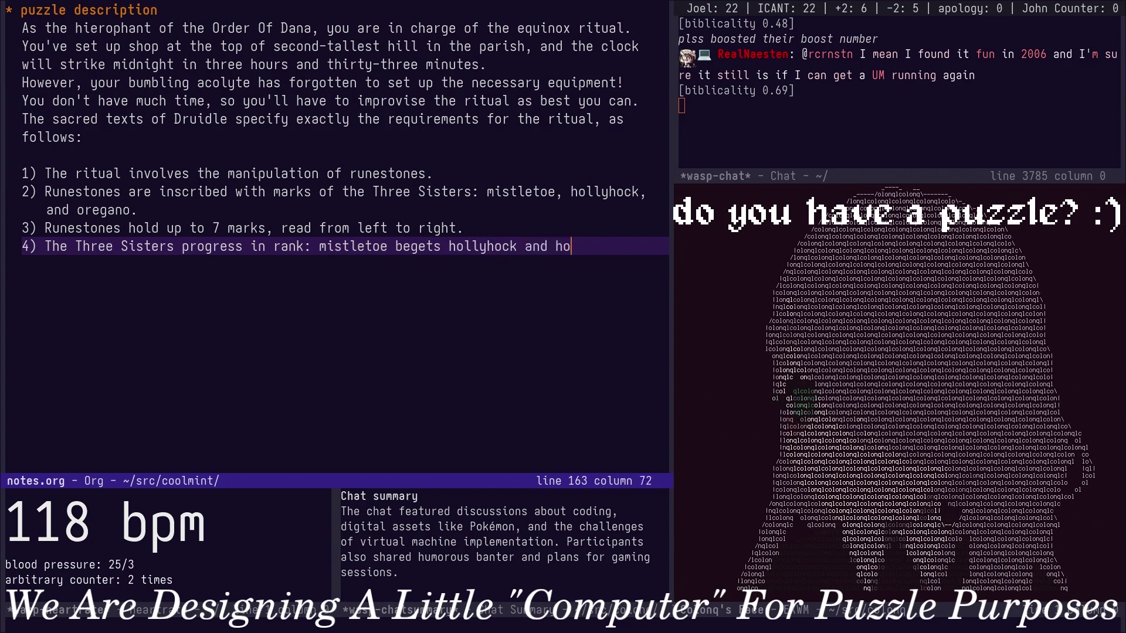
pyautogui.write('llyhock begets')
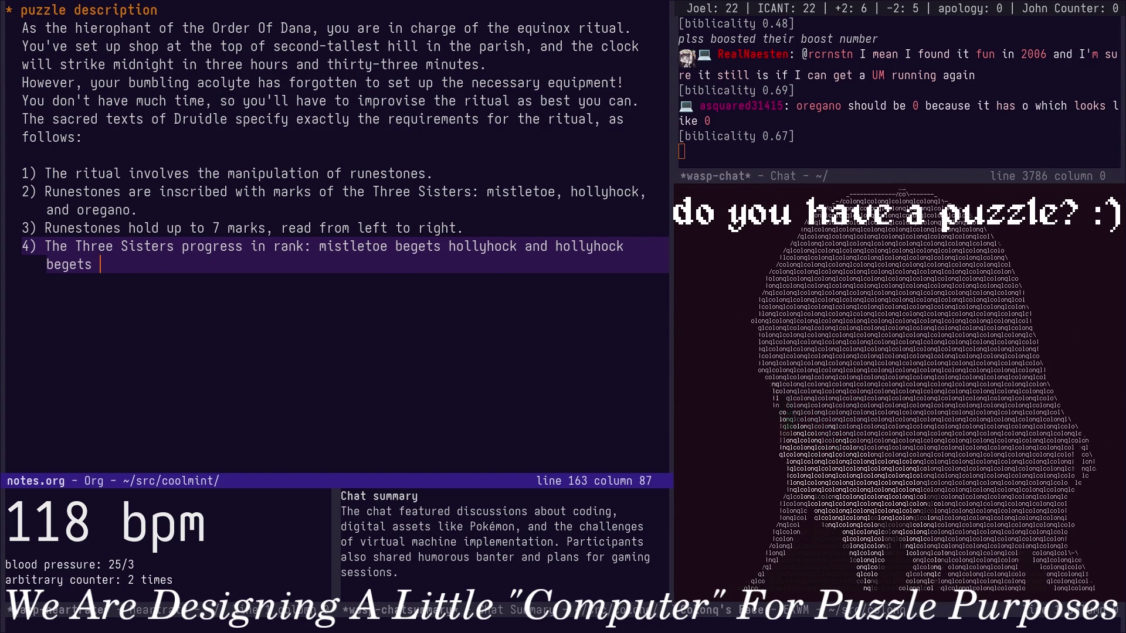
# Write item 4's rank progression "mistletoe begets hollyhock and hollyhock begets" and move back toward rule 2.
pyautogui.press('Home')
# Reorder rule 2's list to oregano, hollyhock, mistletoe, ending with a period.
pyautogui.press('Up')
pyautogui.press('Up')
pyautogui.press('Left')
pyautogui.press('b')
pyautogui.press('b')
pyautogui.press('b')
pyautogui.write('oregano, h')
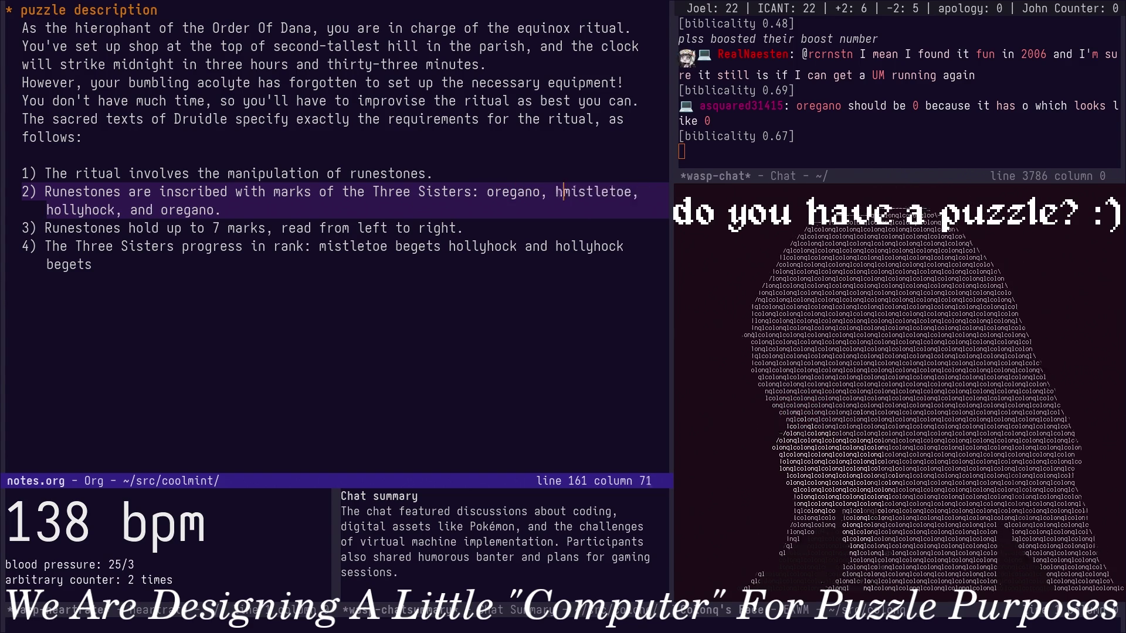
pyautogui.write('oll')
pyautogui.press('BackSpace')
pyautogui.write('lyhock,')
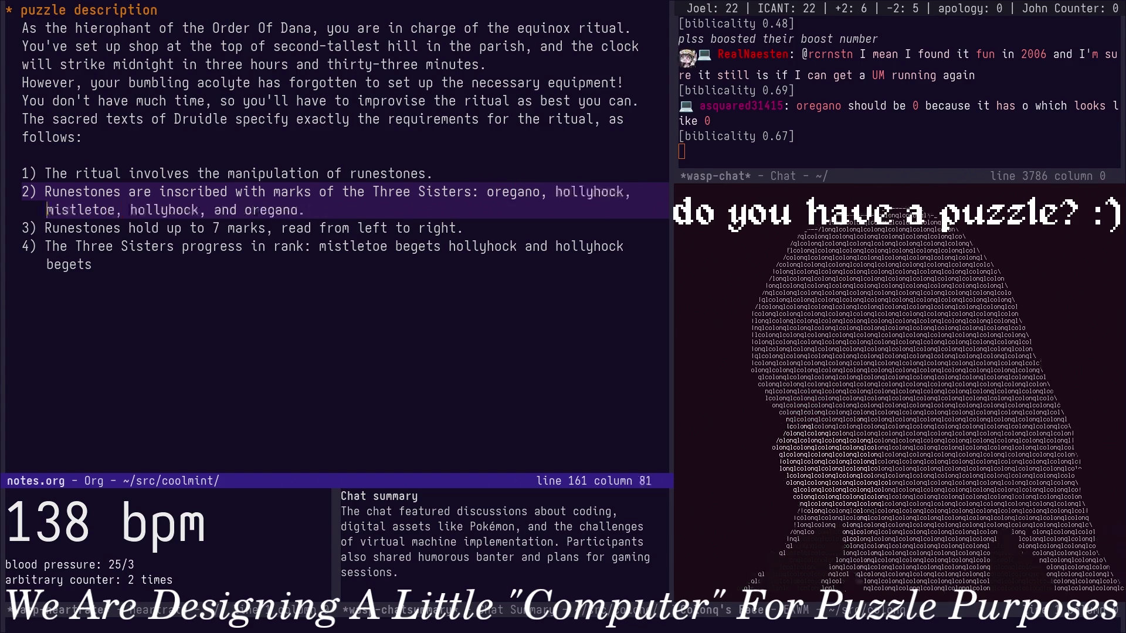
pyautogui.press('Escape')
pyautogui.write('wwC.')
pyautogui.press('Escape')
# Rewrite rule 4's rank chain as oregano begets hollyhock begets mistletoe, ending with a full stop.
pyautogui.press('j')
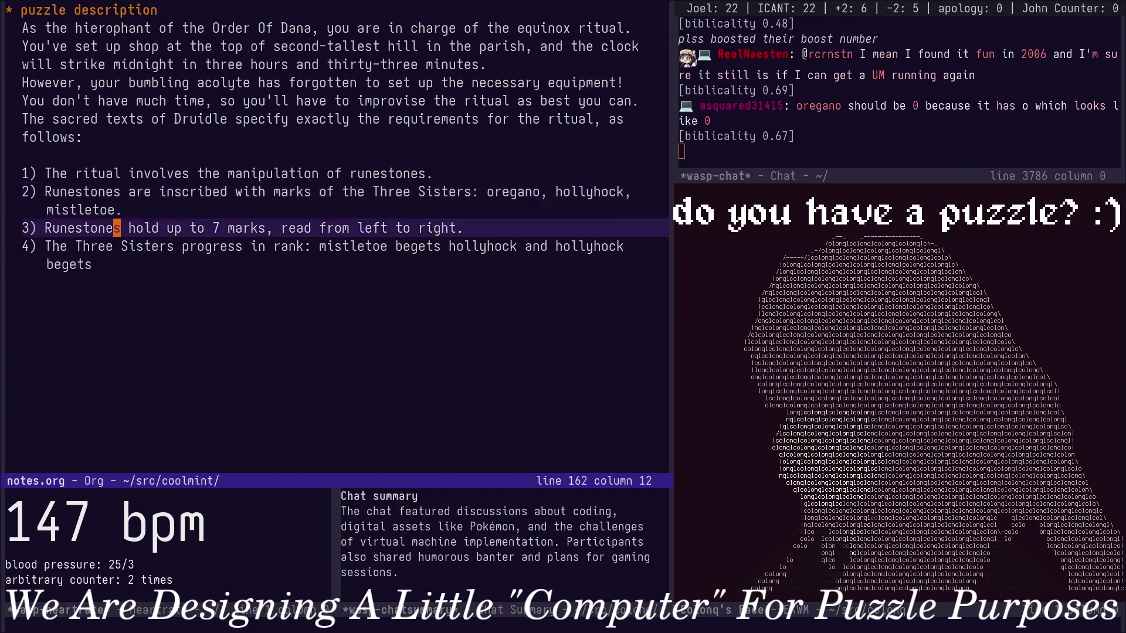
pyautogui.press('j')
pyautogui.press('w')
pyautogui.press('w')
pyautogui.press('w')
pyautogui.press('w')
pyautogui.press('w')
pyautogui.press('c')
pyautogui.press('5')
pyautogui.press('w')
pyautogui.press('Escape')
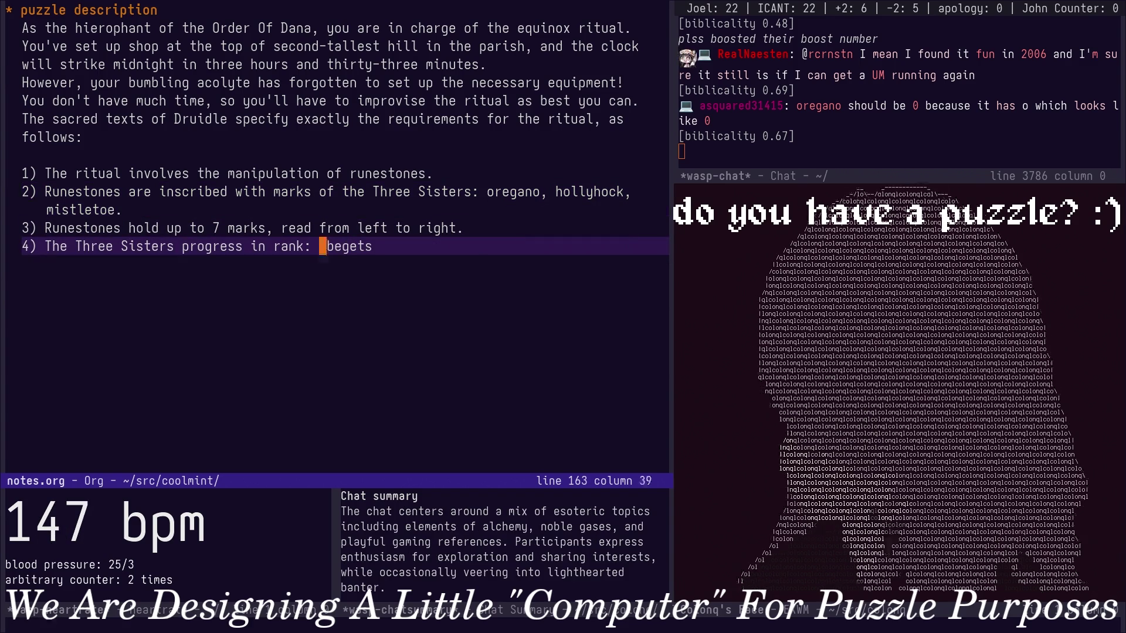
pyautogui.write('o')
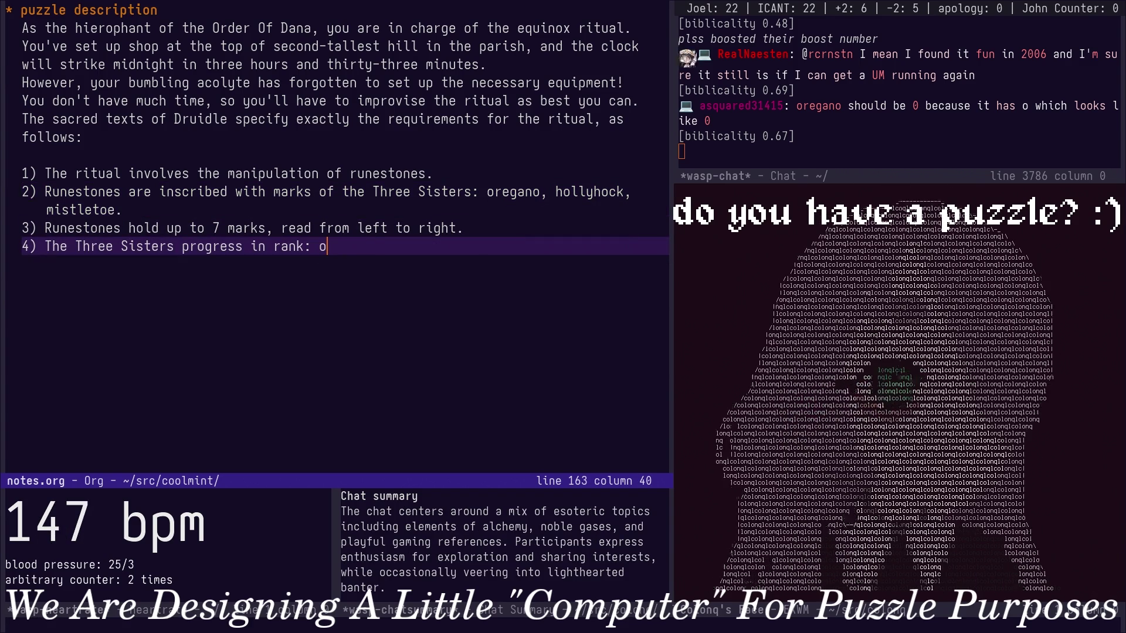
pyautogui.write('re')
pyautogui.press('BackSpace')
pyautogui.write('e')
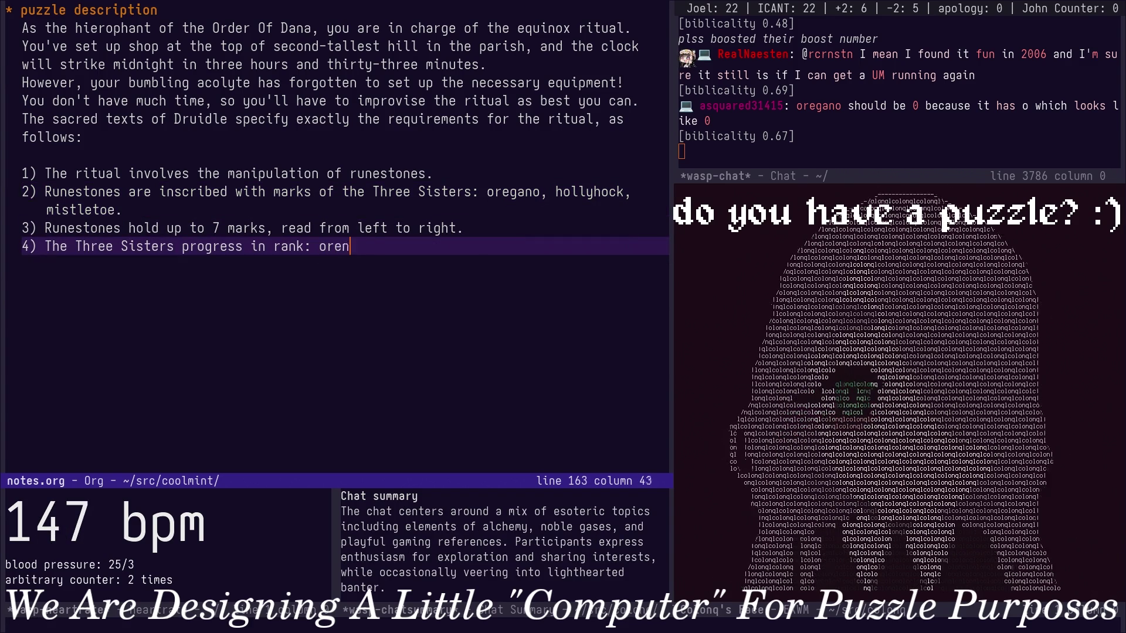
pyautogui.write('gano begets h')
pyautogui.press('BackSpace')
pyautogui.write('hollyhock begets mistletoe')
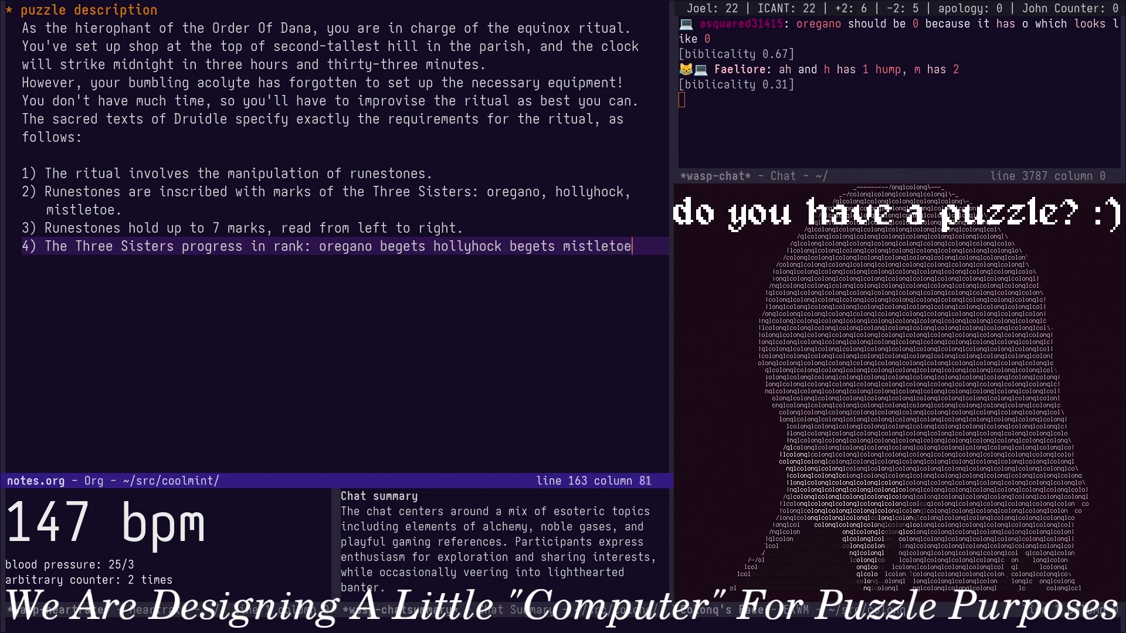
pyautogui.write('o')
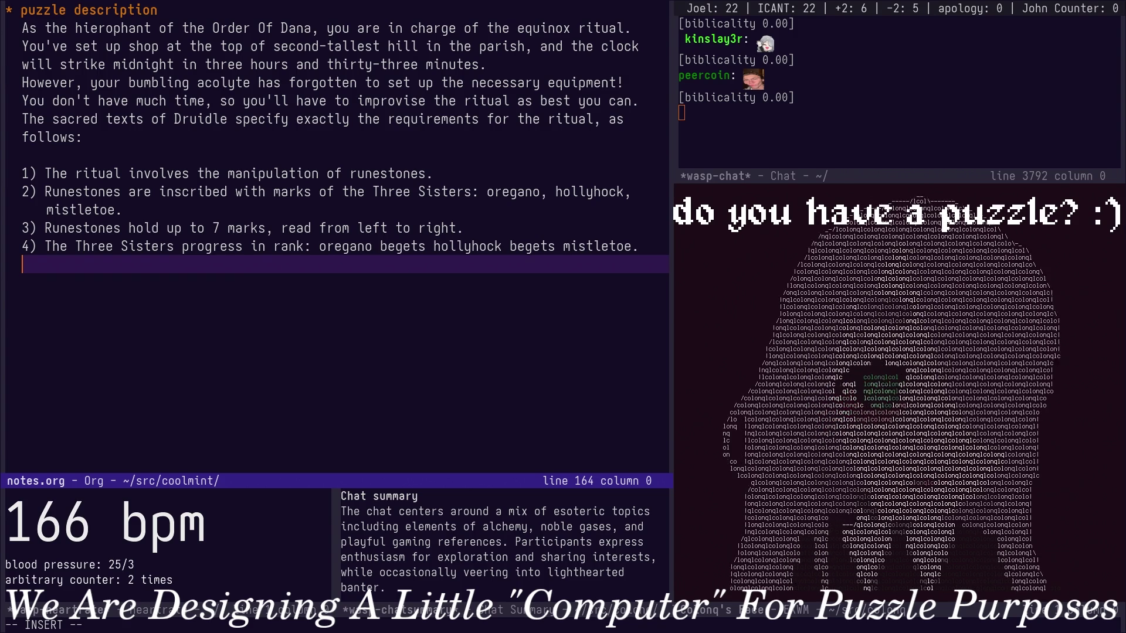
pyautogui.press('BackSpace')
# Write rule 5: a runestone progresses from its leftmost symbol, mistletoe resetting to oregano and carrying right.
pyautogui.press('Return')
pyautogui.press('BackSpace')
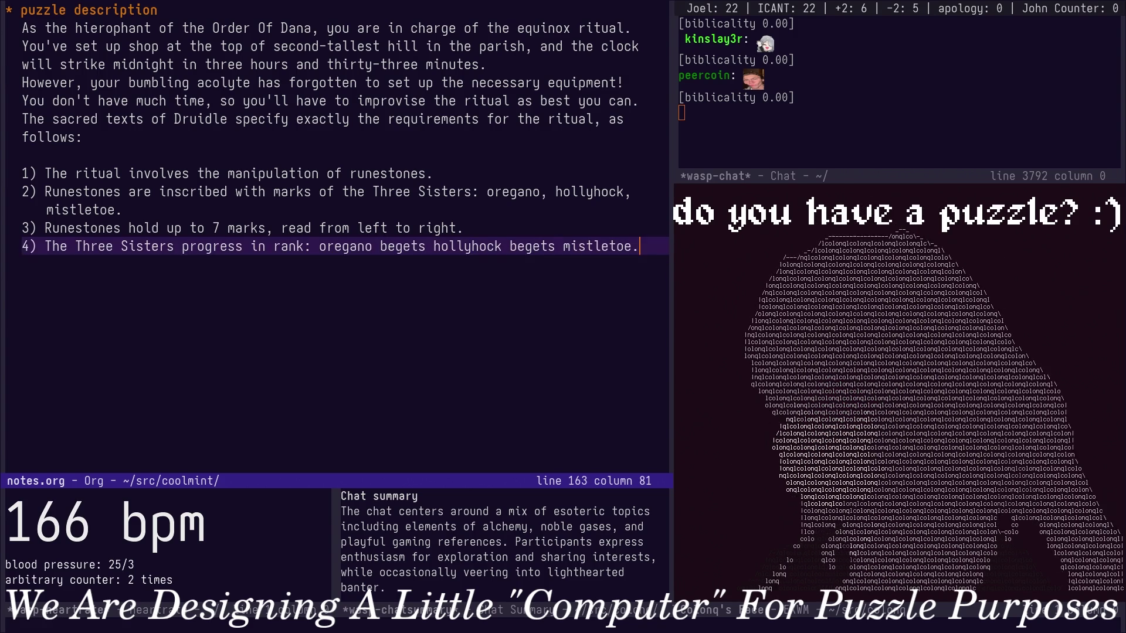
pyautogui.press('Return')
pyautogui.press('BackSpace')
pyautogui.press('BackSpace')
pyautogui.write('5) A rune')
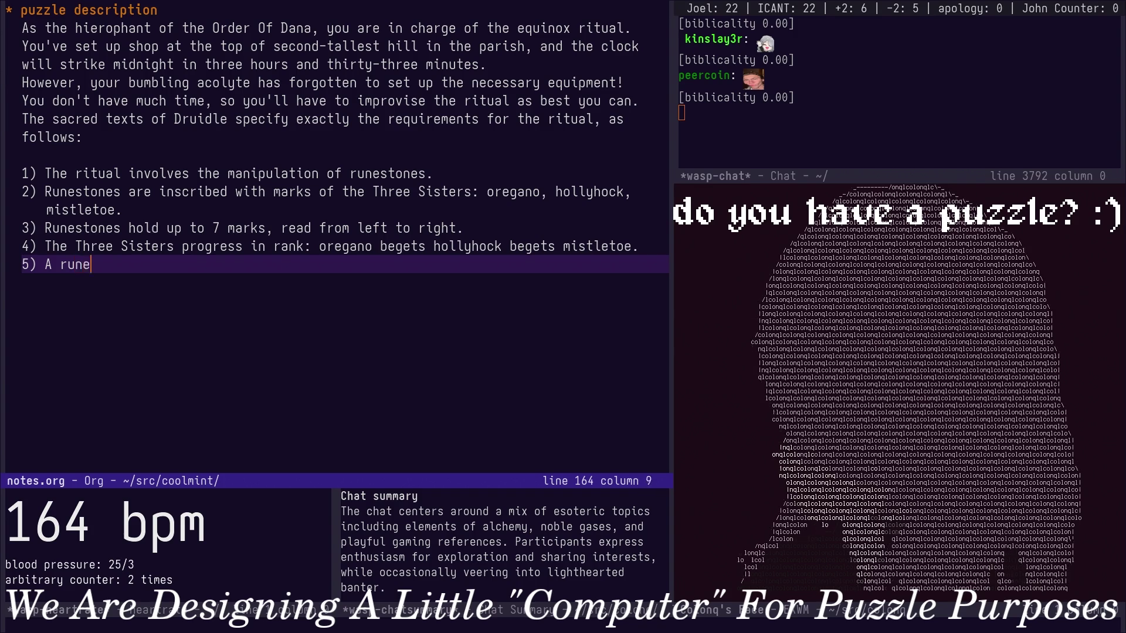
pyautogui.write('stone, ')
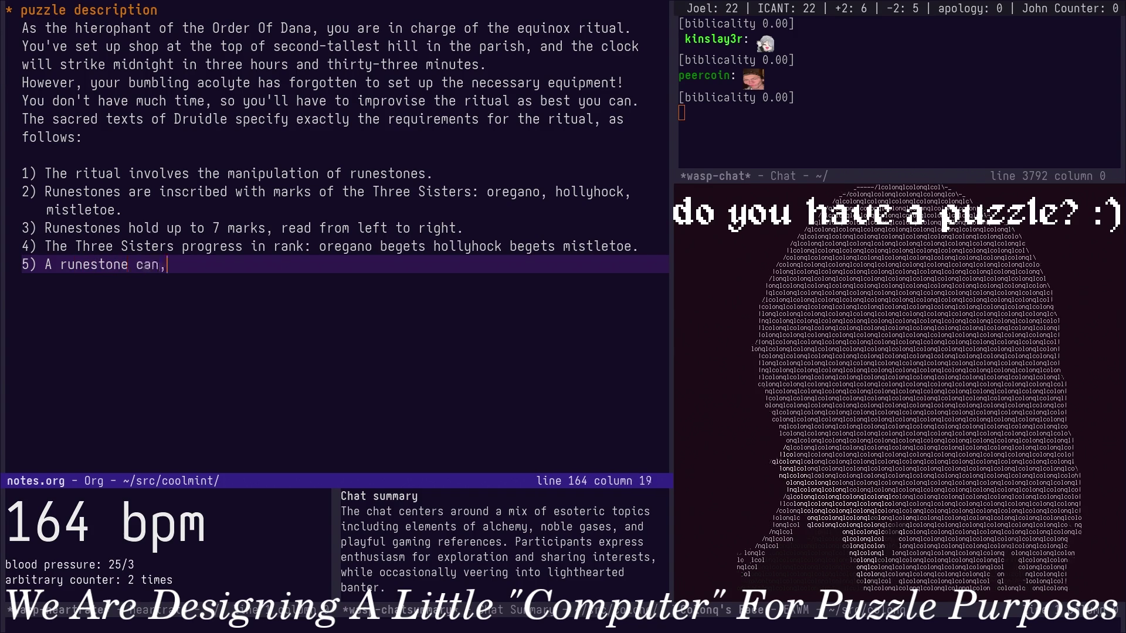
pyautogui.write(', p')
pyautogui.write('ess in rank. The first sy')
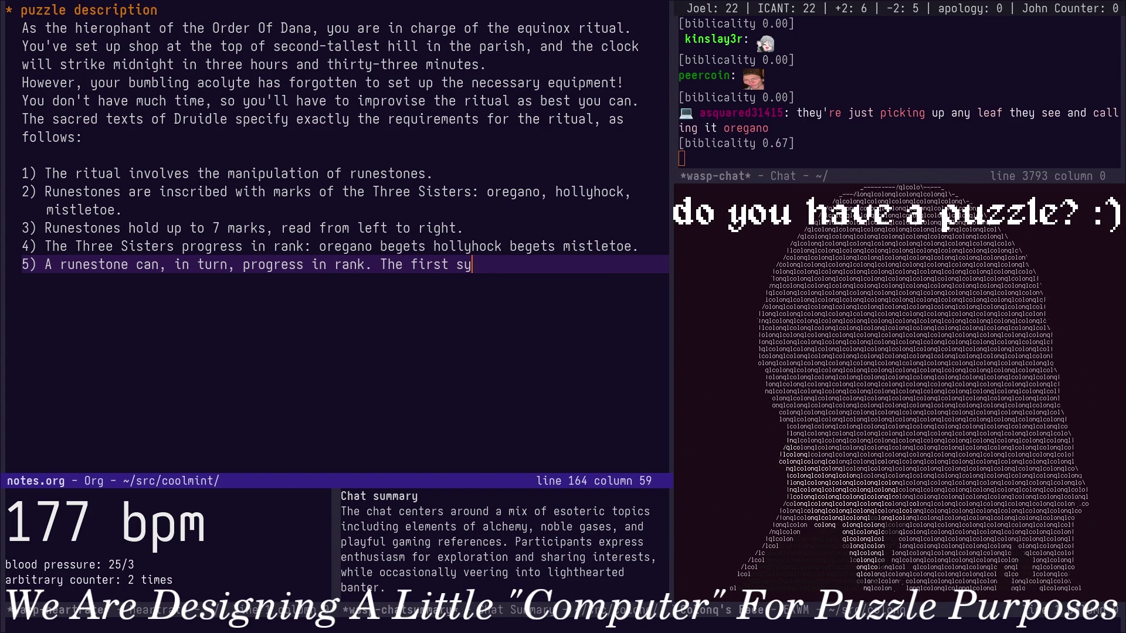
pyautogui.press('BackSpace')
pyautogui.press('BackSpace')
pyautogui.press('BackSpace')
pyautogui.press('BackSpace')
pyautogui.press('BackSpace')
pyautogui.press('BackSpace')
pyautogui.press('BackSpace')
pyautogui.press('BackSpace')
pyautogui.write('le symbol')
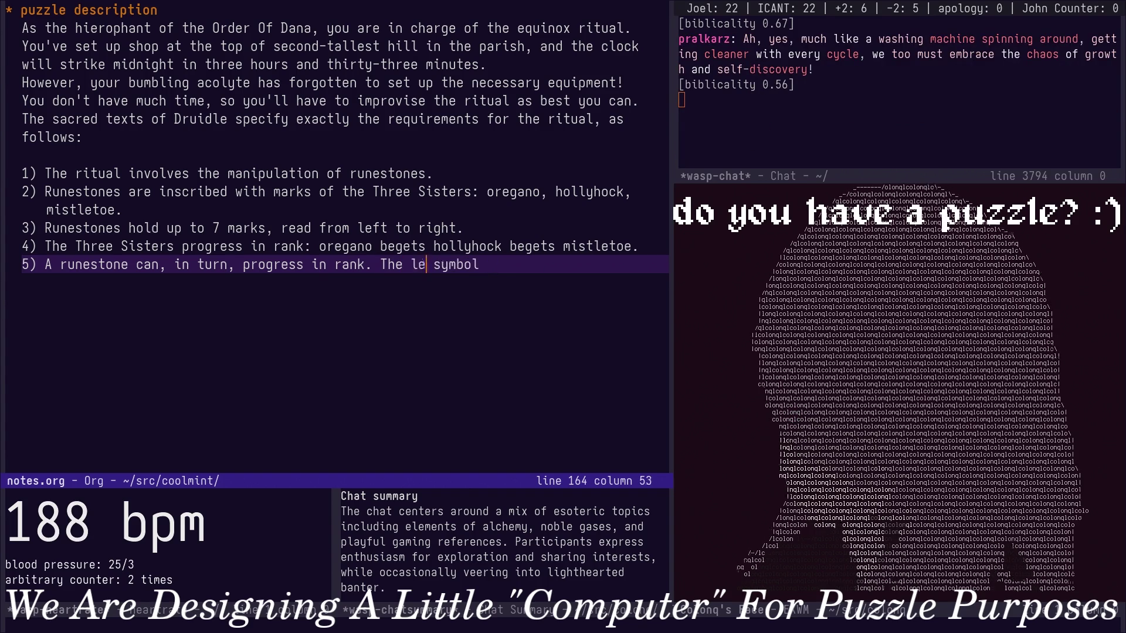
pyautogui.press('Left')
pyautogui.press('Left')
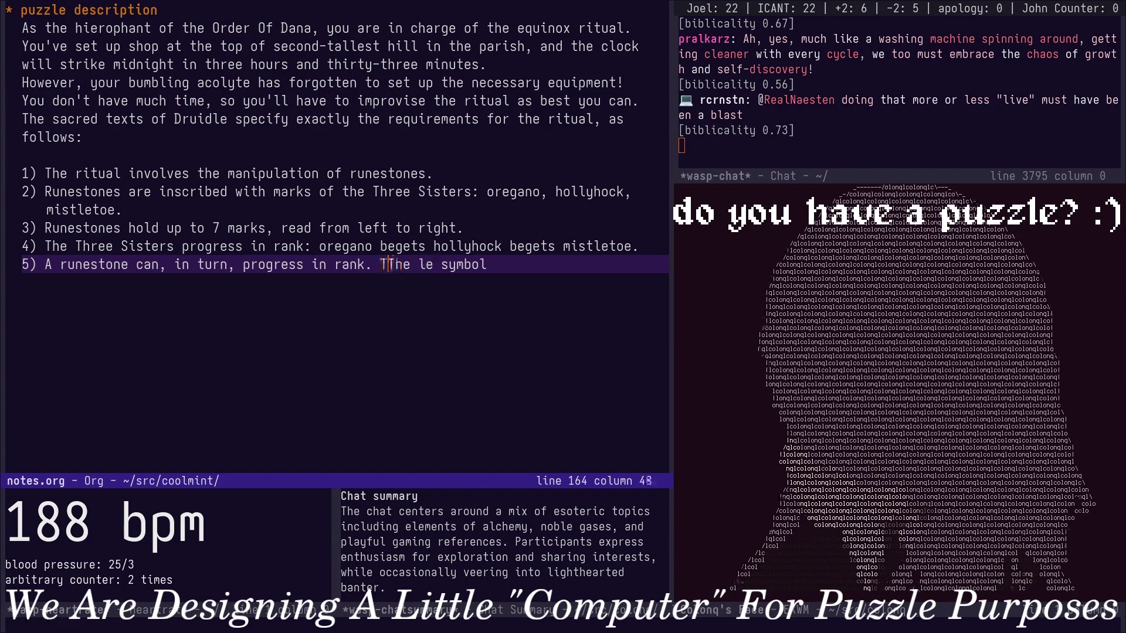
pyautogui.write('o do so, t')
pyautogui.press('Right')
pyautogui.press('Right')
pyautogui.press('Right')
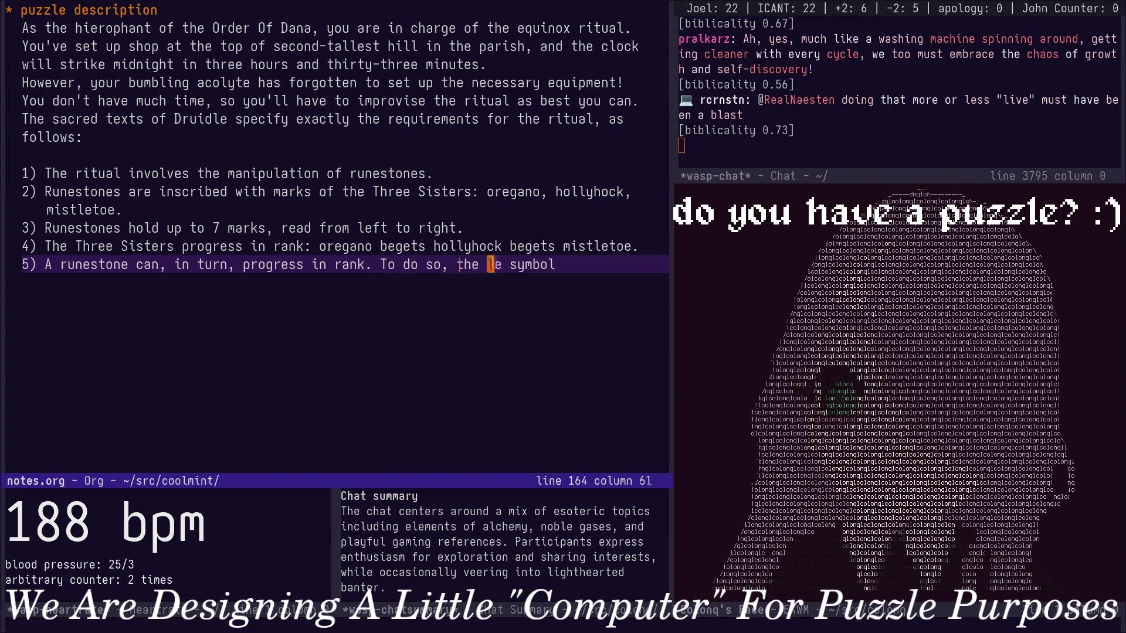
pyautogui.press('Right')
pyautogui.write('eftmost symbol is ')
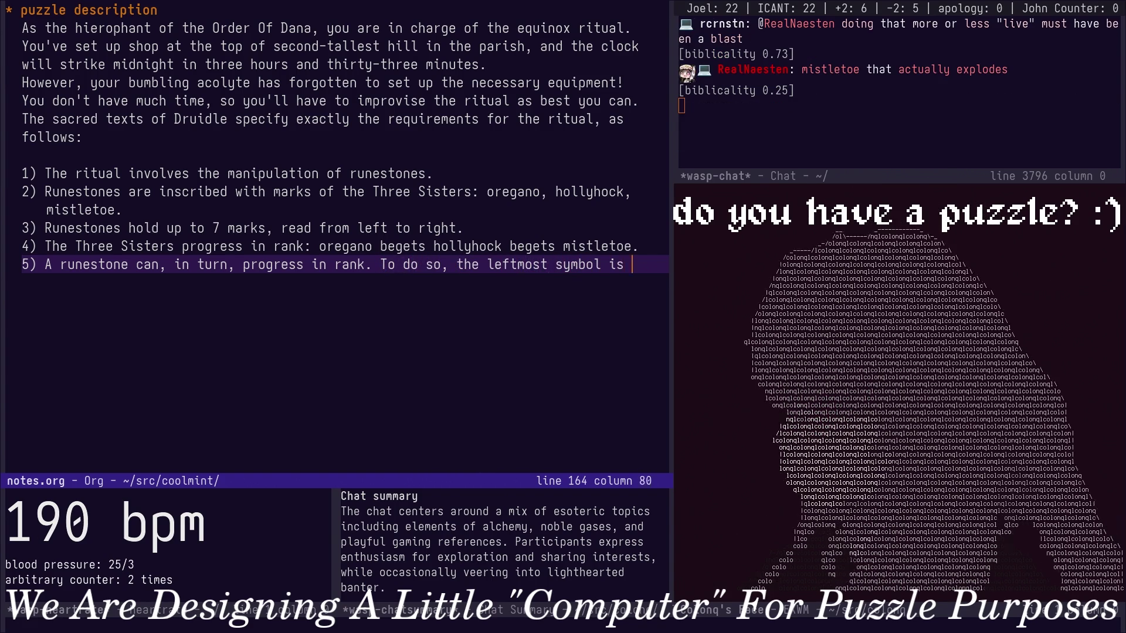
pyautogui.write('progress')
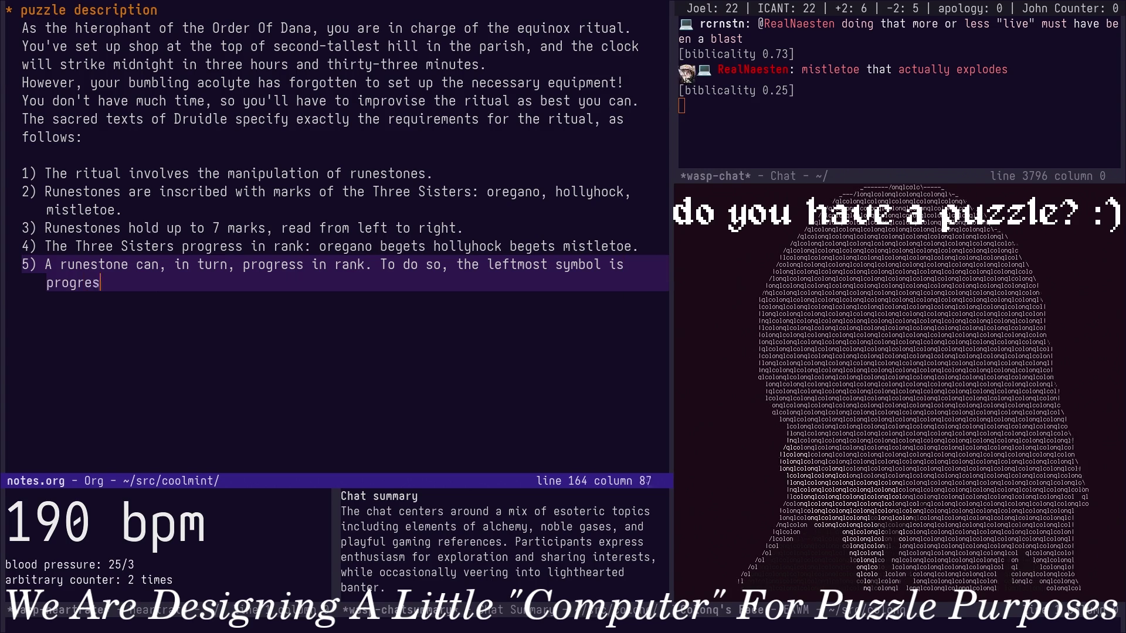
pyautogui.write('ed once. If that ')
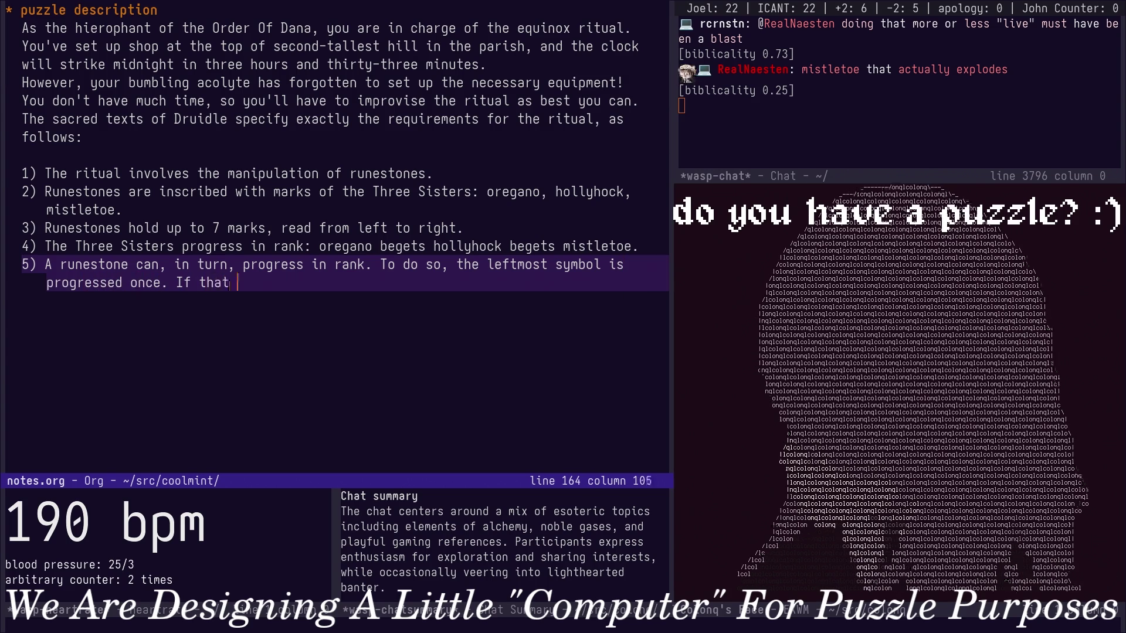
pyautogui.write('symbol were to be mistle')
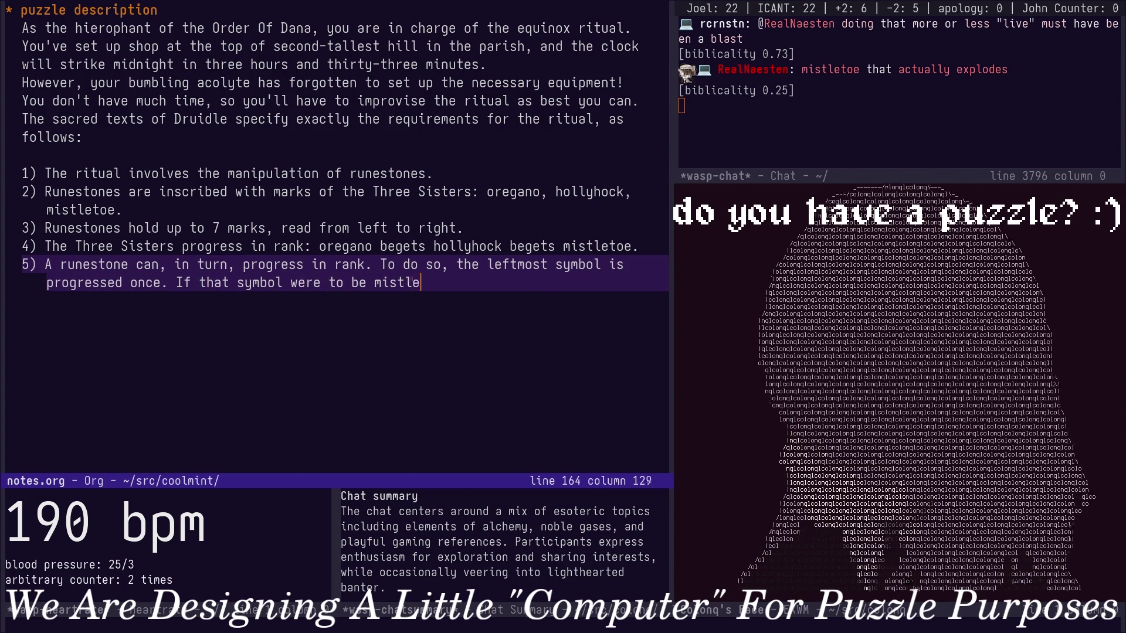
pyautogui.write('toe, it is regressed b')
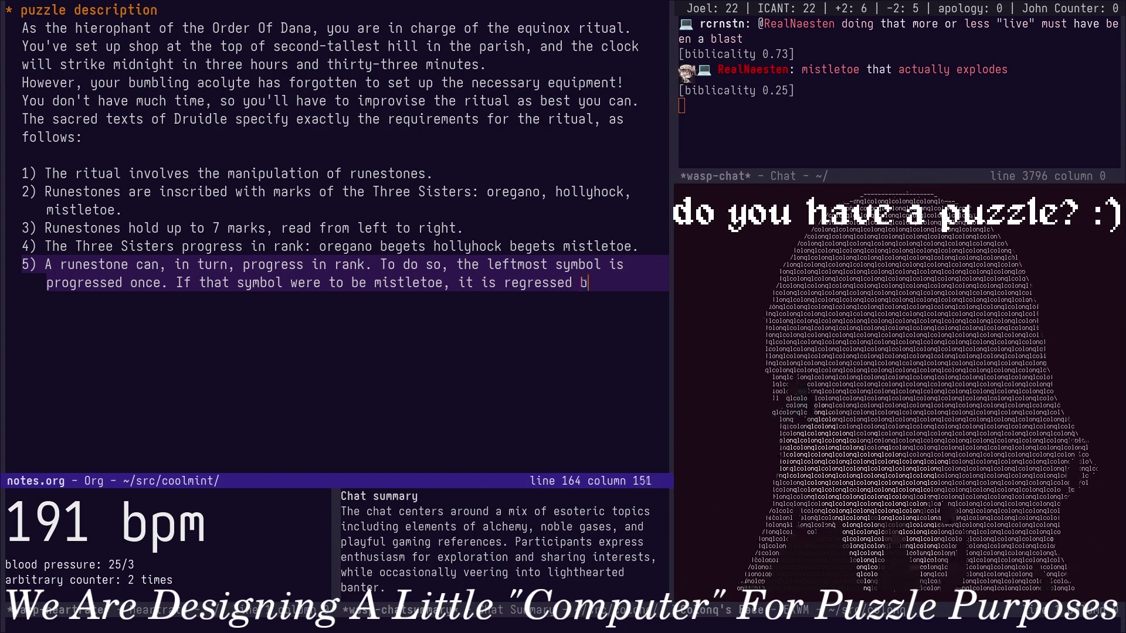
pyautogui.press('BackSpace')
pyautogui.write('down to')
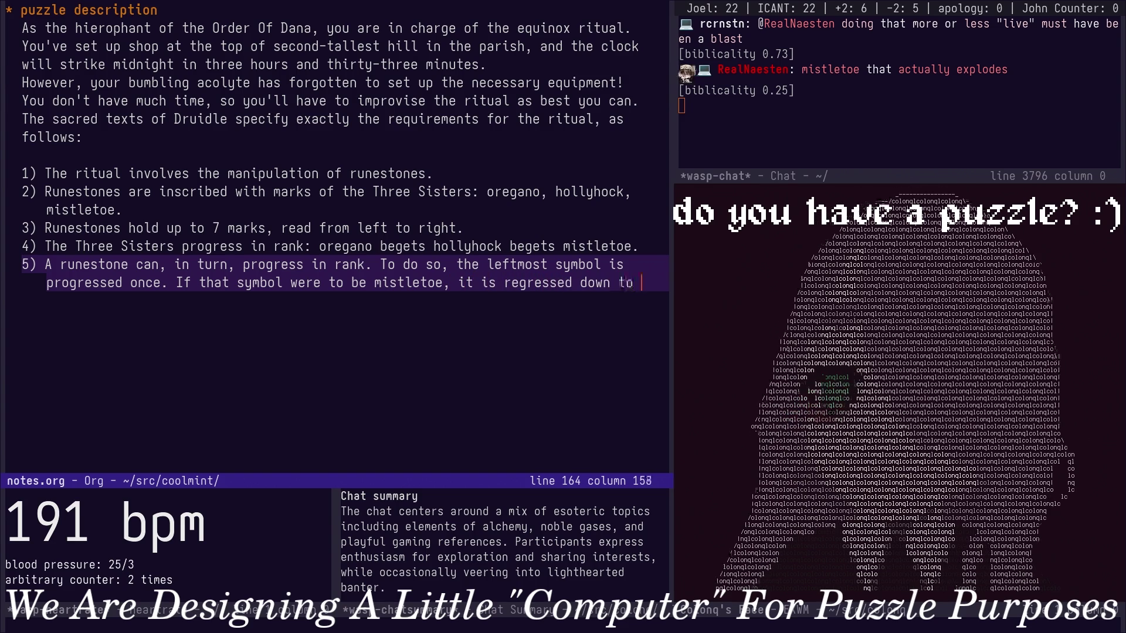
pyautogui.write(' holly')
pyautogui.press('BackSpace')
pyautogui.press('BackSpace')
pyautogui.press('BackSpace')
pyautogui.press('BackSpace')
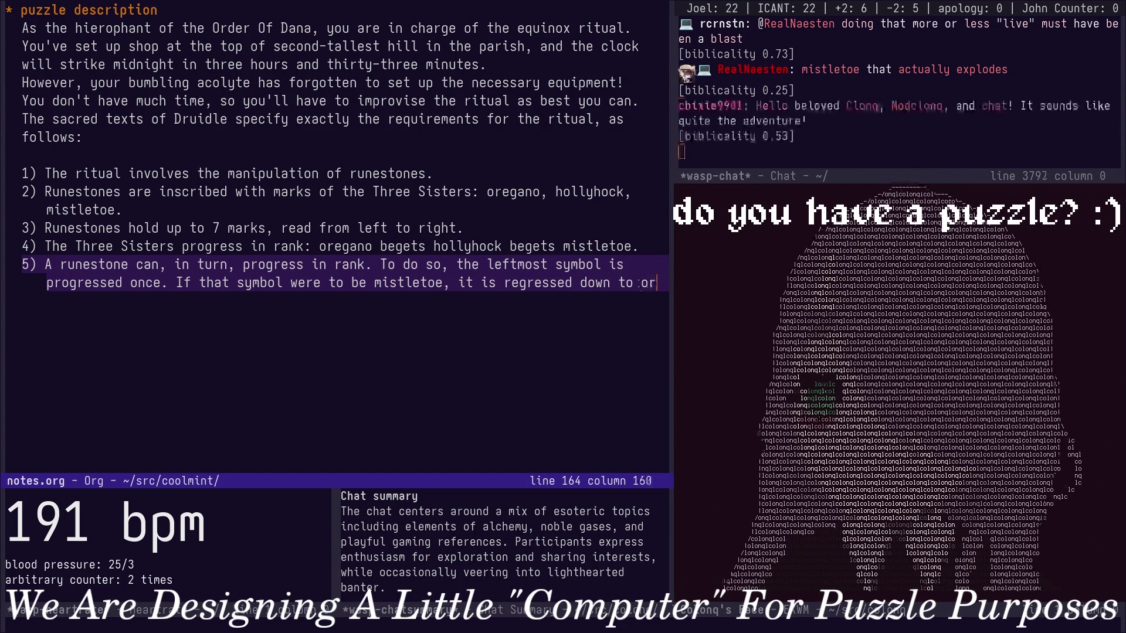
pyautogui.write('oregano and the ')
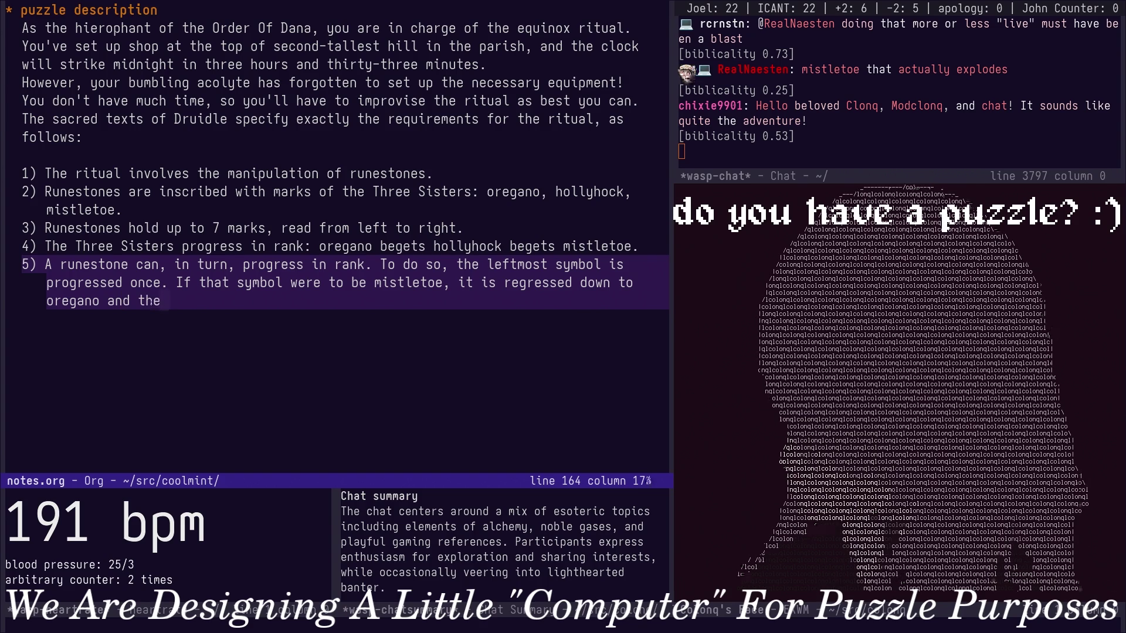
pyautogui.write('next symbol to the right is progre')
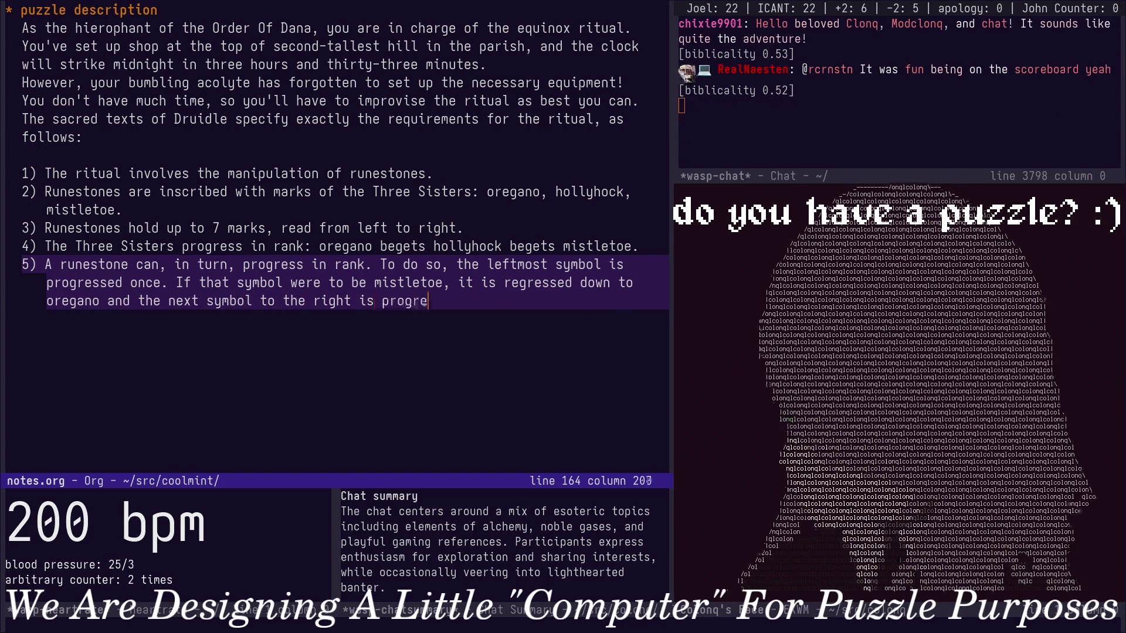
pyautogui.write('ssed. This repeats unti')
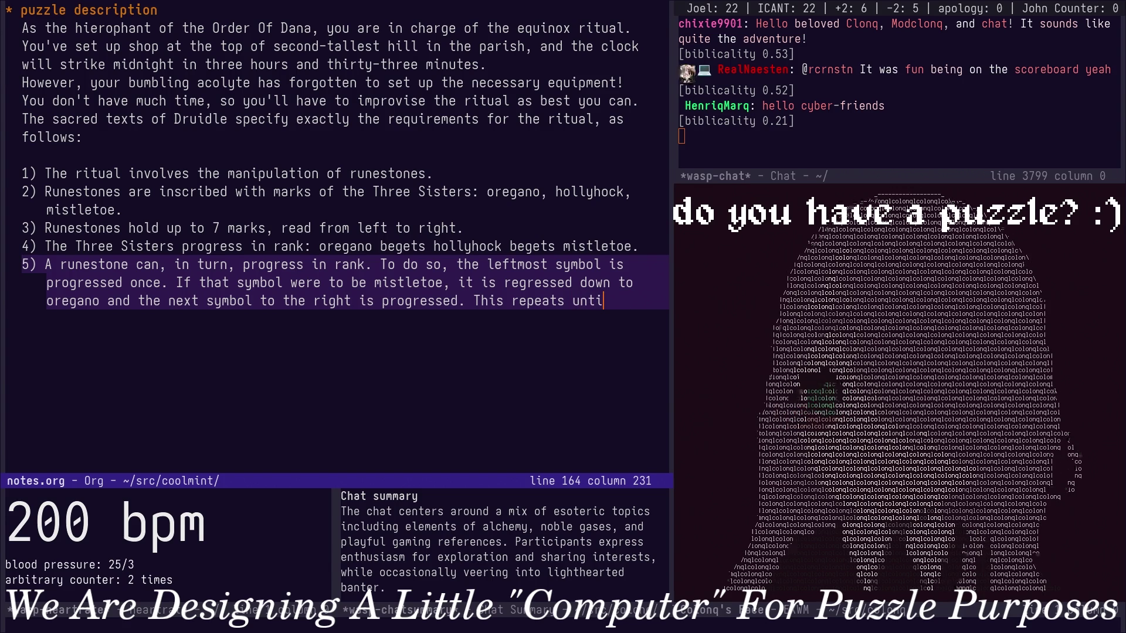
# Drop the unfinished "This repeats" sentence, save notes.org, and start a line for rule 6.
pyautogui.press('Escape')
pyautogui.press('b')
pyautogui.hotkey('shift', 'd')
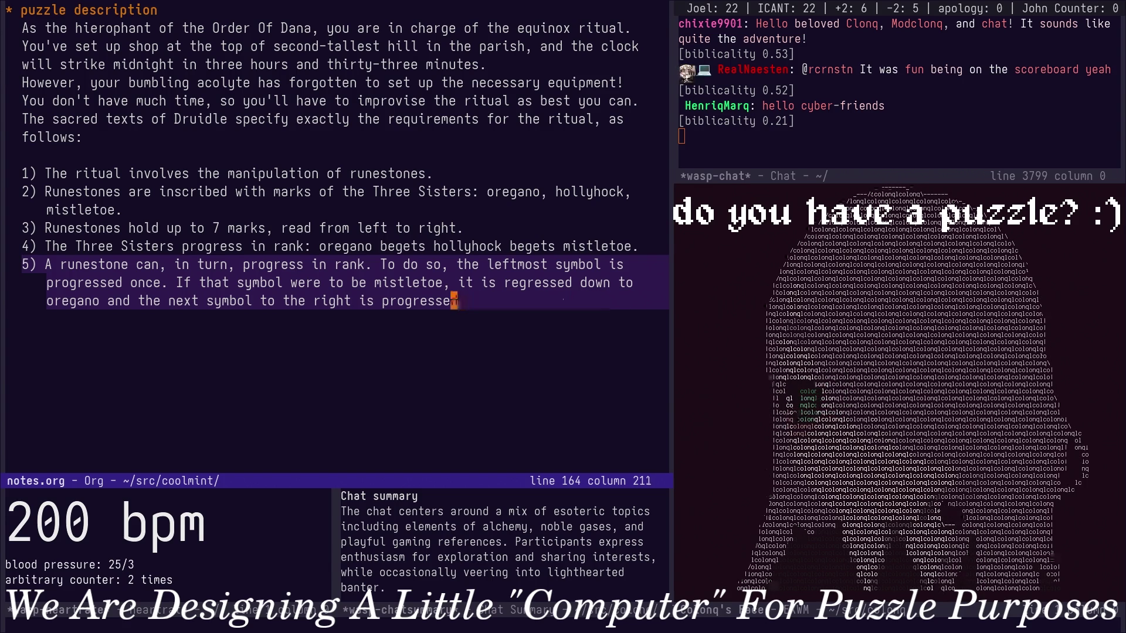
pyautogui.write('in turn.')
pyautogui.press('Escape')
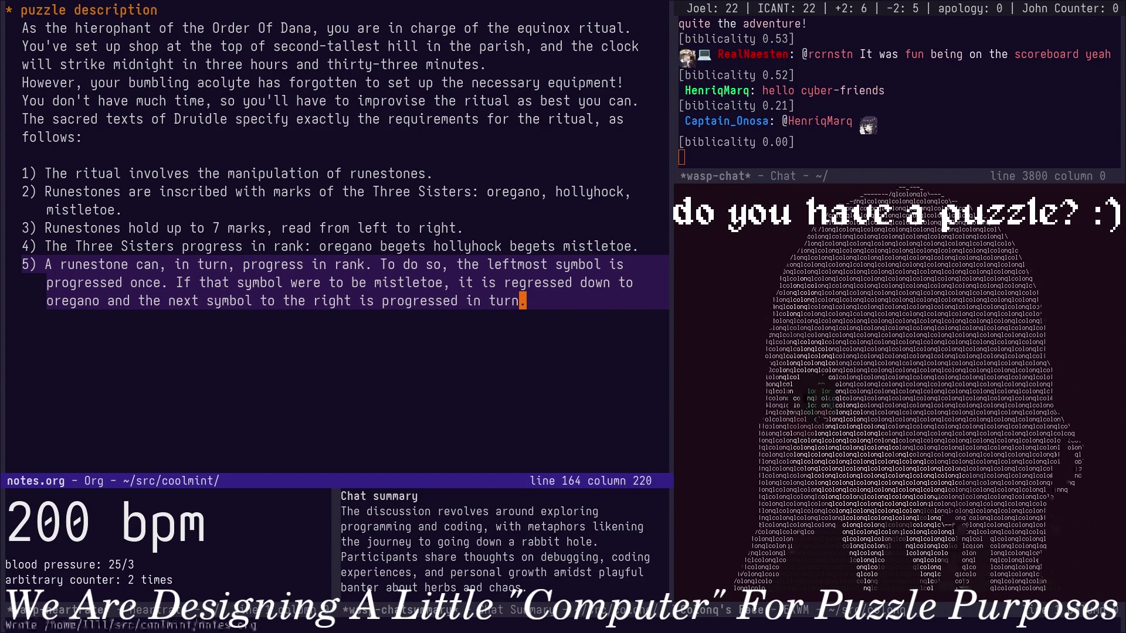
pyautogui.hotkey('ctrl', 'x')
pyautogui.hotkey('ctrl', 's')
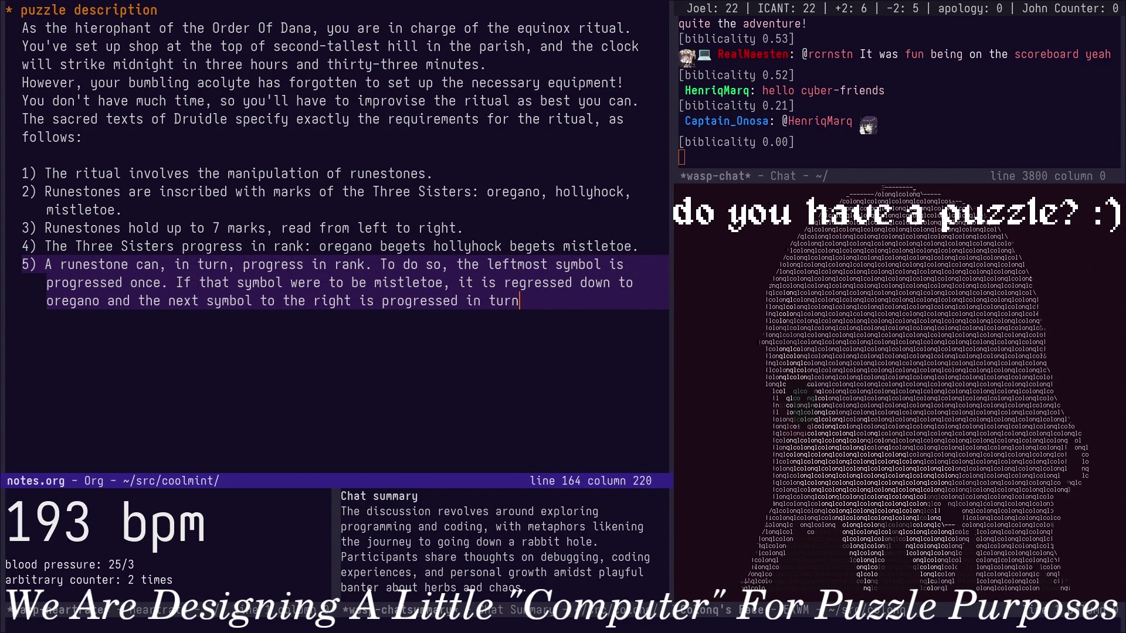
pyautogui.hotkey('ctrl', 'x')
pyautogui.hotkey('ctrl', 's')
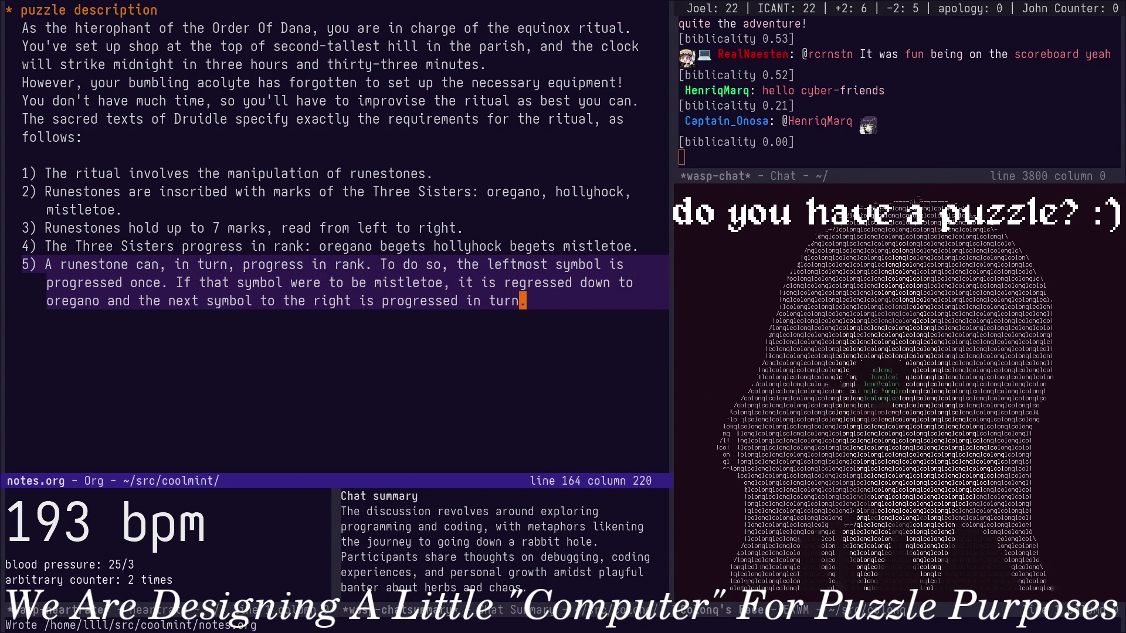
pyautogui.press('Return')
pyautogui.write('6')
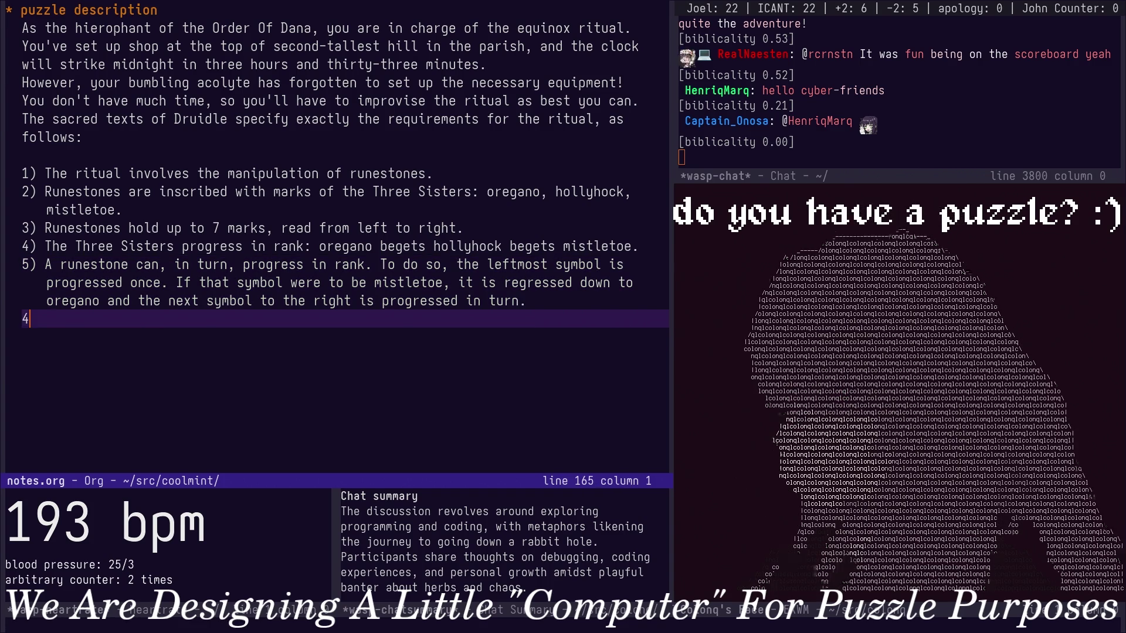
pyautogui.write(')')
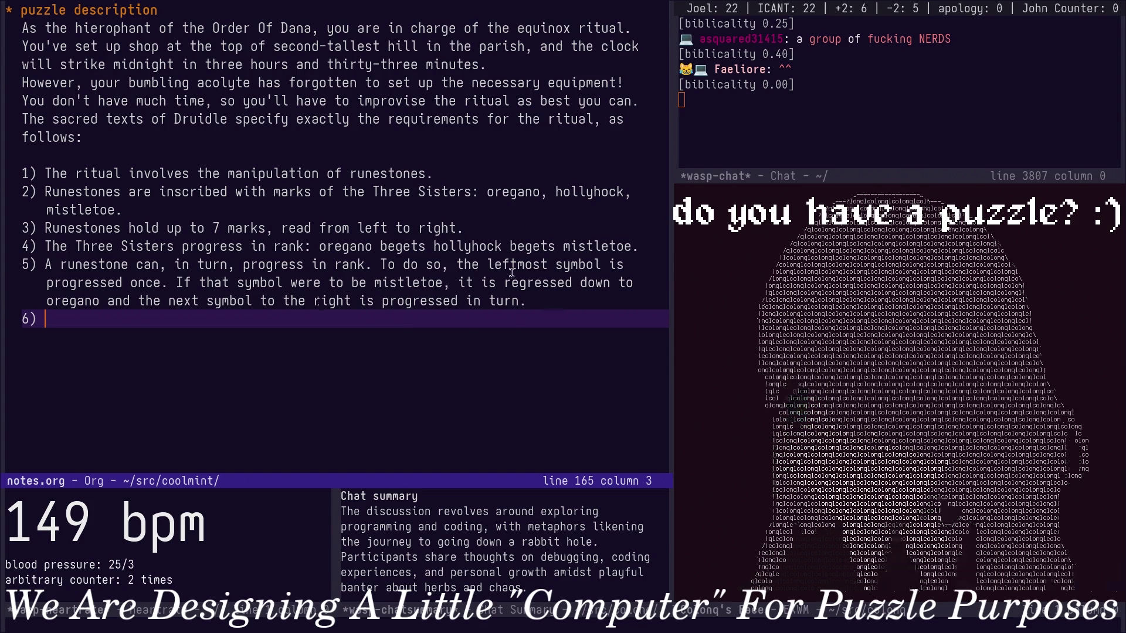
# Finish rule 6, "the ritual's goal is to gather offerings.", and start rule 7.
pyautogui.press('i')
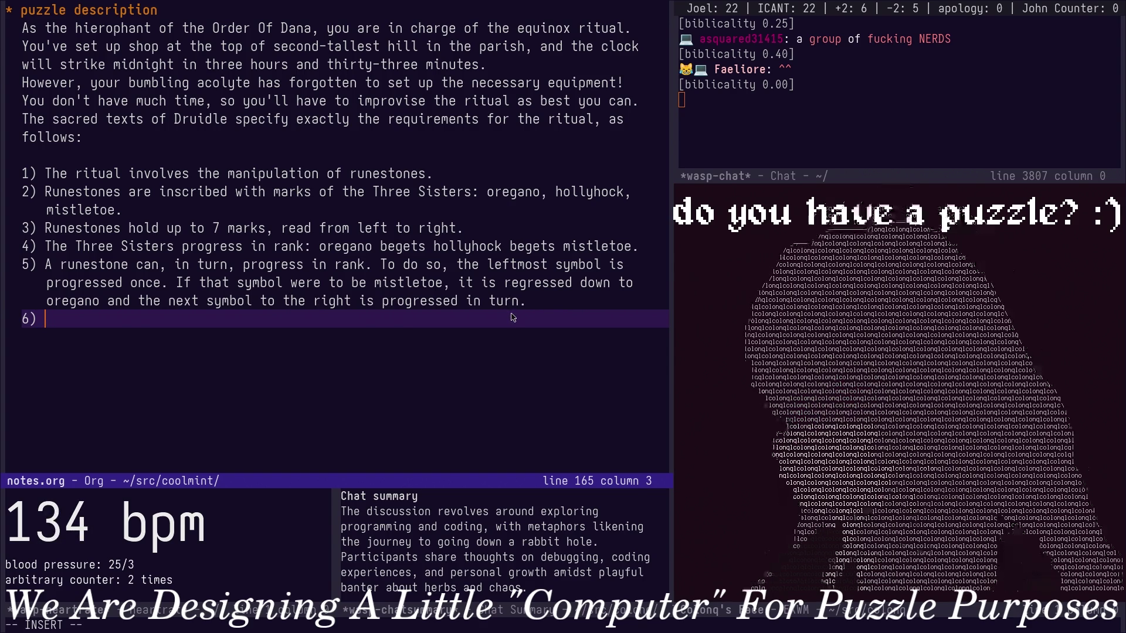
pyautogui.write('A')
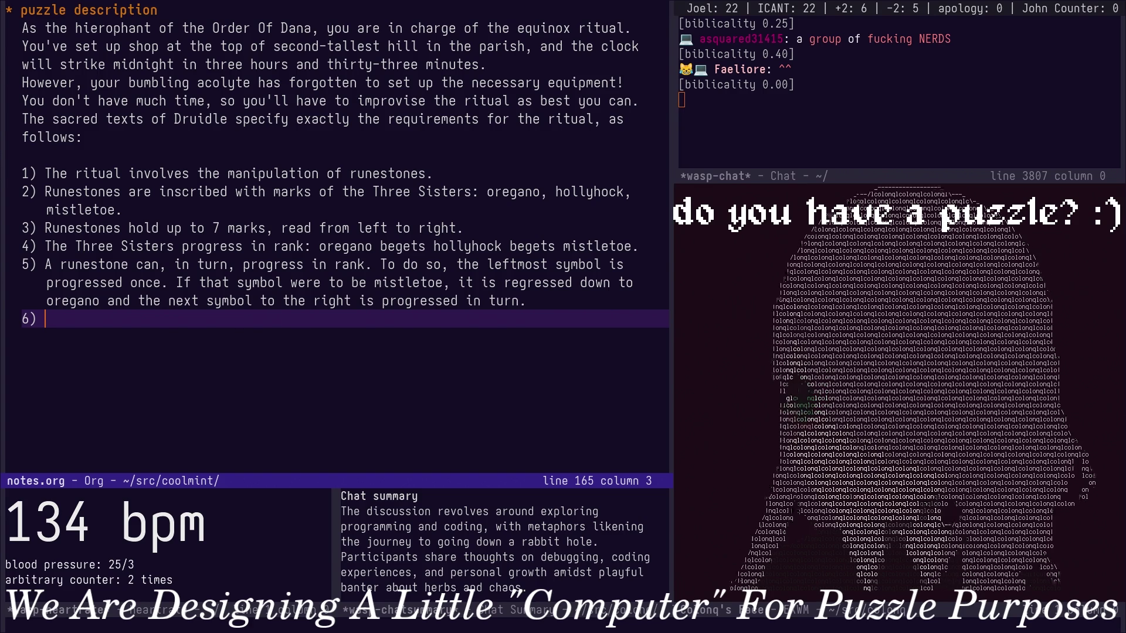
pyautogui.write('he')
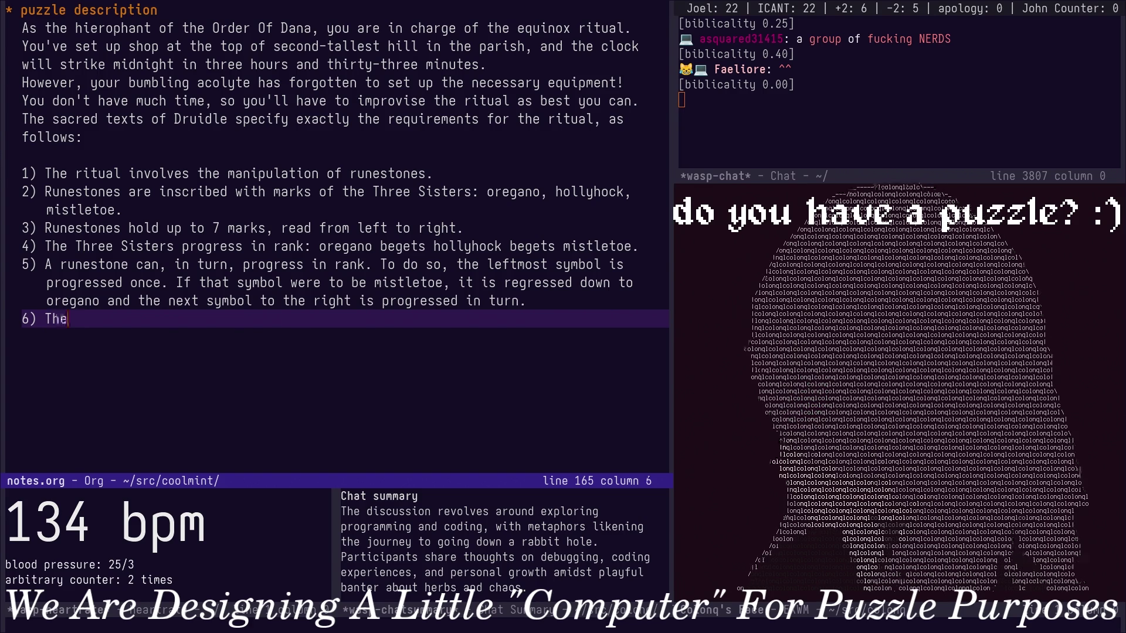
pyautogui.write(' go')
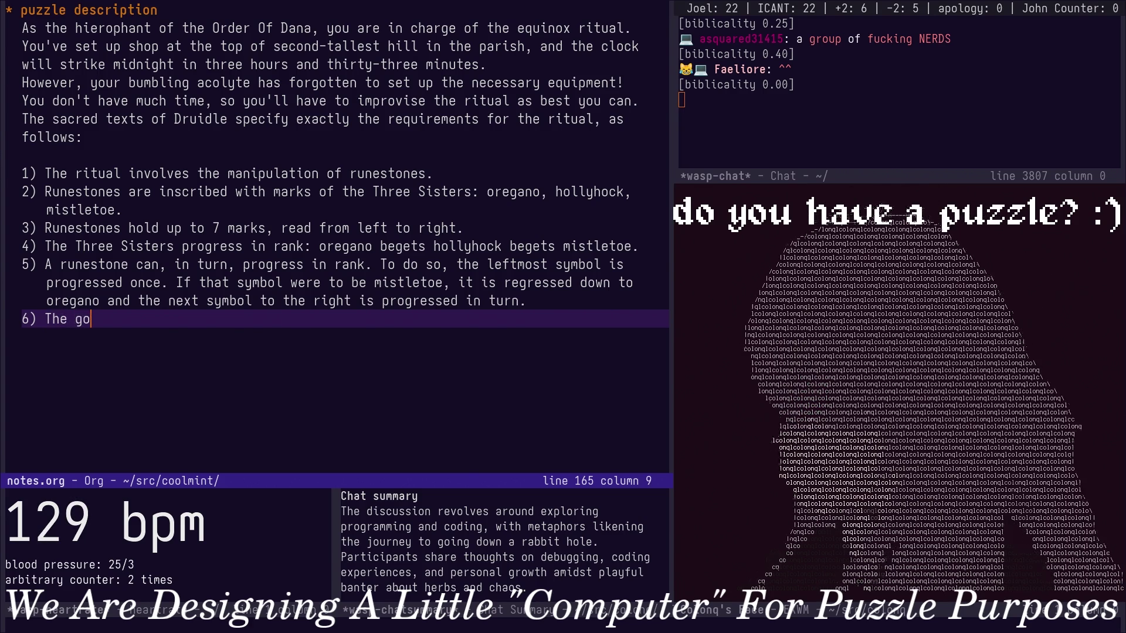
pyautogui.write('al')
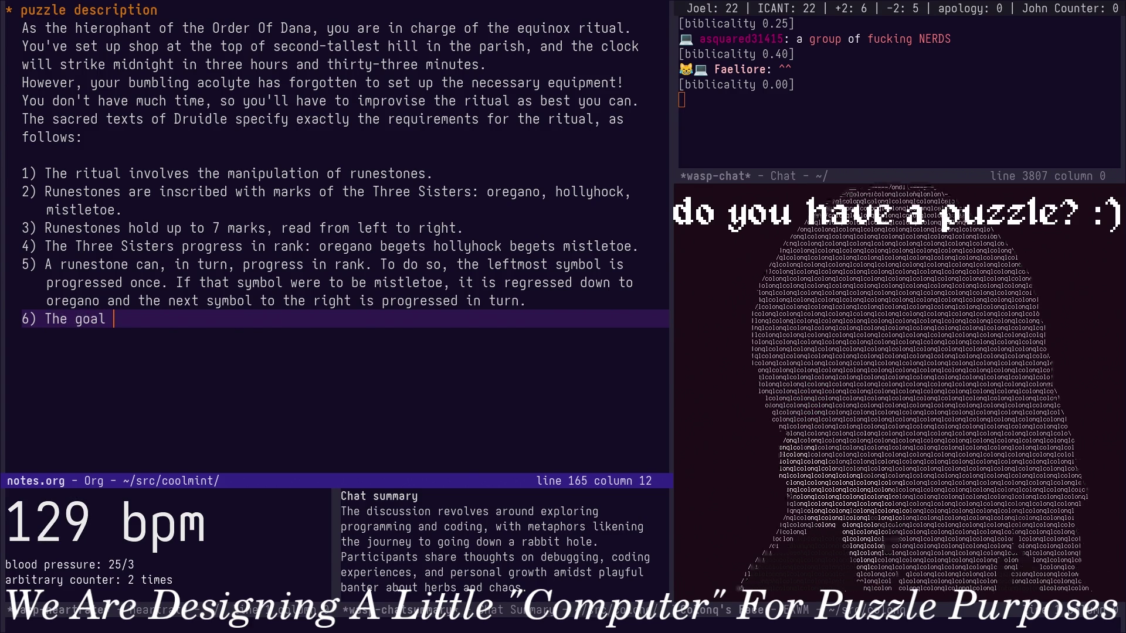
pyautogui.write(' of the ritual is to')
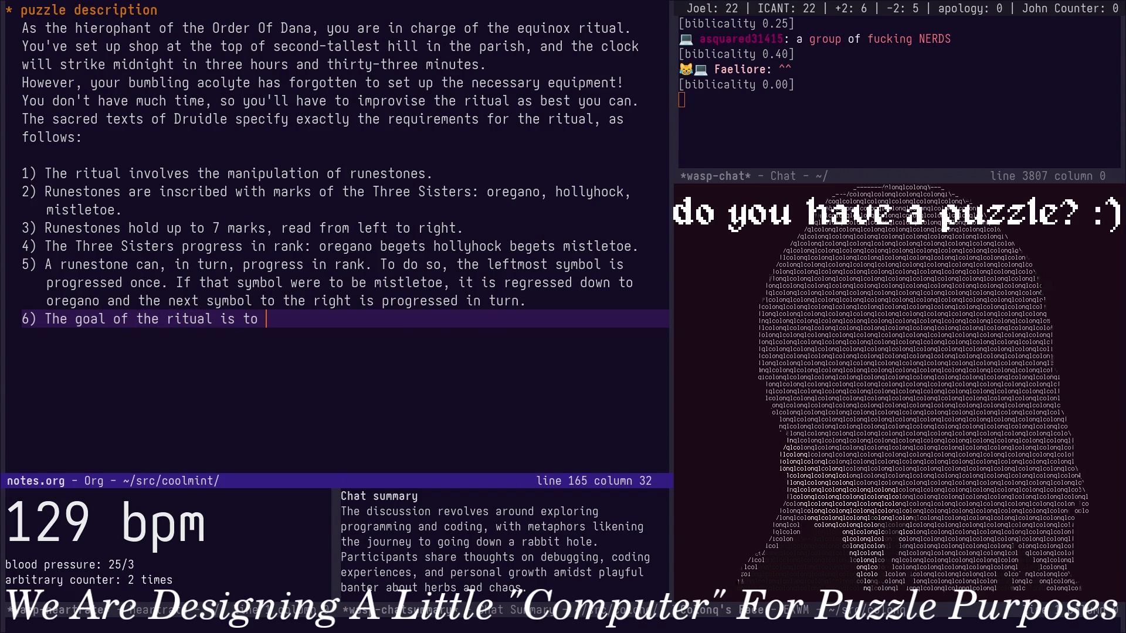
pyautogui.write(' gather')
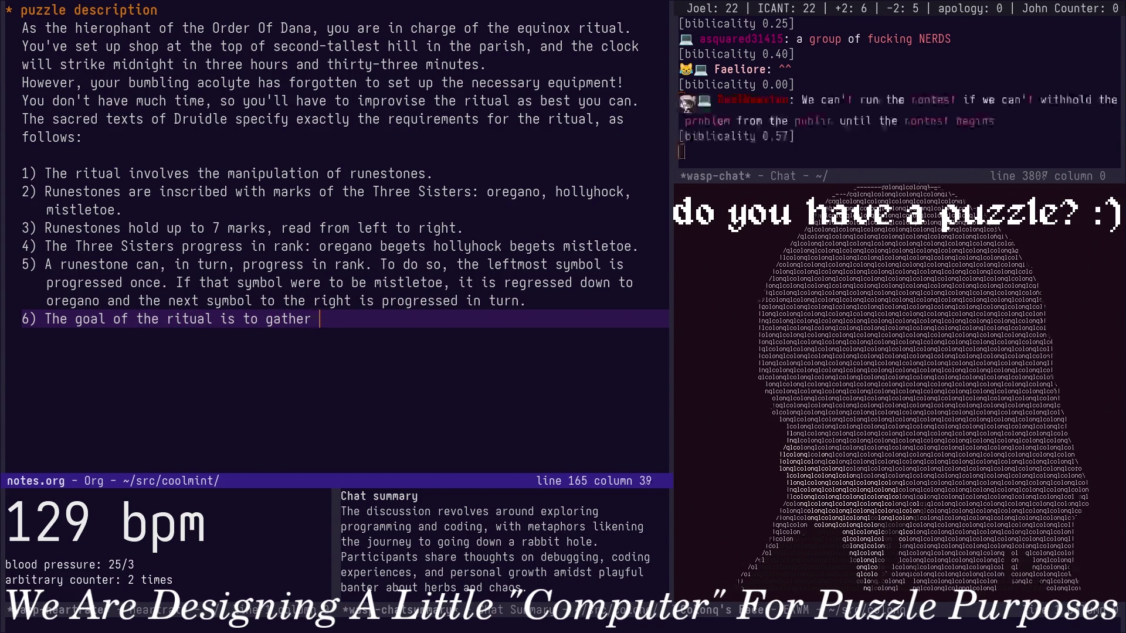
pyautogui.write(' offering')
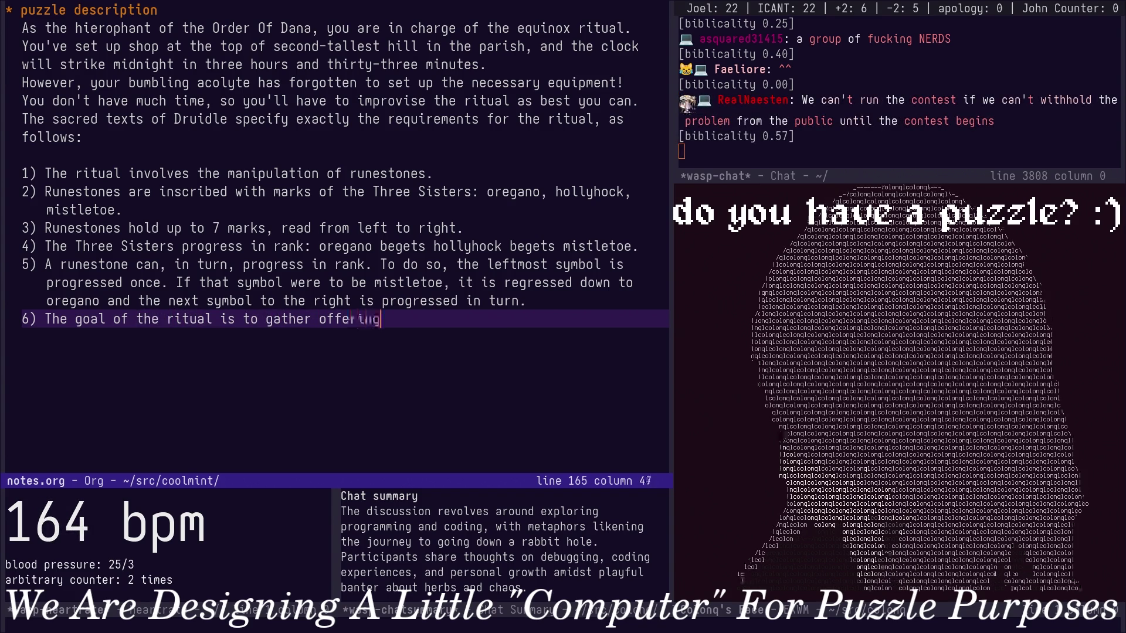
pyautogui.write('s.')
pyautogui.press('Return')
pyautogui.write('7) Offerings a')
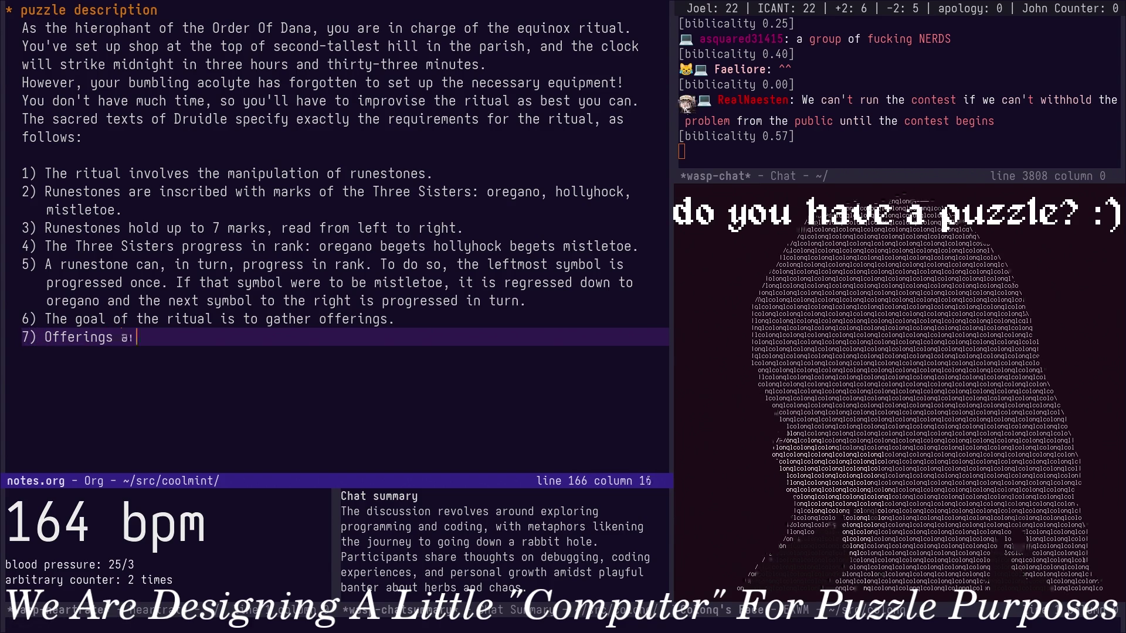
pyautogui.write('re given as runesto')
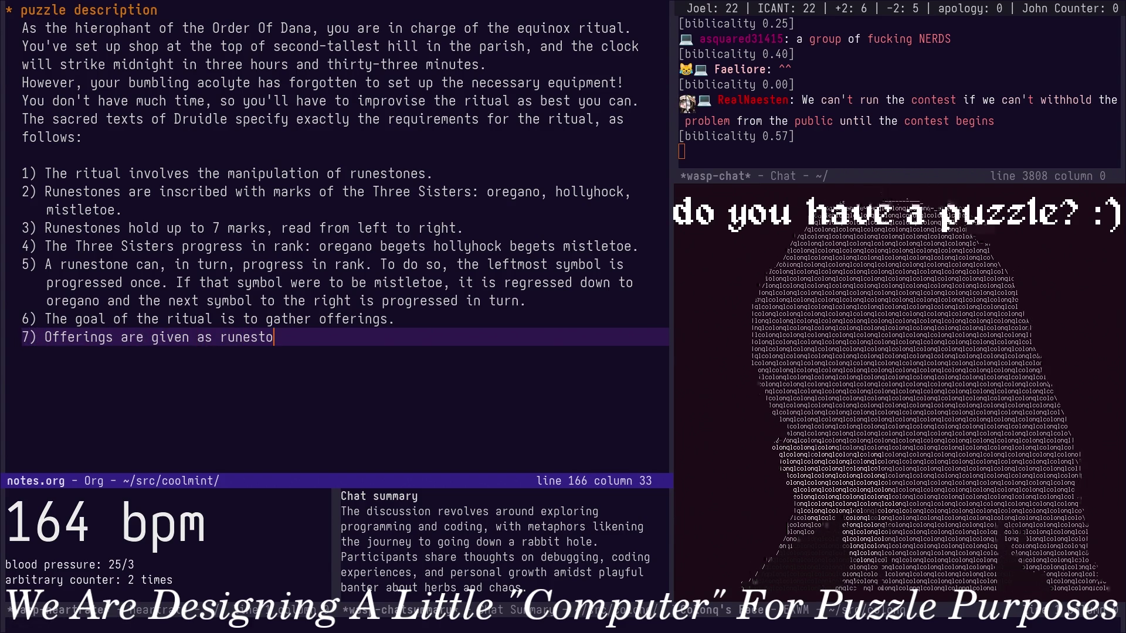
pyautogui.write('nes by allo')
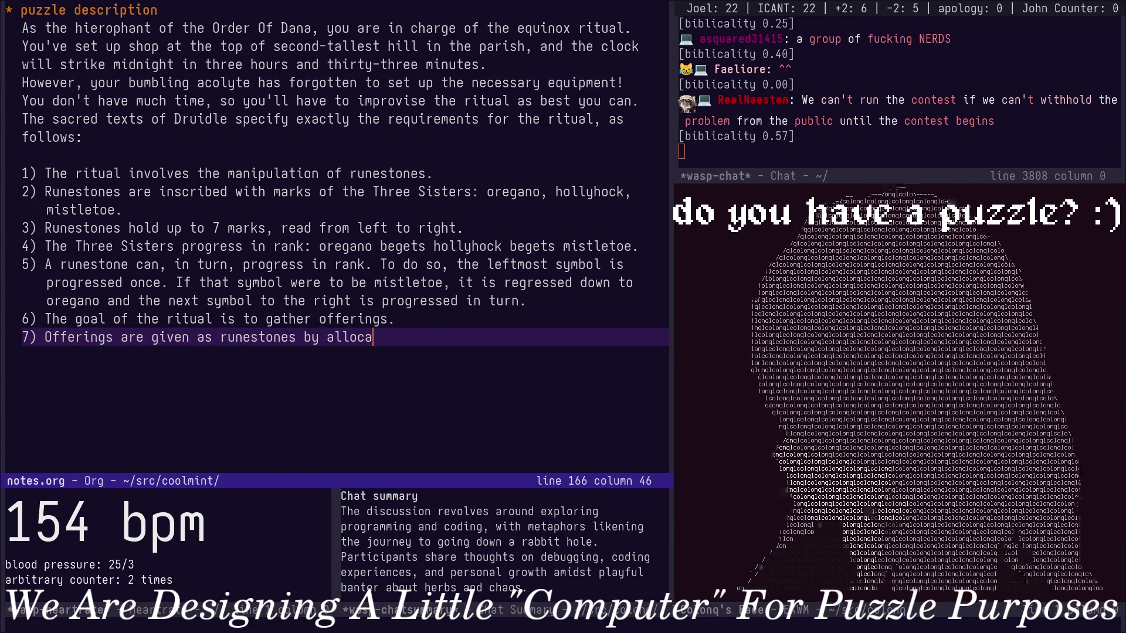
# Write rule 7 "Offerings are given as runestones by acolytes.", trim its trailing conjunction, and begin item 8.
pyautogui.press('BackSpace')
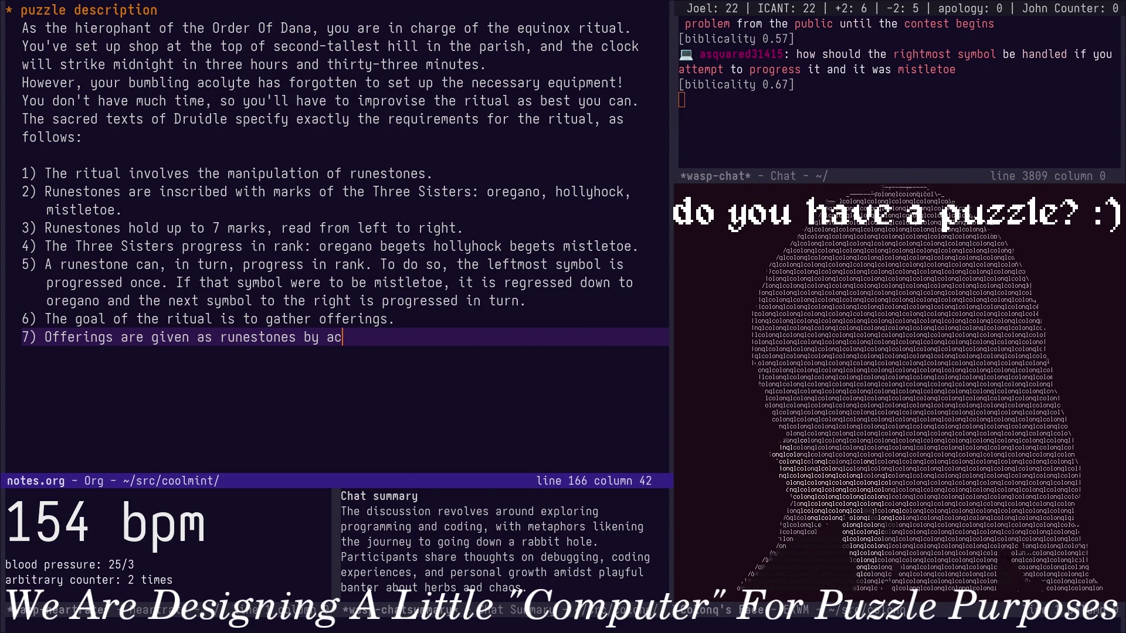
pyautogui.write('olytes,')
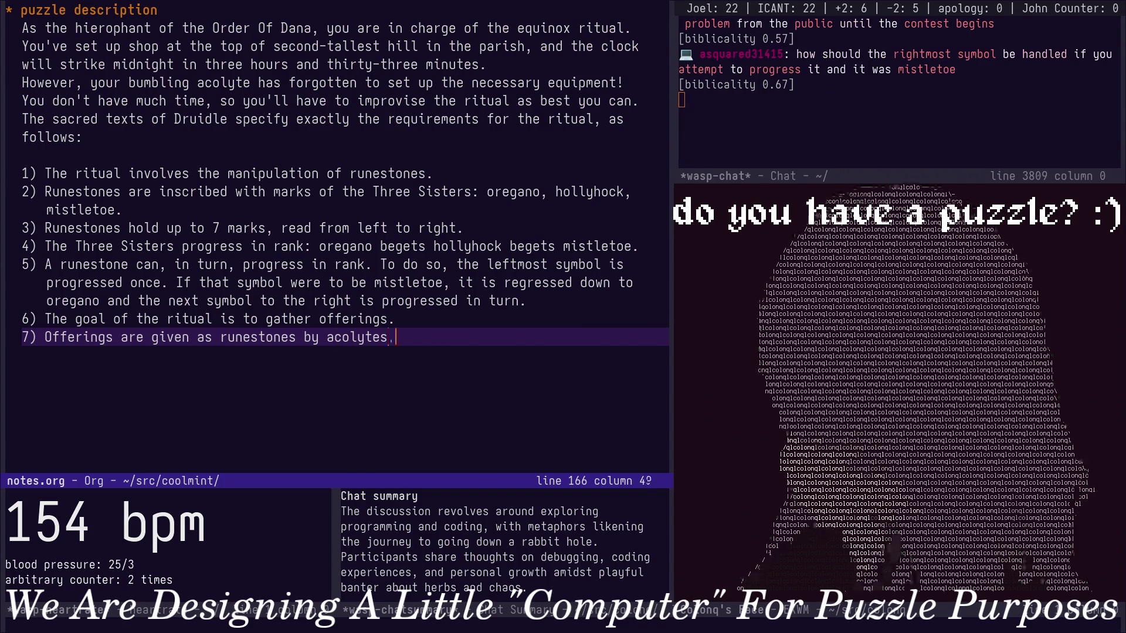
pyautogui.write('.')
pyautogui.press('Return')
pyautogui.press('BackSpace')
pyautogui.press('BackSpace')
pyautogui.press('BackSpace')
pyautogui.write('8)')
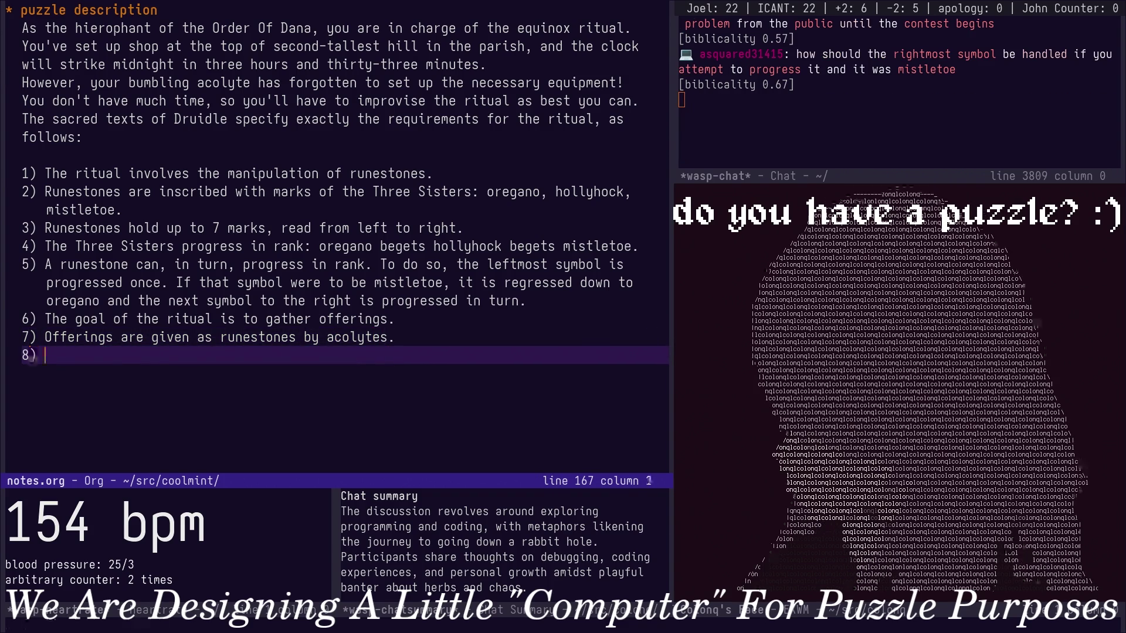
pyautogui.press('BackSpace')
pyautogui.press('BackSpace')
pyautogui.press('BackSpace')
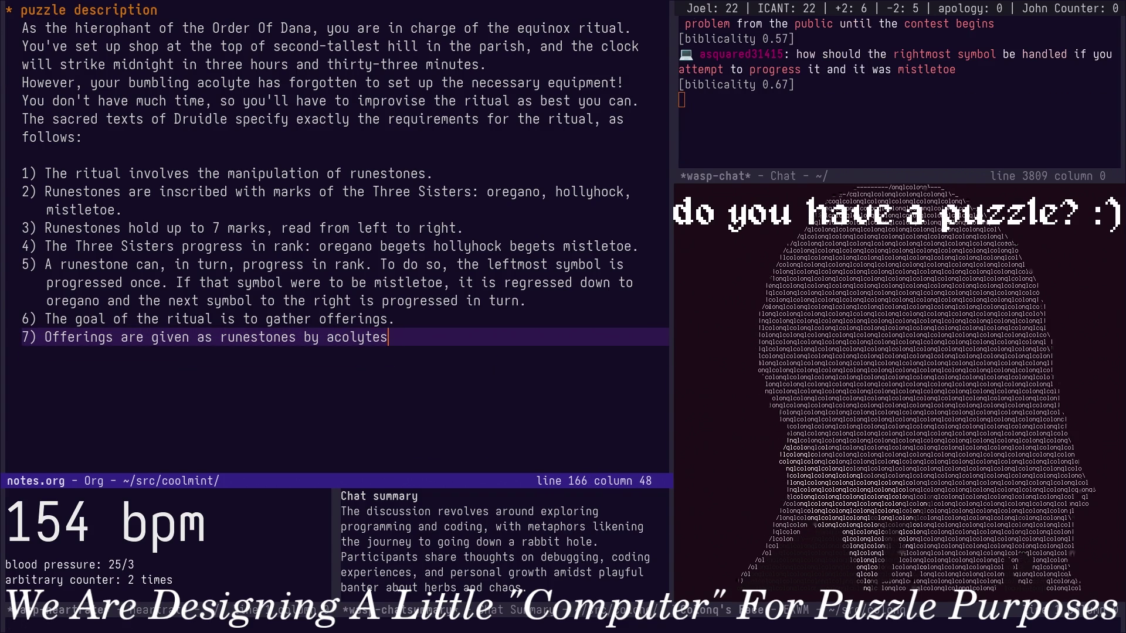
pyautogui.write(', and t')
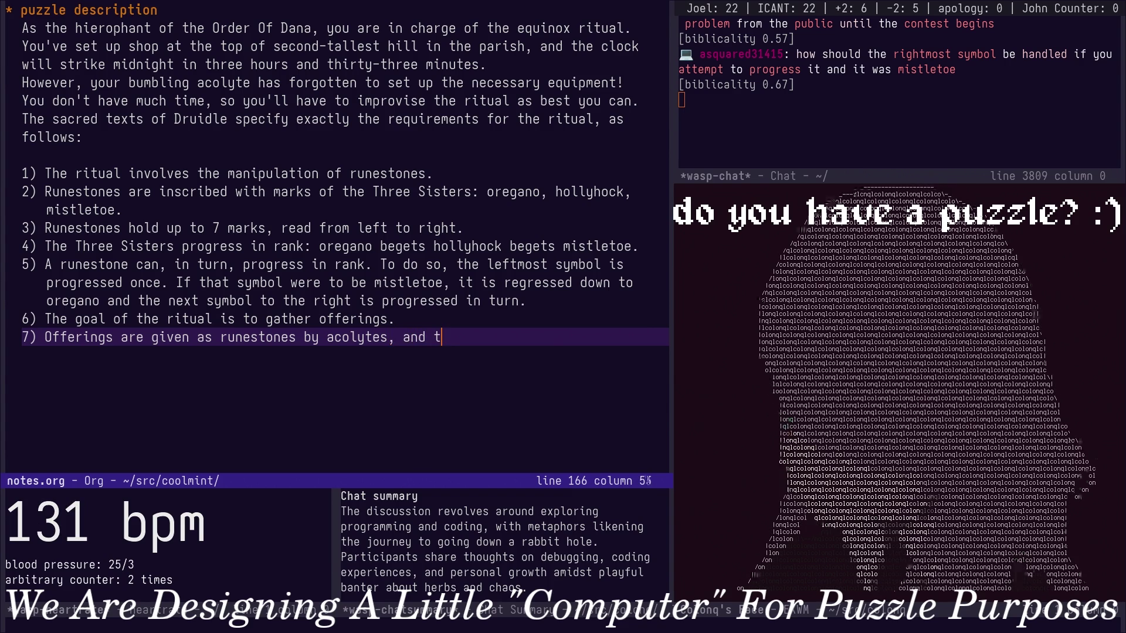
pyautogui.press('BackSpace')
pyautogui.press('BackSpace')
pyautogui.press('BackSpace')
pyautogui.press('BackSpace')
pyautogui.press('BackSpace')
pyautogui.press('BackSpace')
pyautogui.write('.')
pyautogui.press('Return')
pyautogui.press('BackSpace')
pyautogui.write('8)')
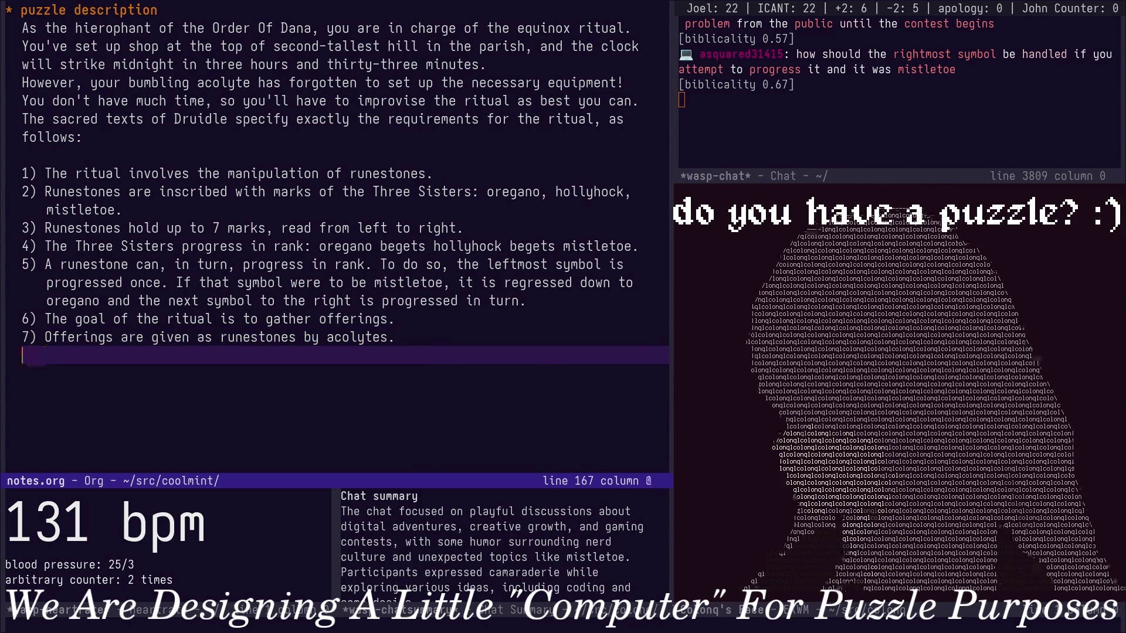
pyautogui.write(' A')
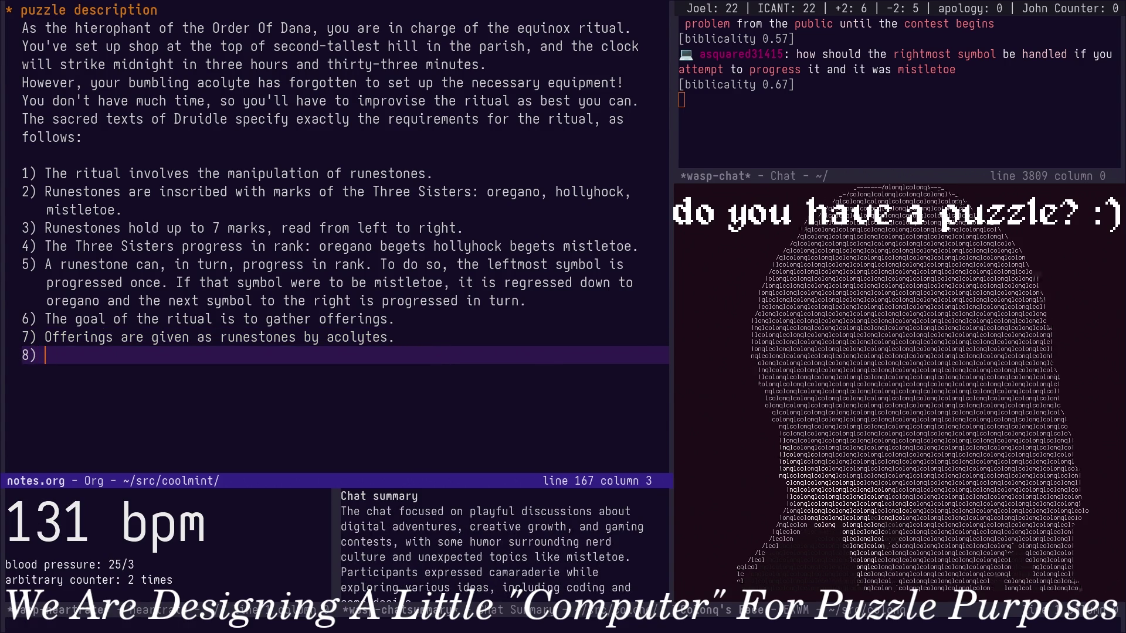
pyautogui.write('t the end of the ritual, on')
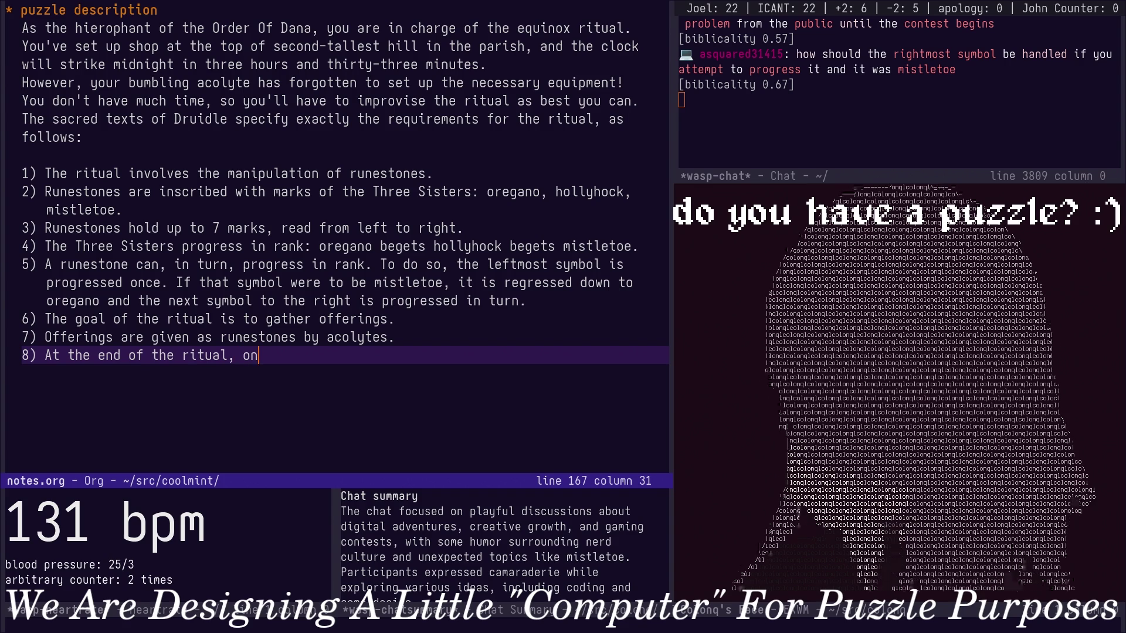
pyautogui.write('e final run')
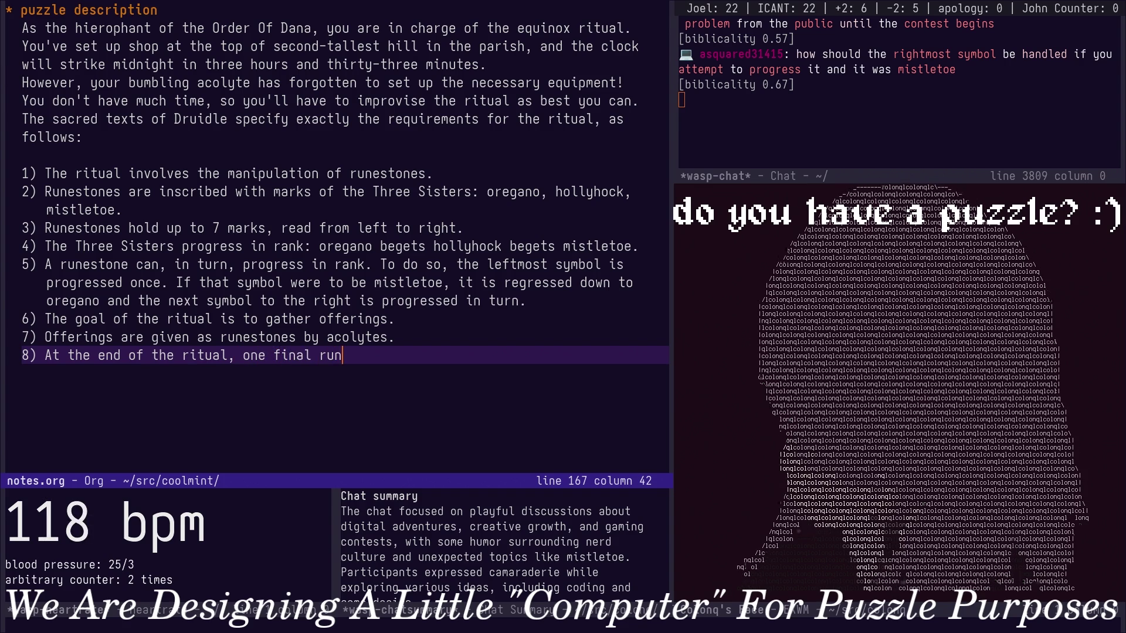
pyautogui.write('estone wi')
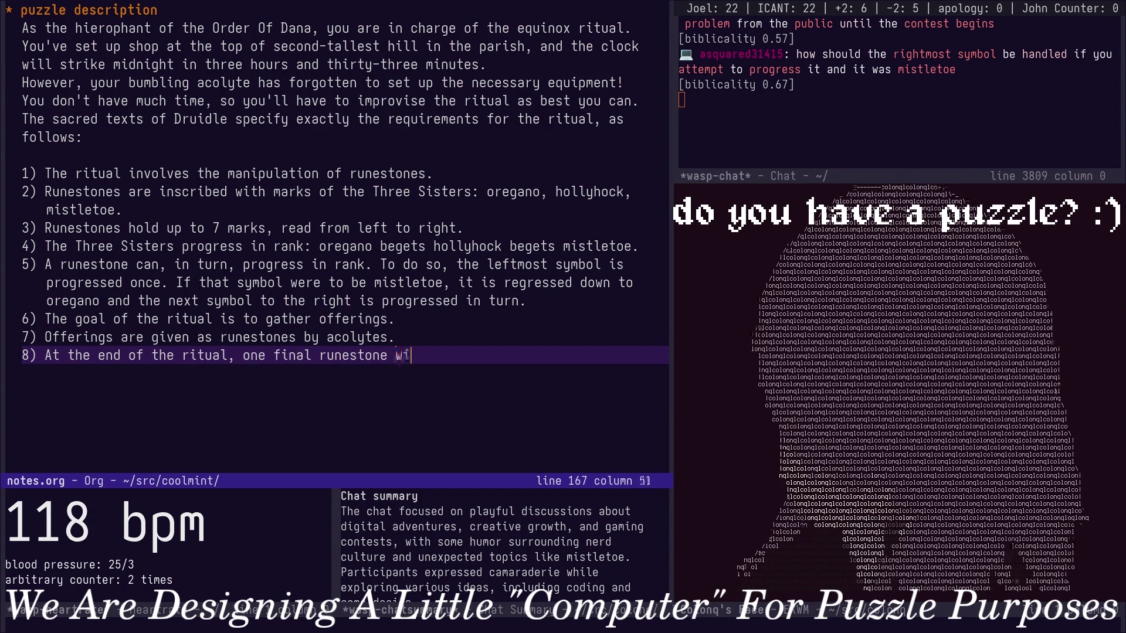
pyautogui.write('ll b e')
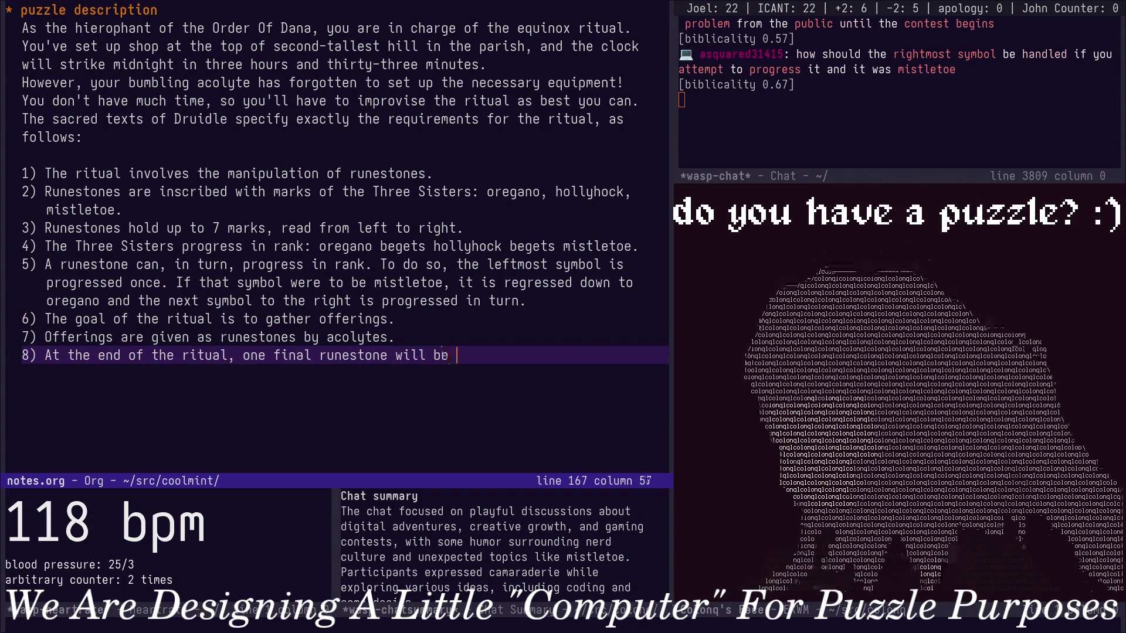
# Finish rule 8 'At the end of the ritual, a greatly-progressed runestone will record the teachings.' and save notes.org.
pyautogui.press('BackSpace')
pyautogui.press('BackSpace')
pyautogui.press('BackSpace')
pyautogui.press('BackSpace')
pyautogui.press('BackSpace')
pyautogui.press('BackSpace')
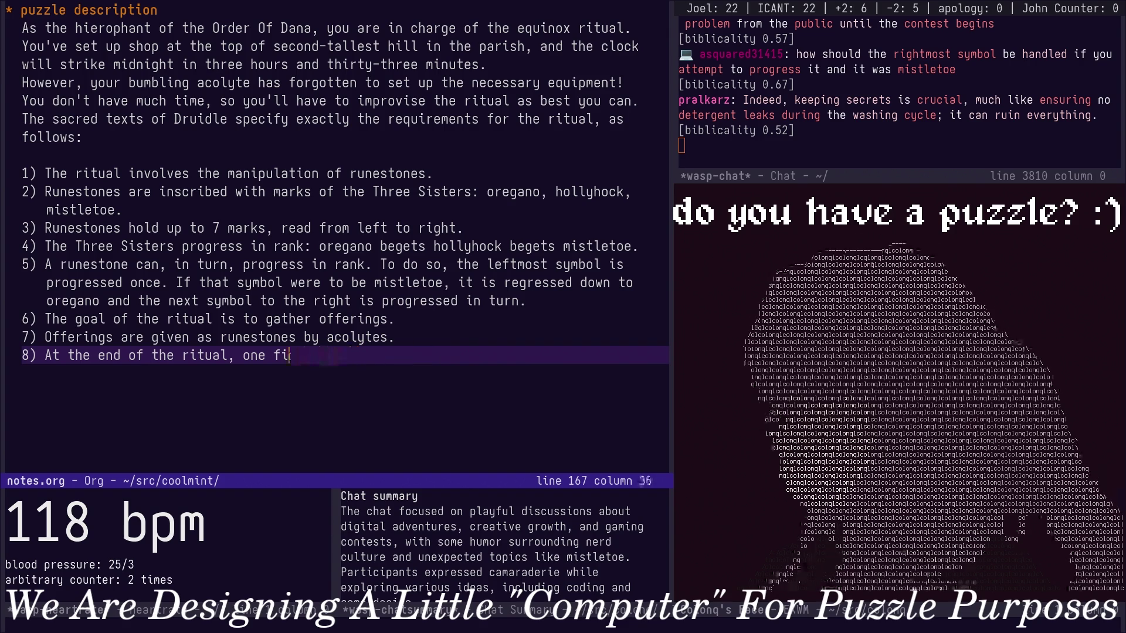
pyautogui.press('BackSpace')
pyautogui.press('BackSpace')
pyautogui.press('BackSpace')
pyautogui.press('BackSpace')
pyautogui.press('BackSpace')
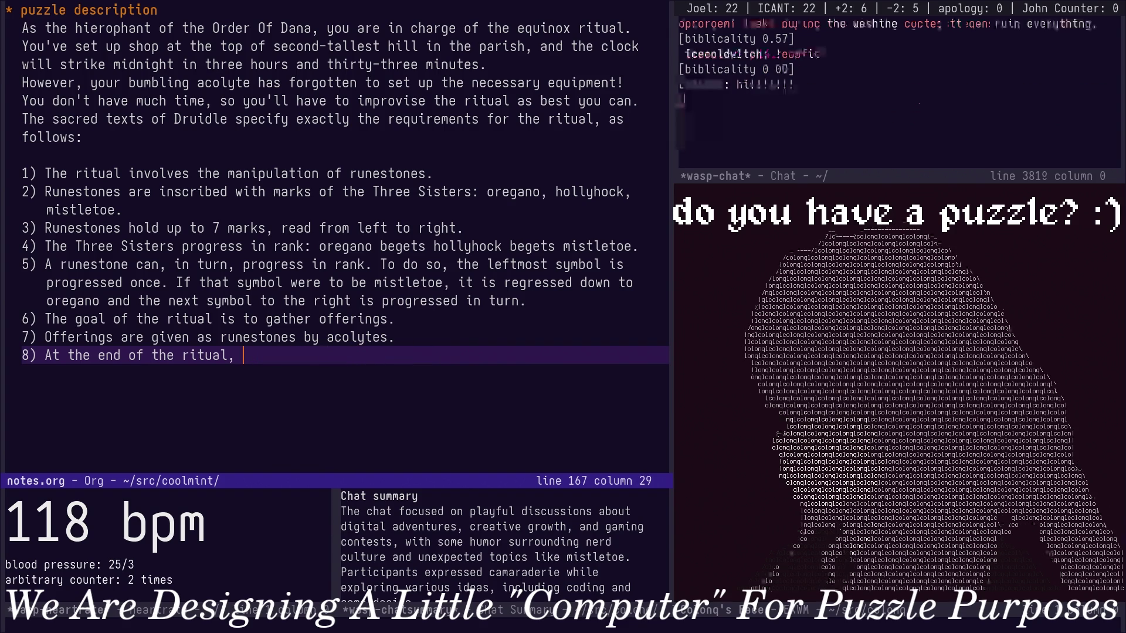
pyautogui.write('a prog')
pyautogui.press('BackSpace')
pyautogui.press('BackSpace')
pyautogui.press('BackSpace')
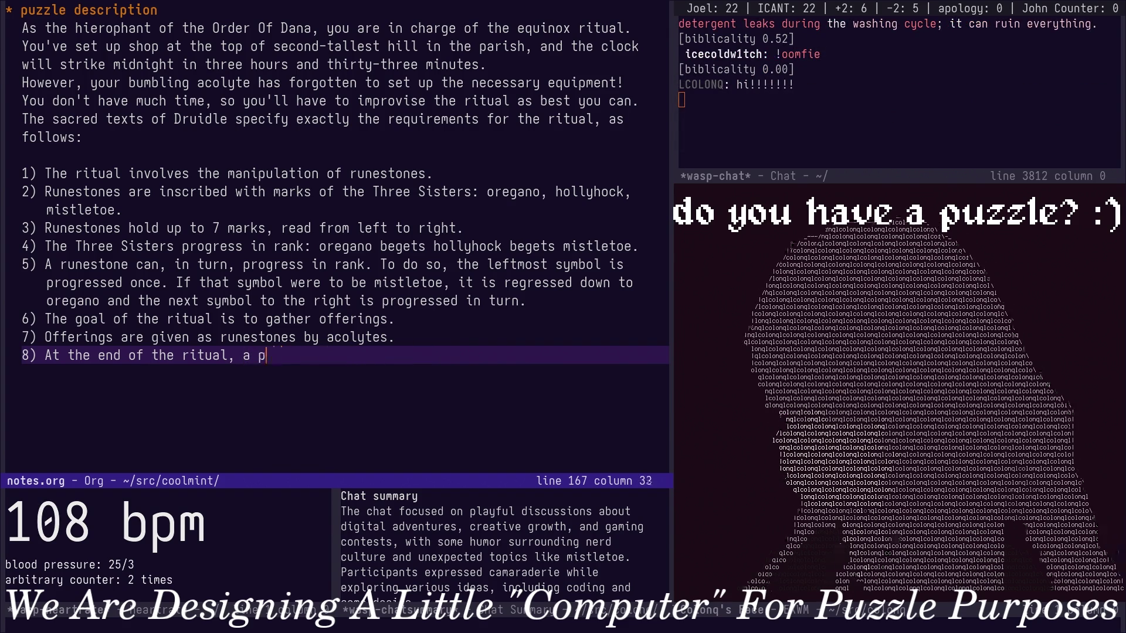
pyautogui.press('BackSpace')
pyautogui.write('greatly-progressed runestone ')
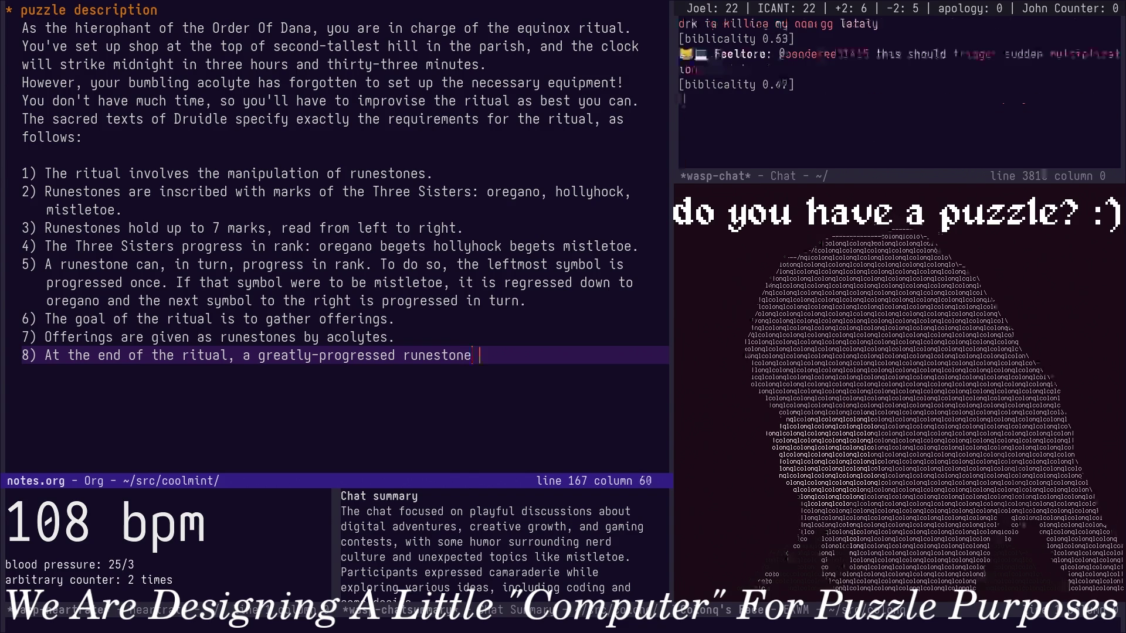
pyautogui.write('will record the ')
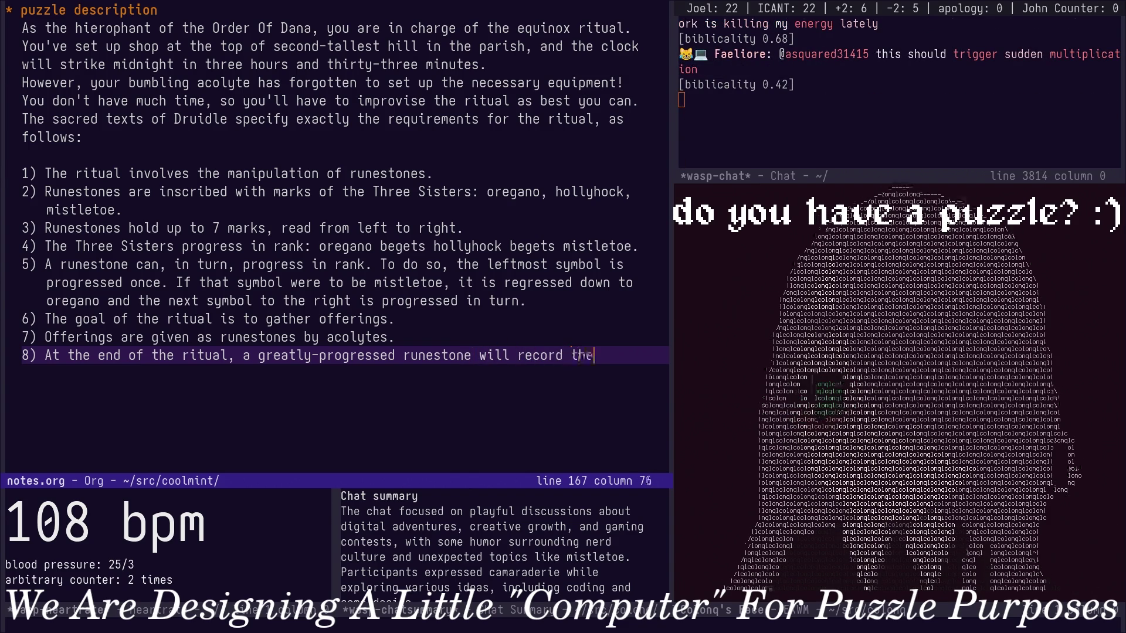
pyautogui.write('teachings.')
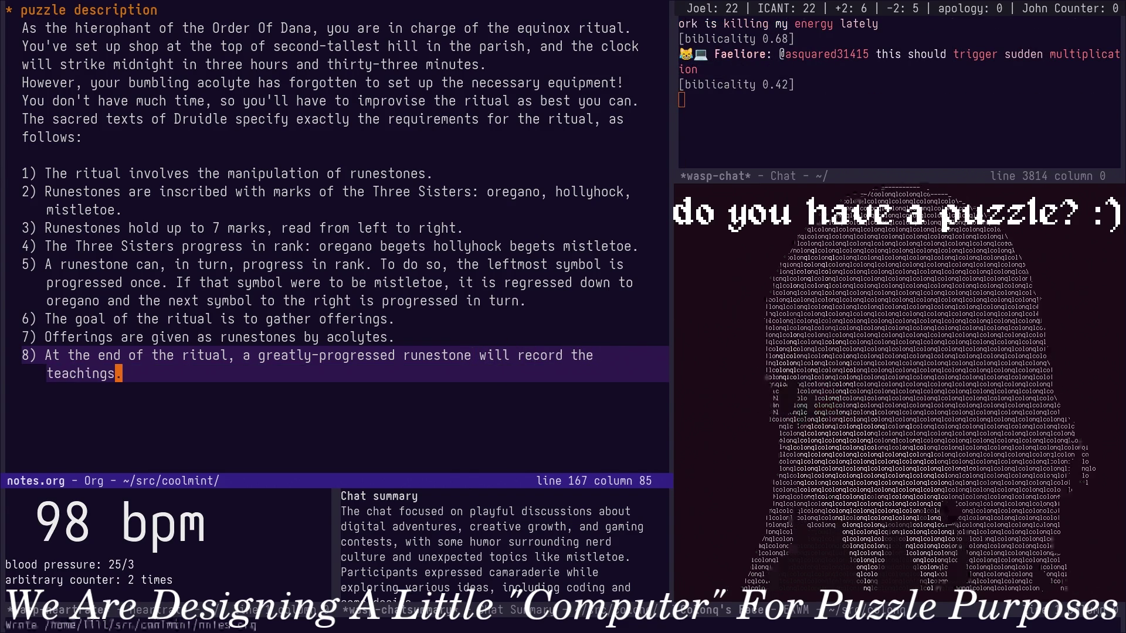
pyautogui.hotkey('ctrl', 'x')
pyautogui.hotkey('ctrl', 's')
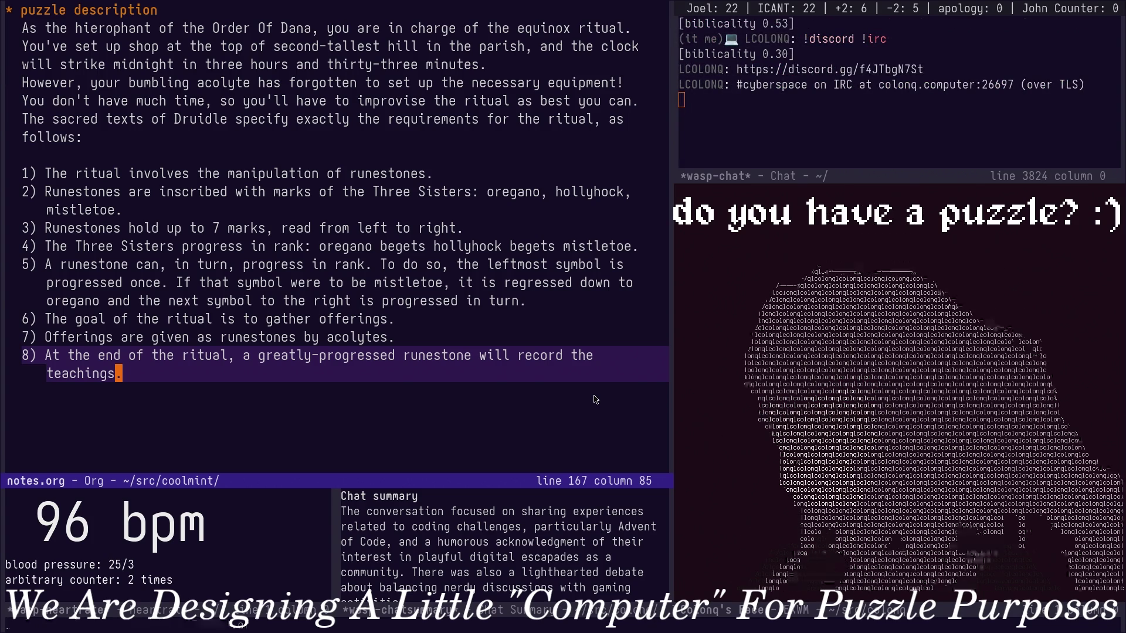
pyautogui.press('Return')
pyautogui.write('i')
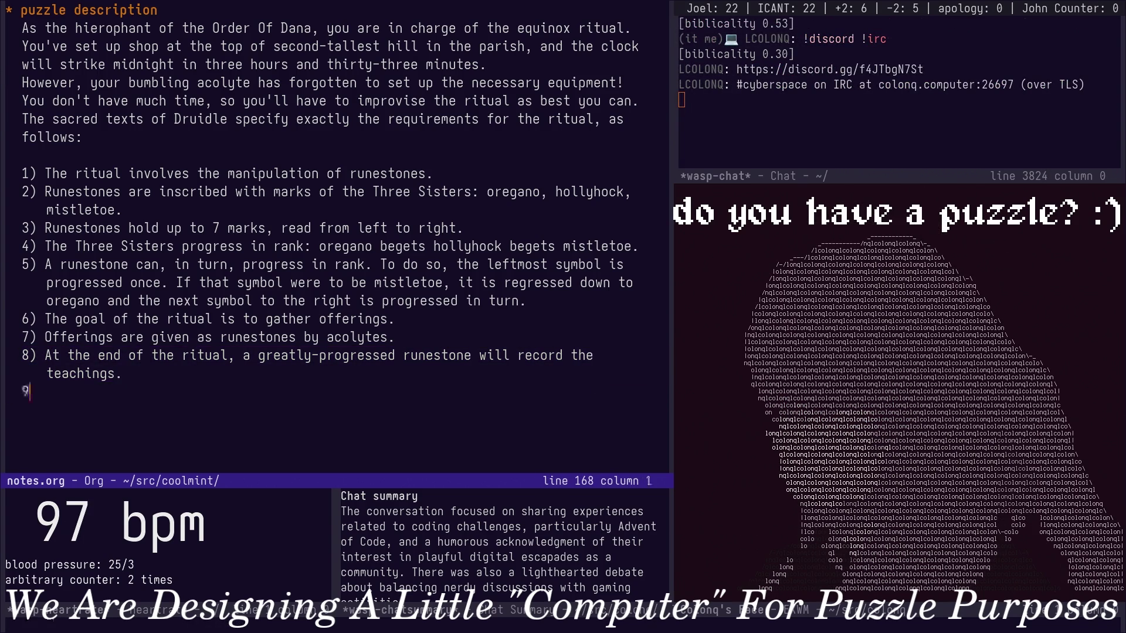
pyautogui.write(')')
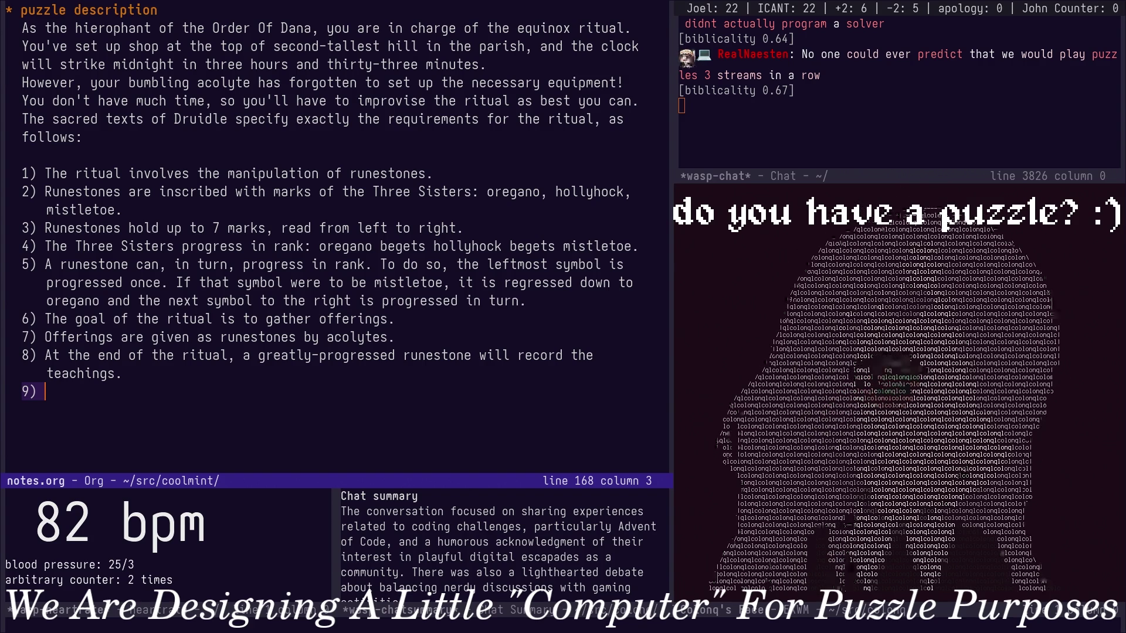
# Open item '9)' on a fresh line below rule 8 and begin its wording with 'The'.
pyautogui.press('Escape')
pyautogui.press('d')
pyautogui.press('d')
pyautogui.write('o')
pyautogui.write('A')
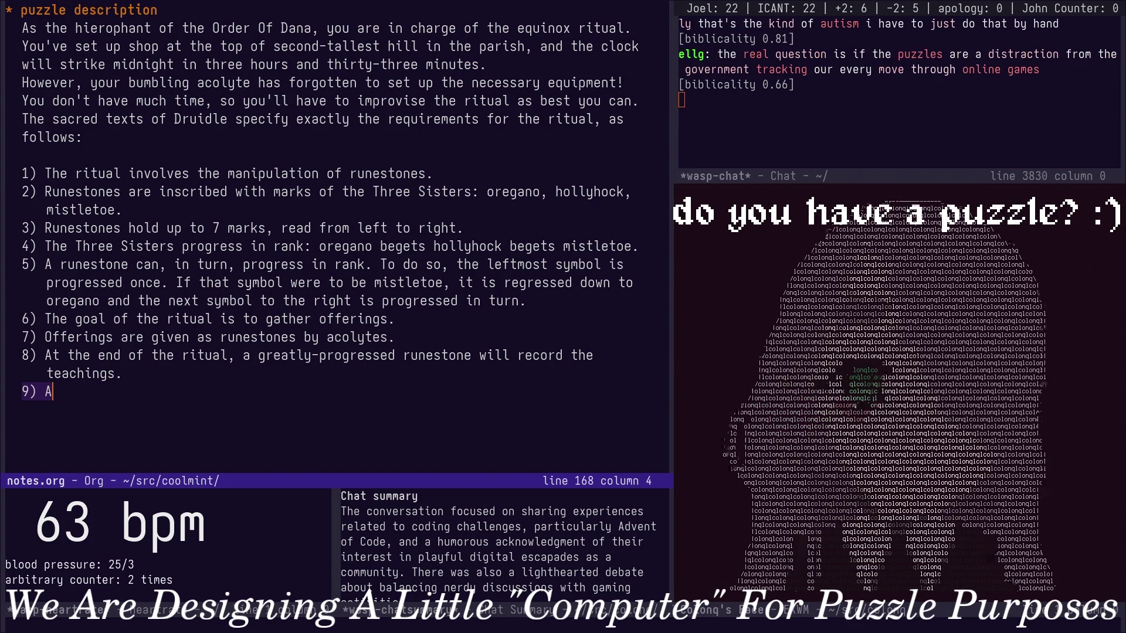
pyautogui.press('Escape')
pyautogui.press('k')
pyautogui.press('j')
pyautogui.press('a')
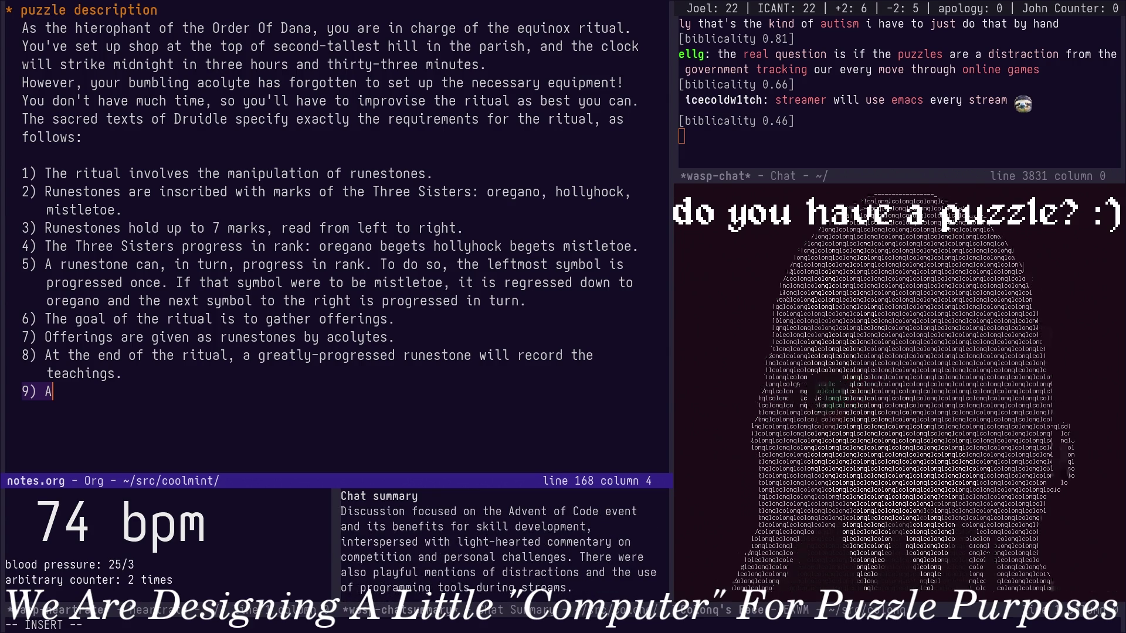
pyautogui.press('Up')
pyautogui.press('Down')
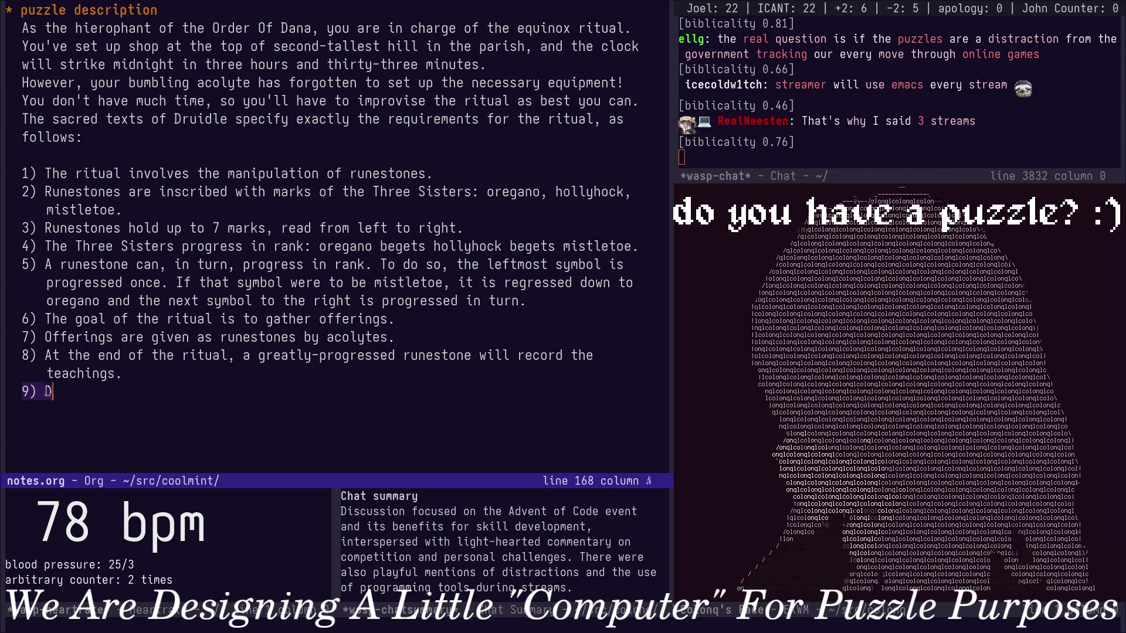
pyautogui.write('The')
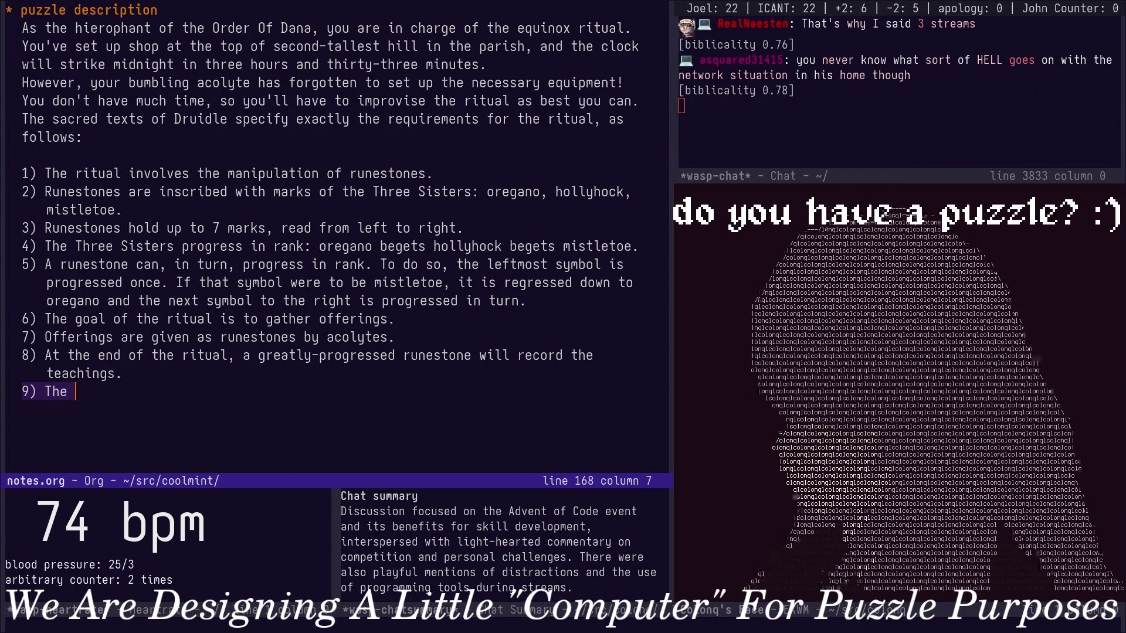
pyautogui.write('at')
# Reword rule 8 to say 'greatly-evolved' runestone instead of 'greatly-progressed'.
pyautogui.press('Escape')
pyautogui.press('k')
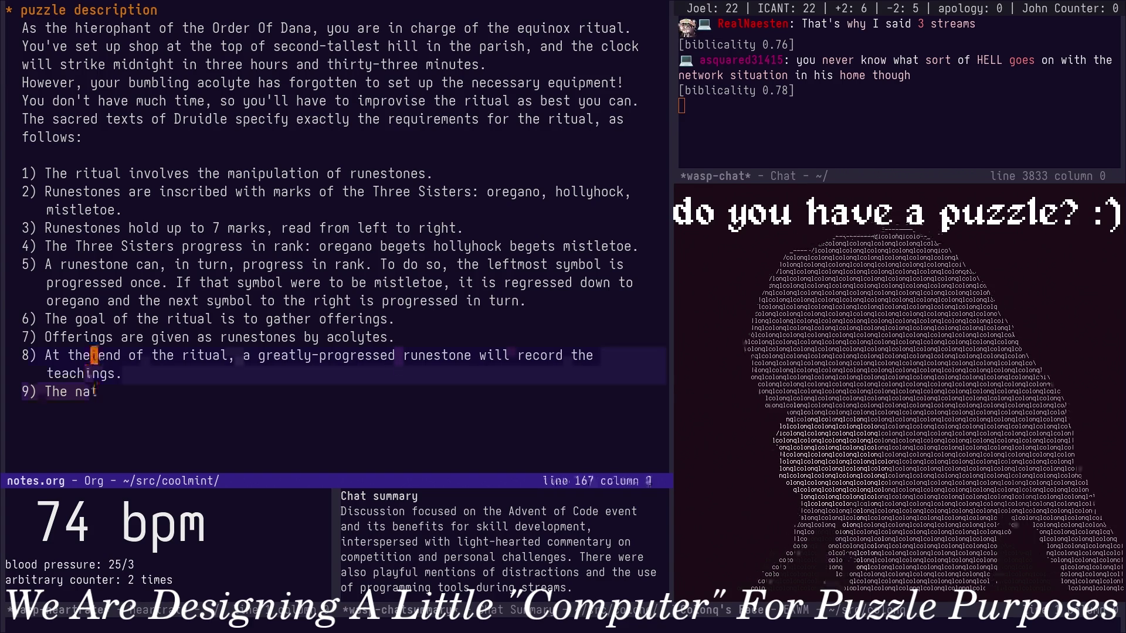
pyautogui.press('w')
pyautogui.press('w')
pyautogui.press('w')
pyautogui.press('w')
pyautogui.press('w')
pyautogui.press('w')
pyautogui.write('w')
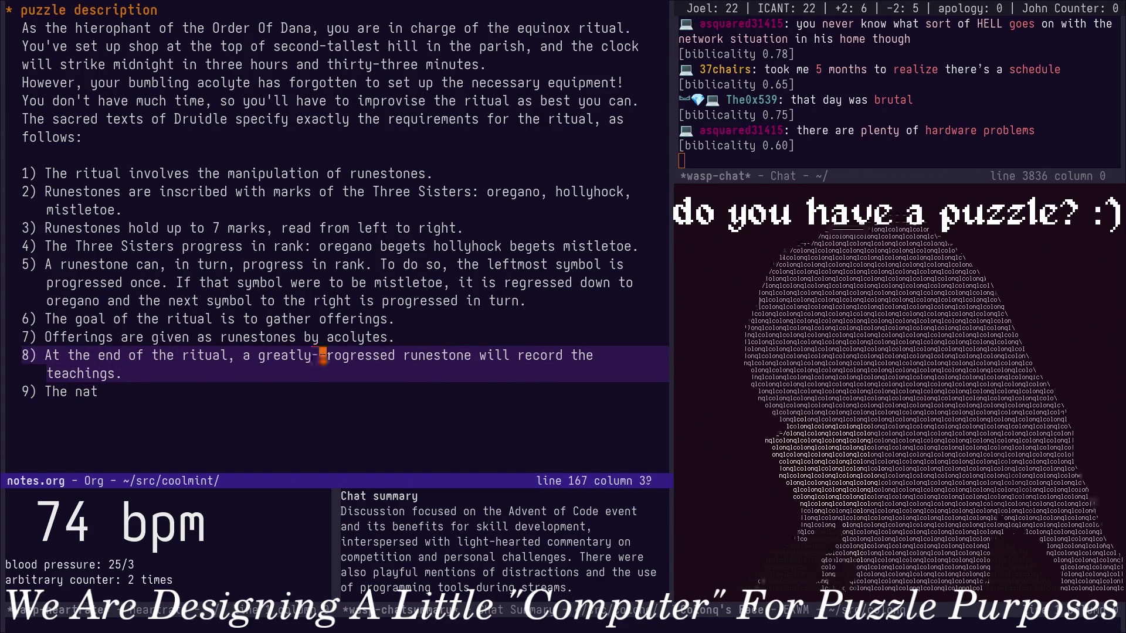
pyautogui.write('cwevolve')
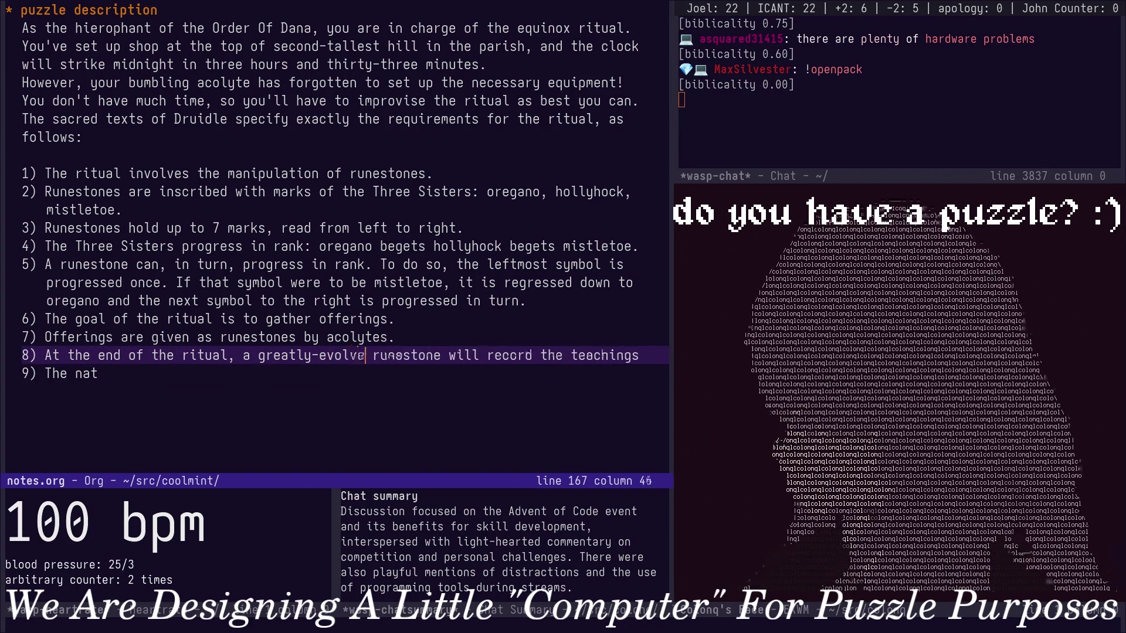
pyautogui.write('d')
pyautogui.press('Escape')
pyautogui.write('A.')
pyautogui.press('Escape')
pyautogui.write('jAure of ')
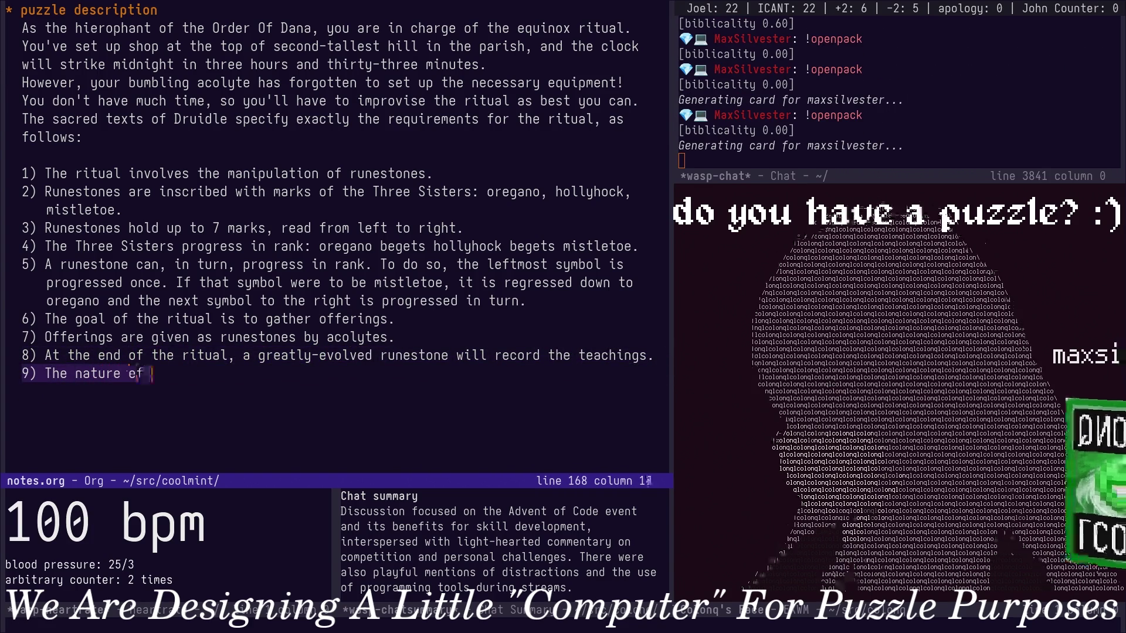
pyautogui.write('this evolution is')
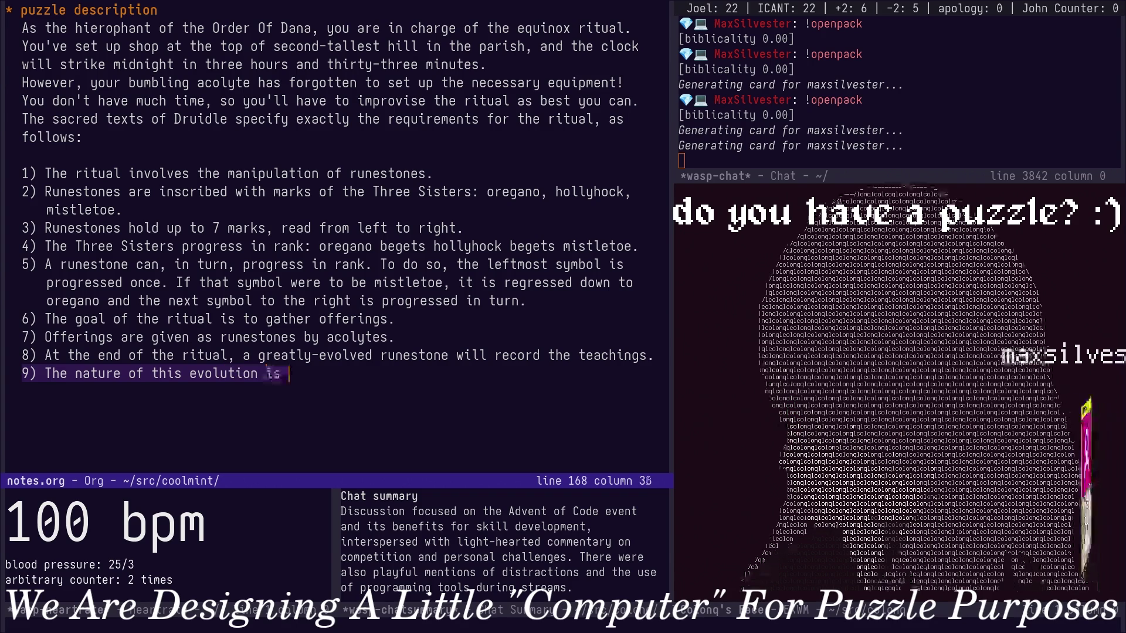
# Write rule 9 'The nature of this evolution depends on sigils.' and start item 10.
pyautogui.press('BackSpace')
pyautogui.press('BackSpace')
pyautogui.press('BackSpace')
pyautogui.write('depends on ')
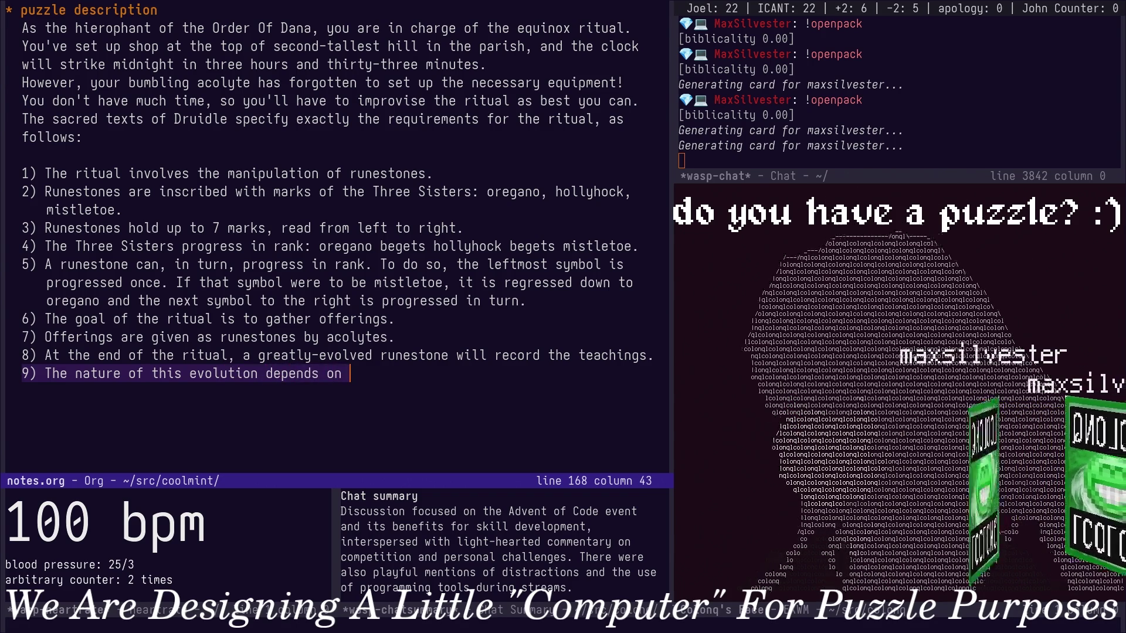
pyautogui.write('indi')
pyautogui.press('BackSpace')
pyautogui.press('BackSpace')
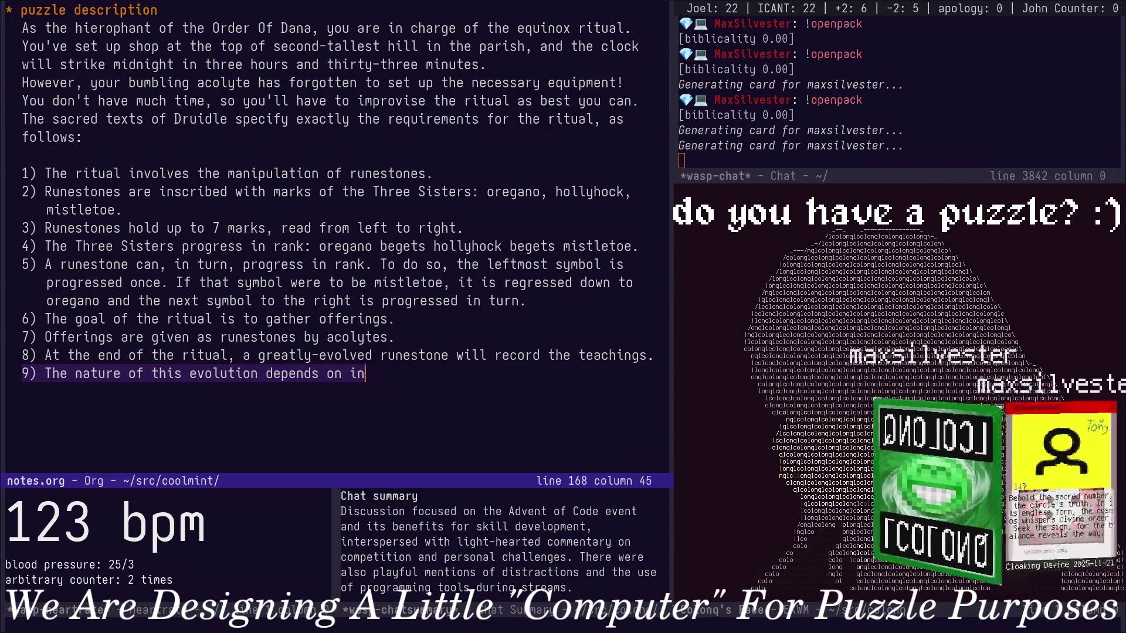
pyautogui.press('BackSpace')
pyautogui.press('BackSpace')
pyautogui.write('sigils.')
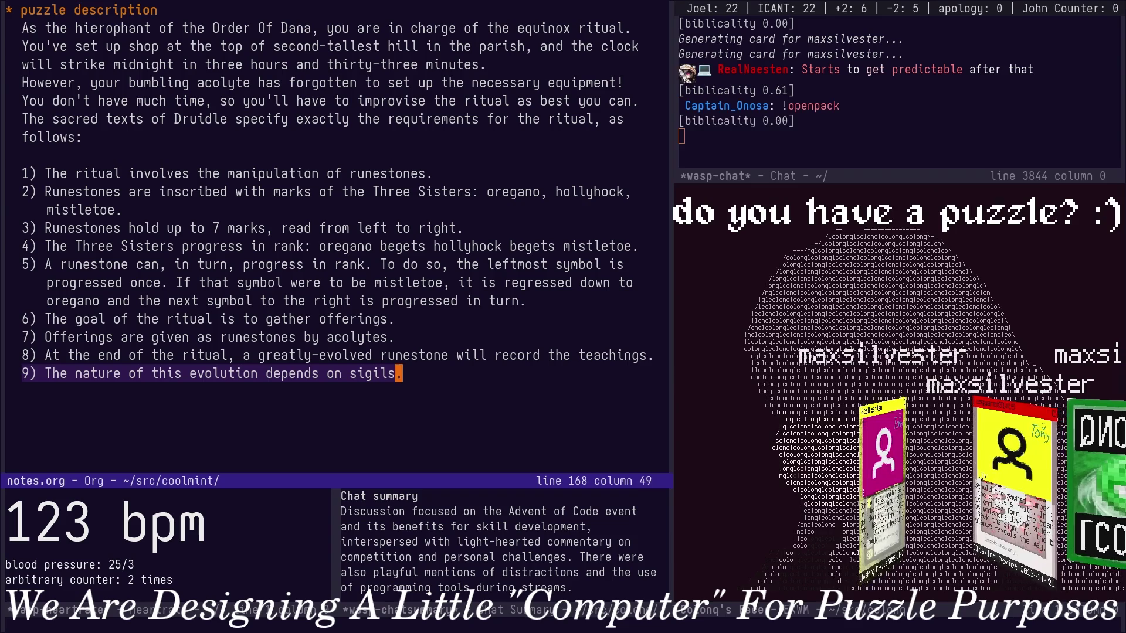
pyautogui.press('End')
pyautogui.press('Return')
pyautogui.write('10')
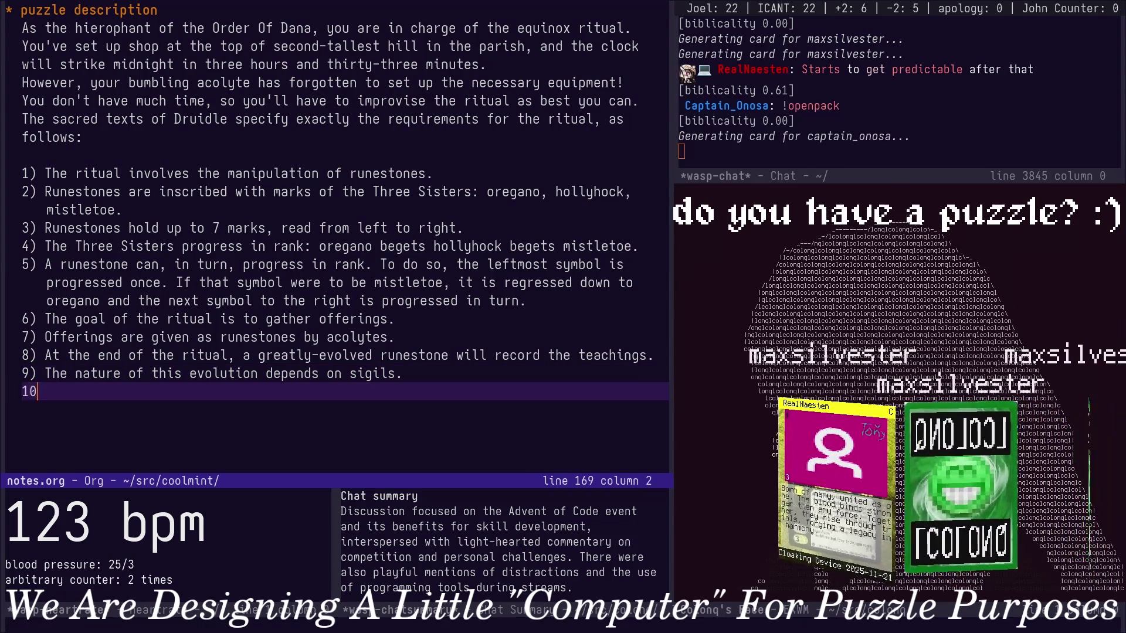
pyautogui.write(') These ')
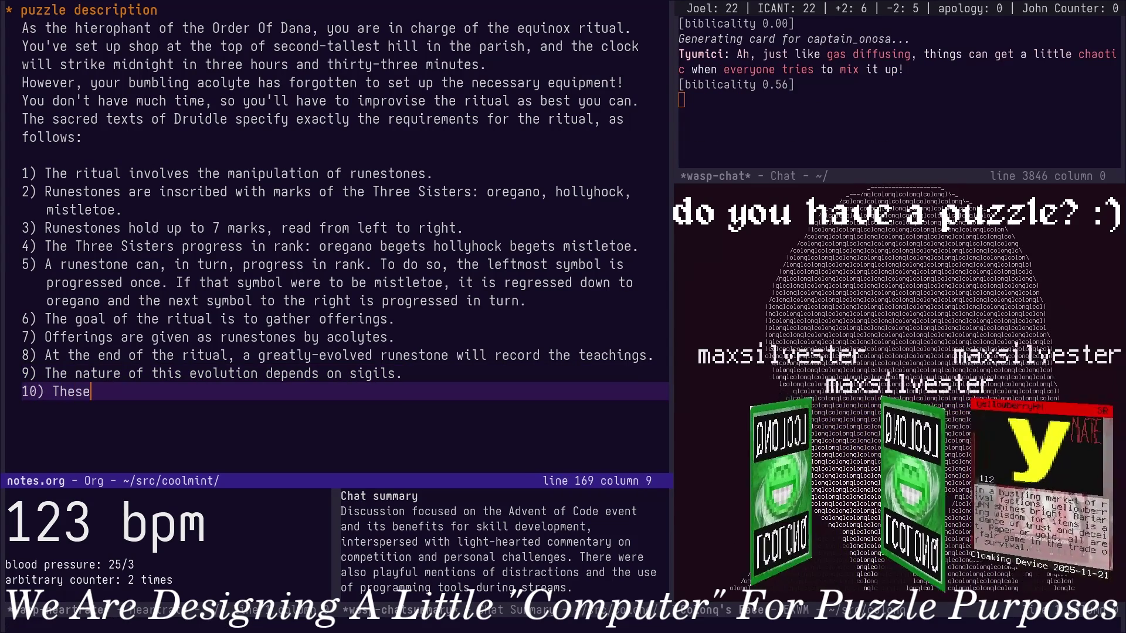
pyautogui.write('s')
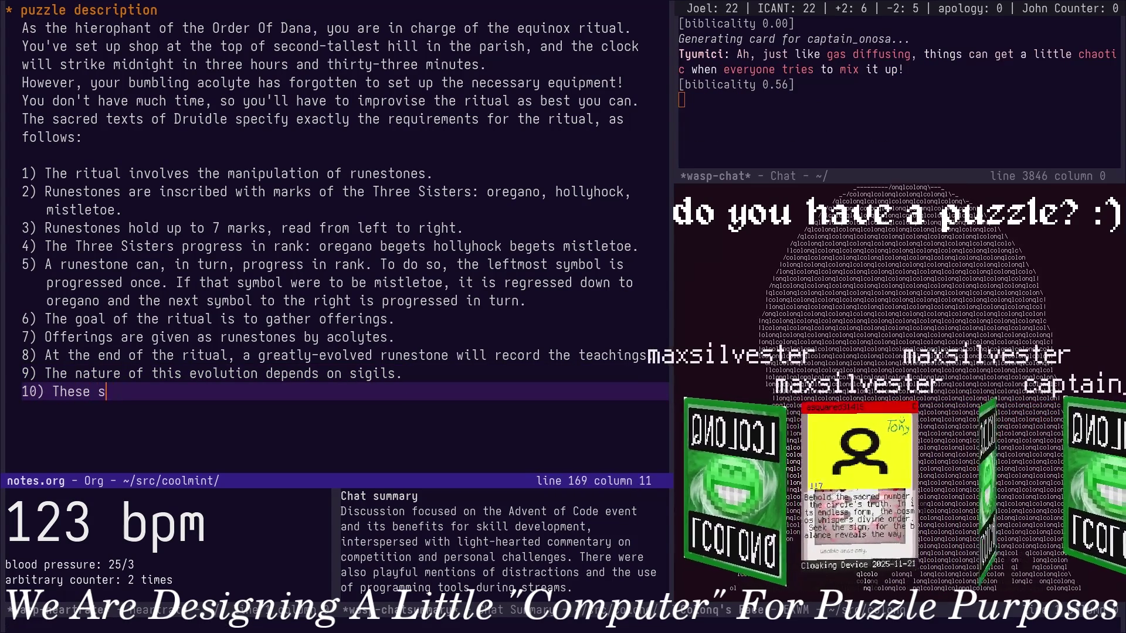
# Begin rule 10 with 'No devotee' knowing the full sigil pattern, fixing its capitalisation.
pyautogui.press('BackSpace')
pyautogui.press('BackSpace')
pyautogui.press('BackSpace')
pyautogui.press('BackSpace')
pyautogui.write(' sigil')
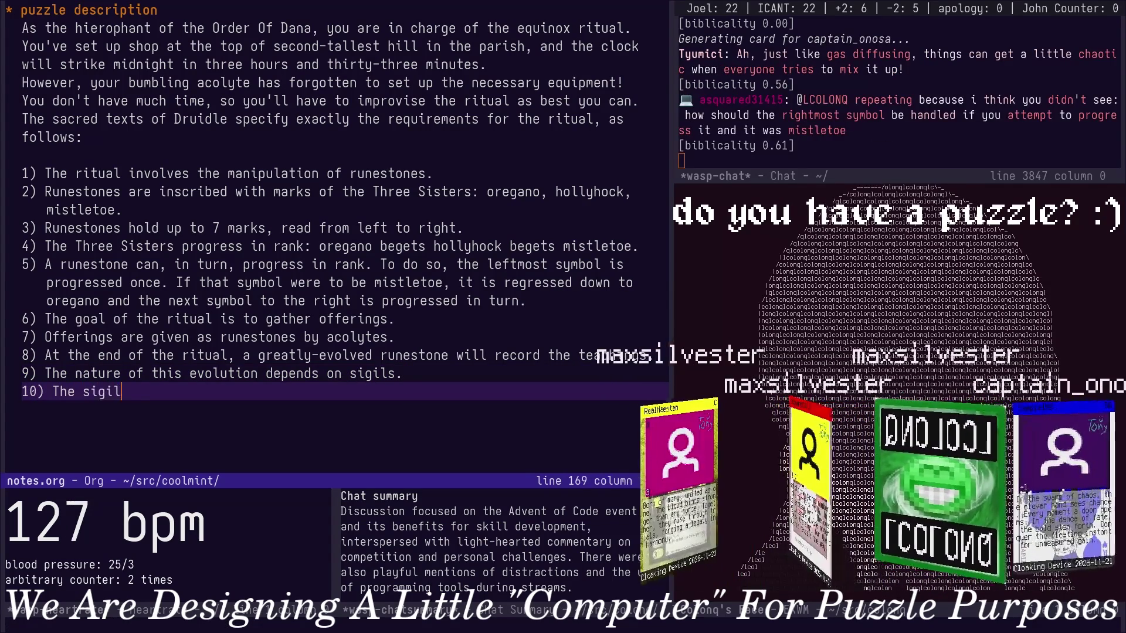
pyautogui.press('BackSpace')
pyautogui.press('BackSpace')
pyautogui.press('BackSpace')
pyautogui.write('n')
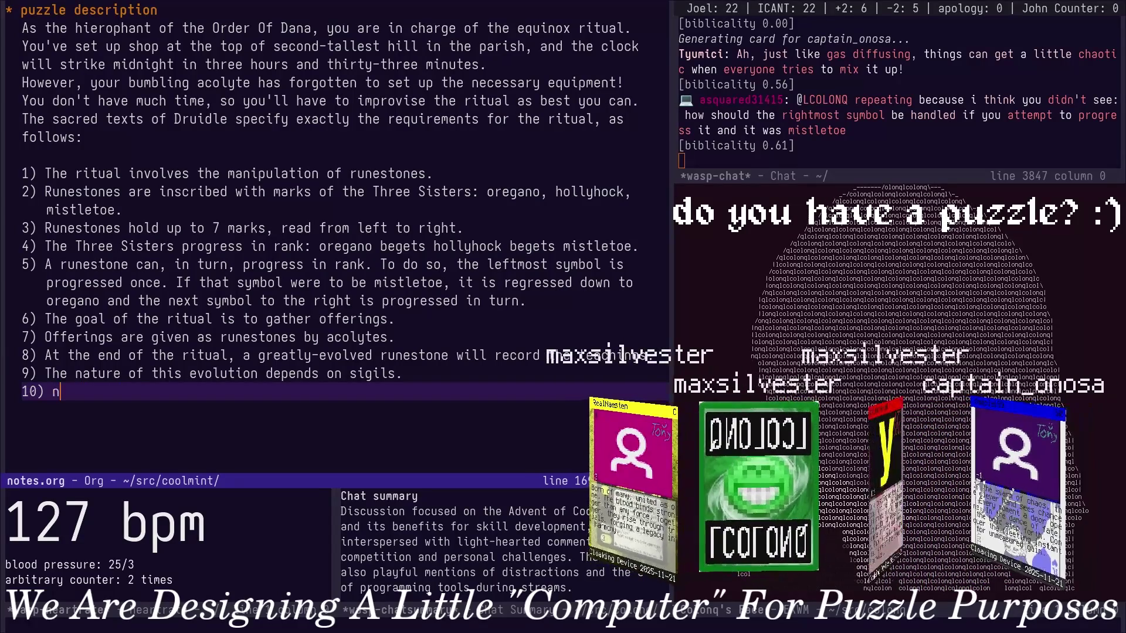
pyautogui.press('BackSpace')
pyautogui.write('No d')
pyautogui.write('evotee kn')
pyautogui.press('BackSpace')
pyautogui.press('BackSpace')
pyautogui.write('is aware of ')
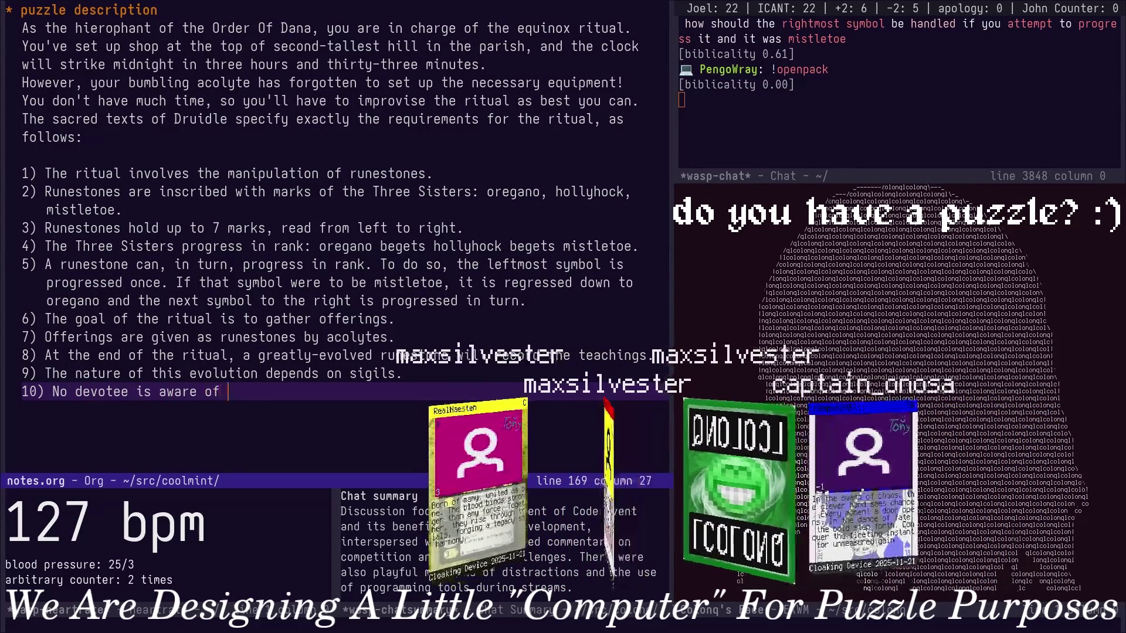
pyautogui.write('the ')
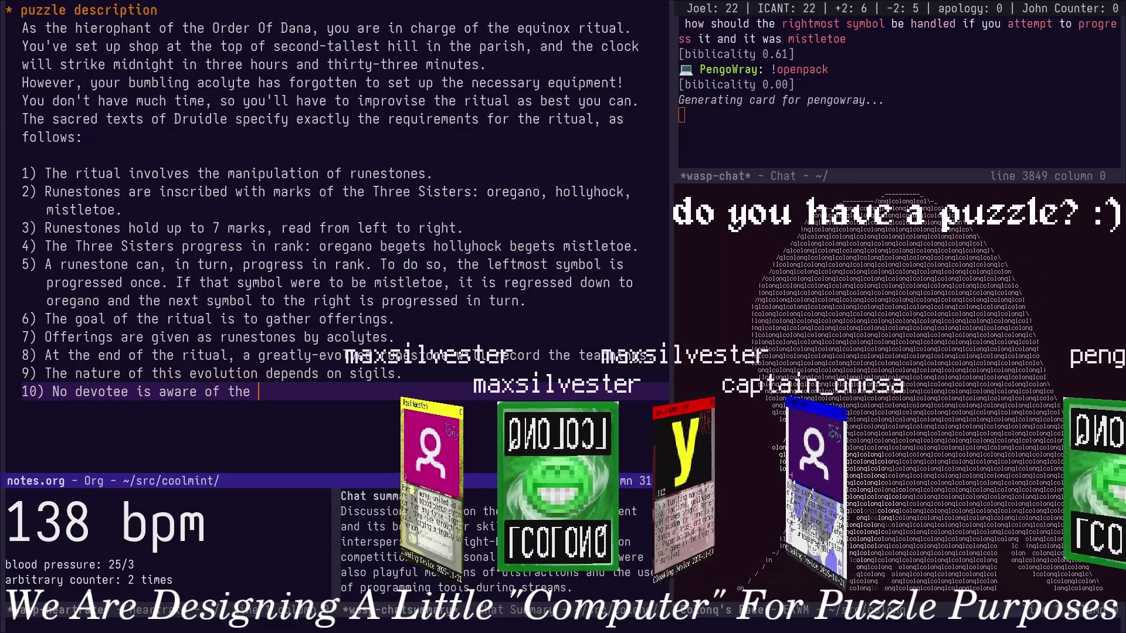
pyautogui.write('complete par')
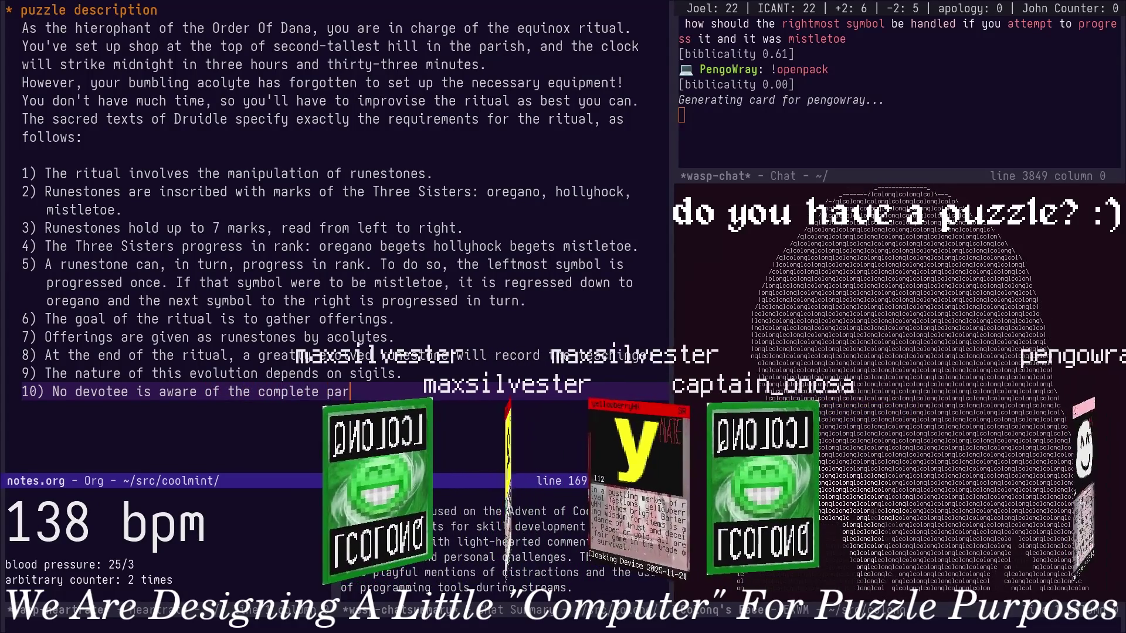
pyautogui.press('BackSpace')
pyautogui.write('ttern of sigils - eac')
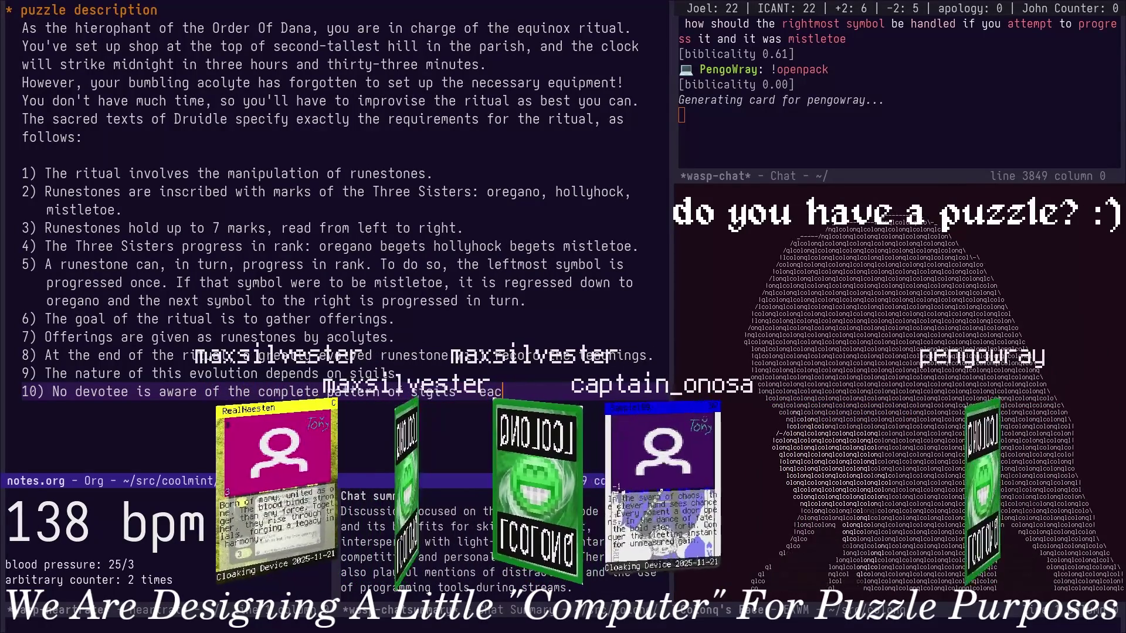
pyautogui.write('h')
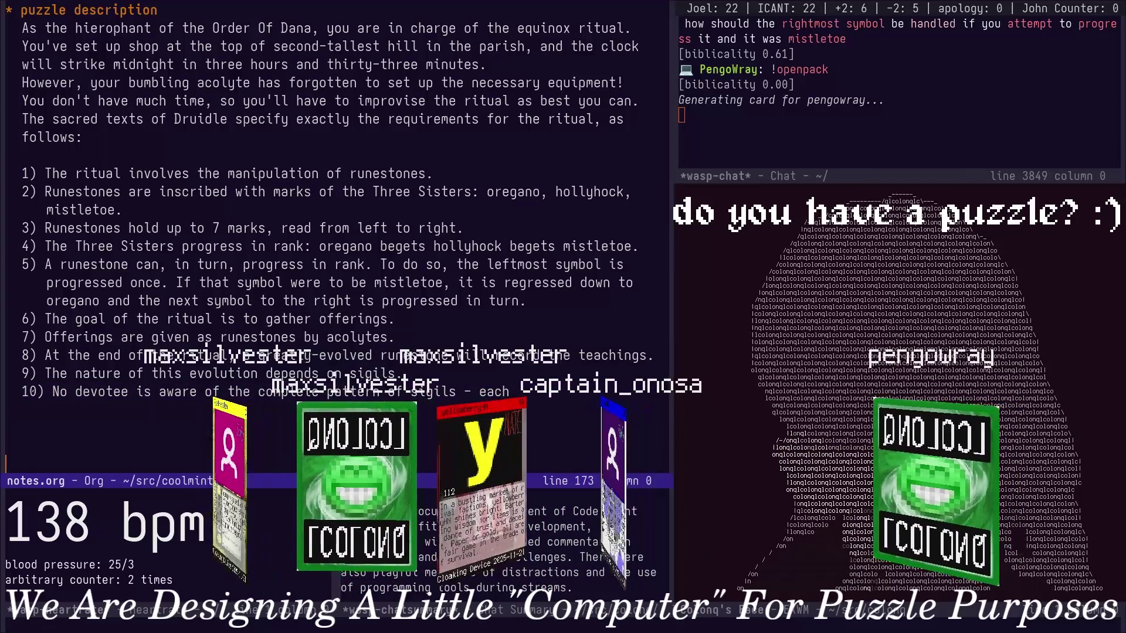
pyautogui.hotkey('ctrl', 'l')
# Extend rule 9 so the sigils are 'inscribed on the earth.'.
pyautogui.press('BackSpace')
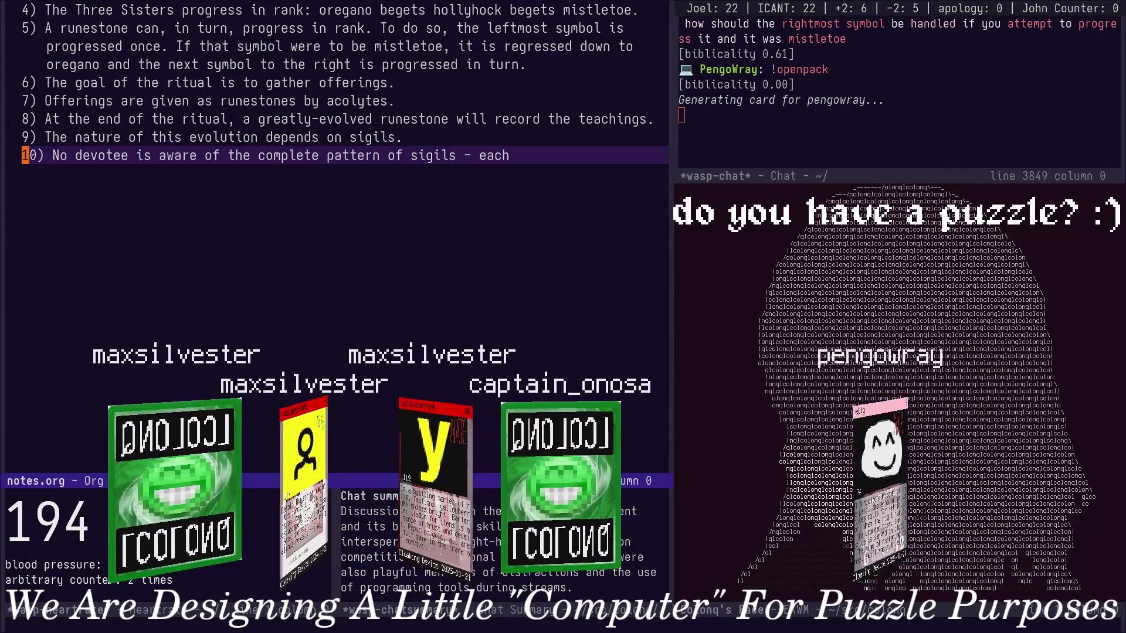
pyautogui.press('Up')
pyautogui.press('BackSpace')
pyautogui.write('insc')
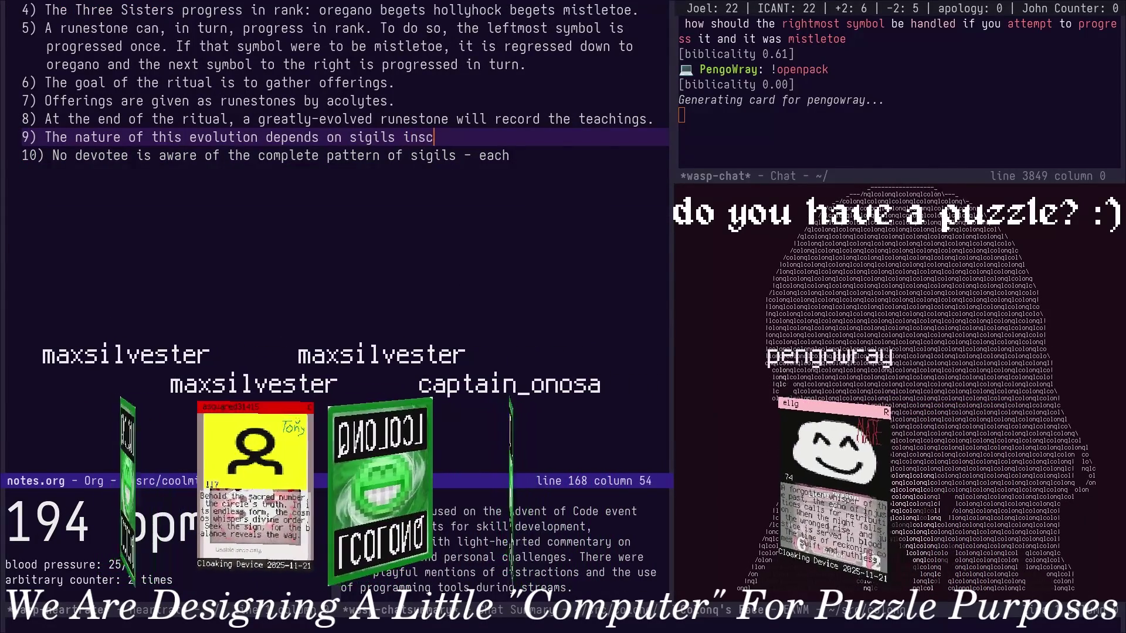
pyautogui.write('ribed on the earth.')
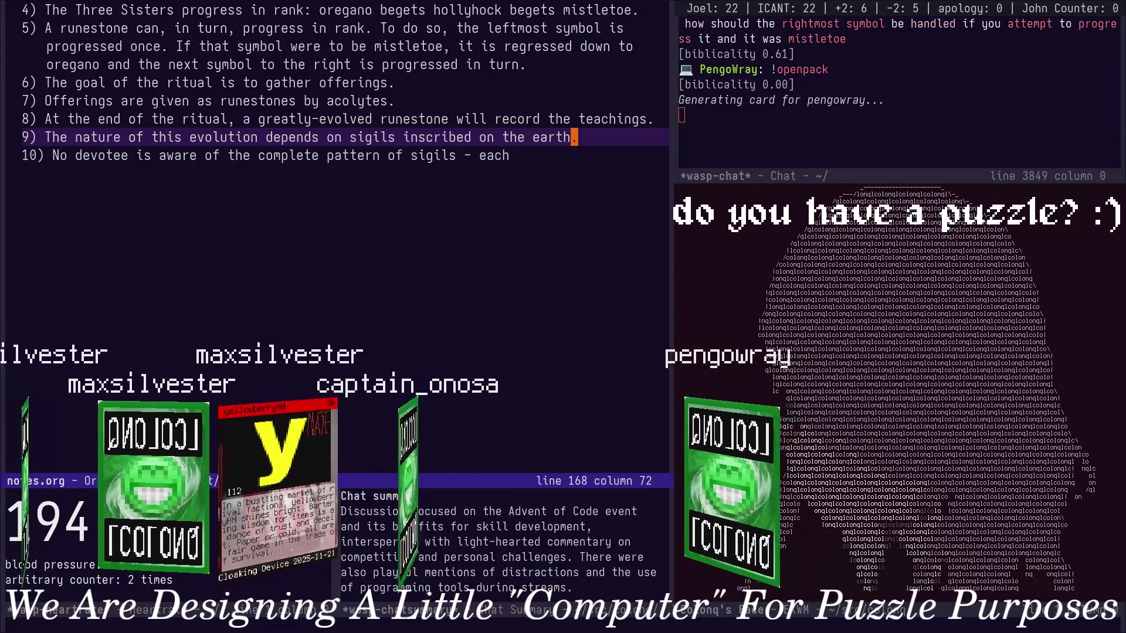
pyautogui.press('Down')
pyautogui.write('k')
# Finish rule 10: each devotee inscribes their own sigil section at the ritual's start; save notes.org.
pyautogui.press('BackSpace')
pyautogui.write('bri')
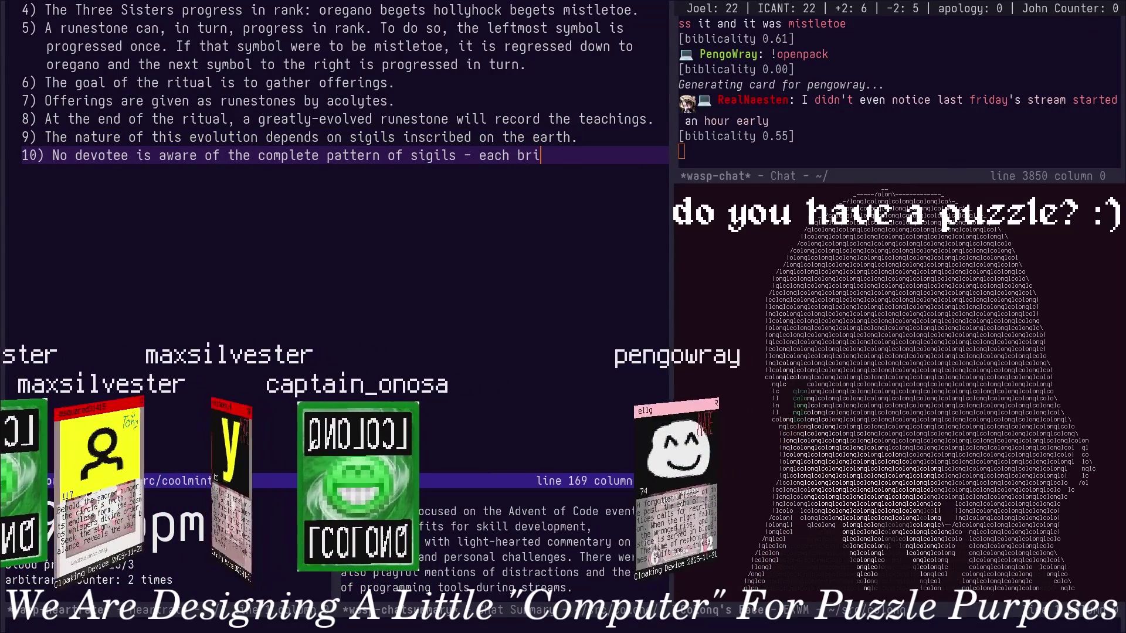
pyautogui.write('ngs either o')
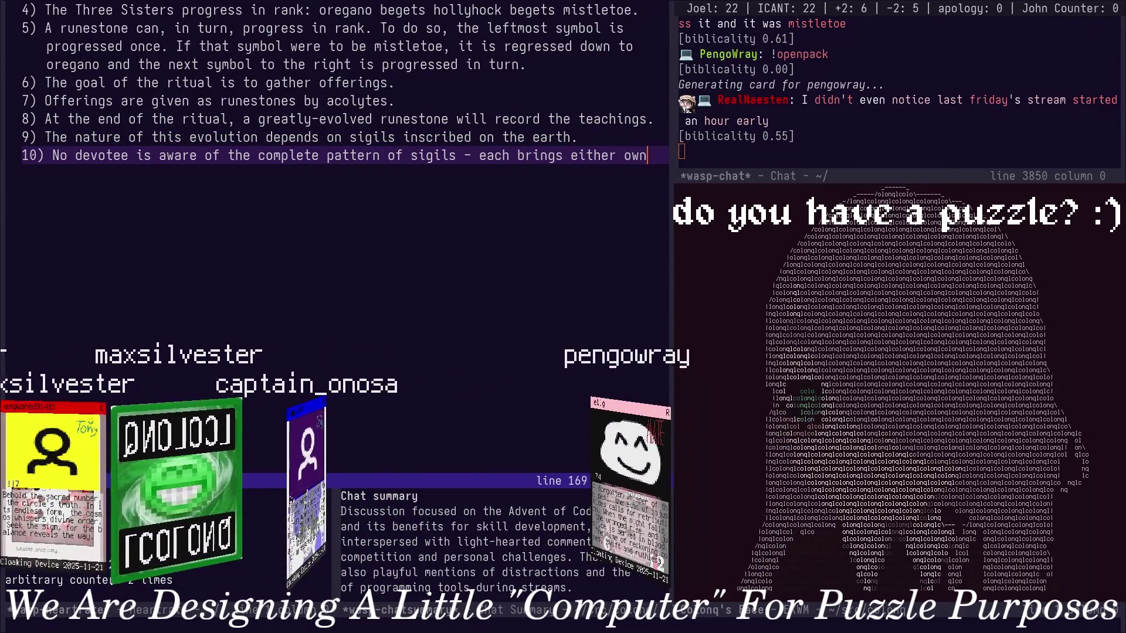
pyautogui.write('wn section of sigils and')
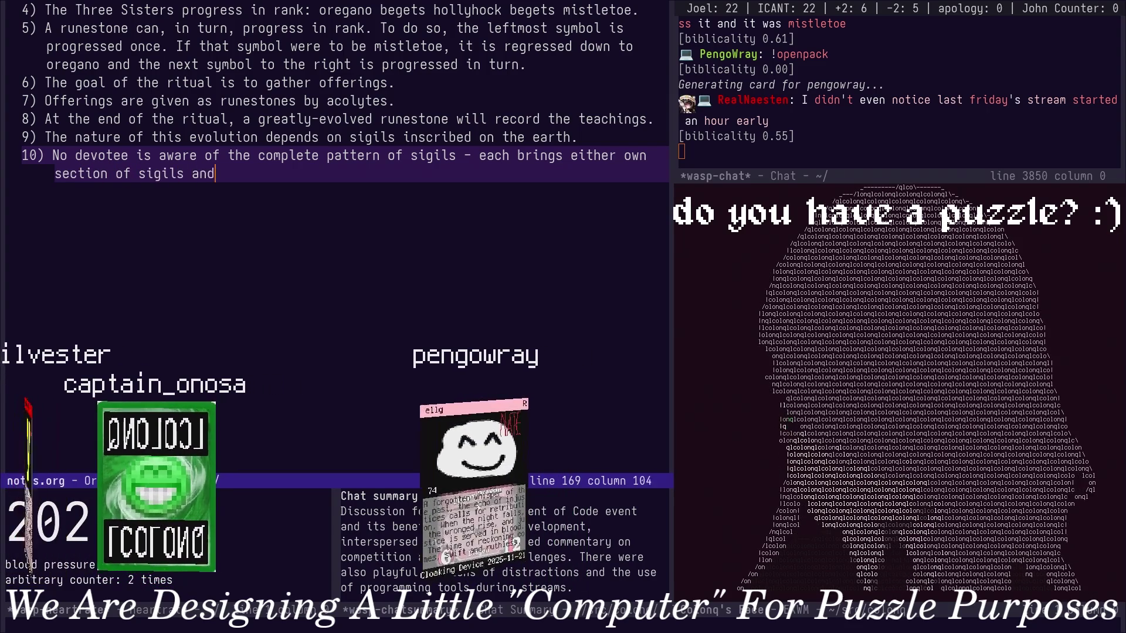
pyautogui.write(' inscribes the')
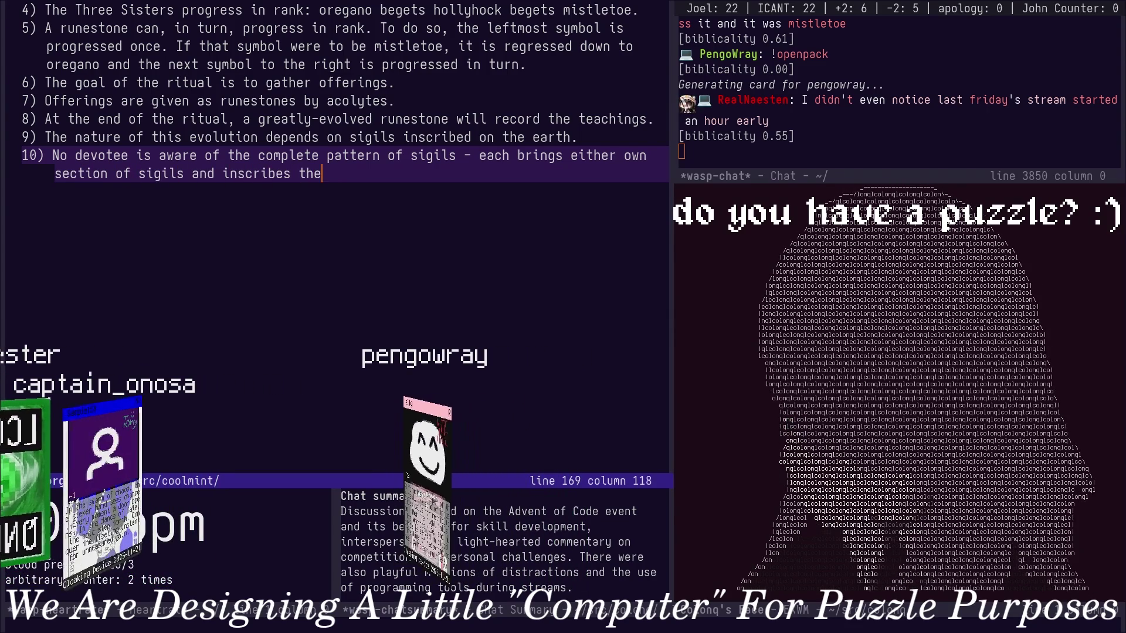
pyautogui.write('m at the ')
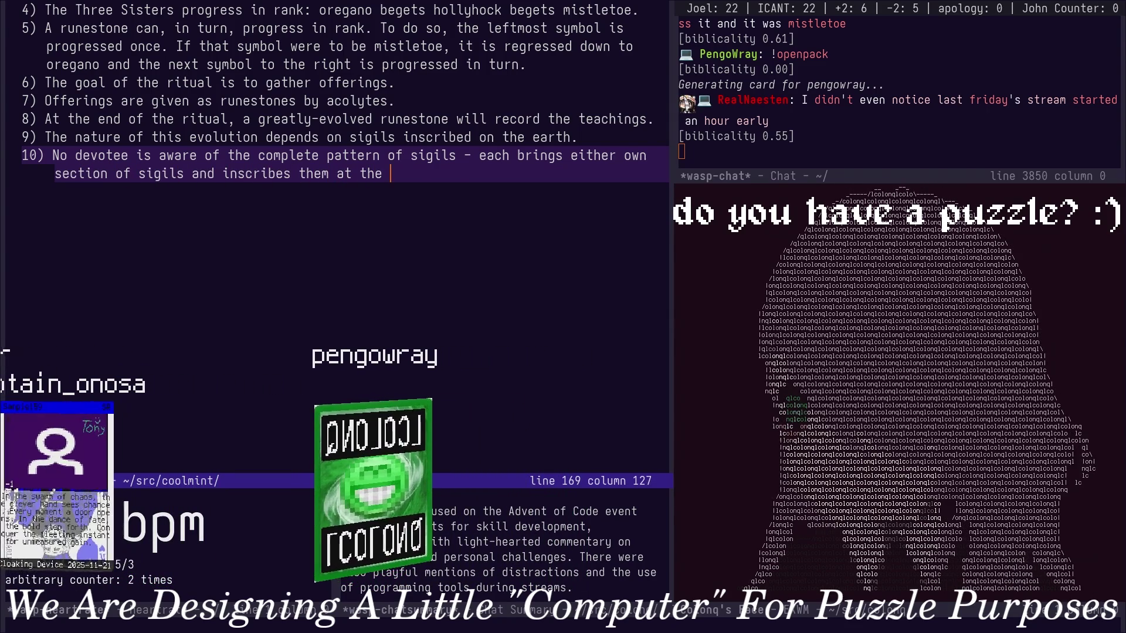
pyautogui.write('start of the ritual.')
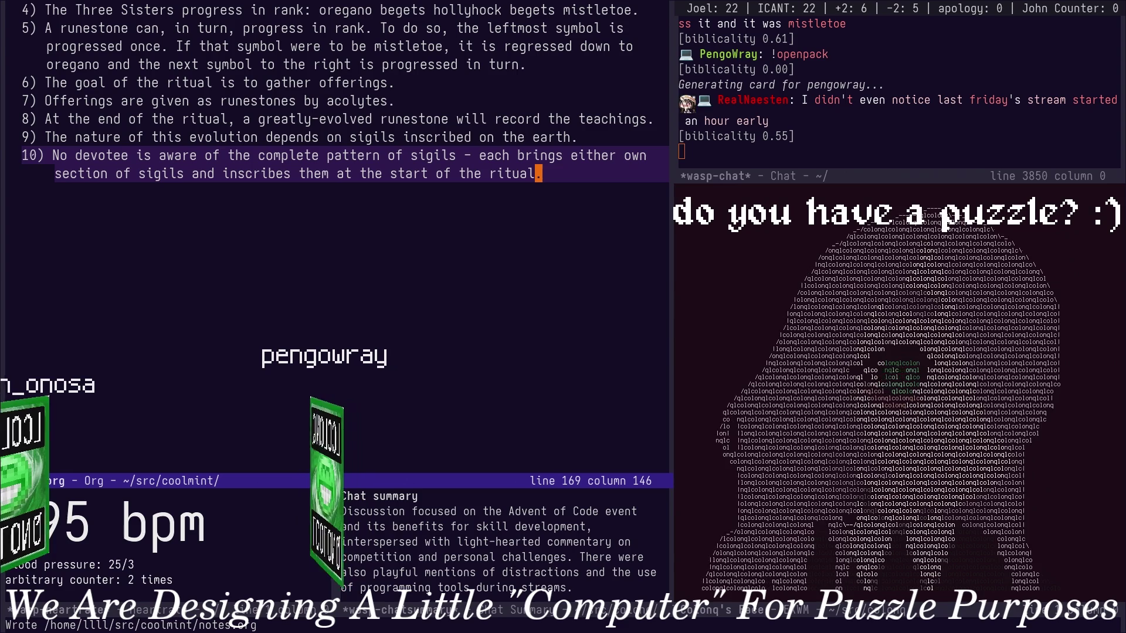
pyautogui.hotkey('ctrl', 'x')
pyautogui.hotkey('ctrl', 's')
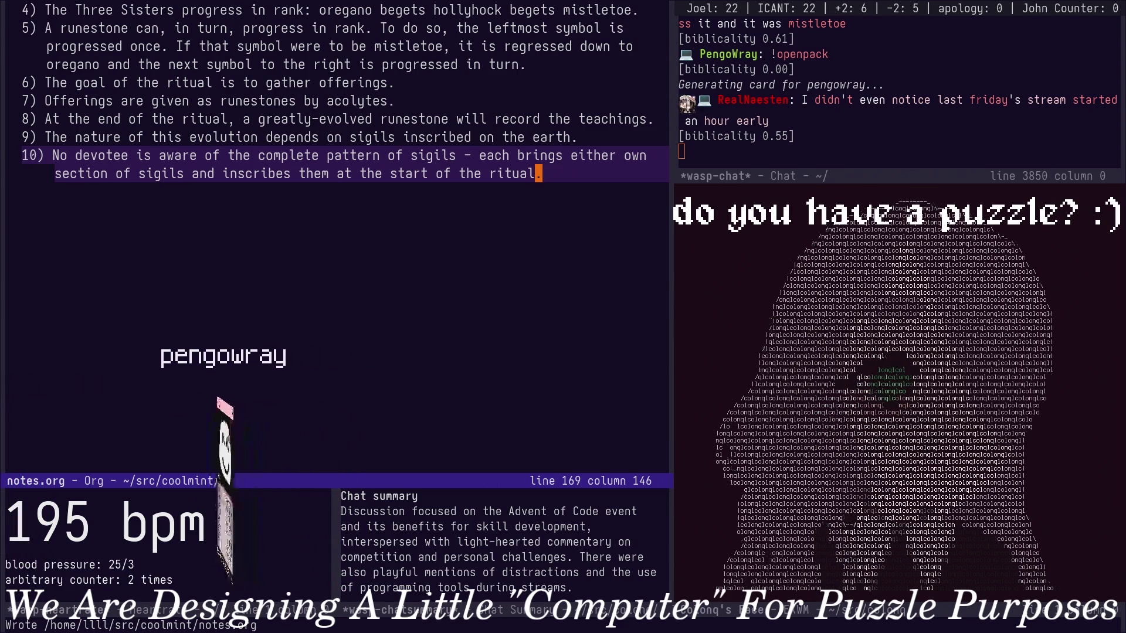
pyautogui.press('Up')
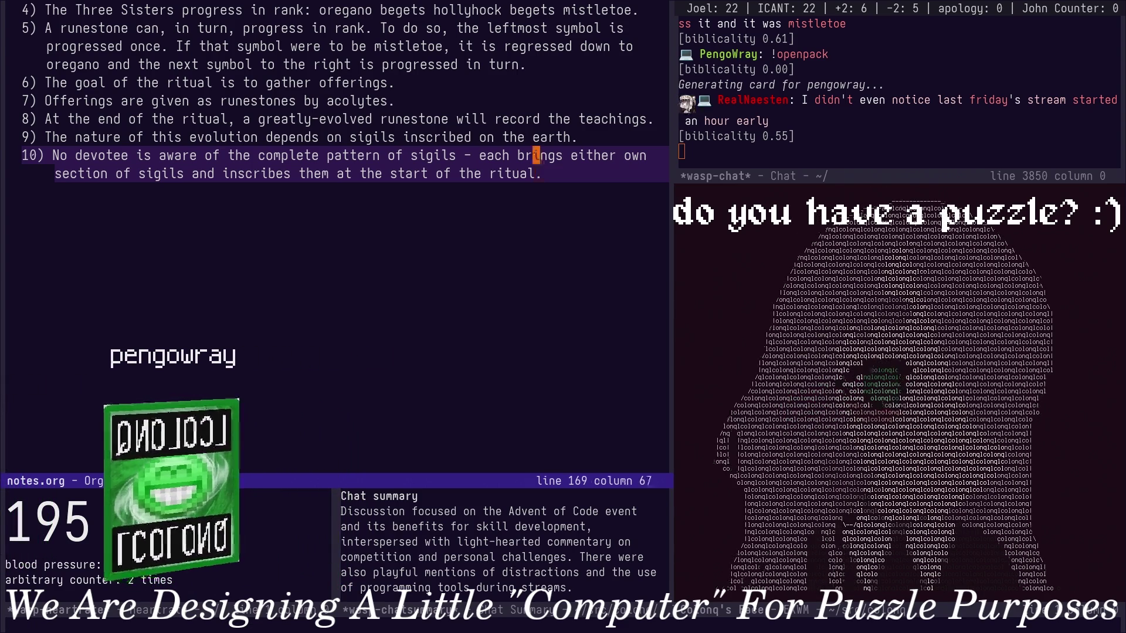
# Insert an empty item 6 above the goal rule and renumber the later rules to 7–11.
pyautogui.press('Up')
pyautogui.press('Up')
pyautogui.press('Up')
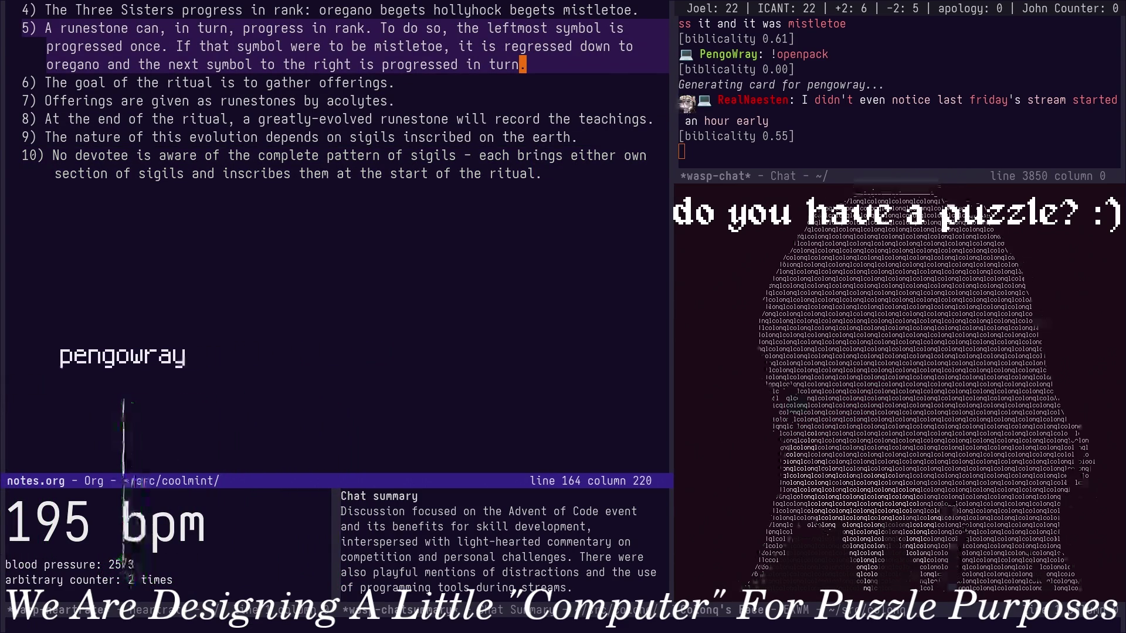
pyautogui.press('Return')
pyautogui.write('6')
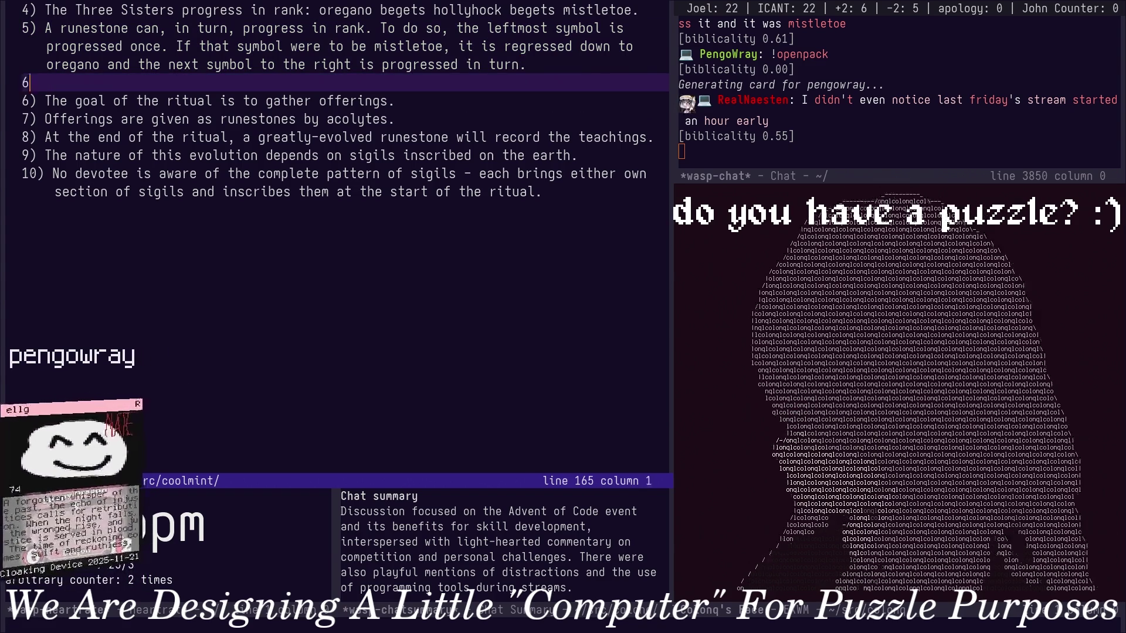
pyautogui.press('BackSpace')
pyautogui.press('Delete')
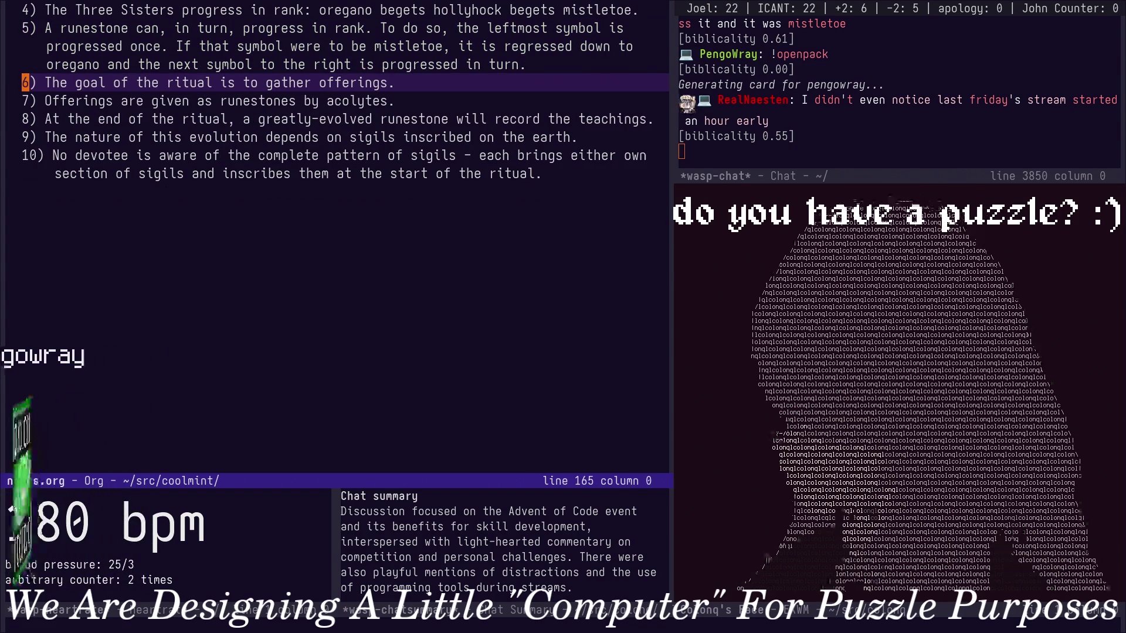
pyautogui.hotkey('shift', 'o')
pyautogui.write('6)')
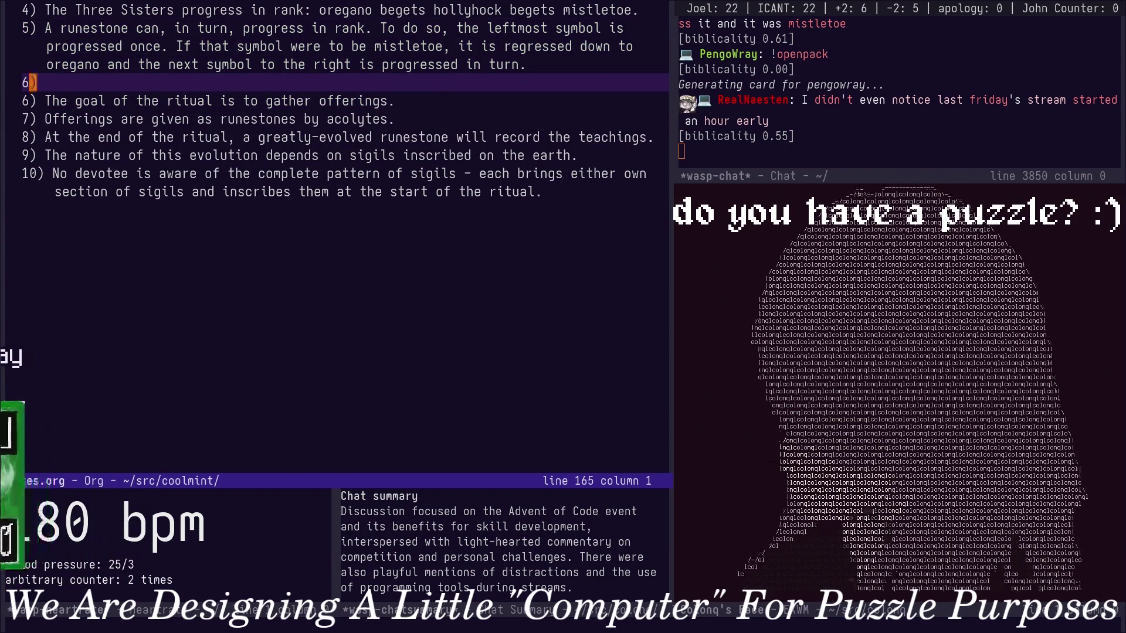
pyautogui.press('Down')
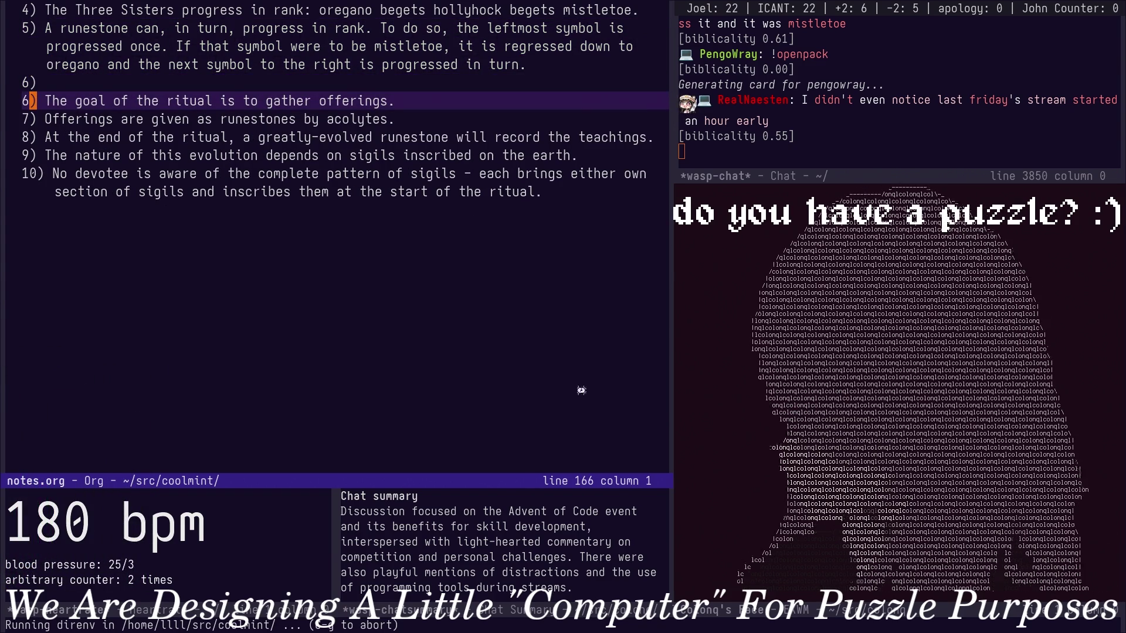
pyautogui.hotkey('ctrl', 'c')
pyautogui.hotkey('ctrl', 'c')
# Start drafting rule 6 'If the rightmost symbol would be progressed and th…'.
pyautogui.press('Up')
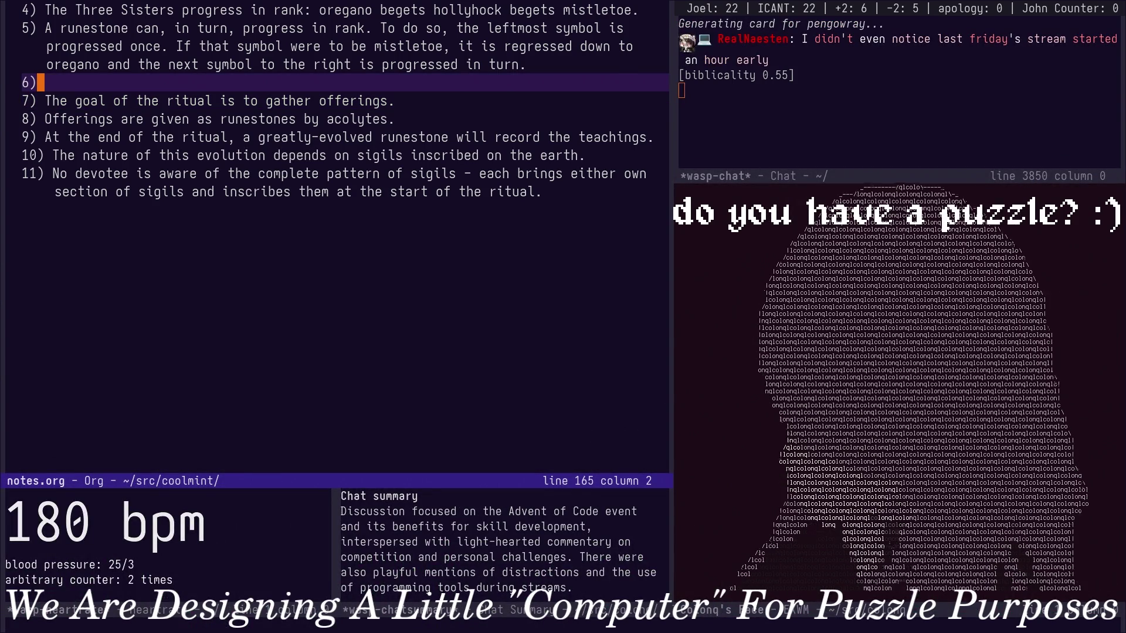
pyautogui.press('Up')
pyautogui.press('Up')
pyautogui.press('Up')
pyautogui.press('Up')
pyautogui.press('Down')
pyautogui.press('Down')
pyautogui.press('Down')
pyautogui.press('Down')
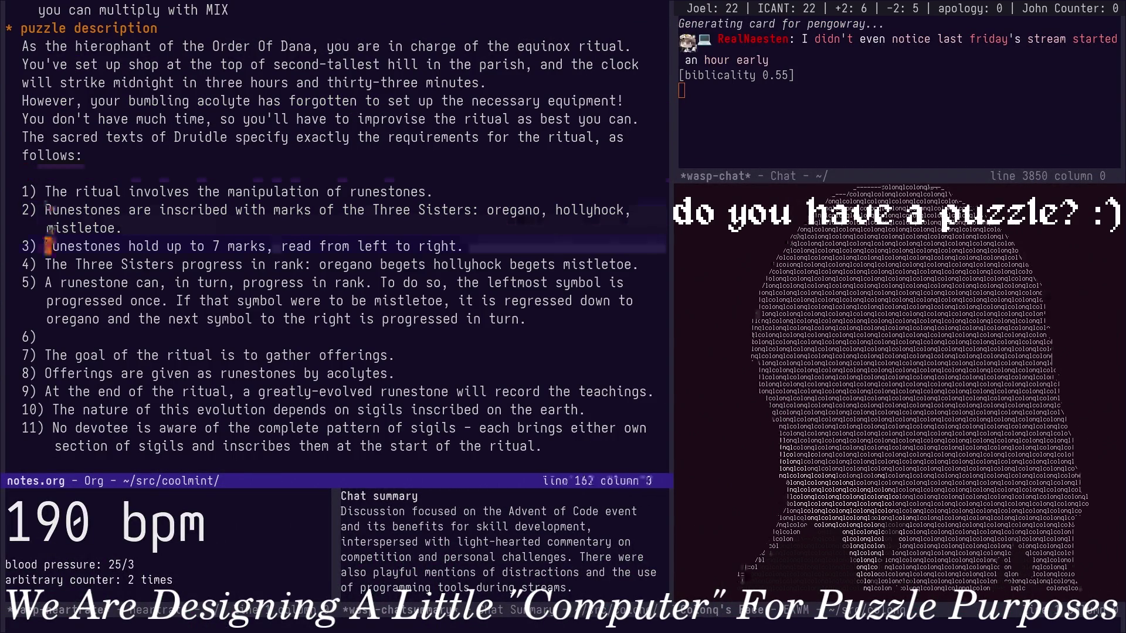
pyautogui.press('Up')
pyautogui.hotkey('alt', 'Return')
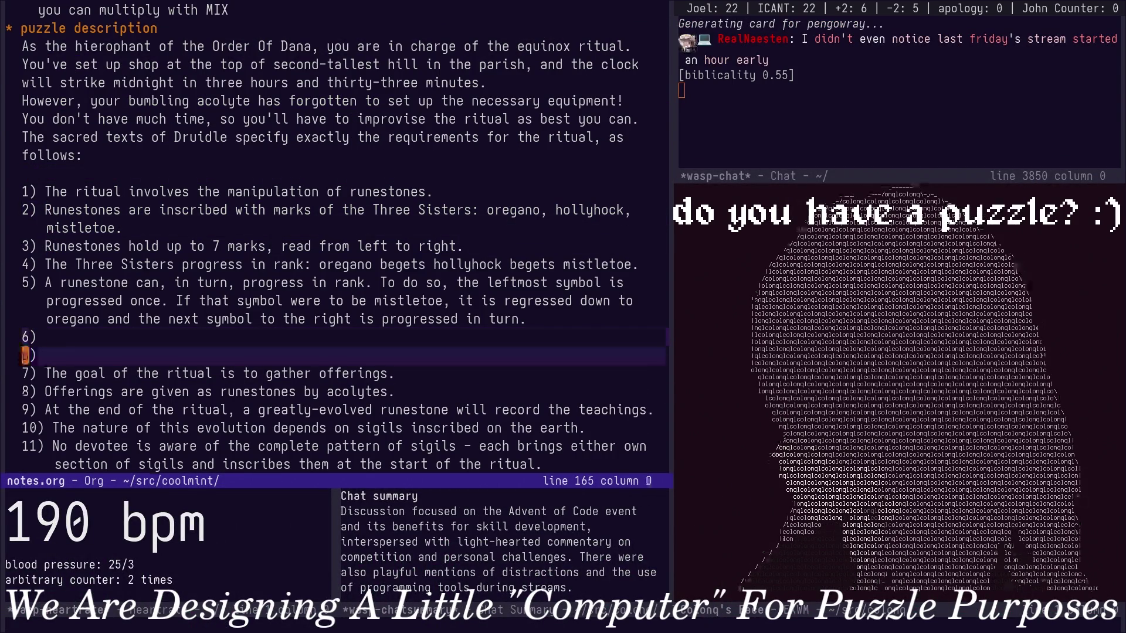
pyautogui.press('u')
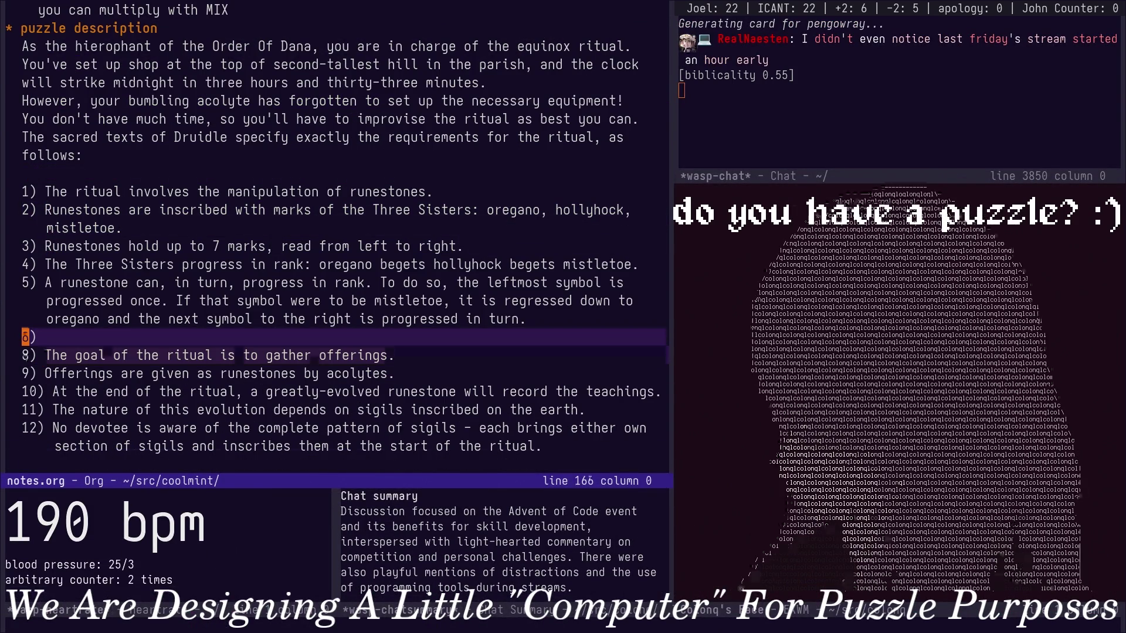
pyautogui.press('k')
pyautogui.press('A')
pyautogui.write('If the right')
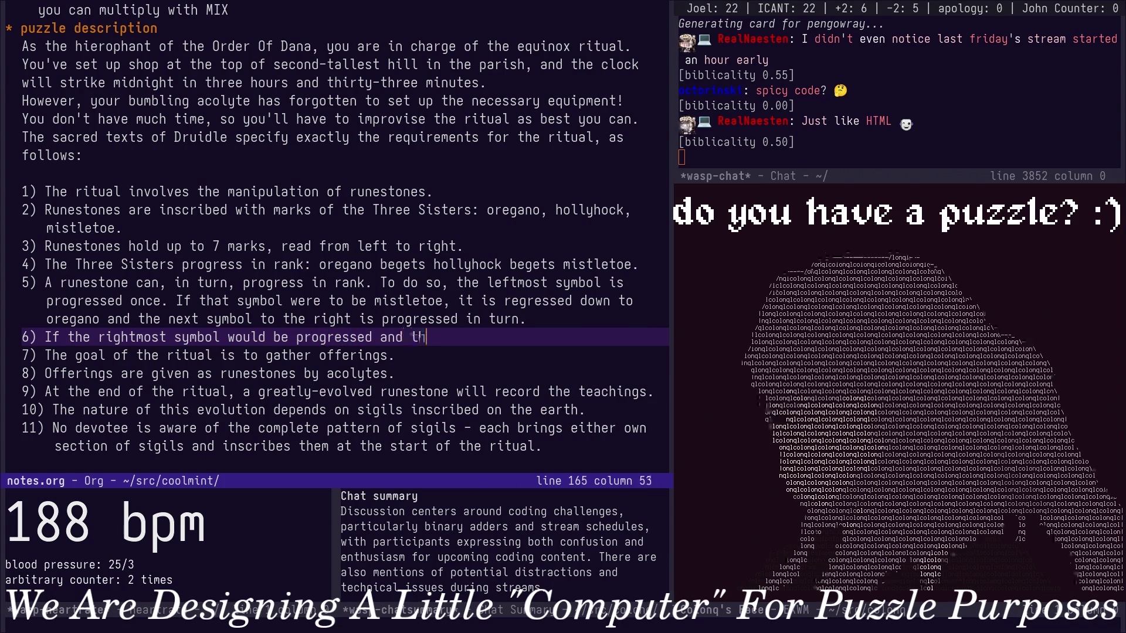
pyautogui.write('most symbol indicates')
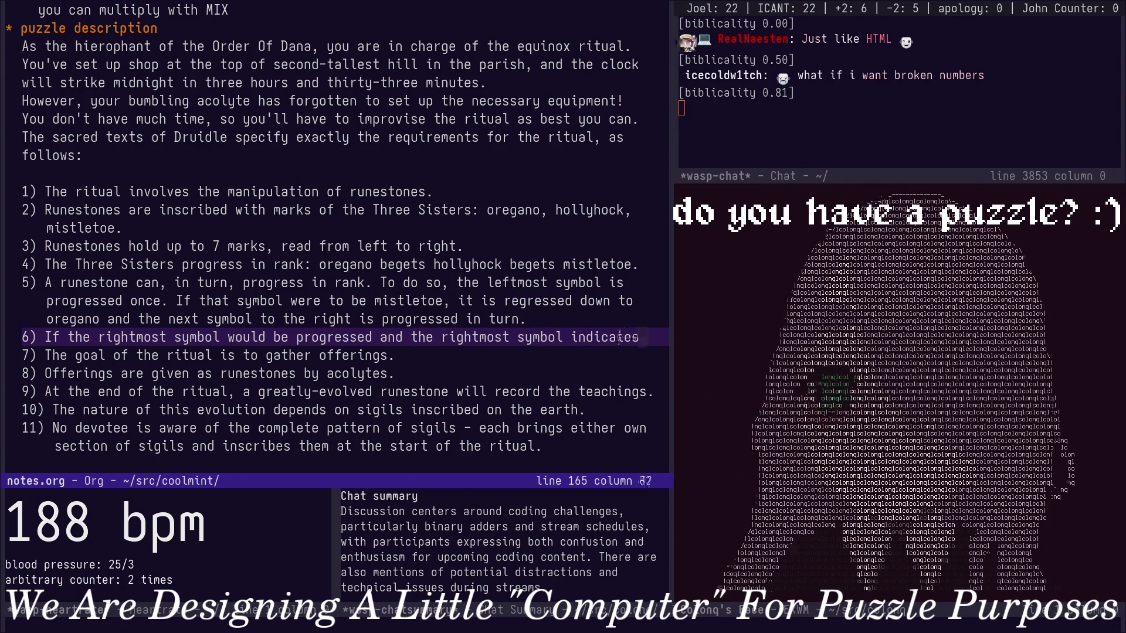
pyautogui.write(' mistletoe, the runeston')
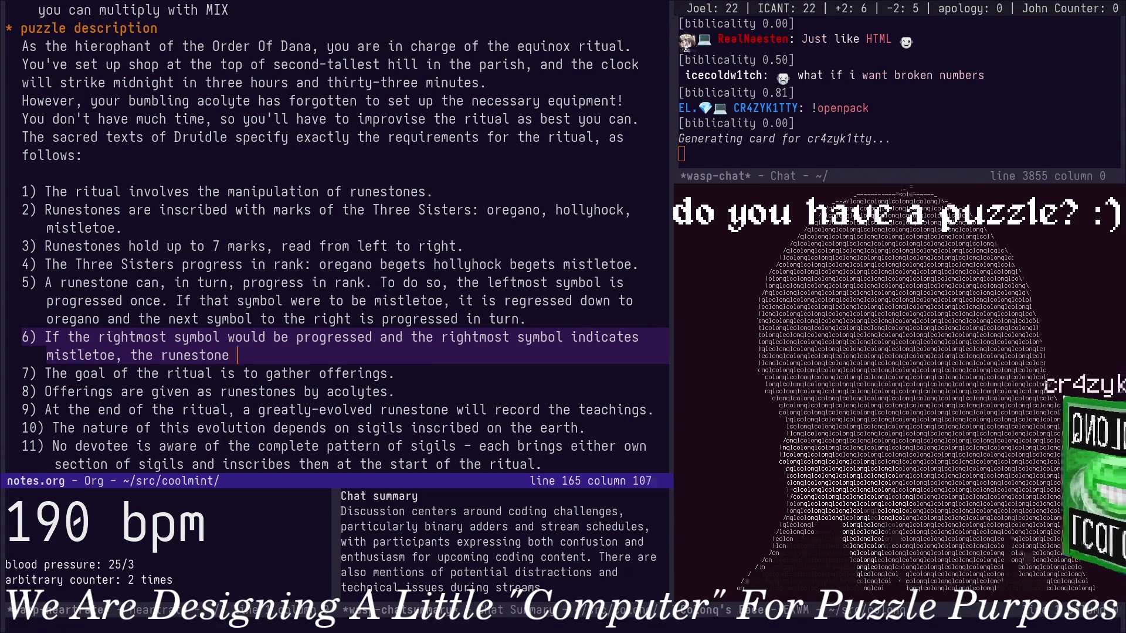
pyautogui.write('e ')
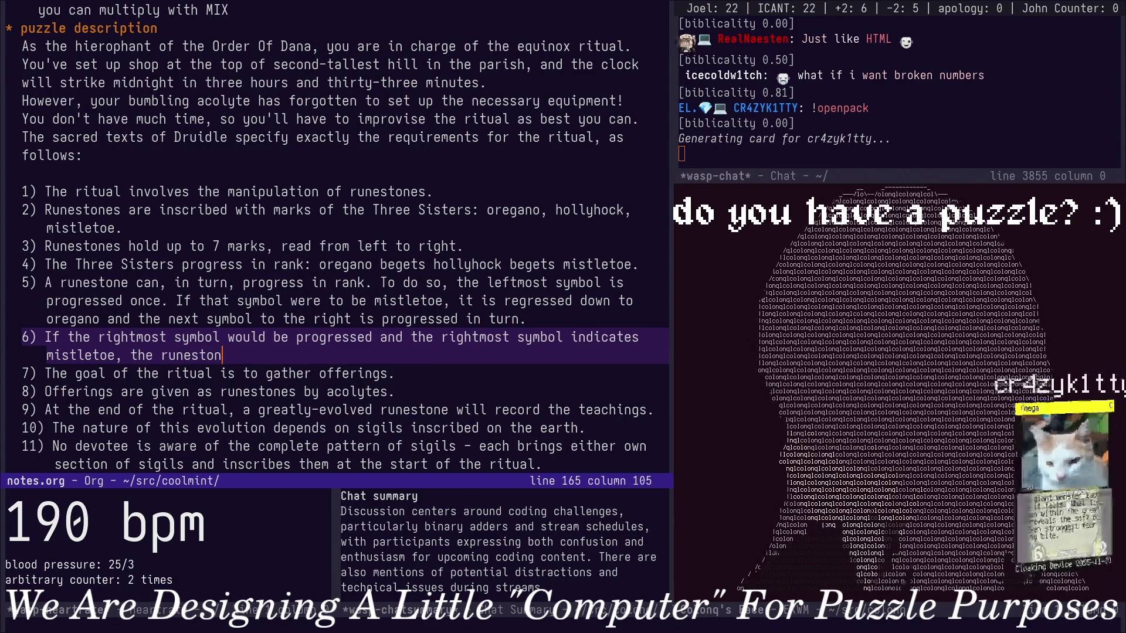
pyautogui.write('progr')
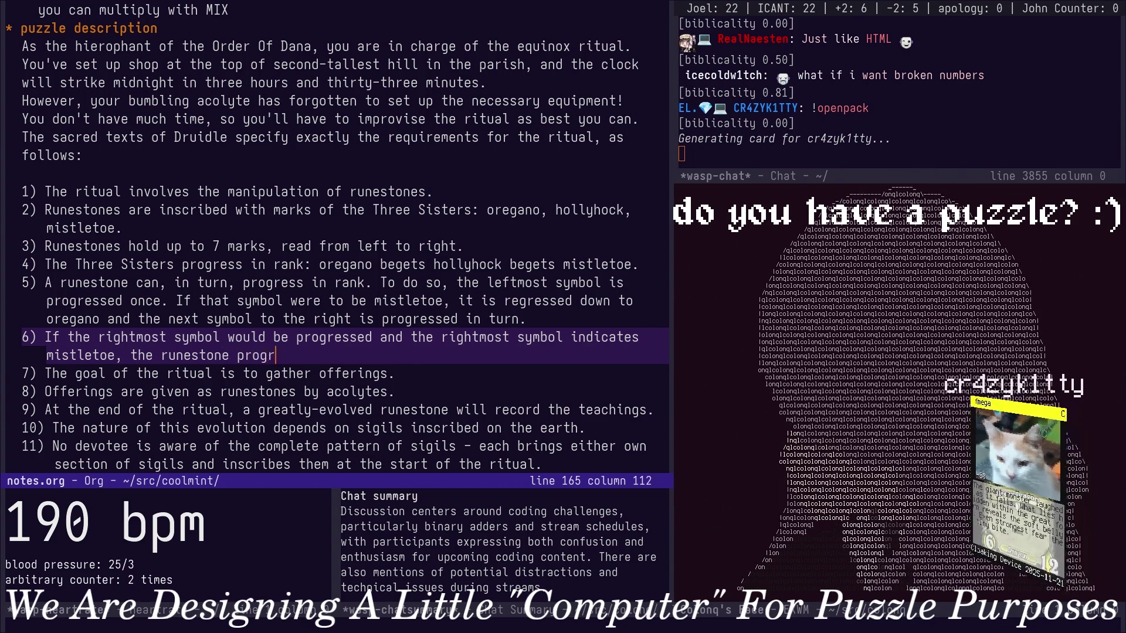
pyautogui.write('eeregresses to oregan')
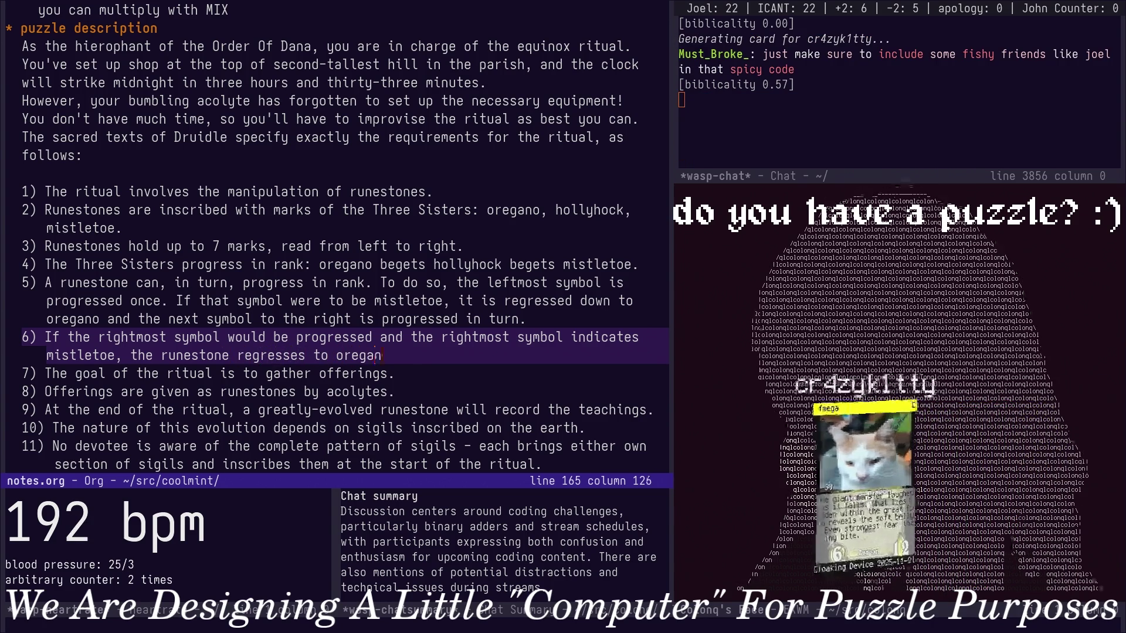
pyautogui.write('o')
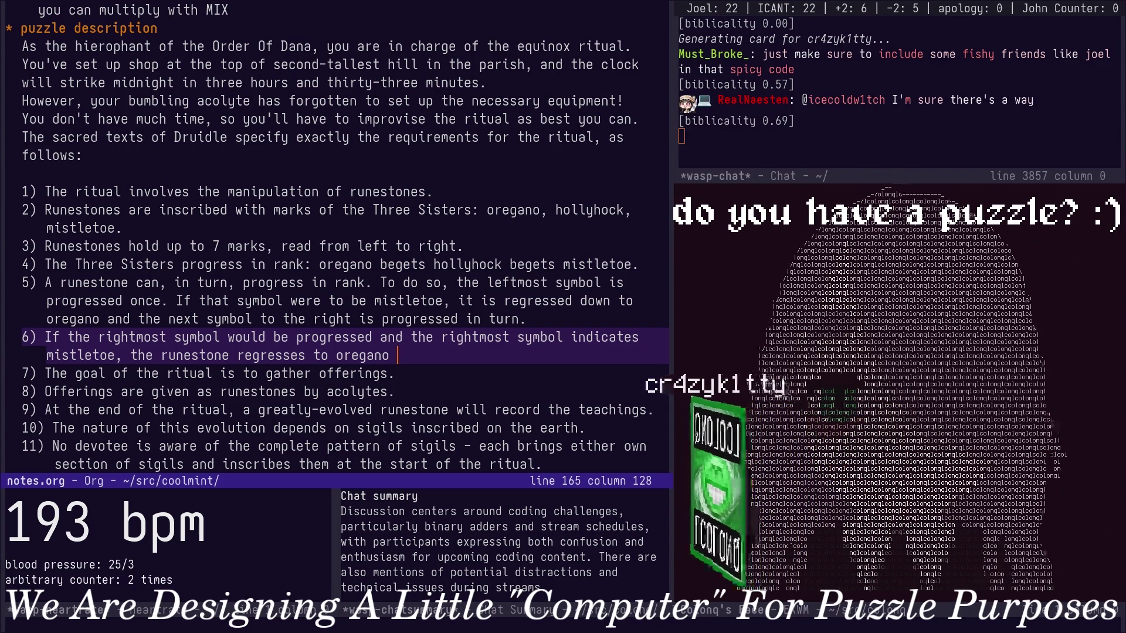
# Complete rule 6: a mistletoe rightmost symbol makes the runestone regress to seven-times oregano.
pyautogui.hotkey('alt', 'b')
pyautogui.write('seven')
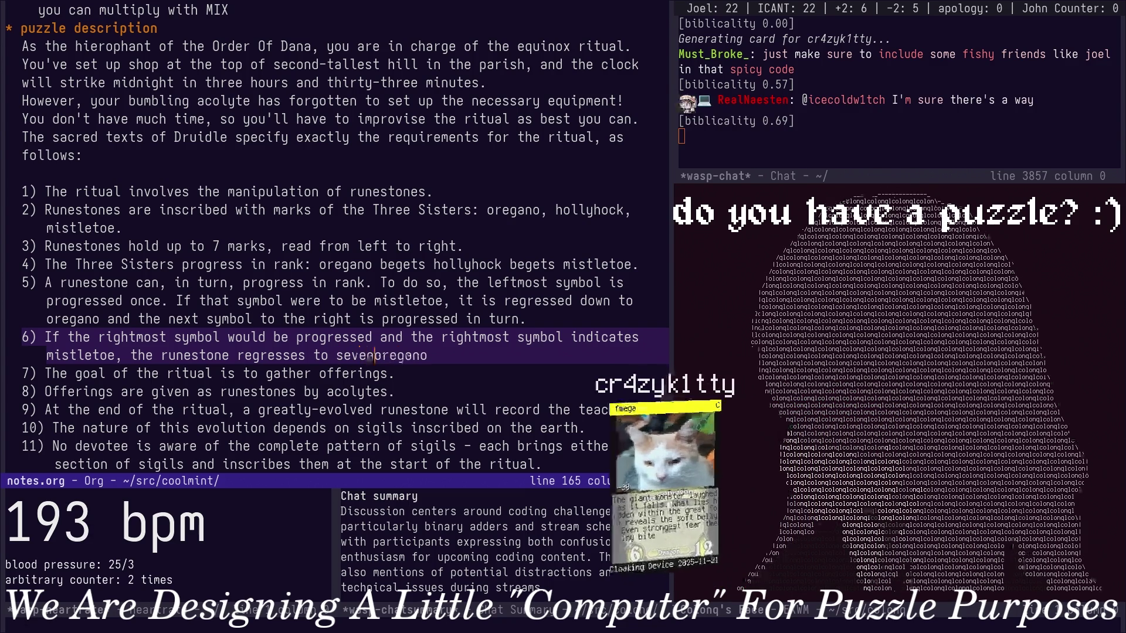
pyautogui.write('-times')
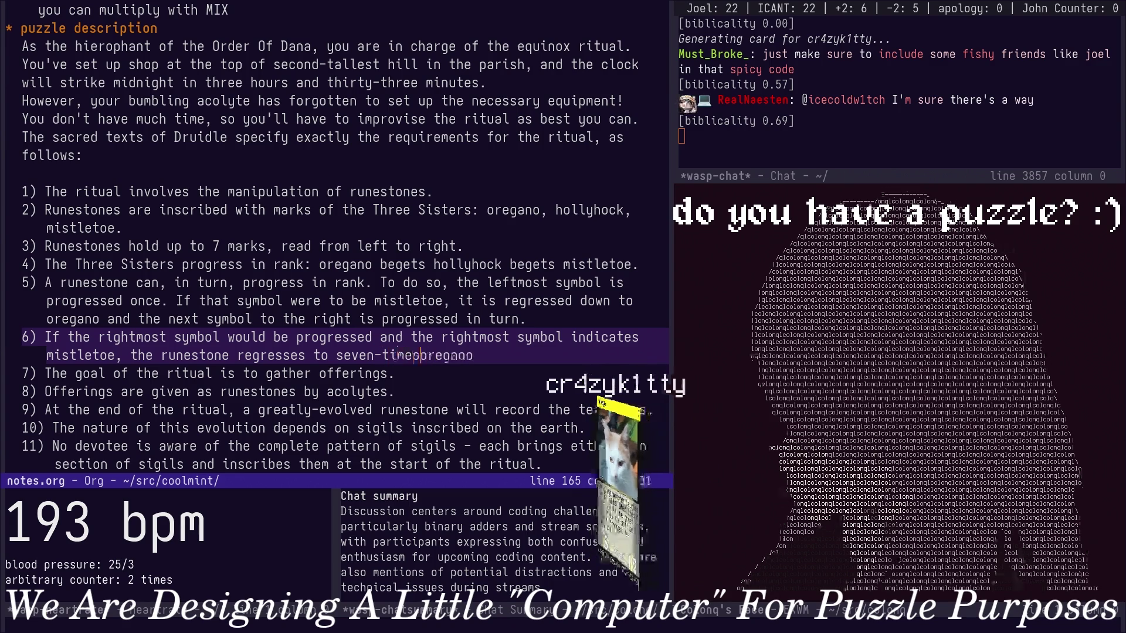
pyautogui.hotkey('ctrl', 'e')
pyautogui.write('.')
pyautogui.press('Down')
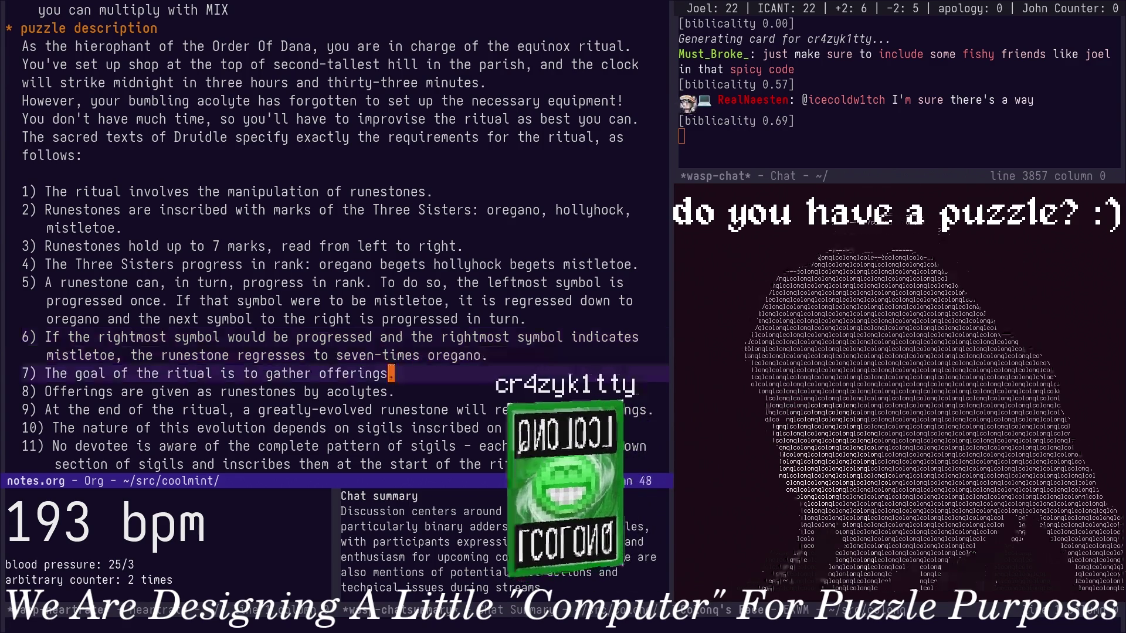
pyautogui.press('Down')
pyautogui.press('Down')
pyautogui.press('Down')
pyautogui.hotkey('ctrl', 'l')
pyautogui.press('Down')
pyautogui.press('Down')
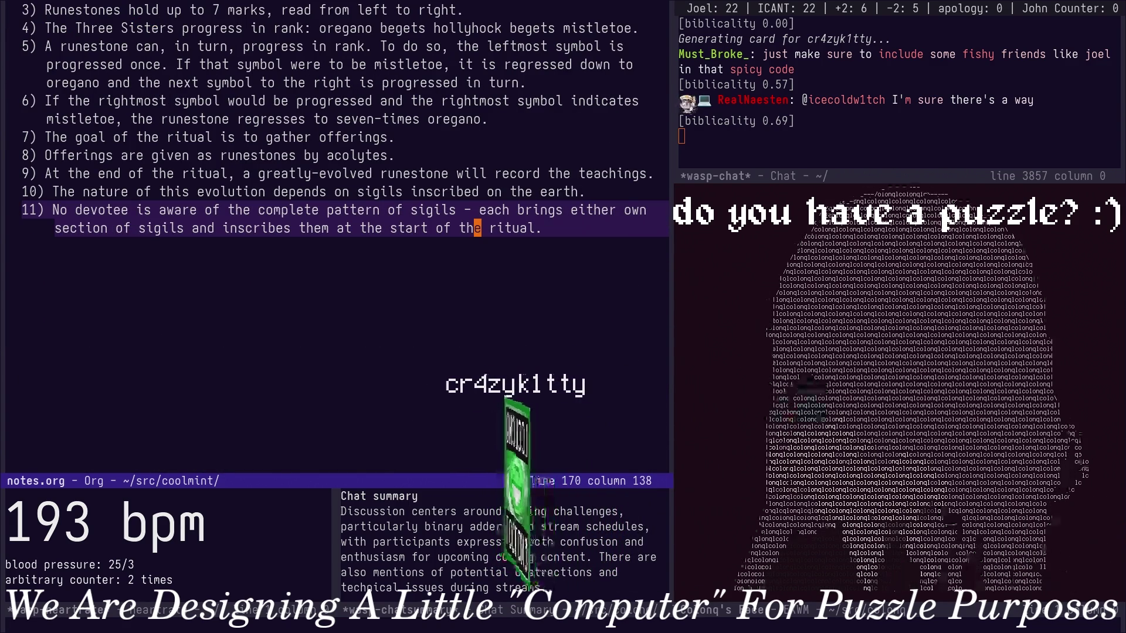
# Add rule 12 'The nature of the sigils is an instruction.' after rule 11 and start item 13.
pyautogui.hotkey('ctrl', 'e')
pyautogui.press('Return')
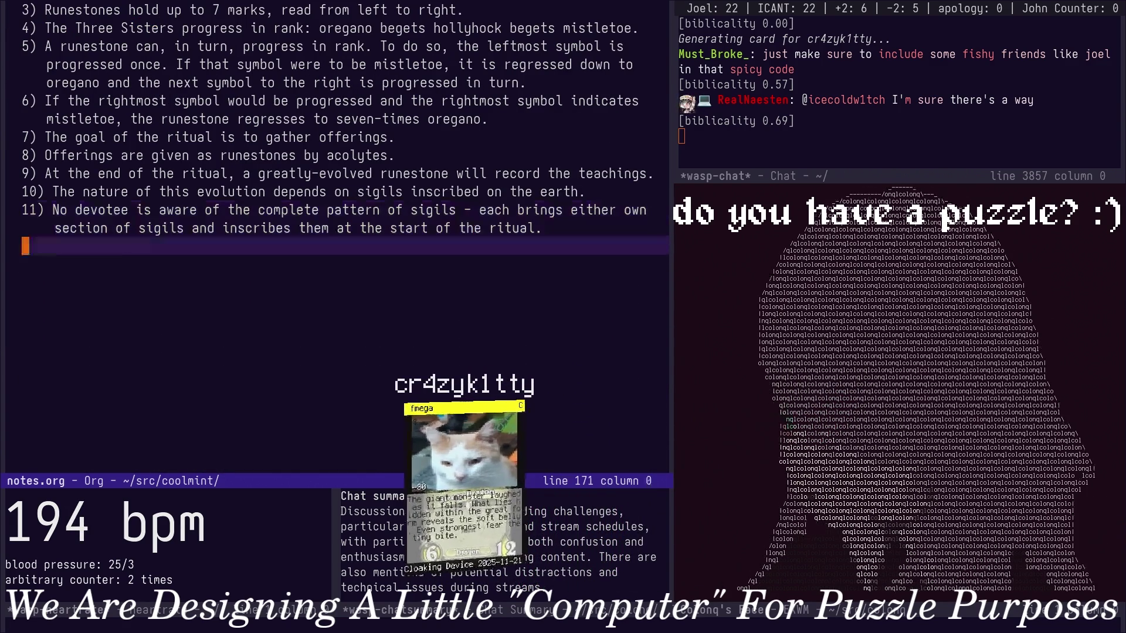
pyautogui.press('Return')
pyautogui.press('Return')
pyautogui.press('Return')
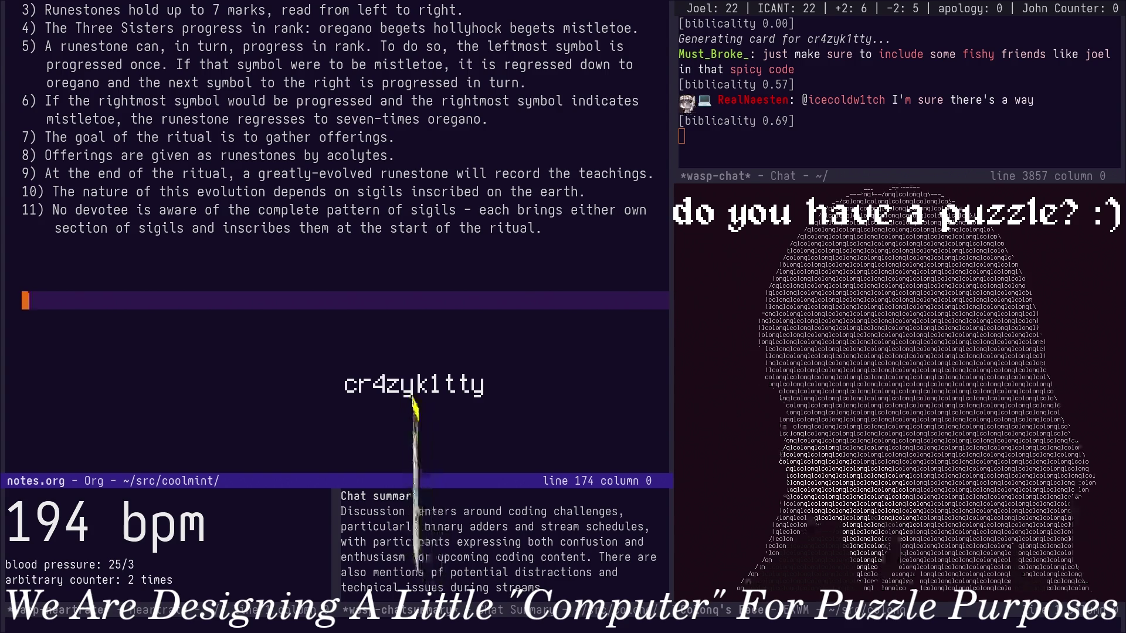
pyautogui.press('BackSpace')
pyautogui.press('BackSpace')
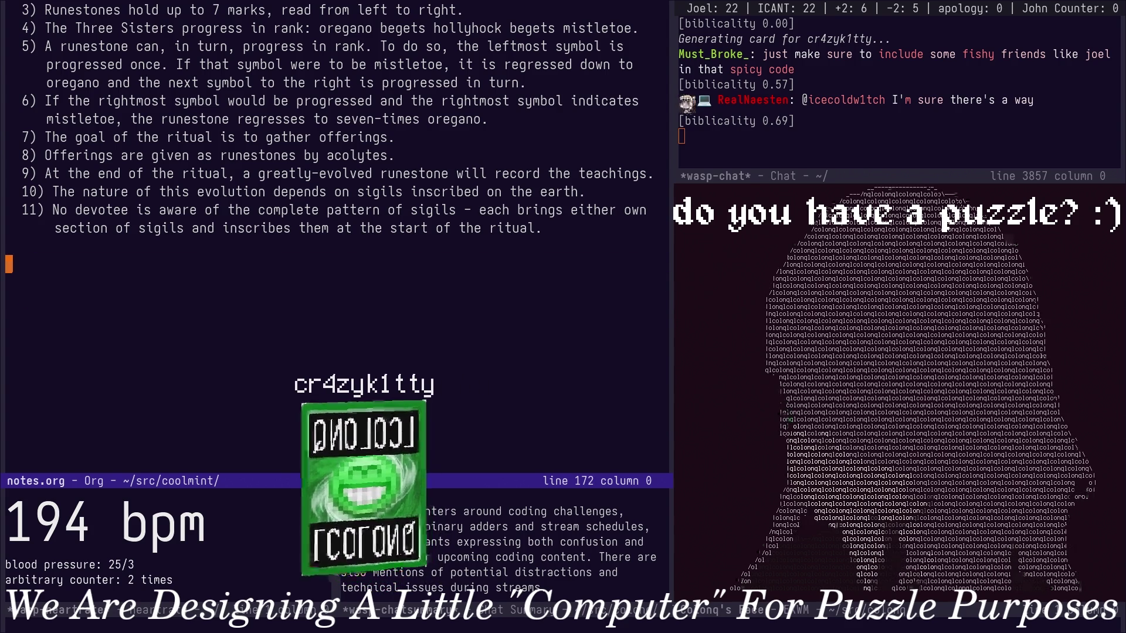
pyautogui.press('BackSpace')
pyautogui.write('12) ')
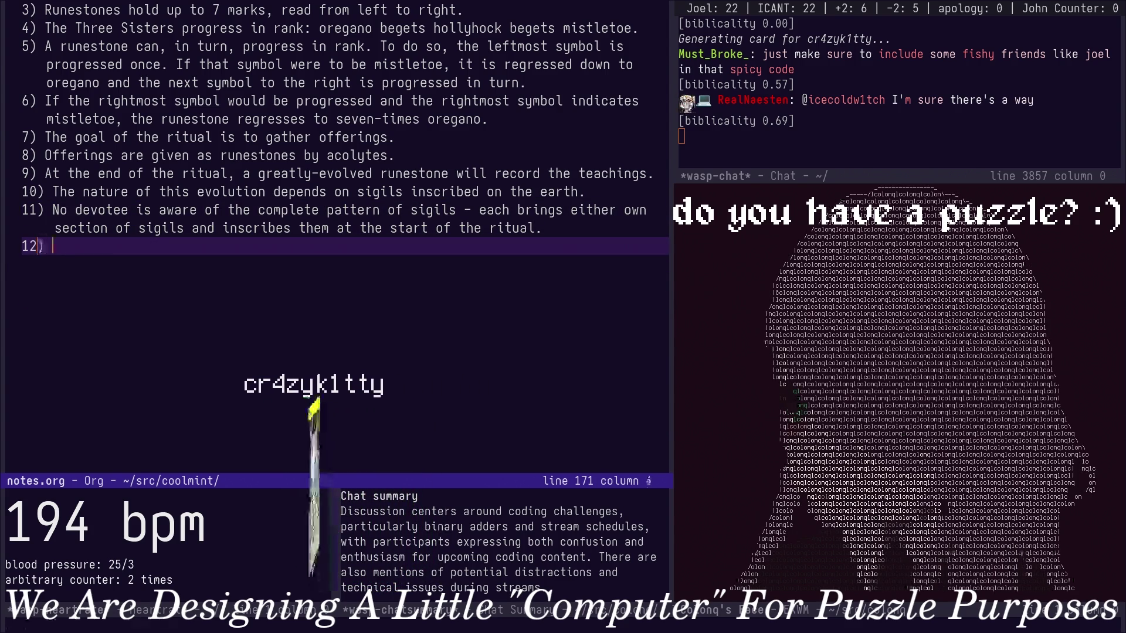
pyautogui.write('The nature')
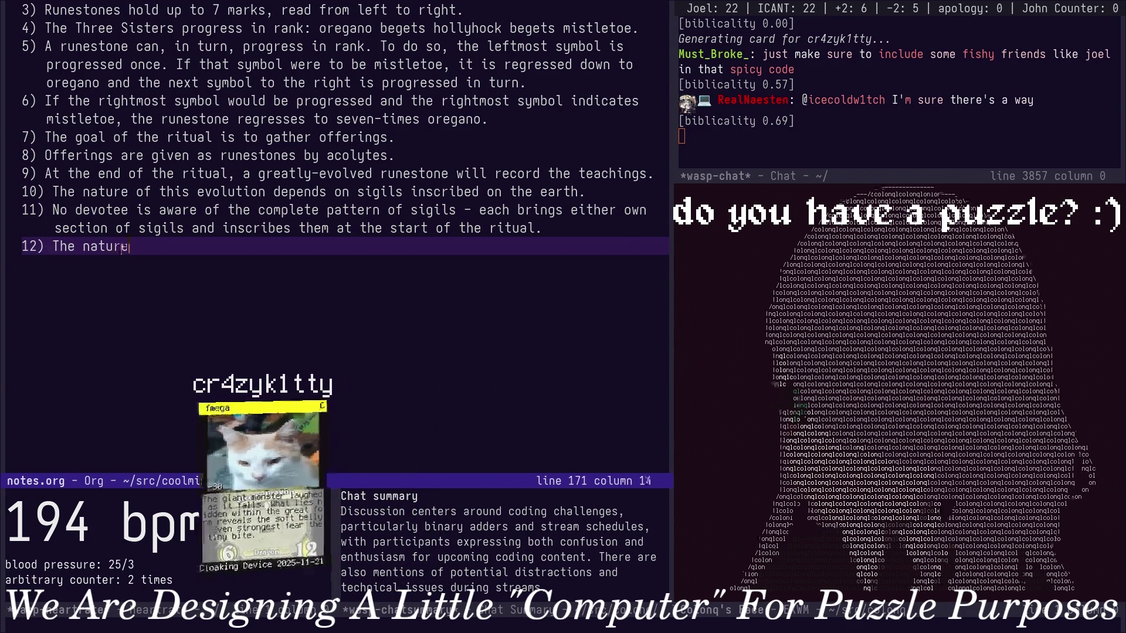
pyautogui.write(' of the sigils is')
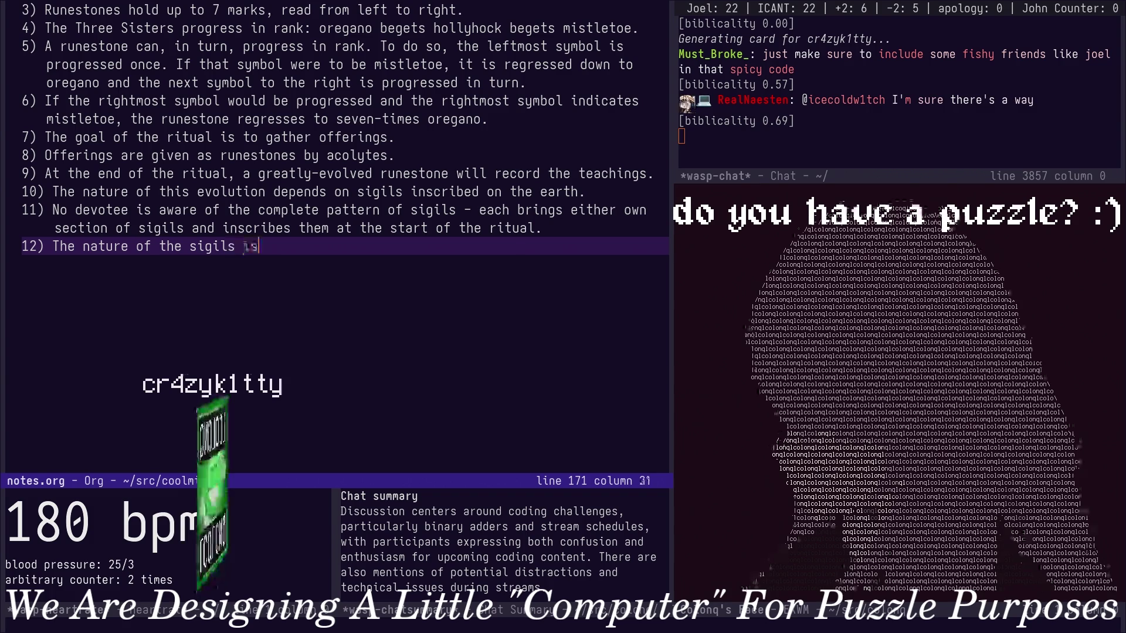
pyautogui.write(' an instruction')
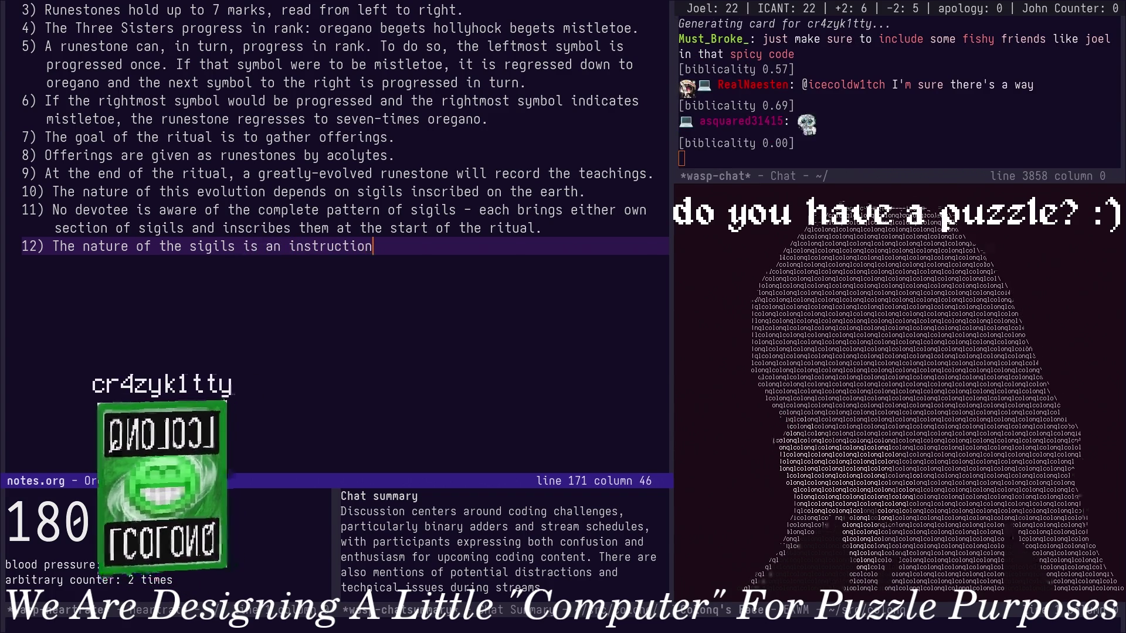
pyautogui.write('.')
pyautogui.hotkey('alt', 'Return')
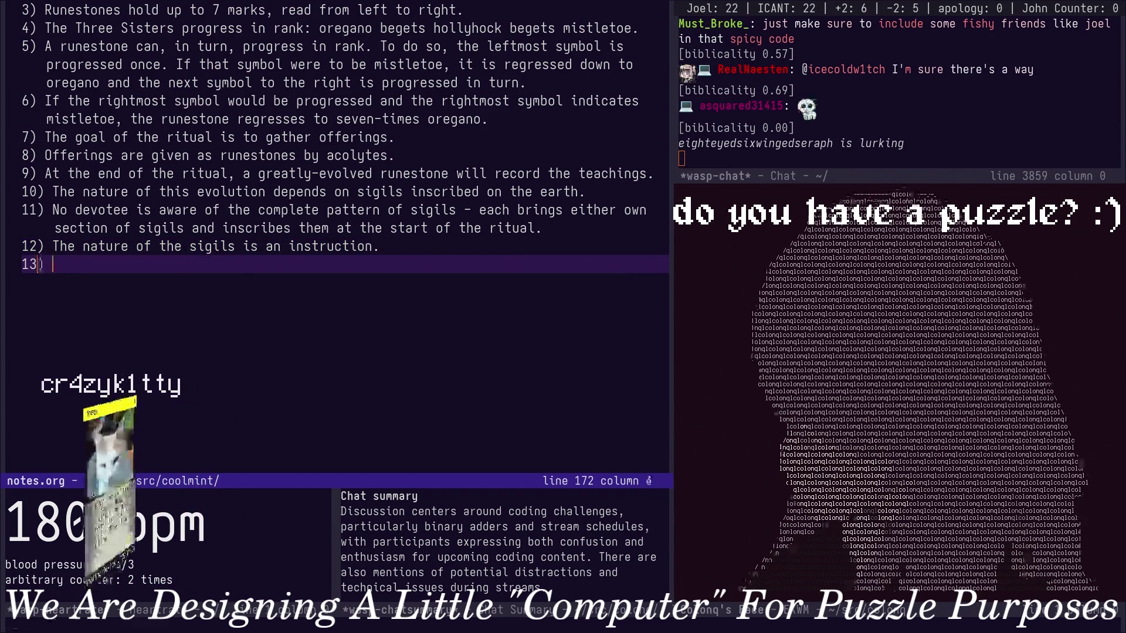
pyautogui.write('The instructi')
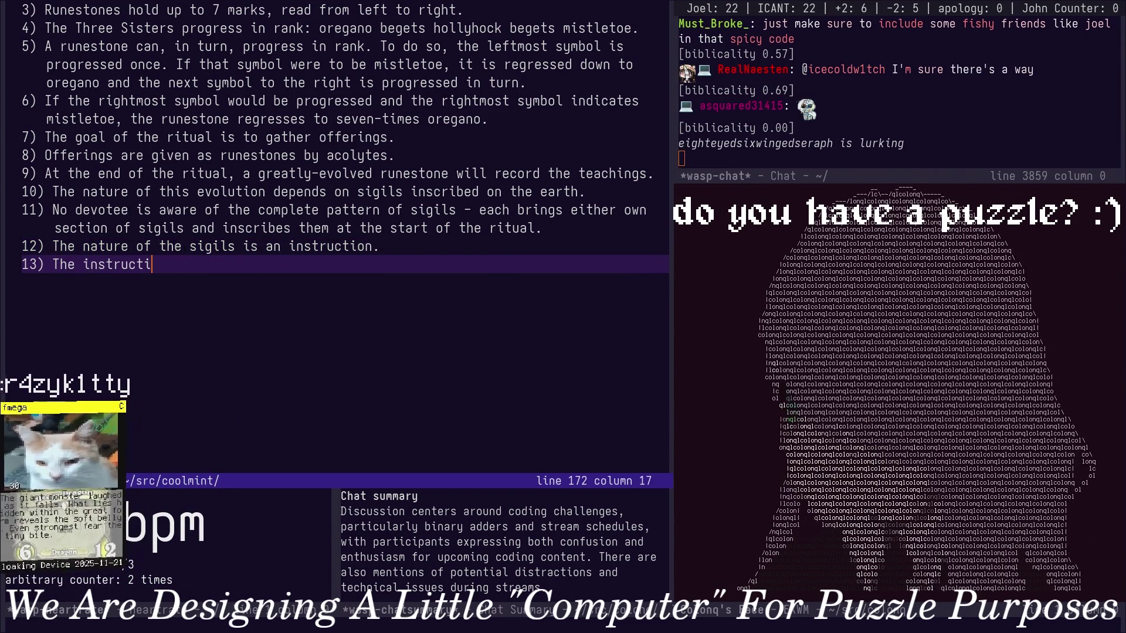
pyautogui.write('on provided by the sigils dictates your action pp t')
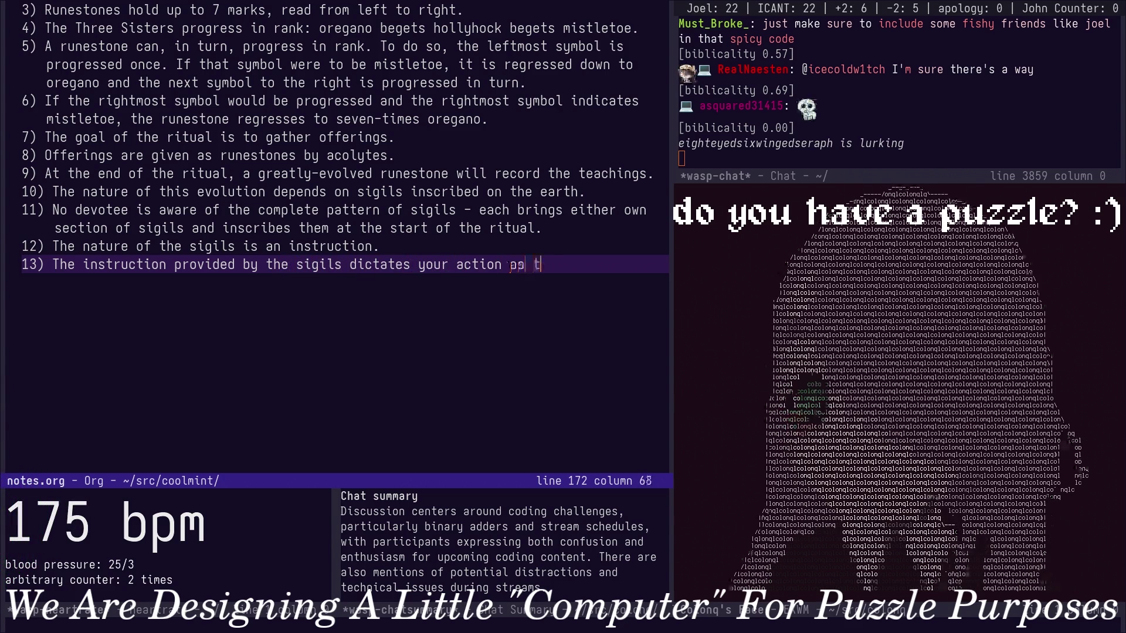
pyautogui.write('of the ritual. All possible sigils must be accounted for in your preparation.')
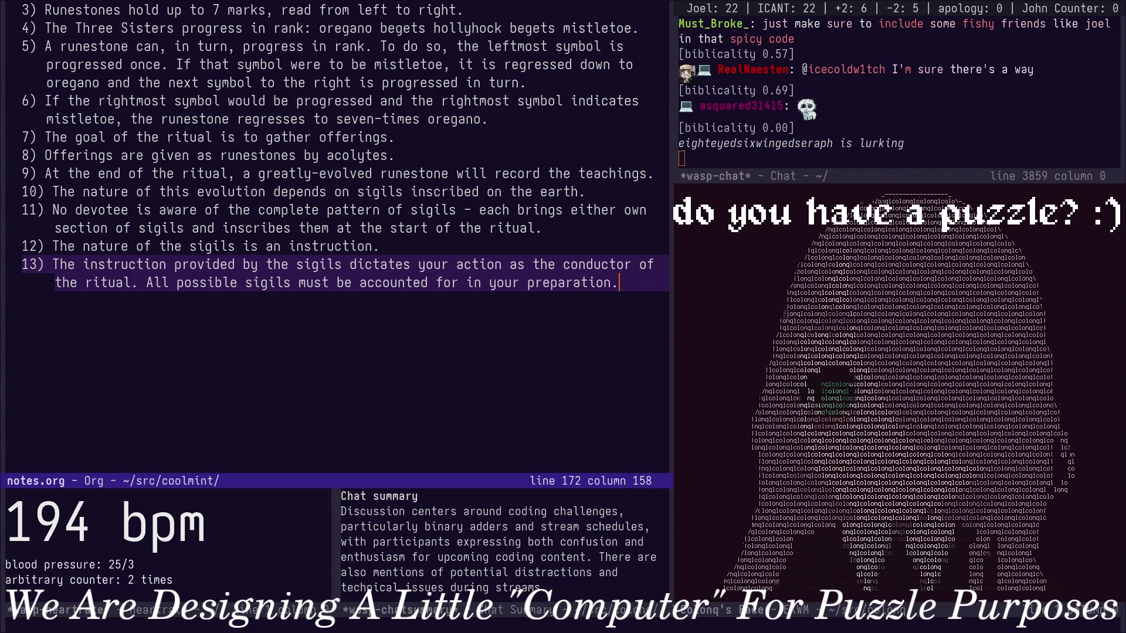
# Write rule 13 on sigils dictating the conductor's action and begin item 14 'The sigils proceed as follow'.
pyautogui.press('Return')
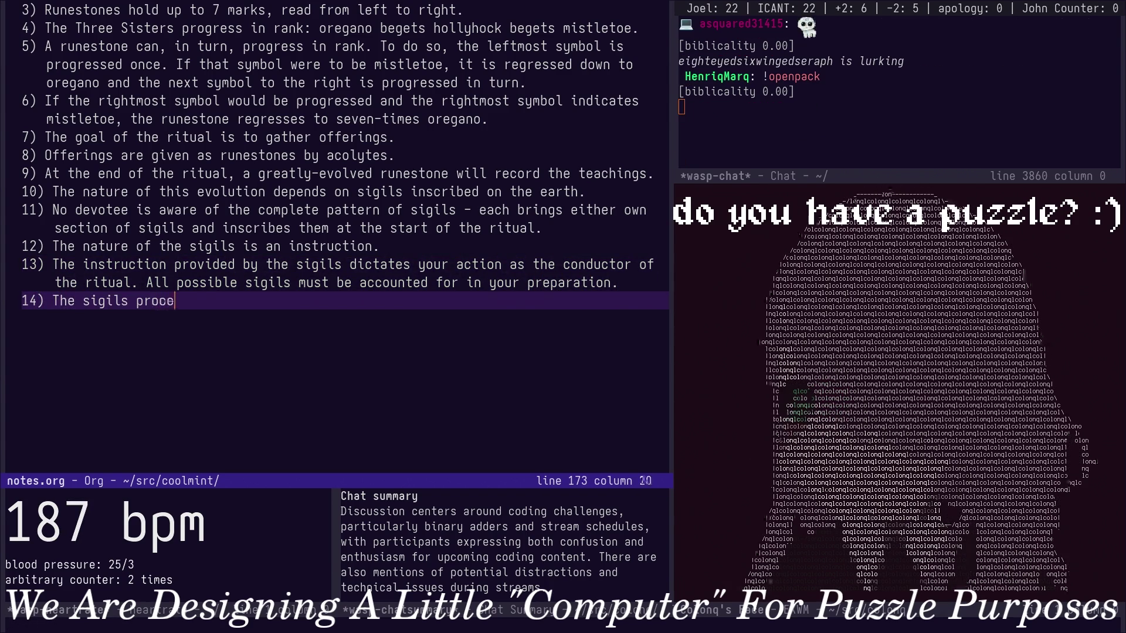
pyautogui.write('14) The sigils proceed as follows:')
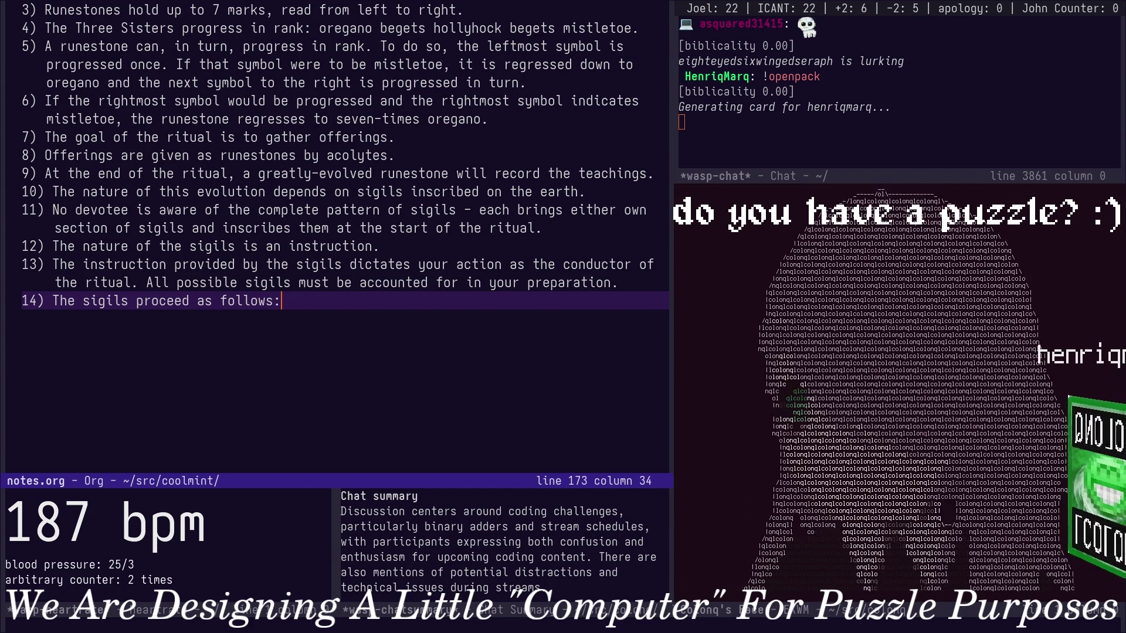
# Delete the old wording of rule 14 and open a fresh line for it.
pyautogui.press('Return')
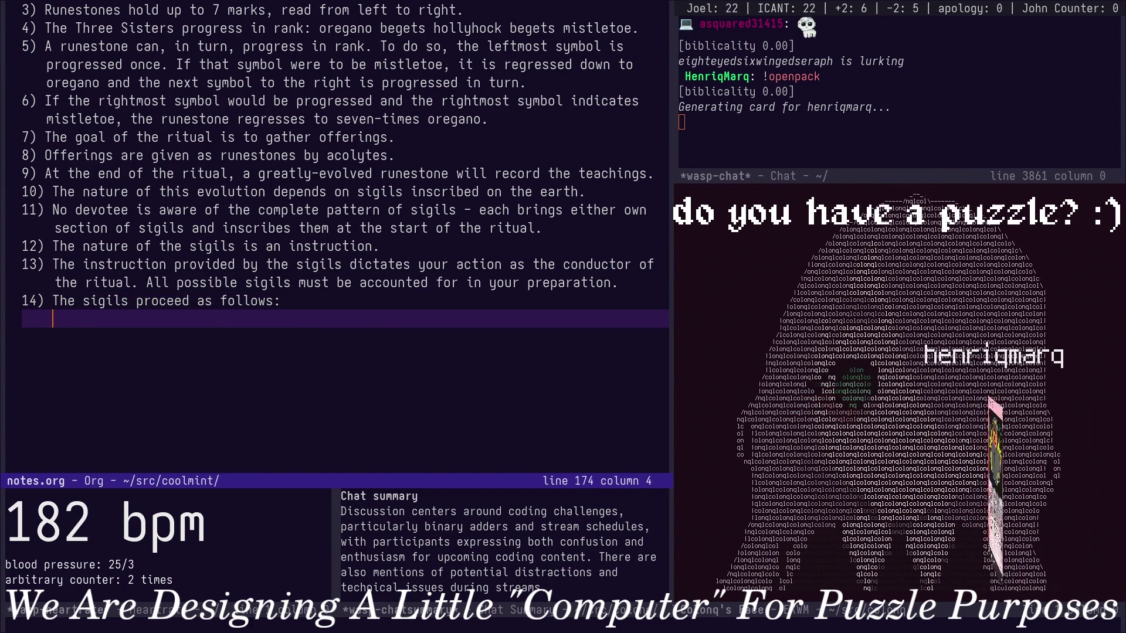
pyautogui.scroll(15, 334, 238)
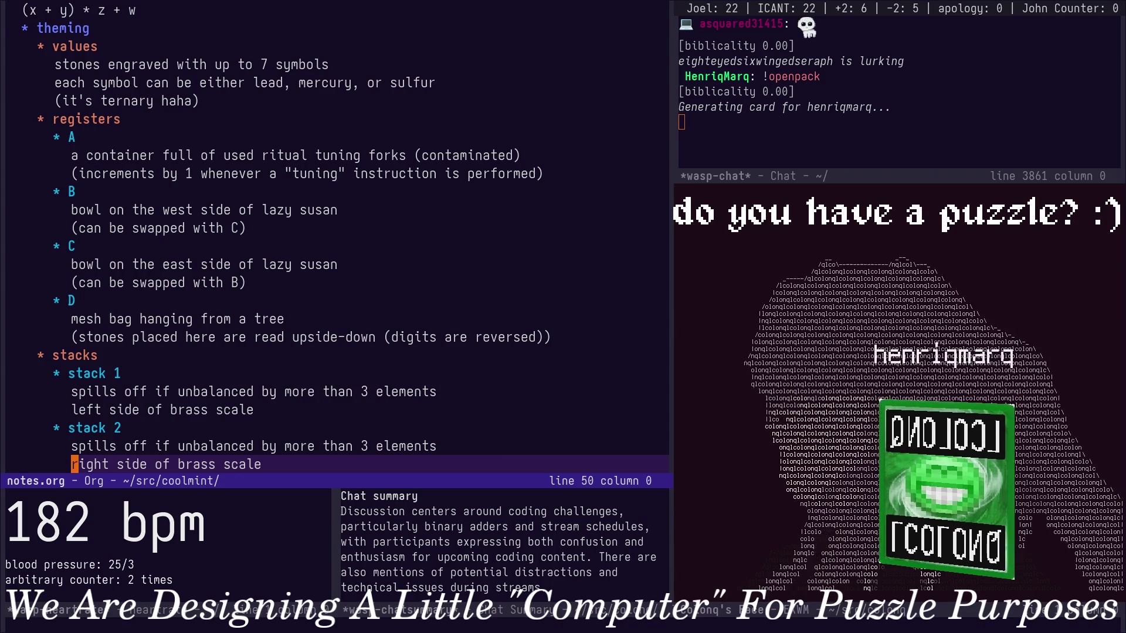
pyautogui.scroll(-7, 334, 238)
pyautogui.scroll(-8, 334, 237)
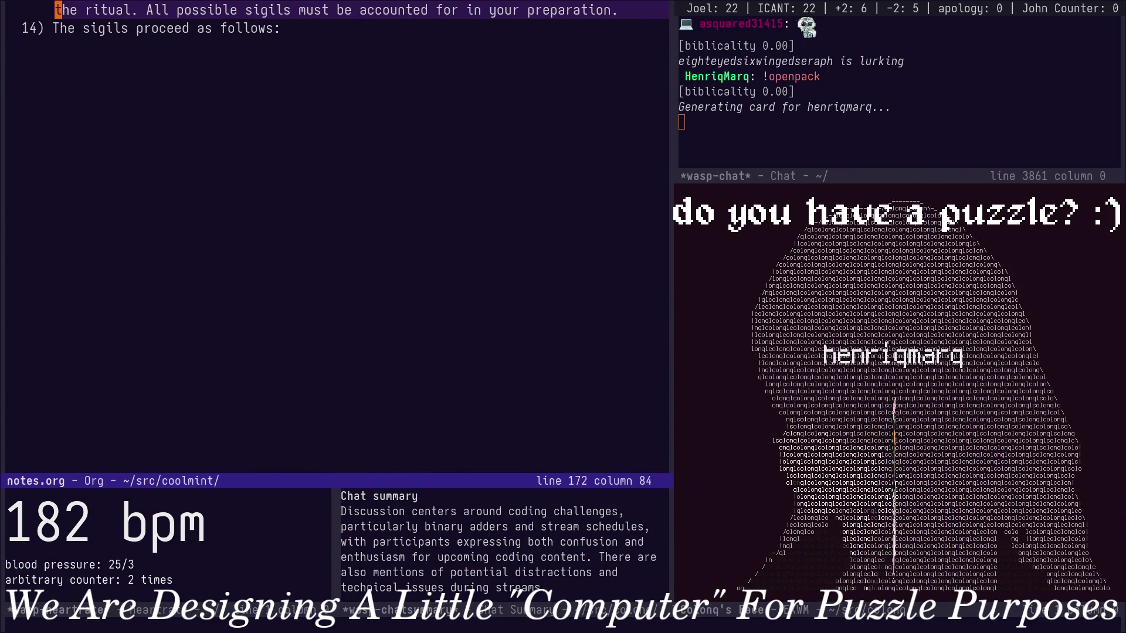
pyautogui.press('Up')
pyautogui.press('Down')
pyautogui.press('Down')
pyautogui.press('Down')
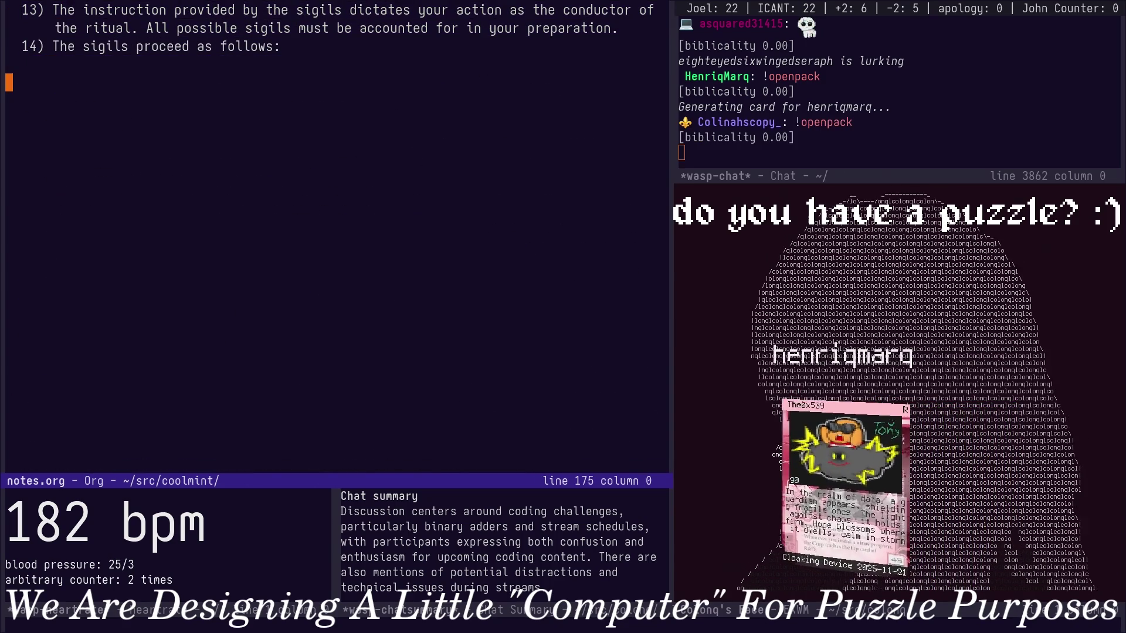
pyautogui.press('Up')
pyautogui.hotkey('ctrl', 'k')
pyautogui.press('Up')
pyautogui.press('Up')
pyautogui.press('Up')
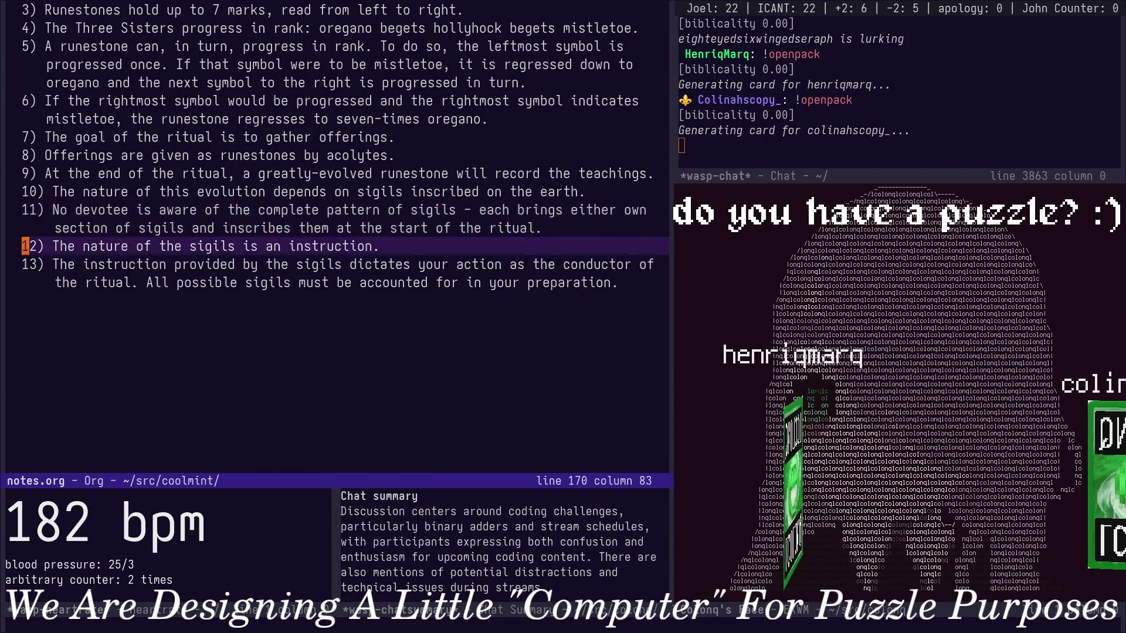
pyautogui.press('Down')
pyautogui.press('Down')
pyautogui.press('Down')
pyautogui.write('14) The')
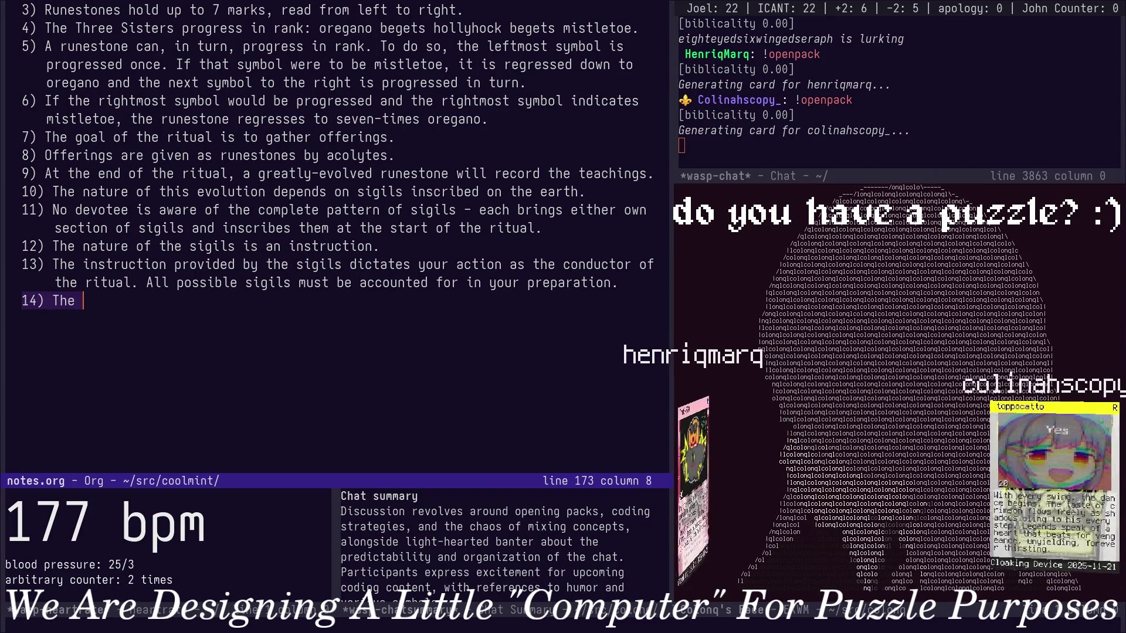
pyautogui.write(' sigils')
# Write rule 14 'The instructions provided by the sigils will require equipment to be ready.' and begin item 15.
pyautogui.press('Escape')
pyautogui.write('b')
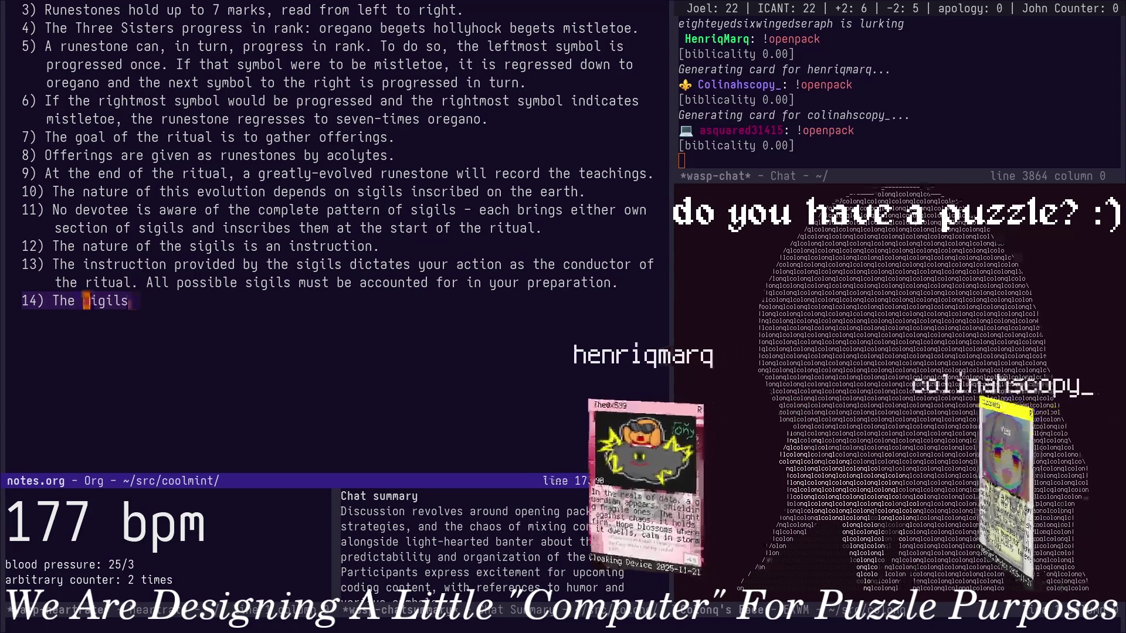
pyautogui.write('cw')
pyautogui.write('instruc')
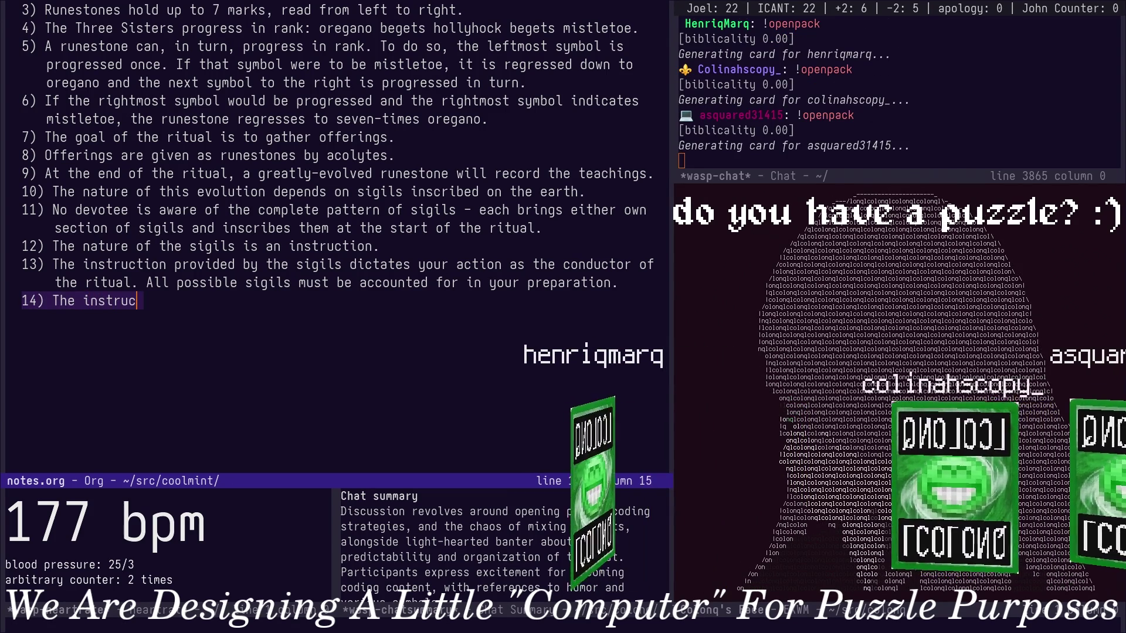
pyautogui.write('tions provided by the s')
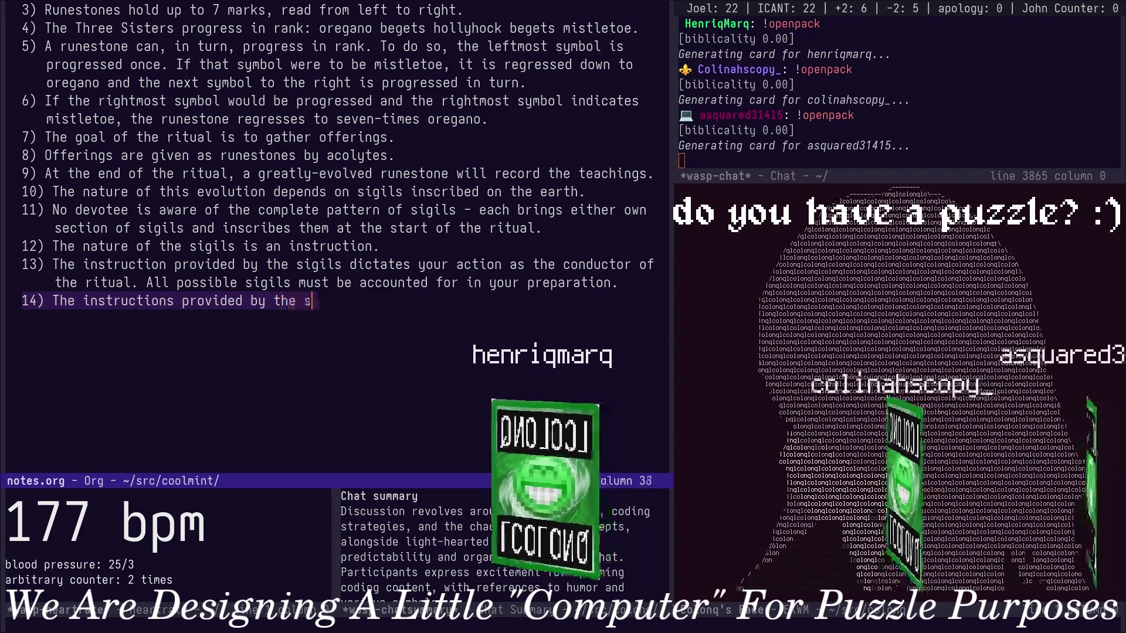
pyautogui.write('igils ')
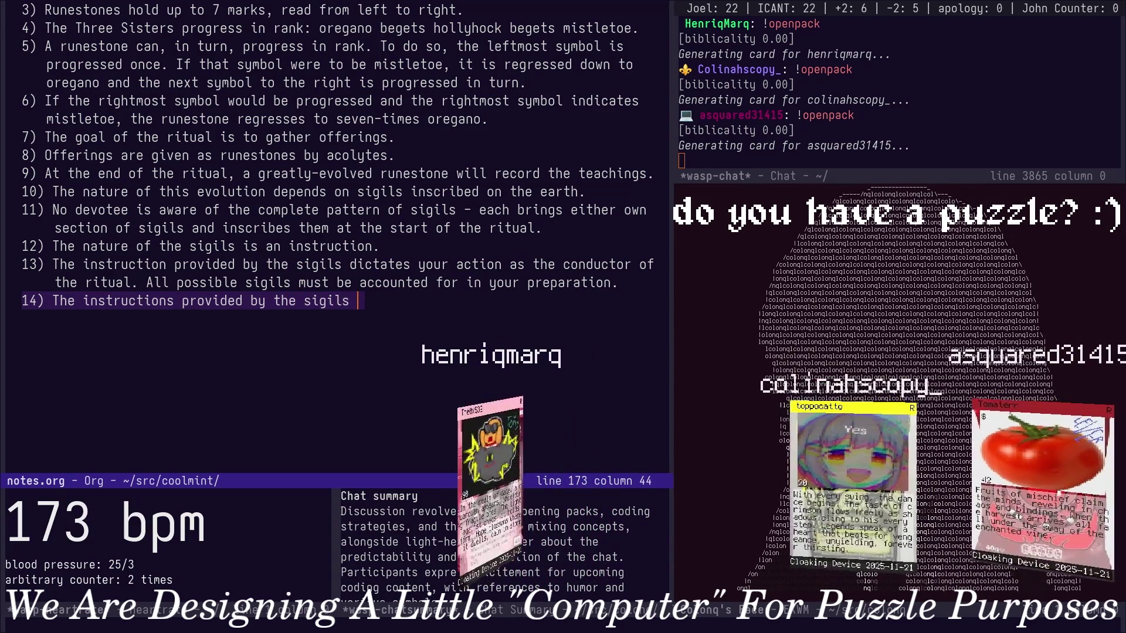
pyautogui.write('will require ')
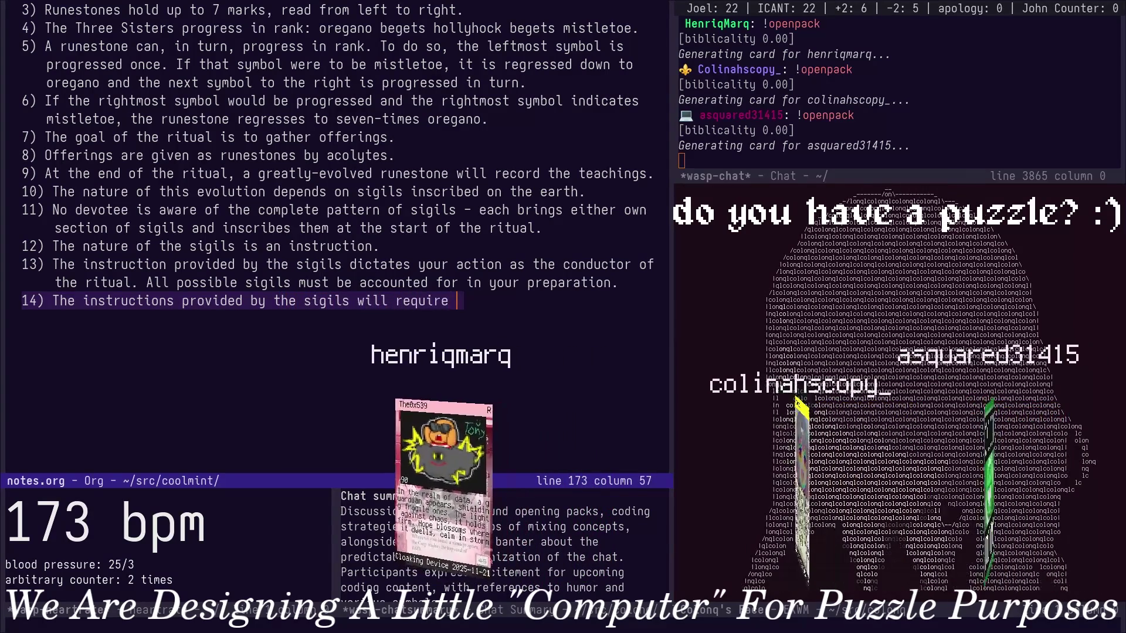
pyautogui.write('equipment to be ')
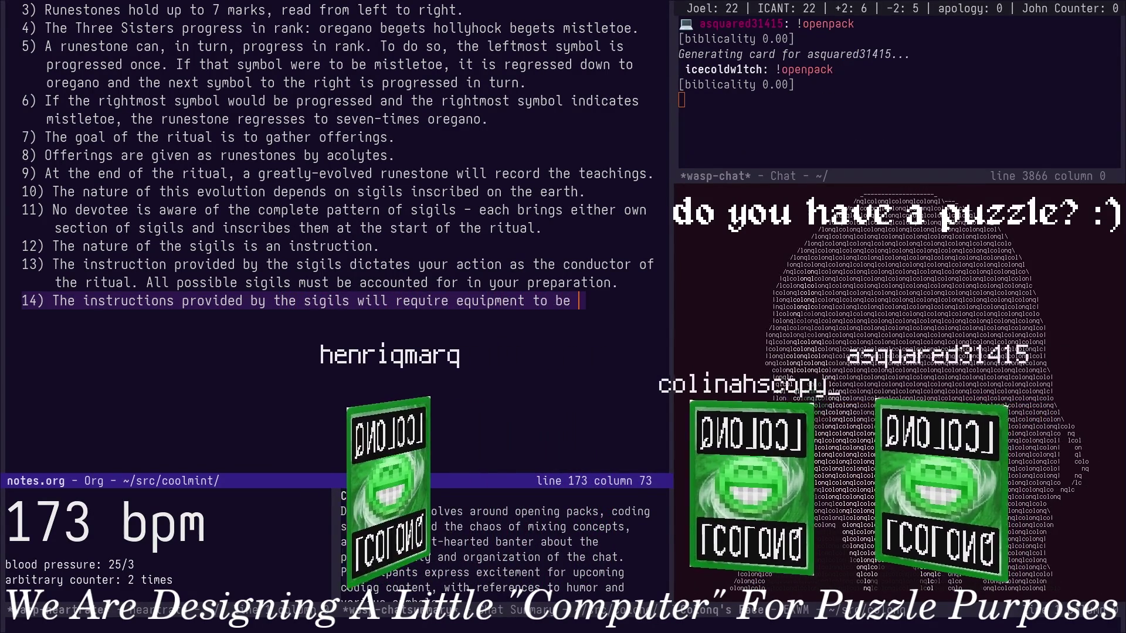
pyautogui.write('ready.')
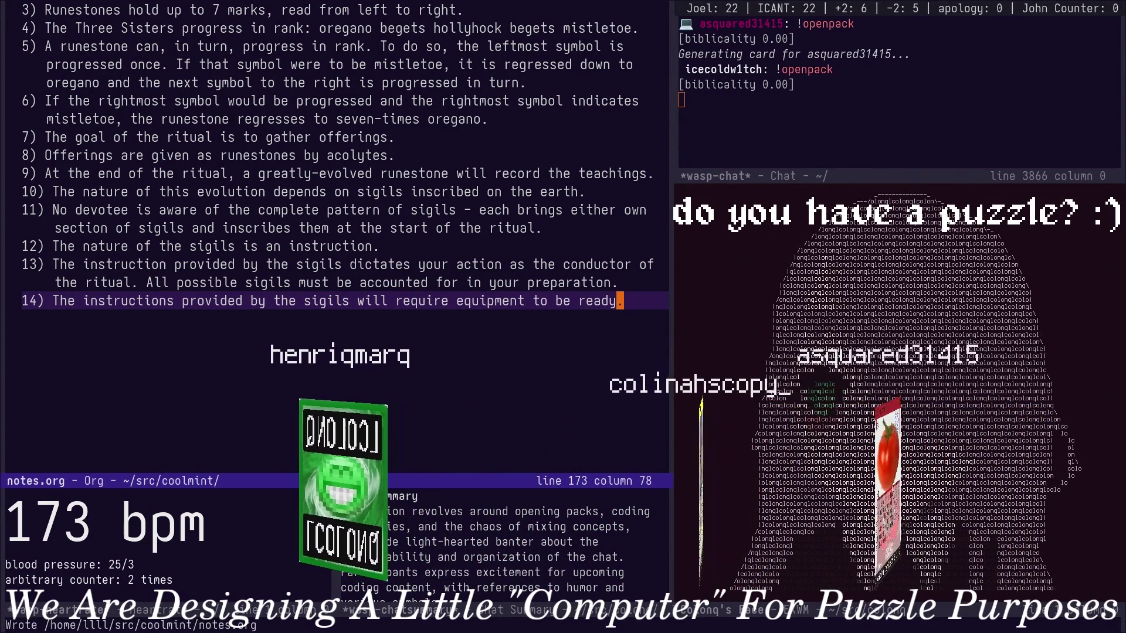
pyautogui.press('Return')
pyautogui.write('15')
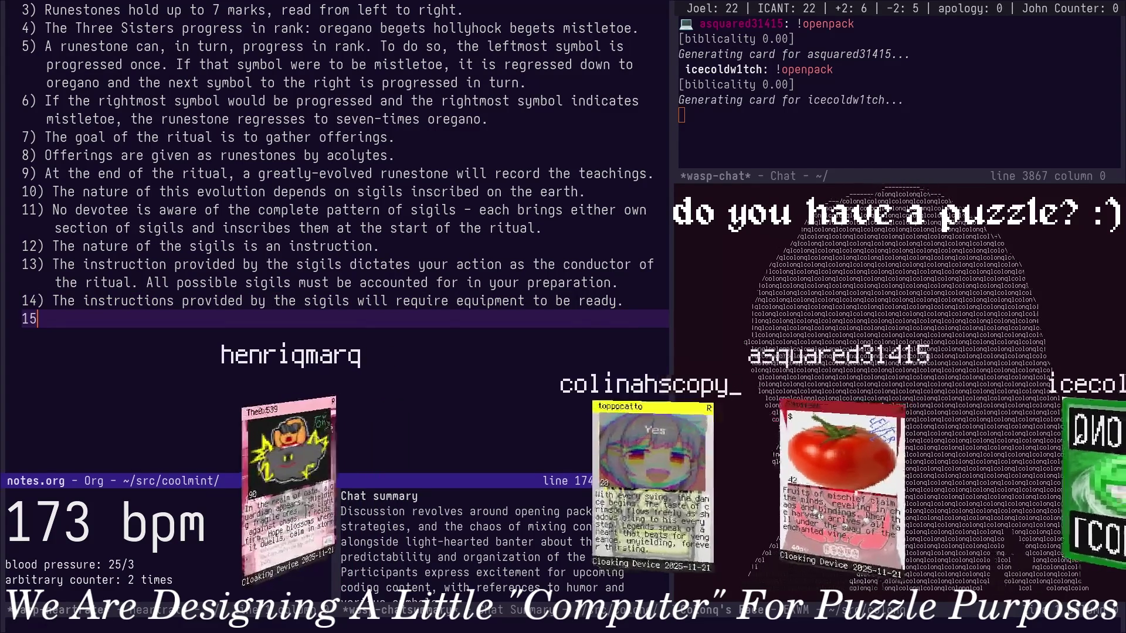
pyautogui.write(') The eq')
pyautogui.write('uip')
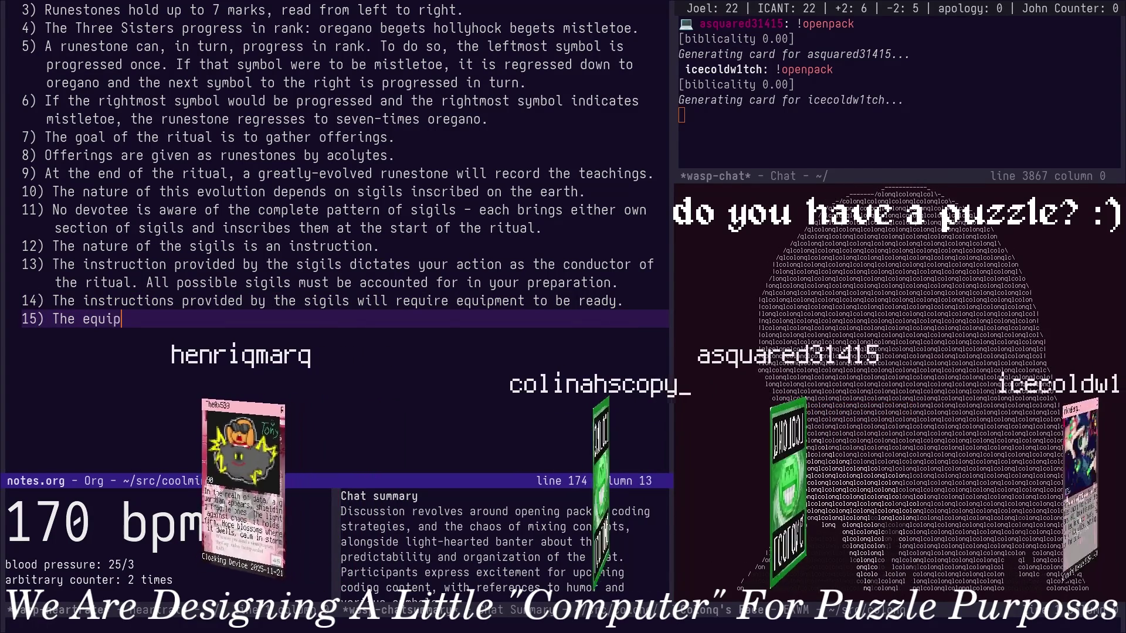
pyautogui.write('ment must be ')
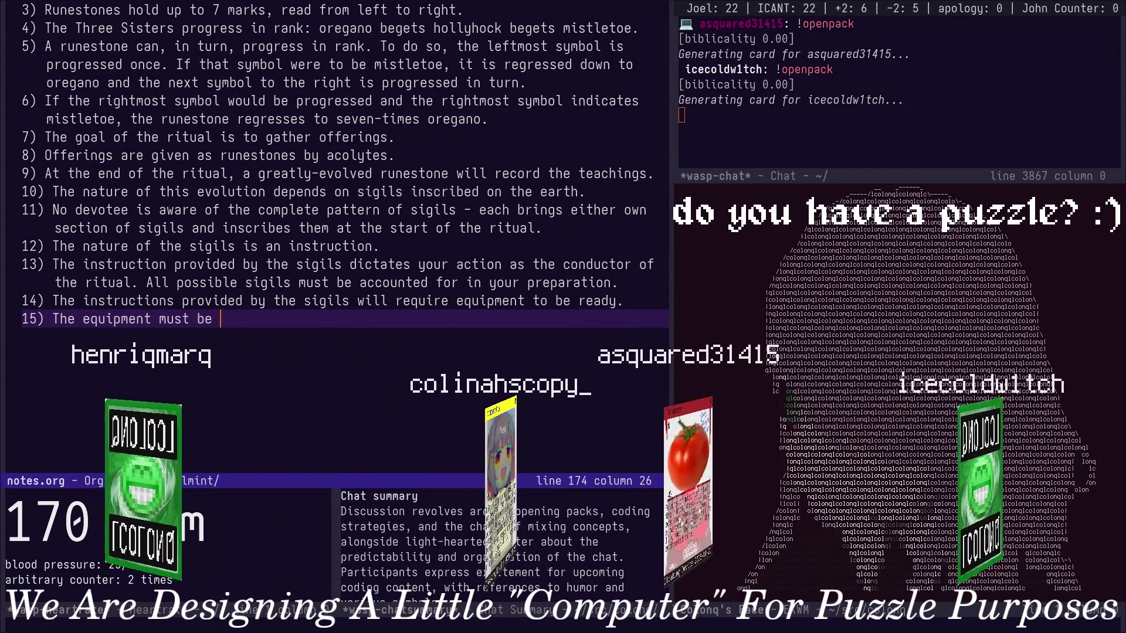
pyautogui.write('prepared as foll')
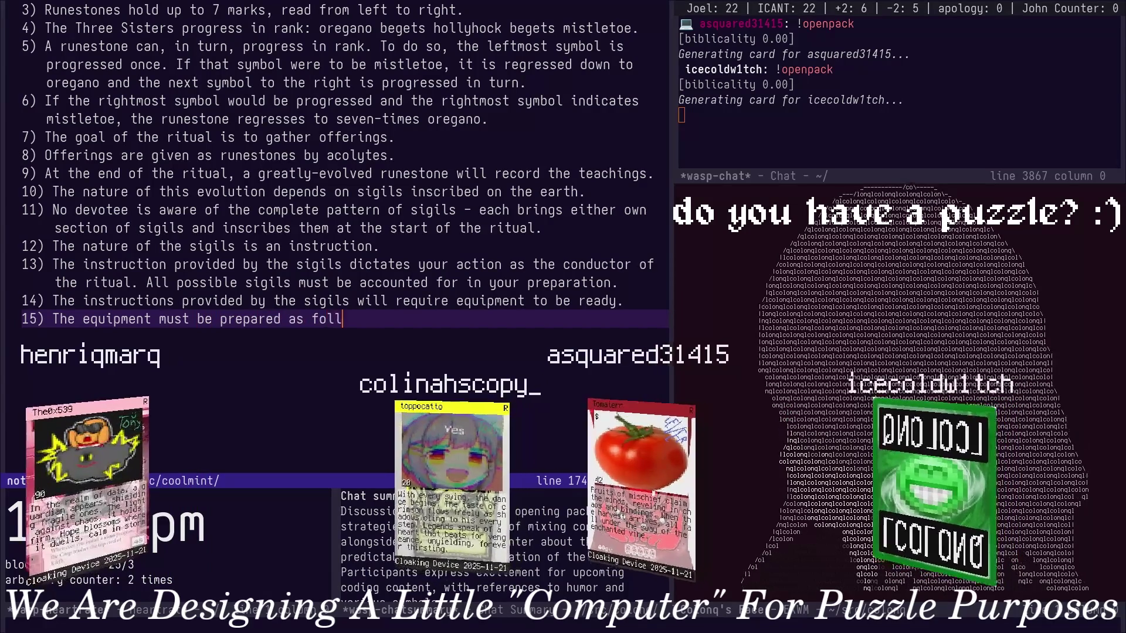
pyautogui.write('ows:')
# Save notes.org, then trim the 'as follows:' ending from rule 15 after 'prepared'.
pyautogui.hotkey('ctrl', 'x')
pyautogui.hotkey('ctrl', 's')
pyautogui.press('Return')
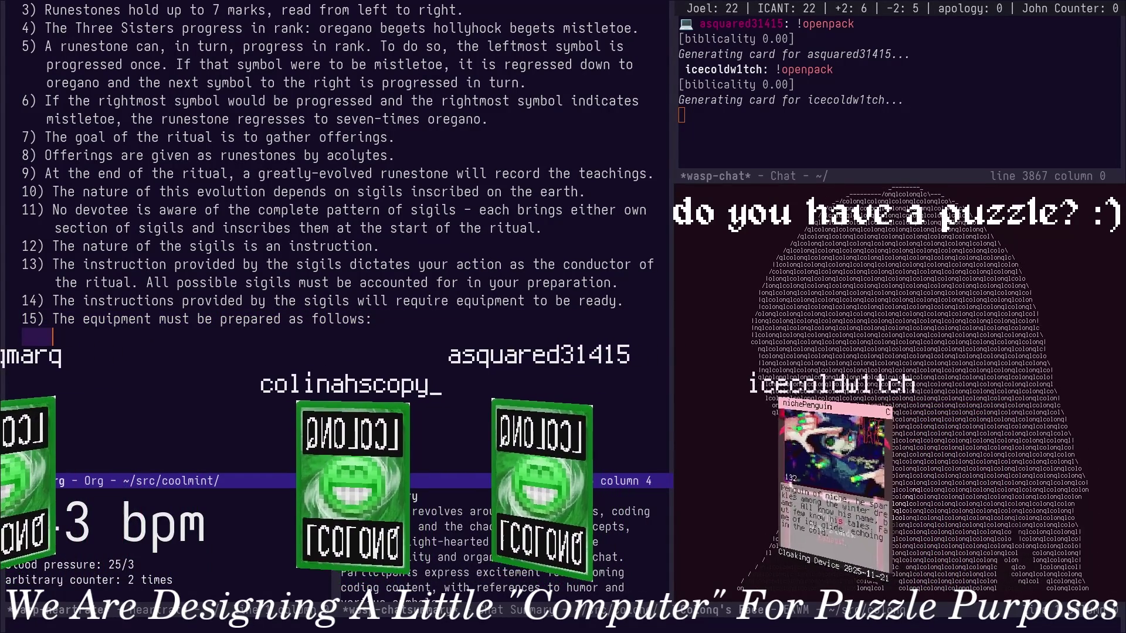
pyautogui.press('BackSpace')
pyautogui.press('Up')
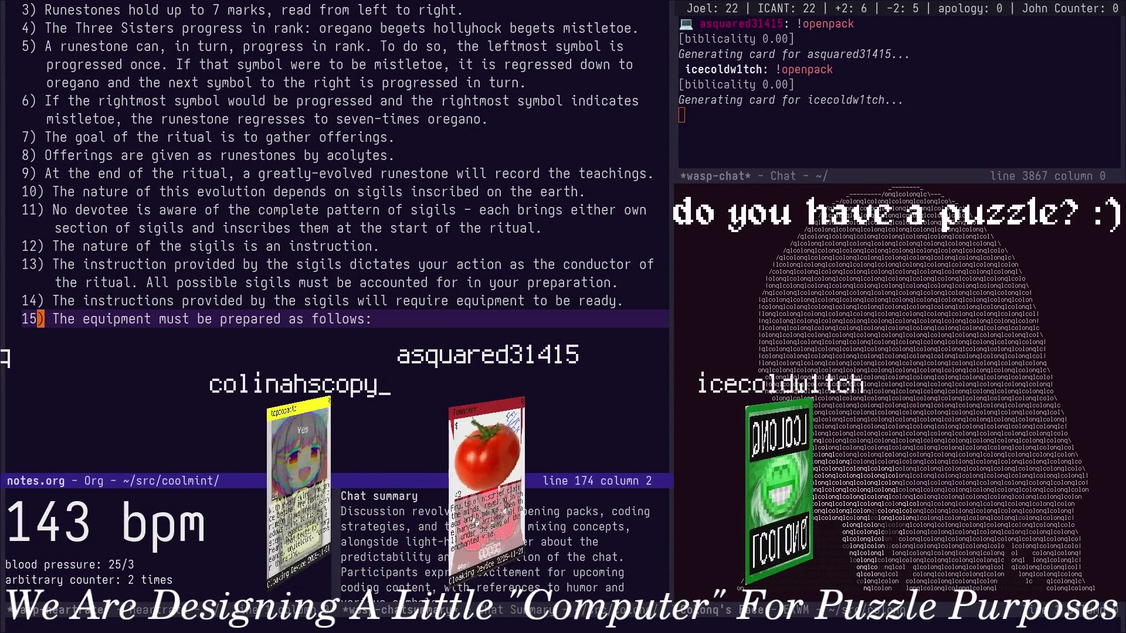
pyautogui.press('Right')
pyautogui.press('Right')
pyautogui.press('Right')
pyautogui.press('Right')
pyautogui.press('Right')
pyautogui.press('Right')
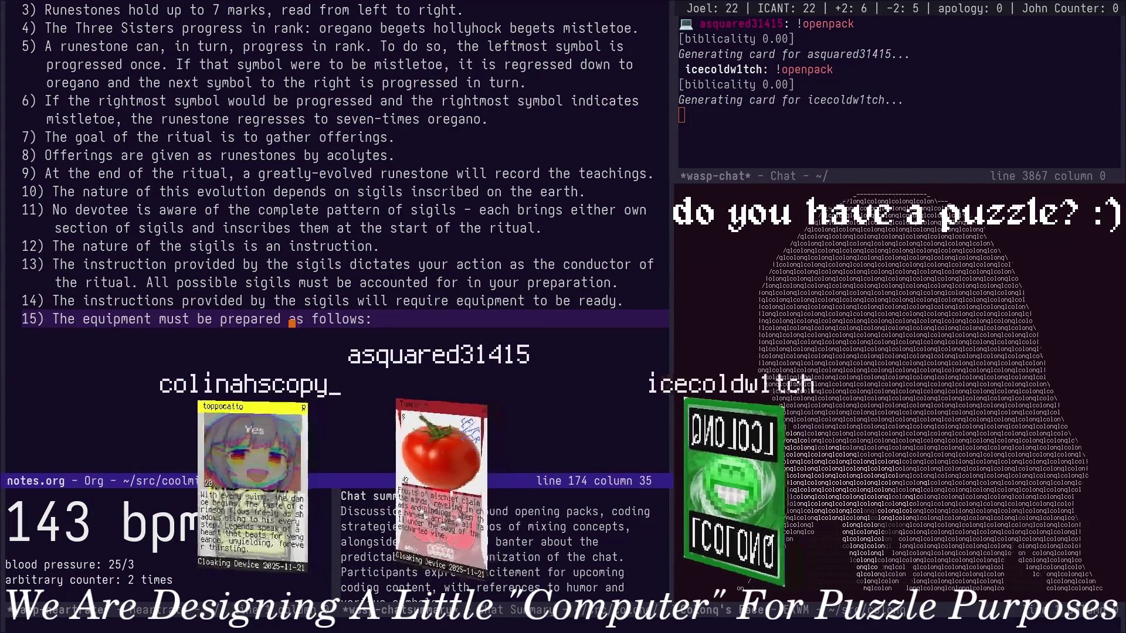
pyautogui.hotkey('alt', 'f')
pyautogui.hotkey('ctrl', 'k')
pyautogui.write('to exavc')
# Finish rule 15 'The equipment must be prepared to exact specifications.' and save notes.org.
pyautogui.press('BackSpace')
pyautogui.press('BackSpace')
pyautogui.write('ct')
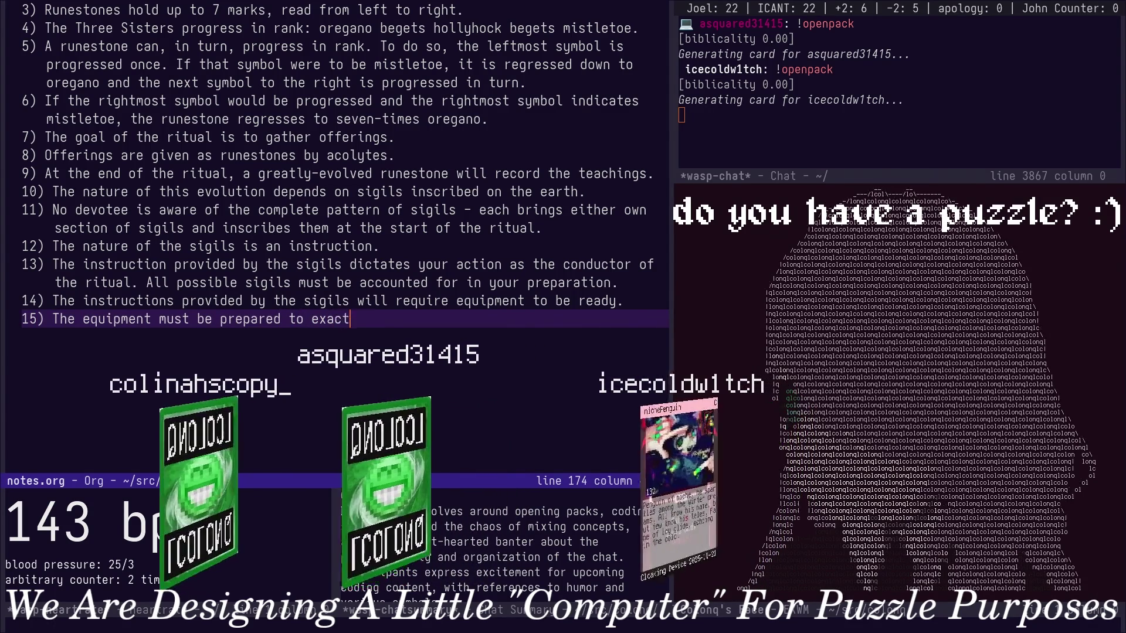
pyautogui.write(' specif')
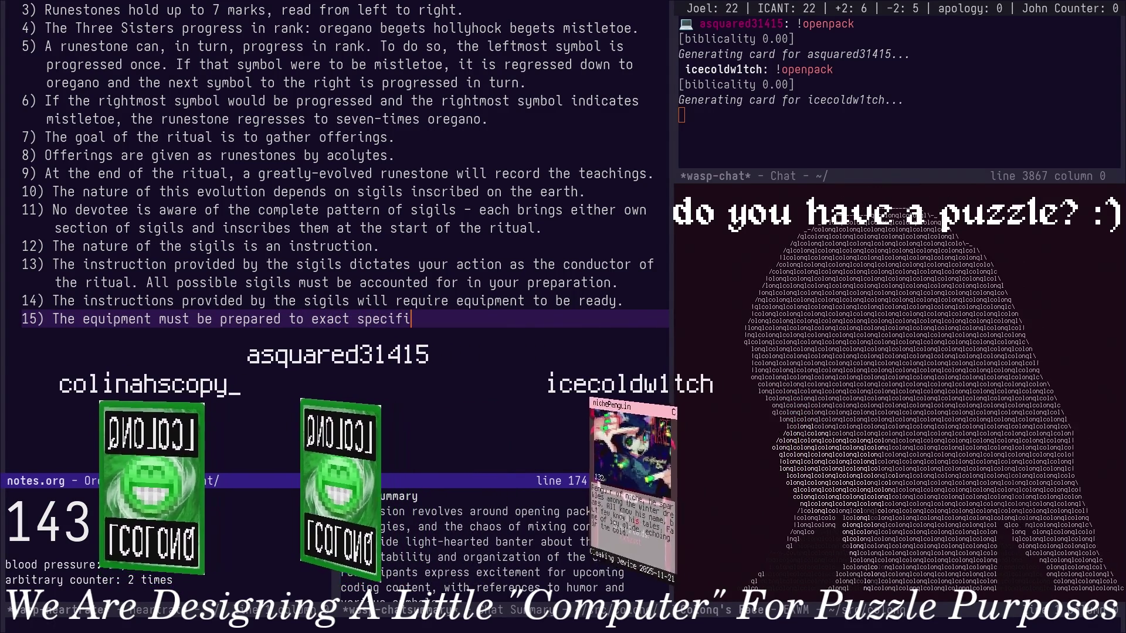
pyautogui.write('i')
pyautogui.press('BackSpace')
pyautogui.press('BackSpace')
pyautogui.write('fications.')
pyautogui.hotkey('ctrl', 'x')
pyautogui.hotkey('ctrl', 's')
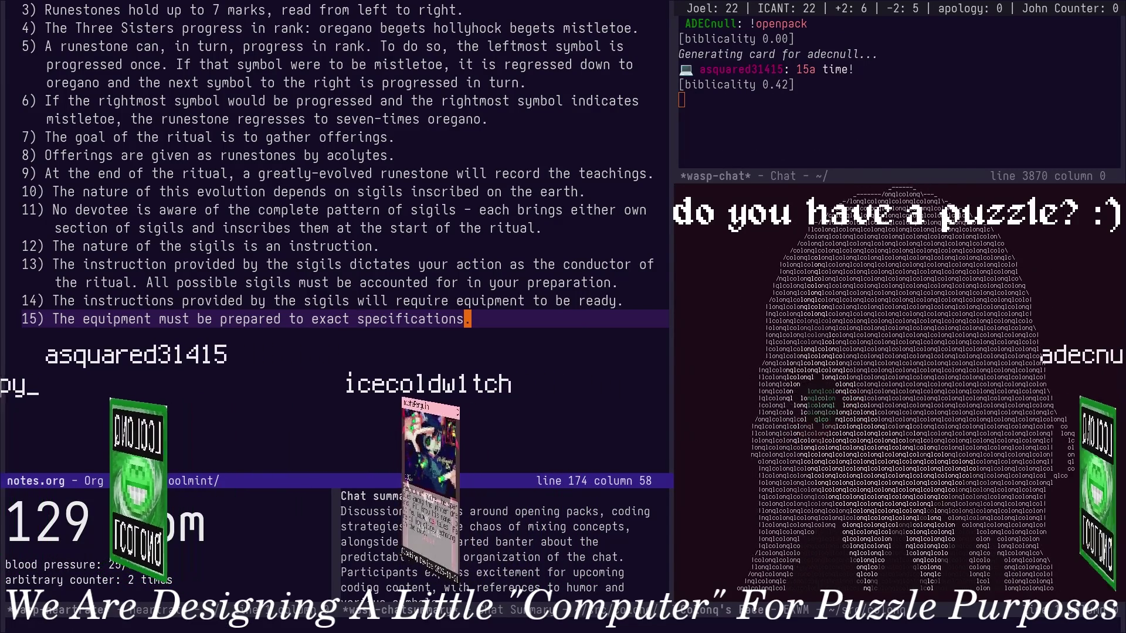
pyautogui.press('Return')
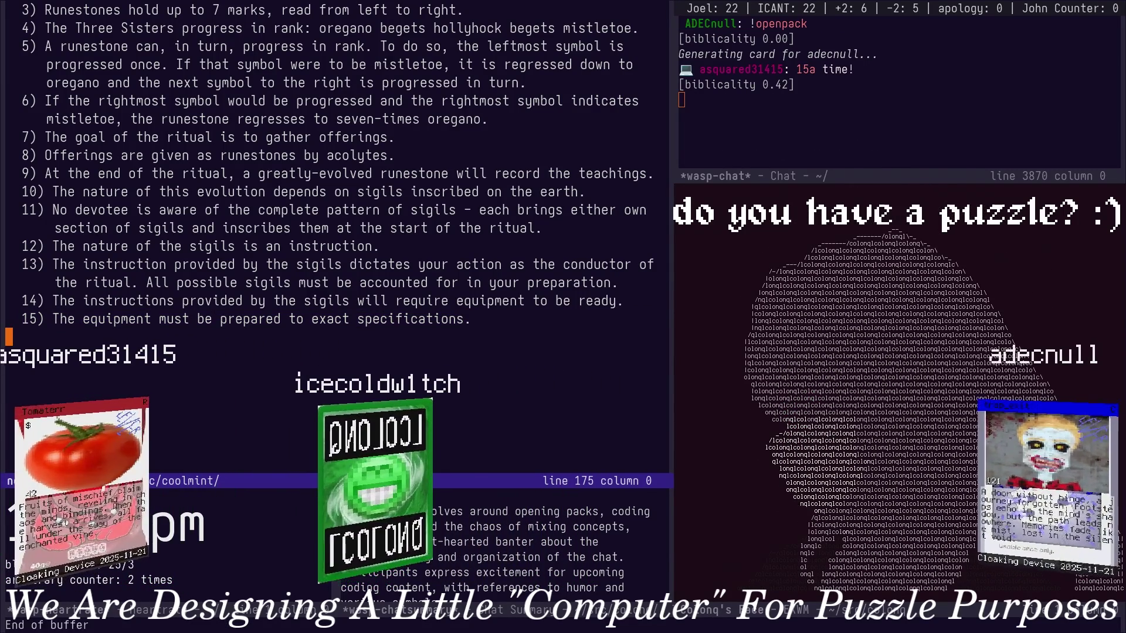
# Start a fresh line for rule 16 and clear the stray blank lines at the end of notes.org.
pyautogui.press('BackSpace')
pyautogui.press('Return')
pyautogui.write('16)')
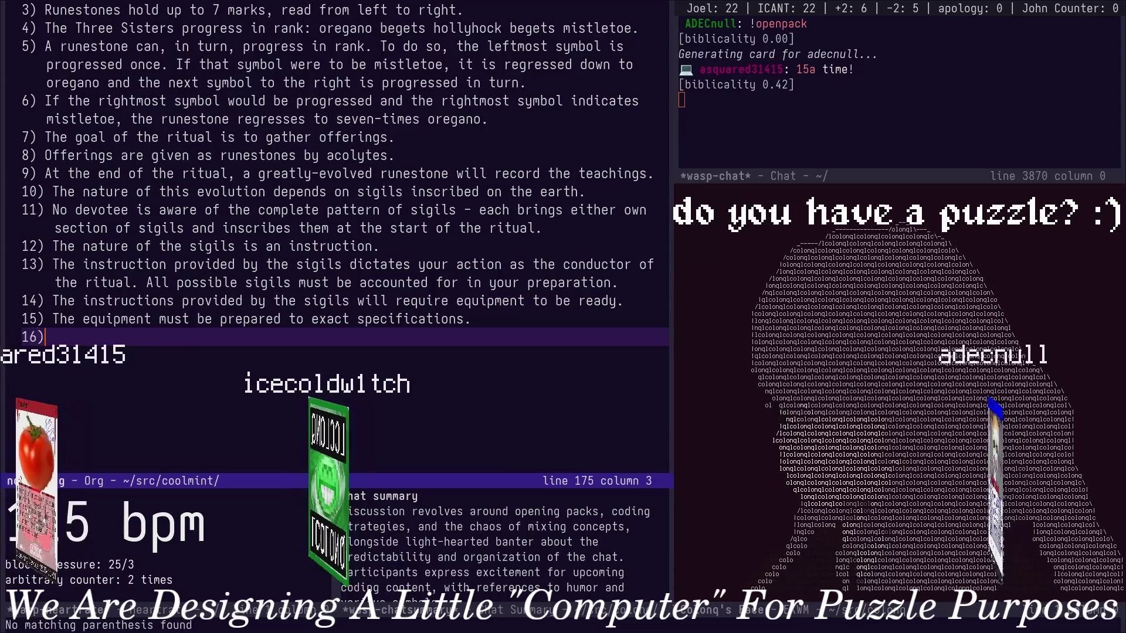
pyautogui.press('Return')
pyautogui.press('Return')
pyautogui.press('Return')
pyautogui.press('Return')
pyautogui.press('Return')
pyautogui.press('Return')
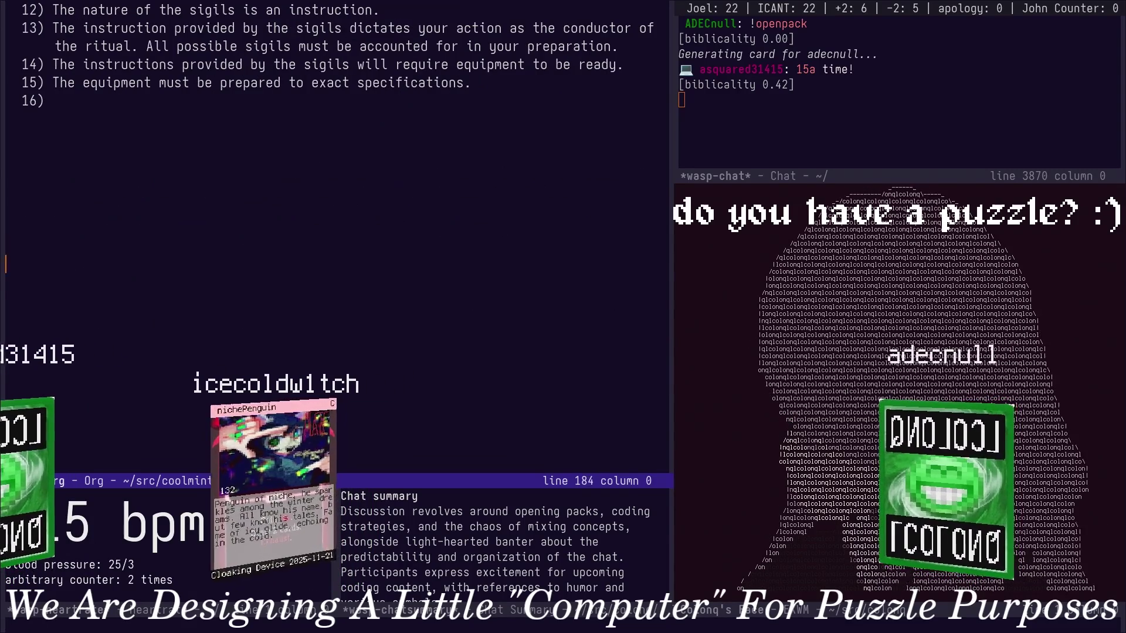
pyautogui.press('Down')
pyautogui.hotkey('shift', 'Up')
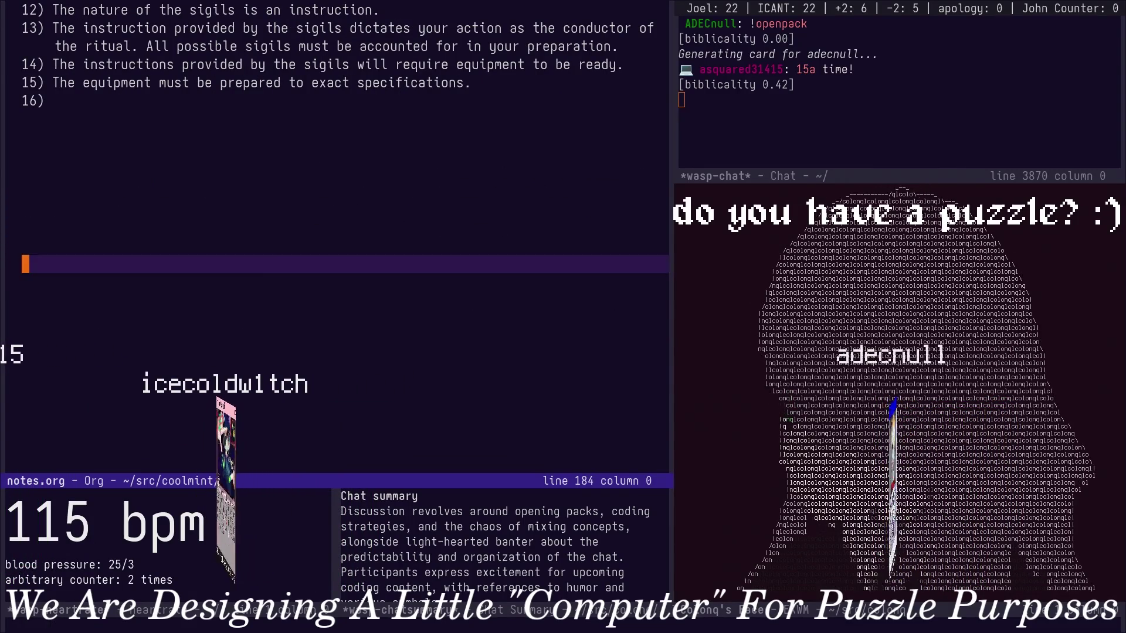
pyautogui.hotkey('shift', 'Up')
pyautogui.hotkey('shift', 'Up')
pyautogui.hotkey('shift', 'Up')
pyautogui.press('BackSpace')
pyautogui.press('BackSpace')
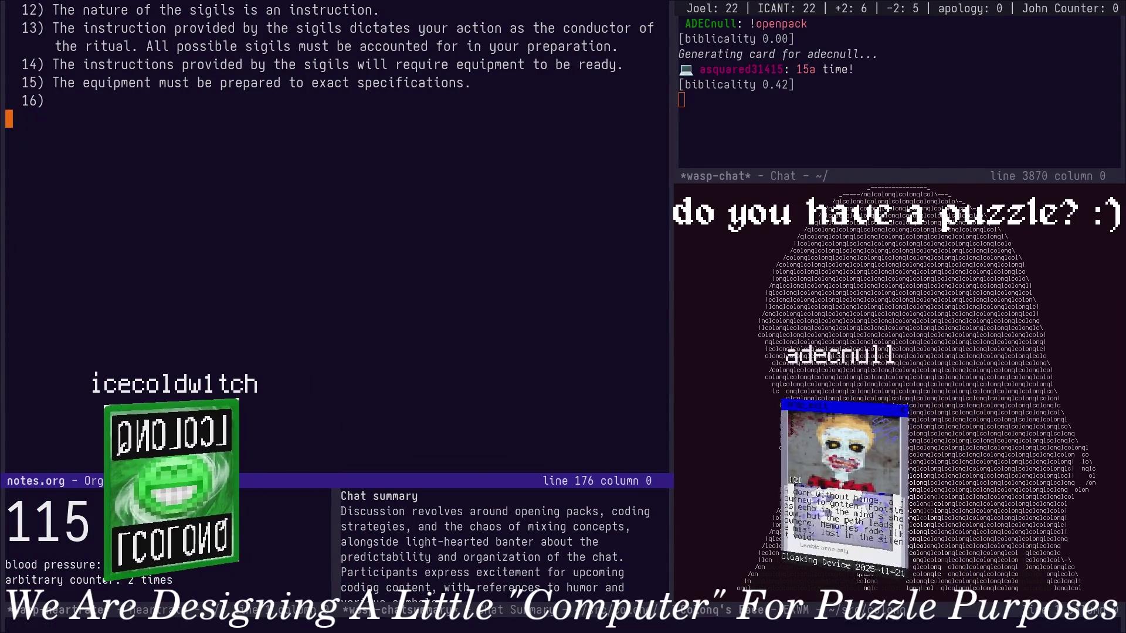
pyautogui.press('BackSpace')
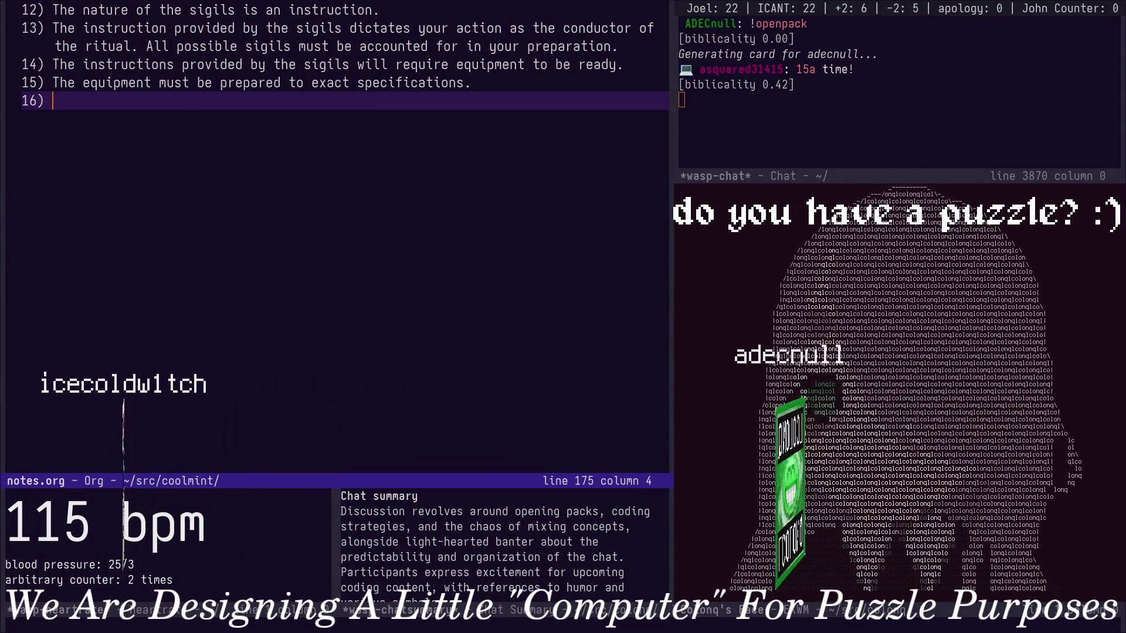
pyautogui.write('The first piece of equipment ')
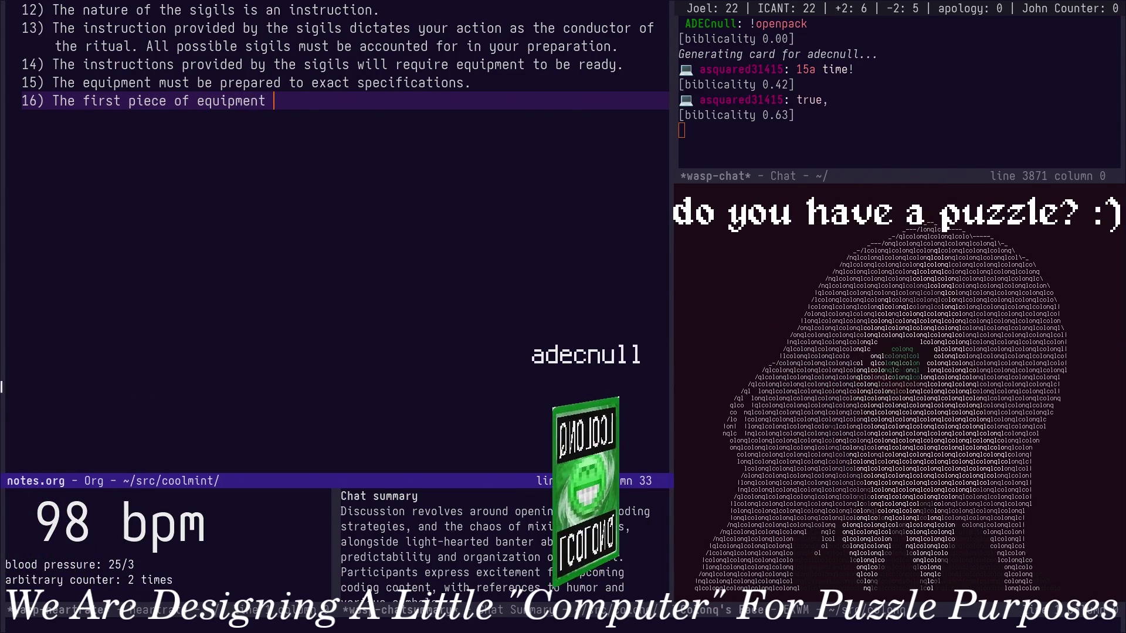
pyautogui.write('is a ')
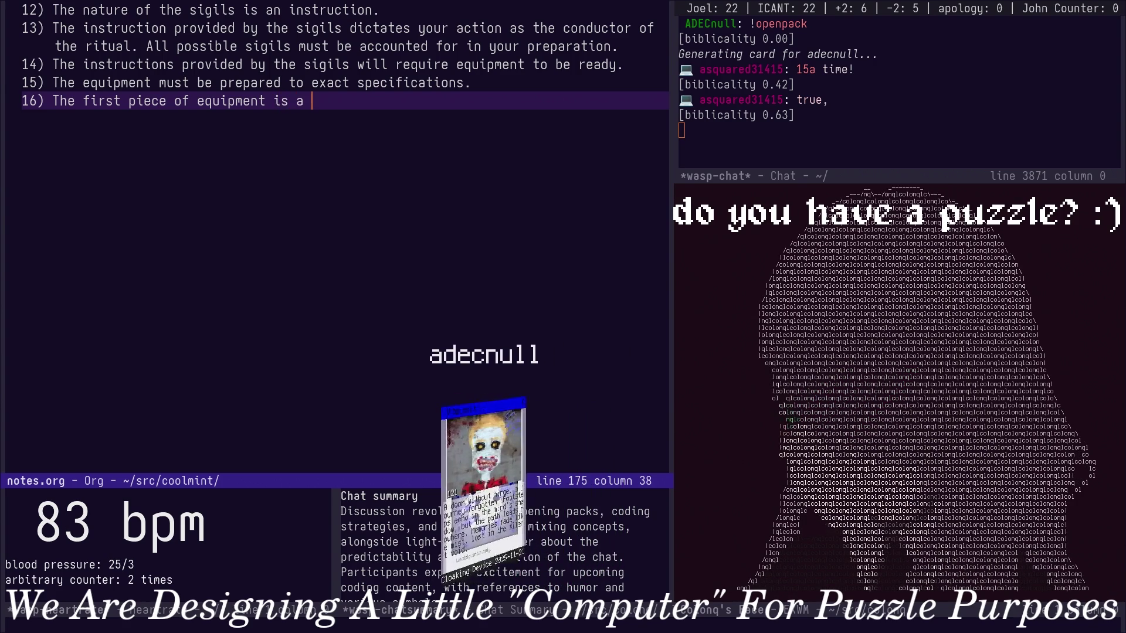
pyautogui.write('basin for discarding cont')
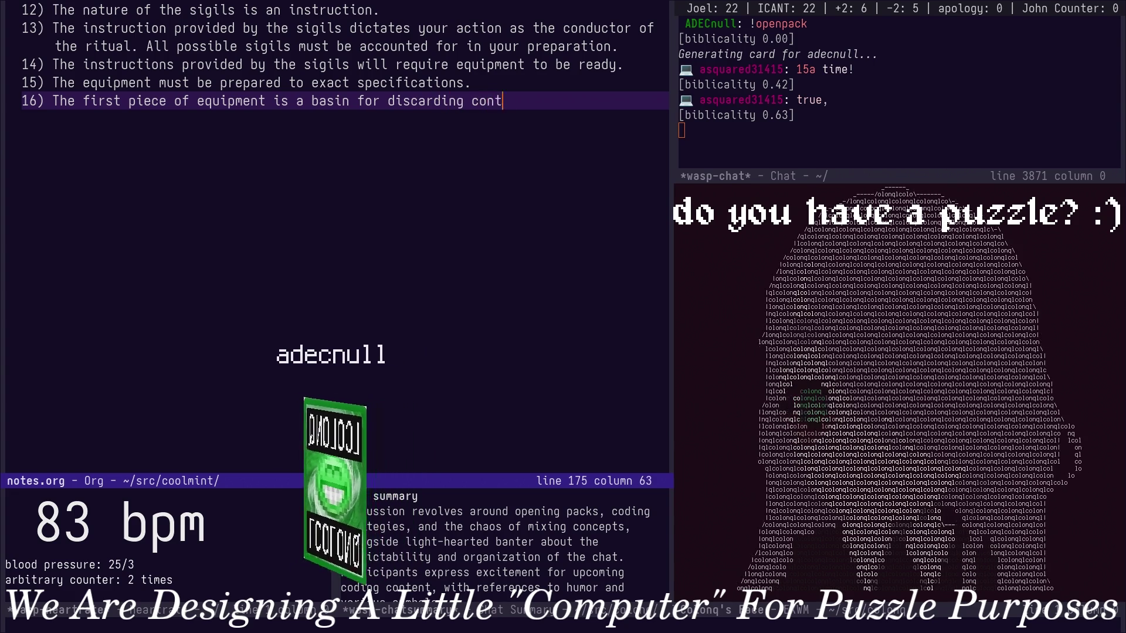
pyautogui.write('aminated tuning ')
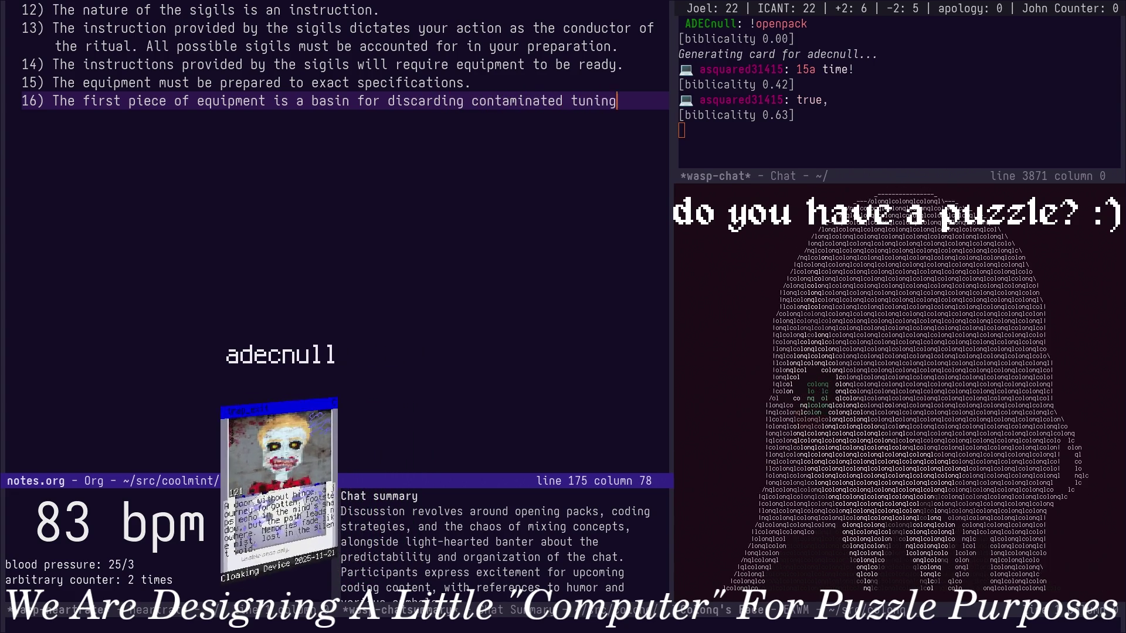
pyautogui.write('forks.')
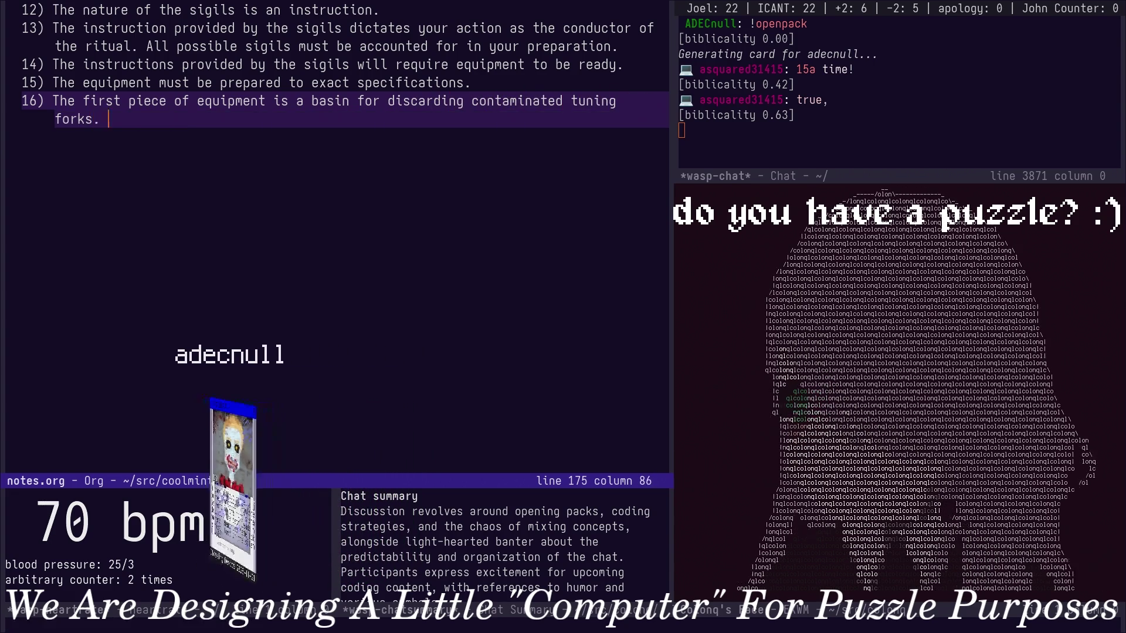
pyautogui.write('  Tuning')
# Write rule 16: a basin for discarding contaminated tuning forks, with clean tuning forks readily available.
pyautogui.press('BackSpace')
pyautogui.press('BackSpace')
pyautogui.press('BackSpace')
pyautogui.write('A large supply of tuning forks')
pyautogui.press('Escape')
pyautogui.press('b')
pyautogui.press('b')
pyautogui.write('iclean')
pyautogui.press('End')
pyautogui.write('must also be readi')
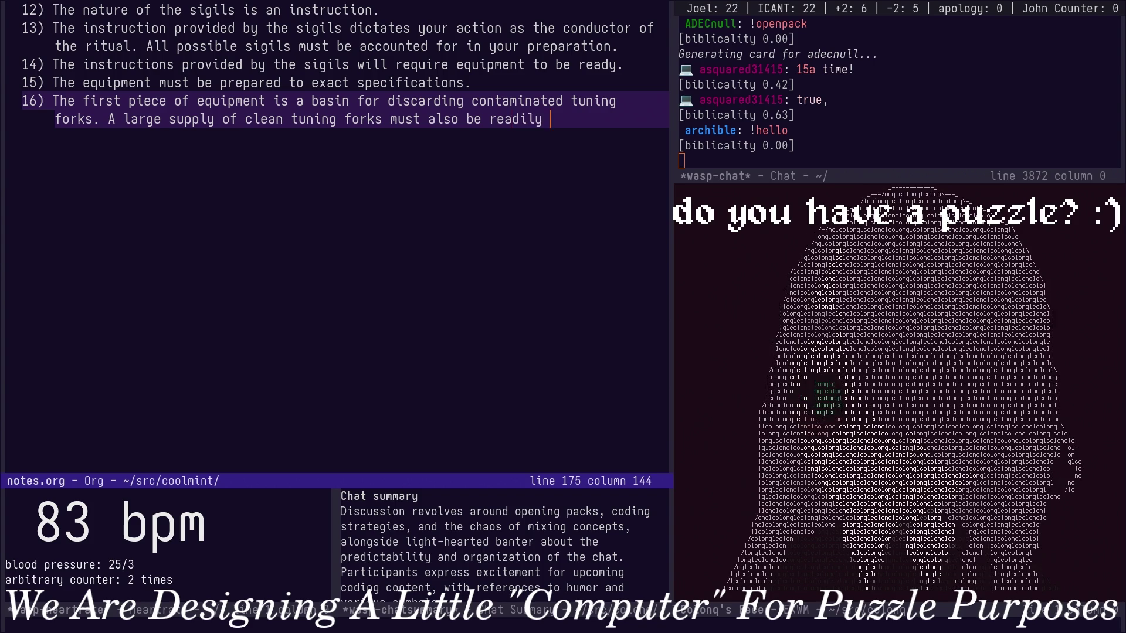
pyautogui.write('ly available')
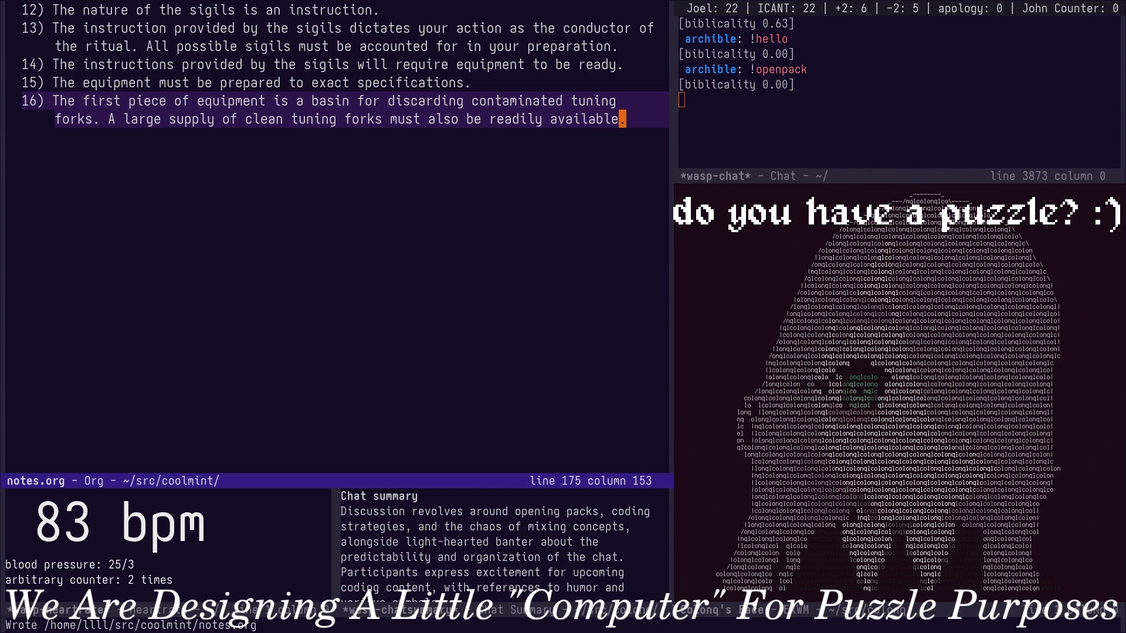
pyautogui.write('.')
pyautogui.press('Return')
pyautogui.press('BackSpace')
pyautogui.press('Return')
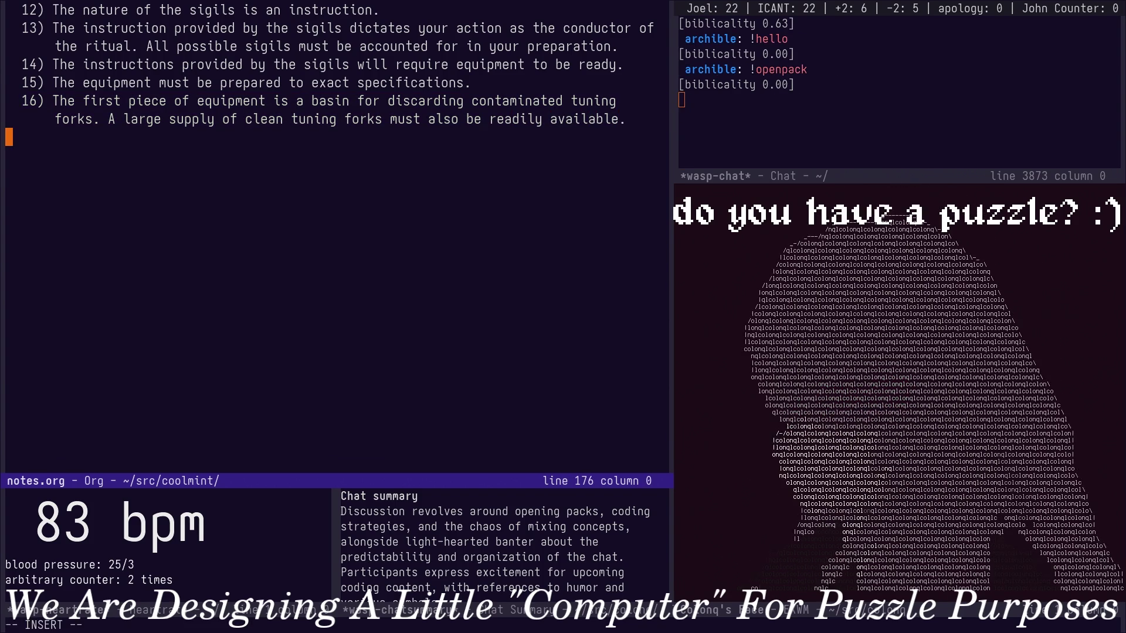
pyautogui.write('17) D')
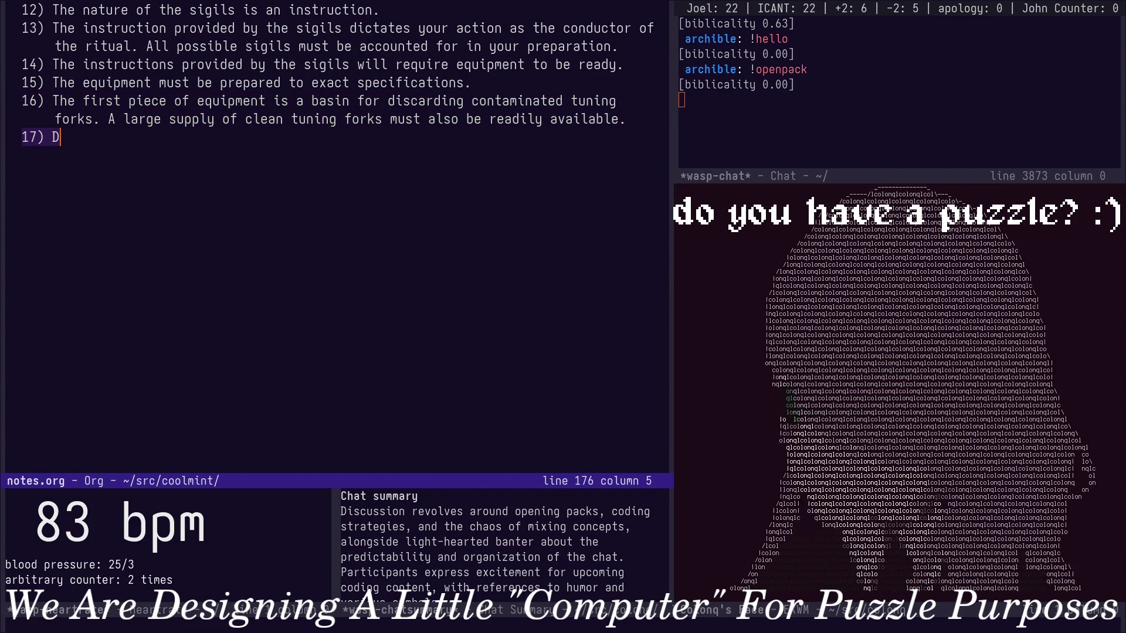
# Write item 17 naming the second piece of equipment as a rotating altar.
pyautogui.press('BackSpace')
pyautogui.write('The second piece of equipment')
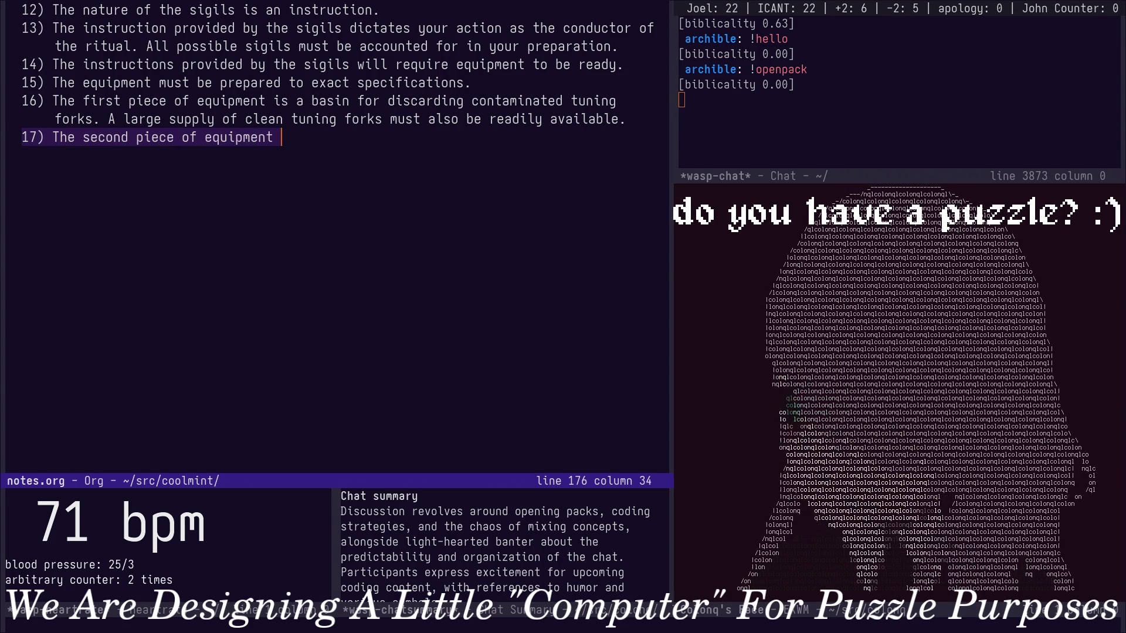
pyautogui.write('is ')
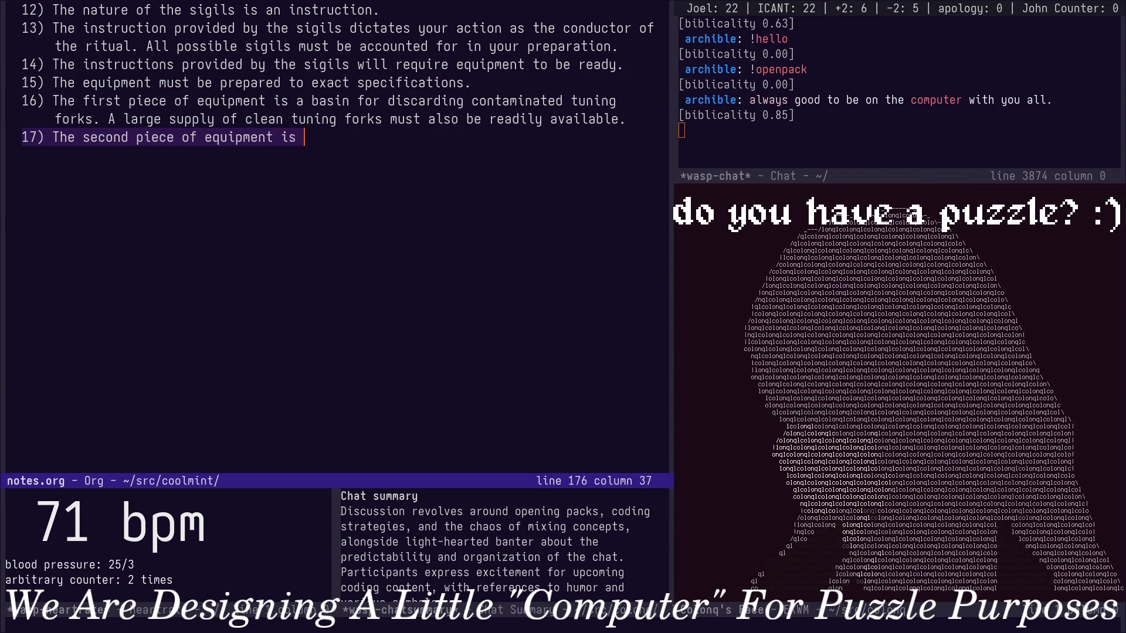
pyautogui.write('a')
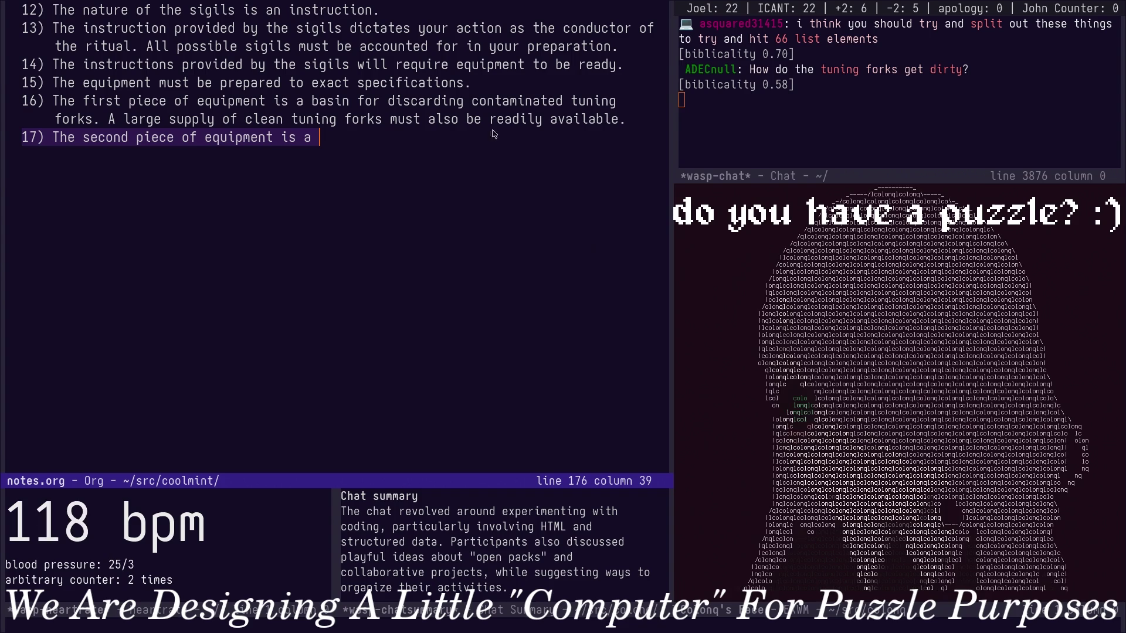
pyautogui.press('BackSpace')
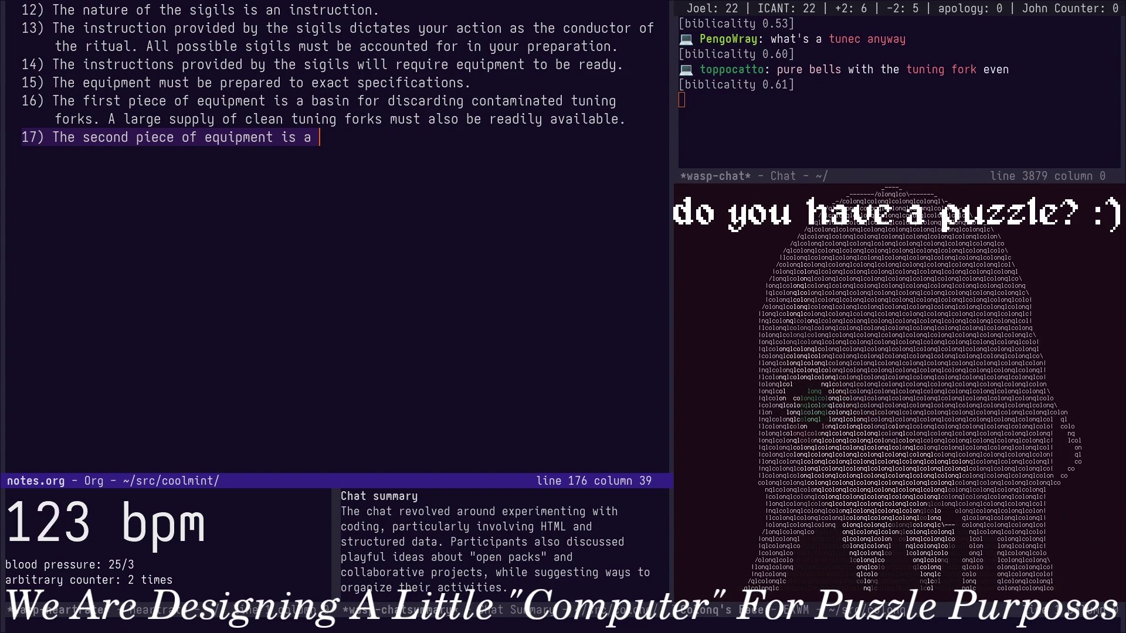
pyautogui.press('k')
pyautogui.press('j')
pyautogui.press('a')
pyautogui.press('Escape')
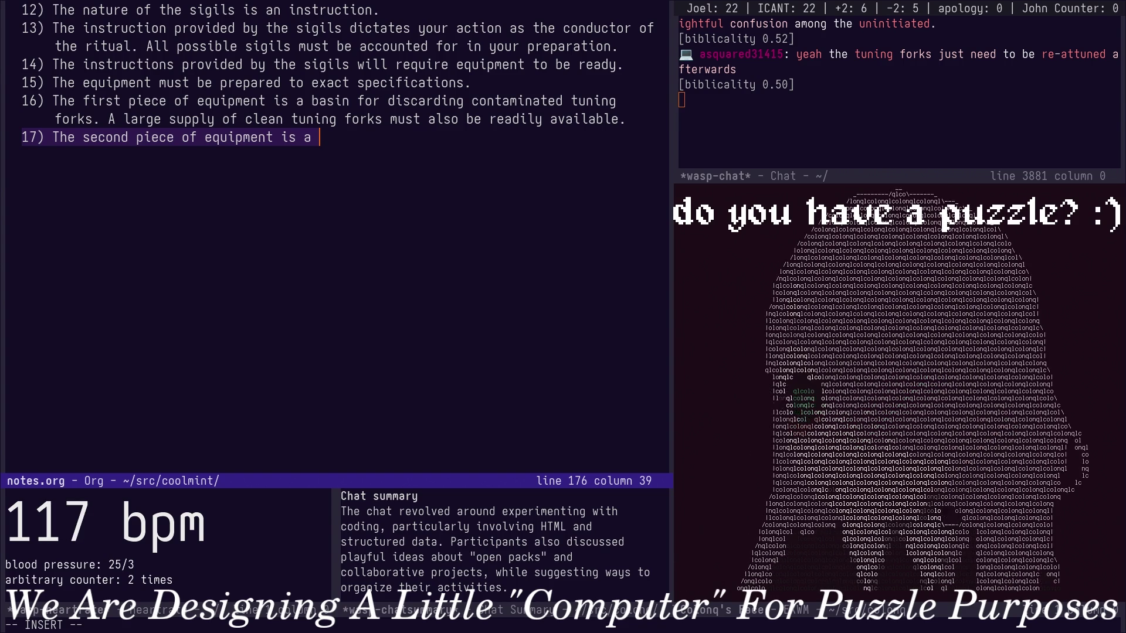
pyautogui.write('rotating alt')
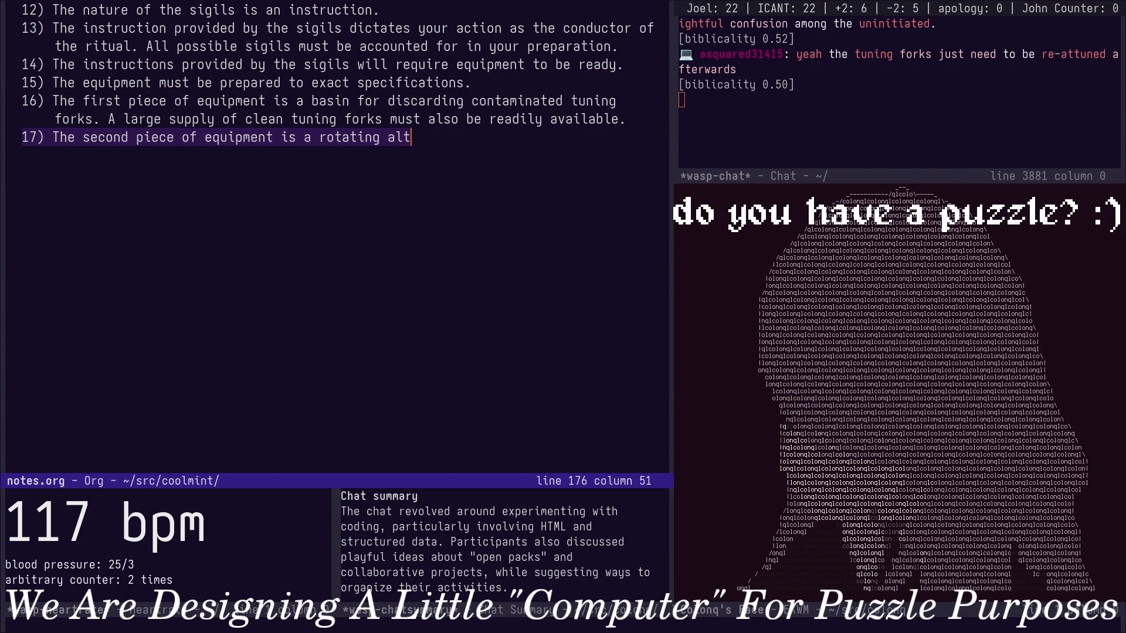
# Add the italic margin note '(/in the margins a note is scrawled: LAZY SUSAN/)' and open line 18.
pyautogui.press('Escape')
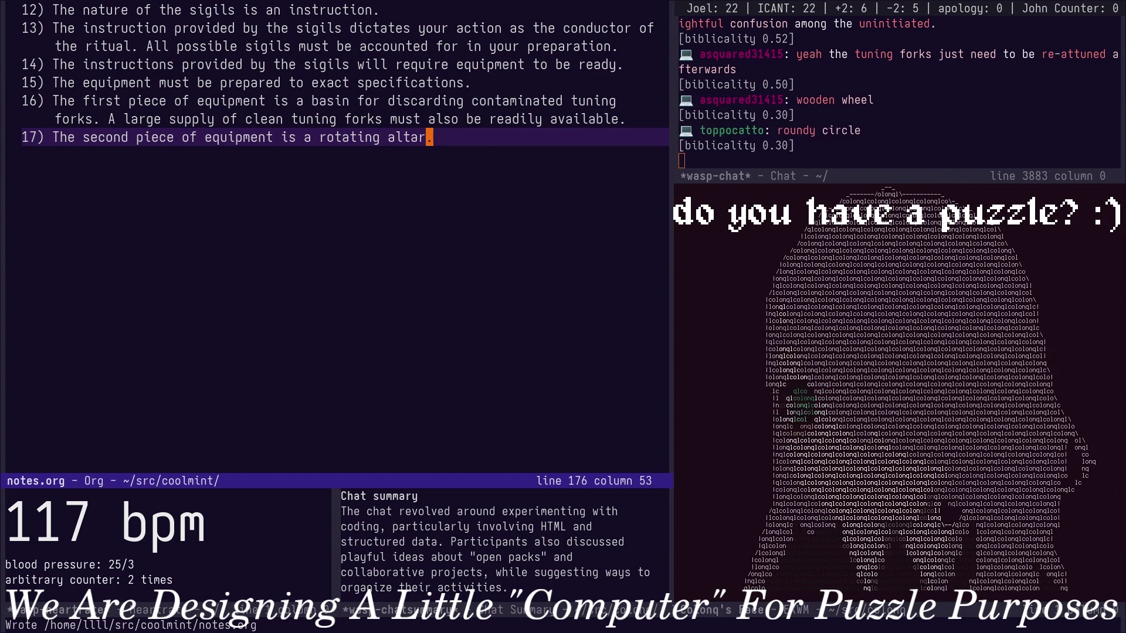
pyautogui.press('o')
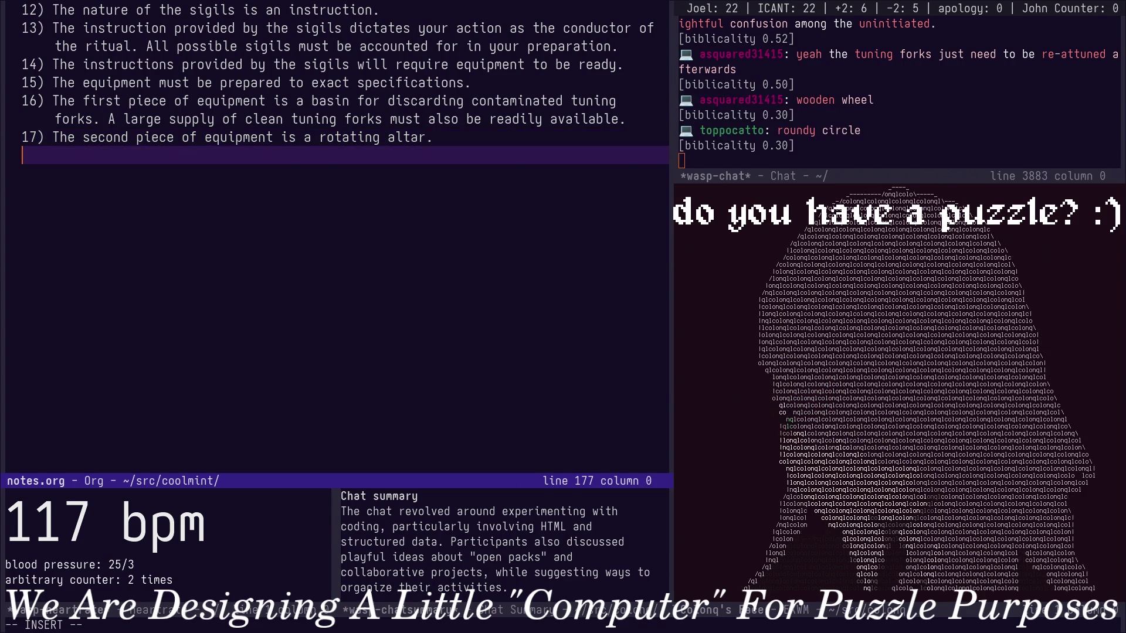
pyautogui.write('18')
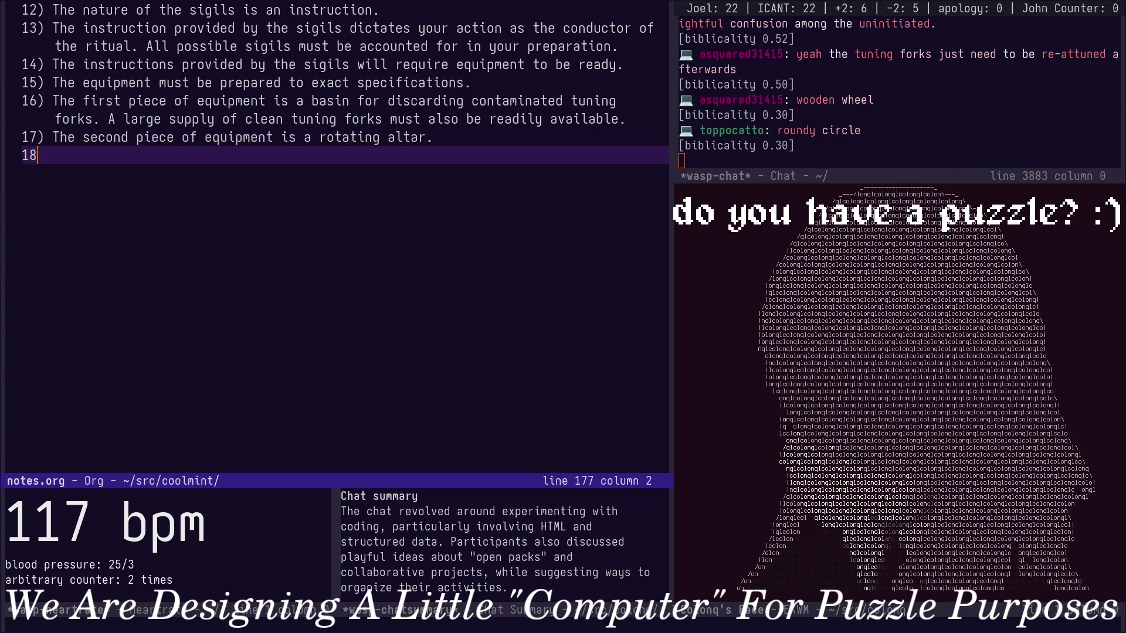
pyautogui.write('k')
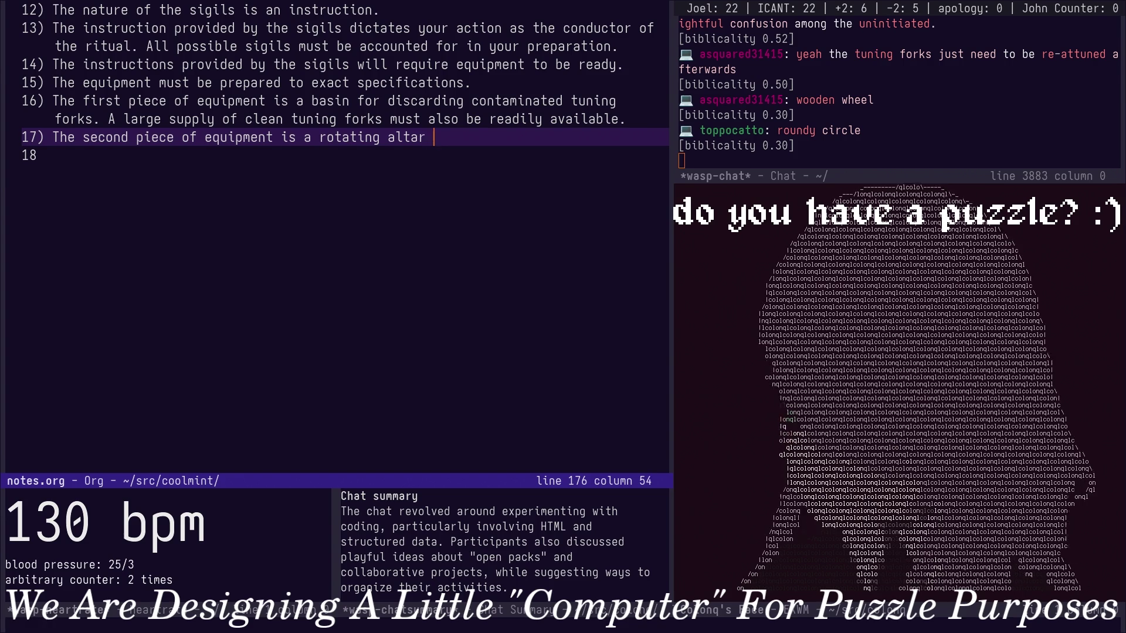
pyautogui.write('(')
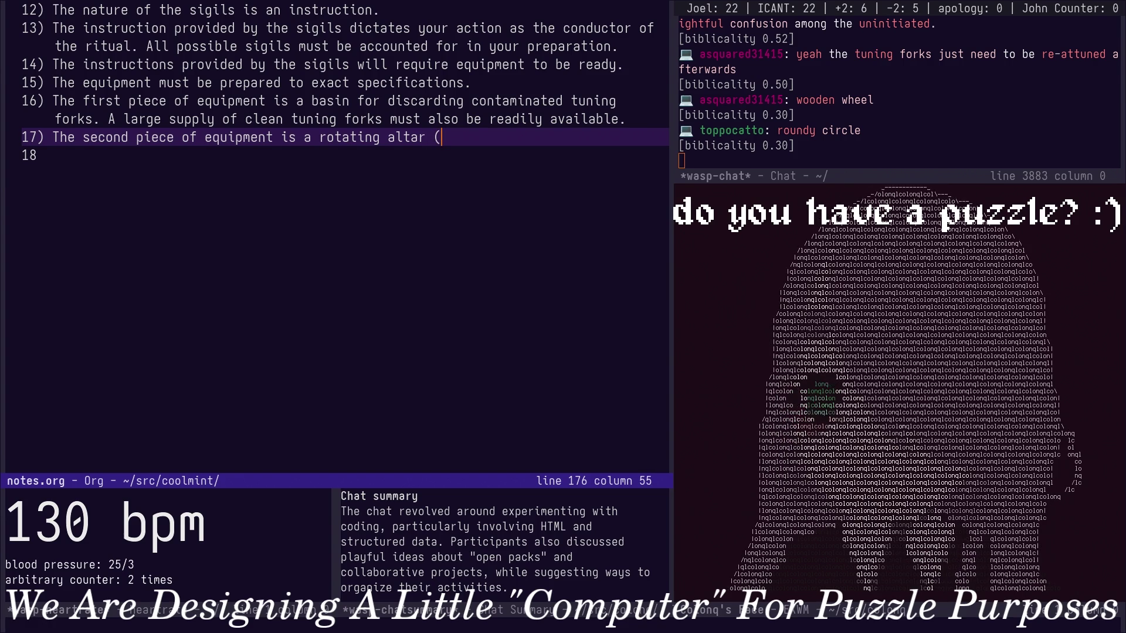
pyautogui.write('D')
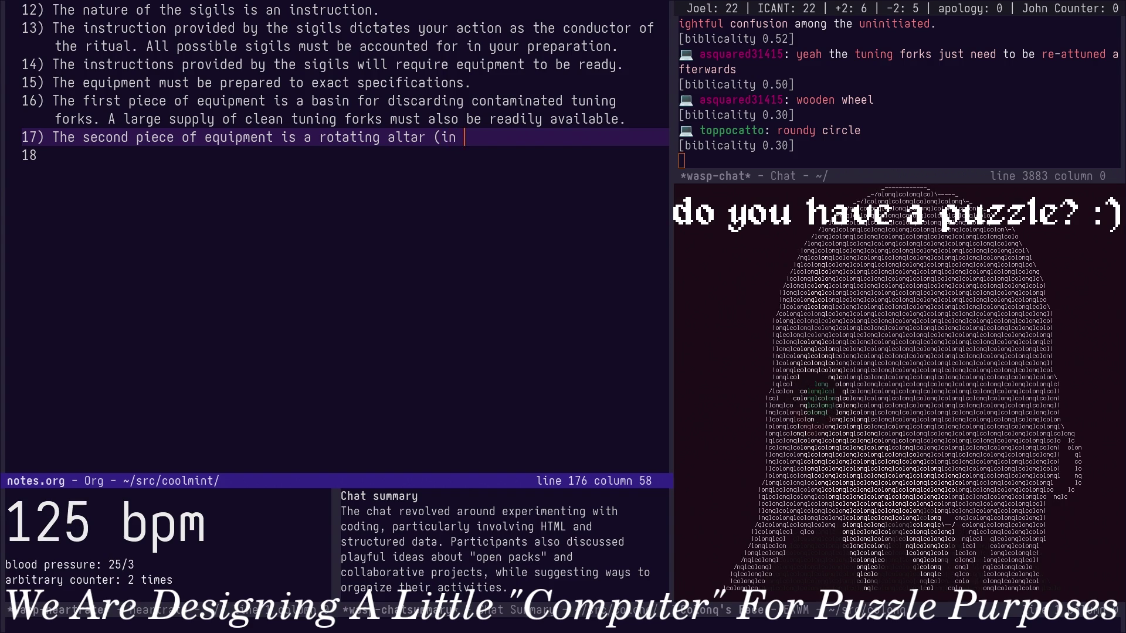
pyautogui.write('n th')
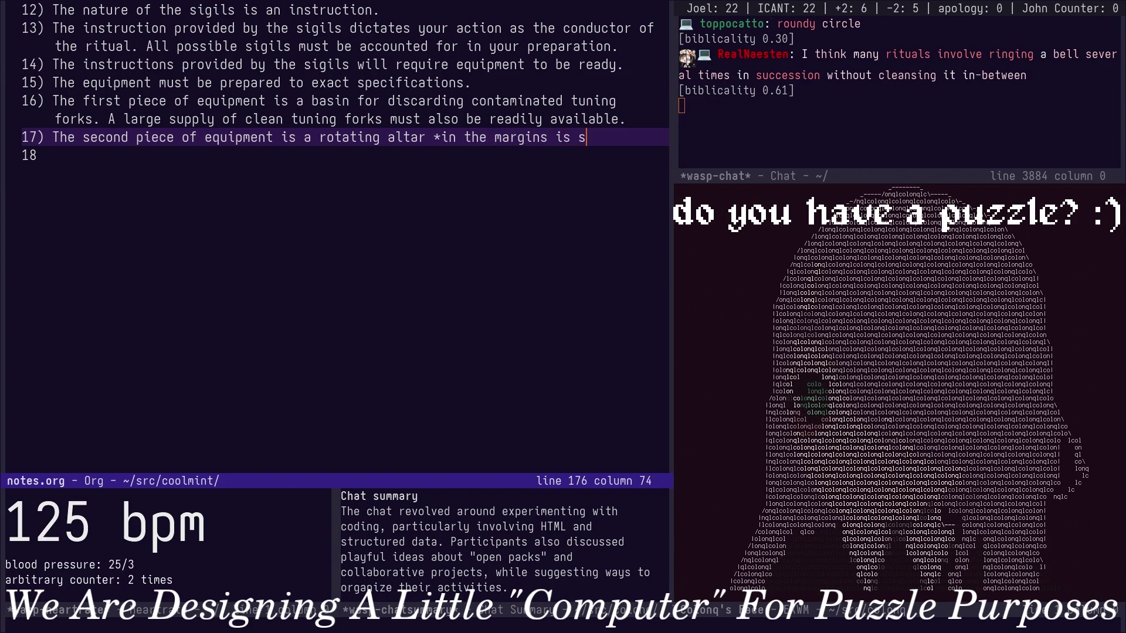
pyautogui.write('e margins a note is scrawled: LAZY SUSAN/)')
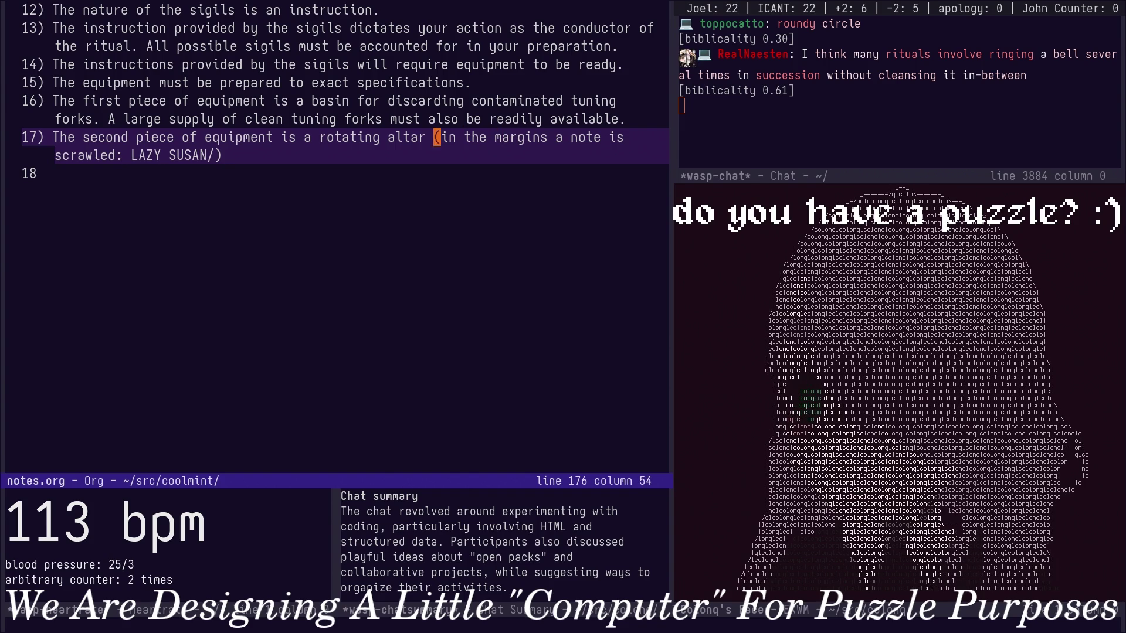
pyautogui.press('Down')
pyautogui.press('Down')
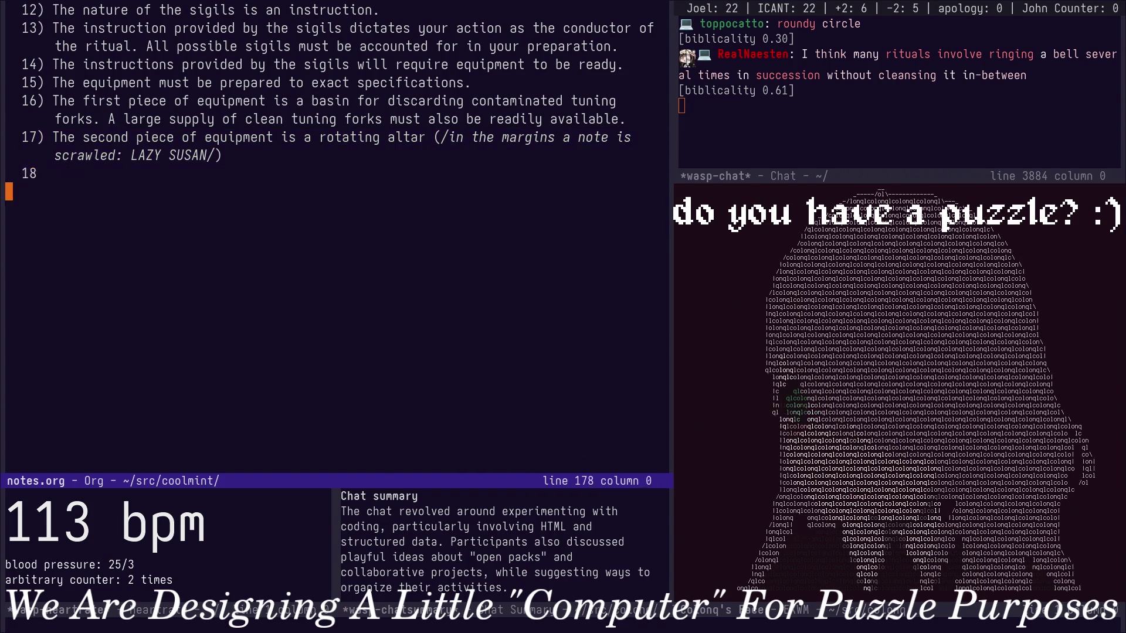
# Position after item 17's closing parenthesis to begin rule 18.
pyautogui.press('Up')
pyautogui.press('Left')
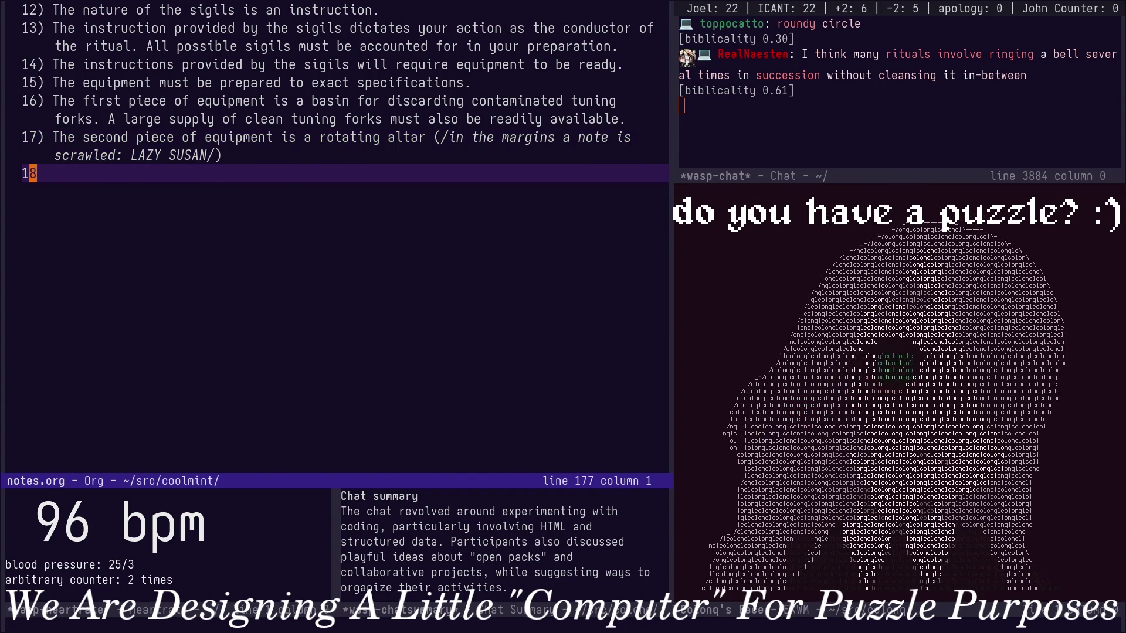
pyautogui.press('Up')
pyautogui.press('Down')
pyautogui.write(')')
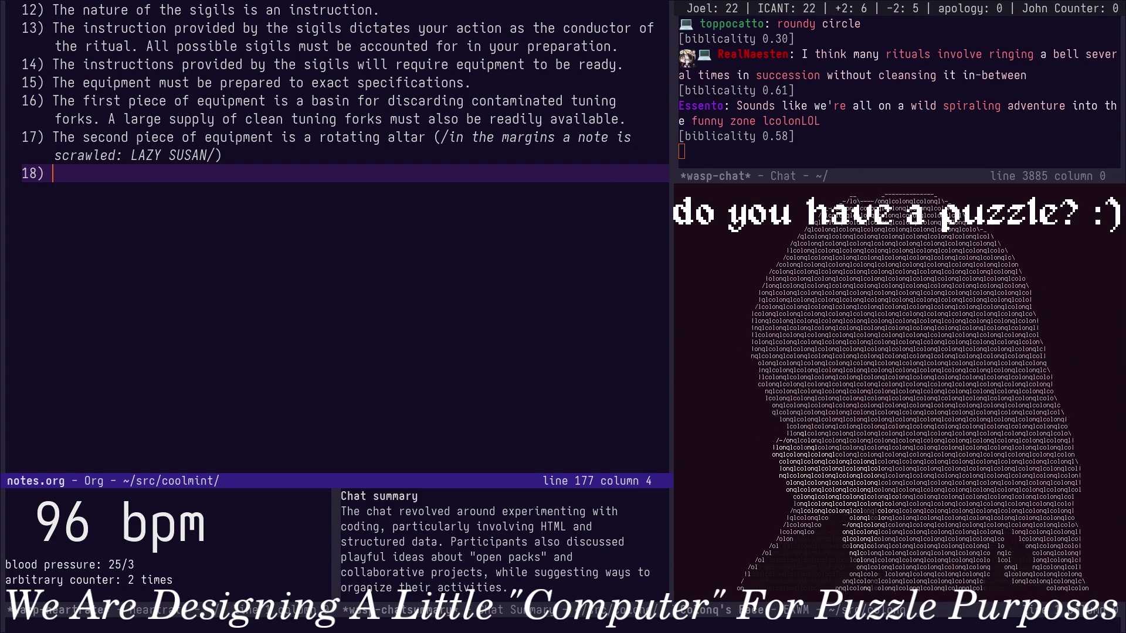
pyautogui.press('Up')
pyautogui.press('End')
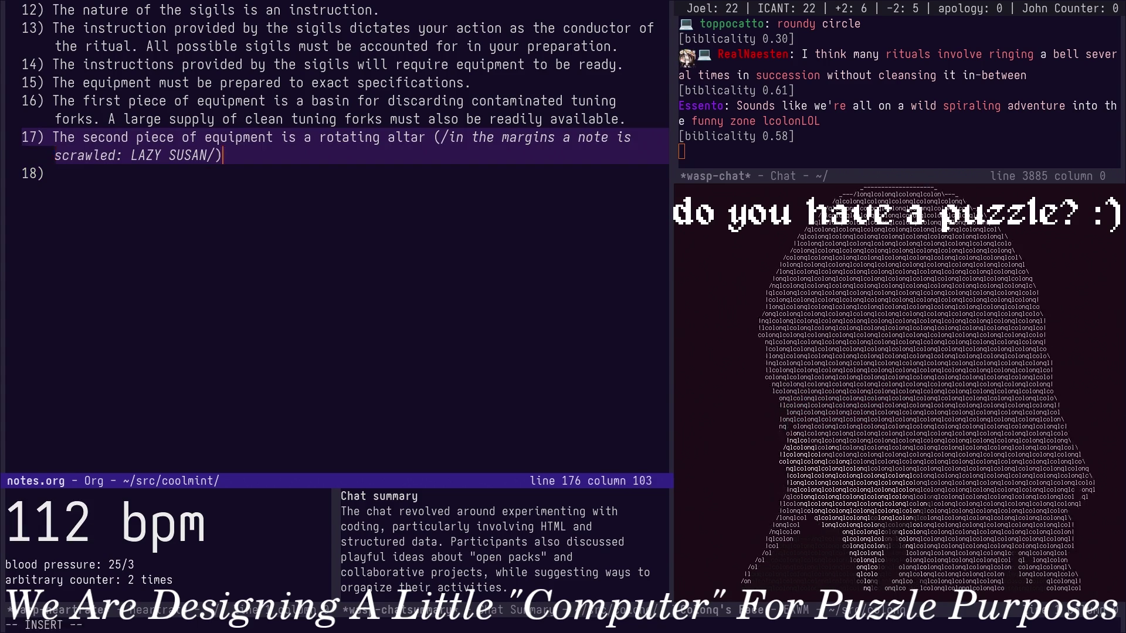
pyautogui.write('.')
pyautogui.press('Down')
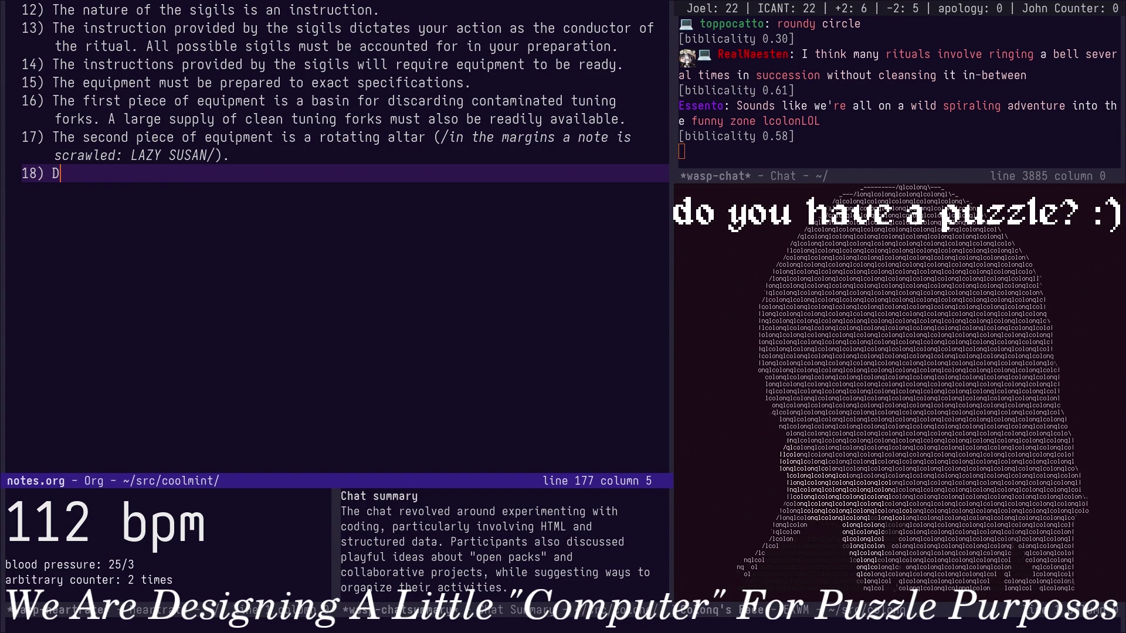
# Write rule 18 placing a wooden bowl on the west side of the rotating altar and duplicate the line.
pyautogui.press('Up')
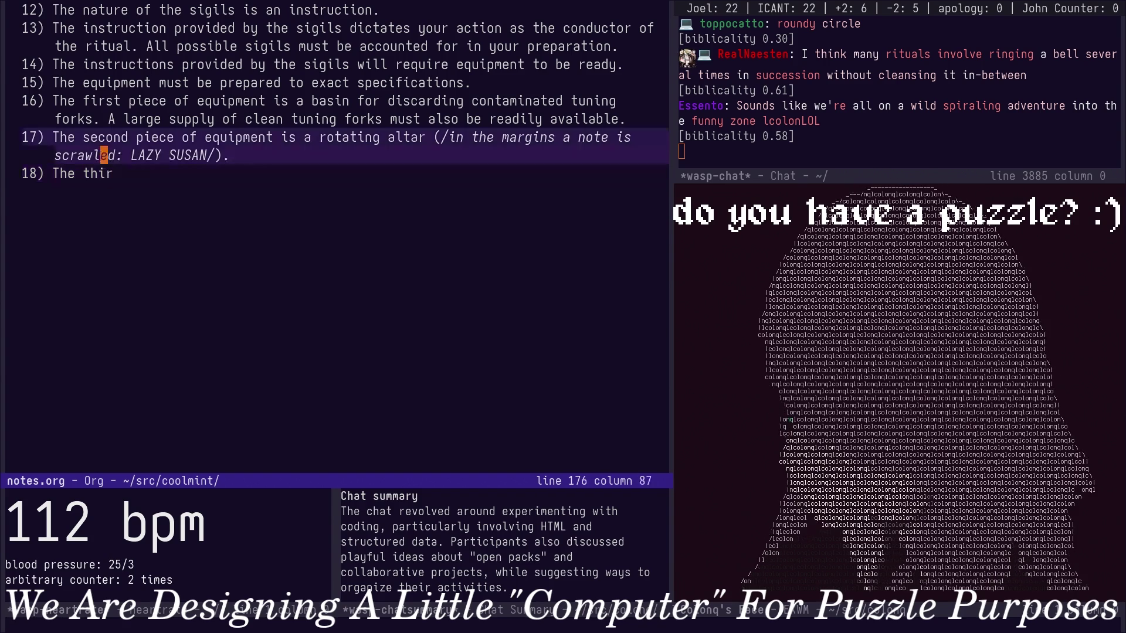
pyautogui.press('Down')
pyautogui.hotkey('alt', 'b')
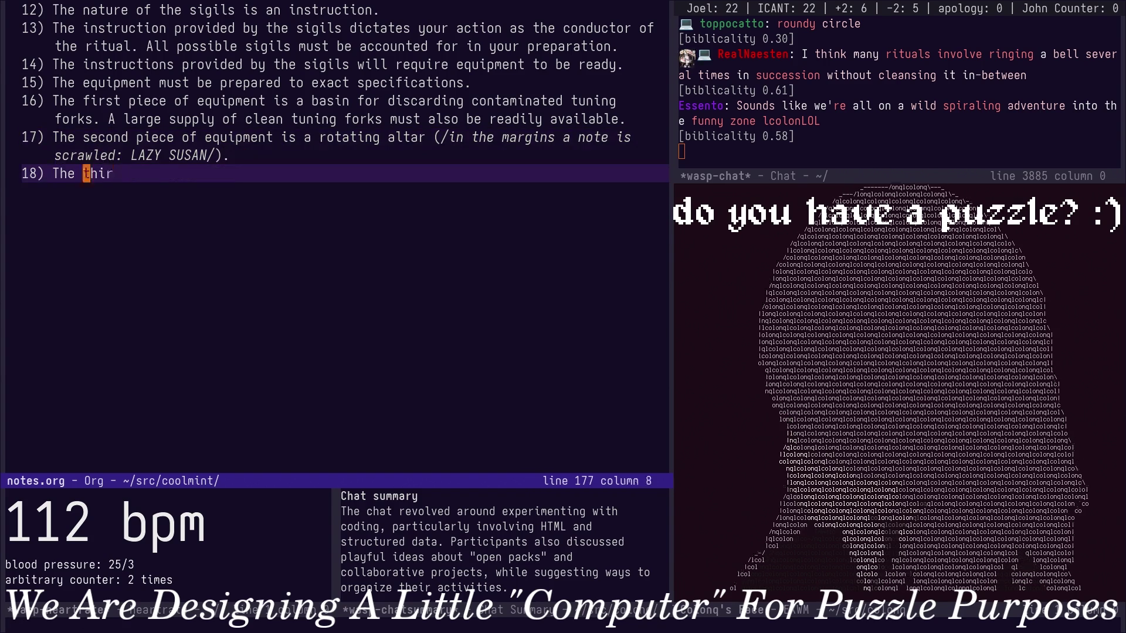
pyautogui.write('On each sid')
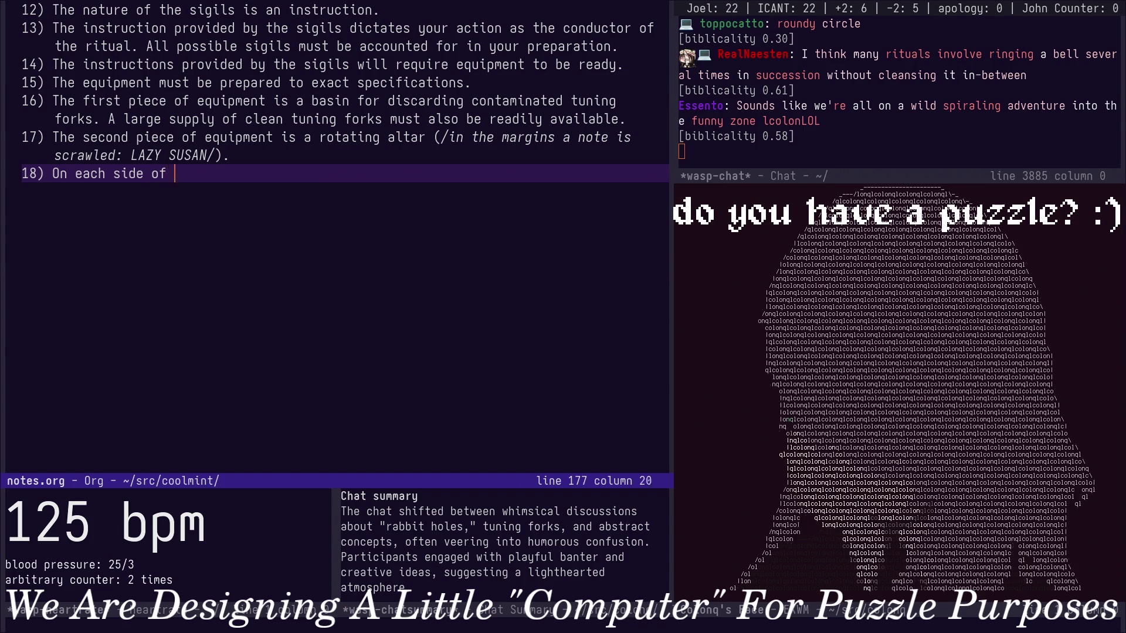
pyautogui.write('t')
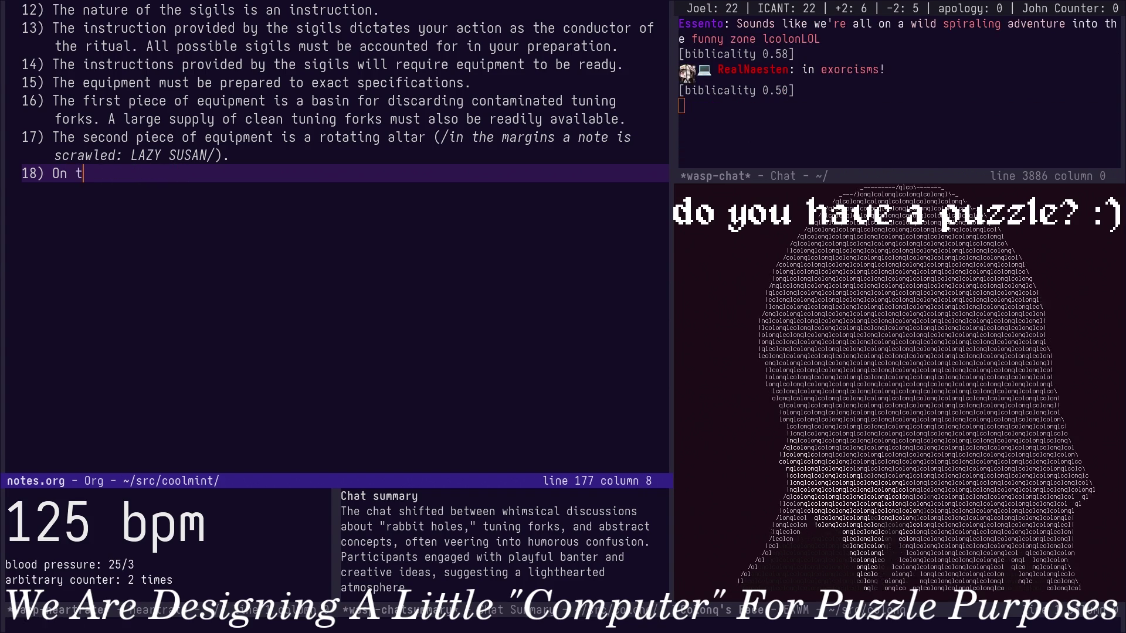
pyautogui.write('as')
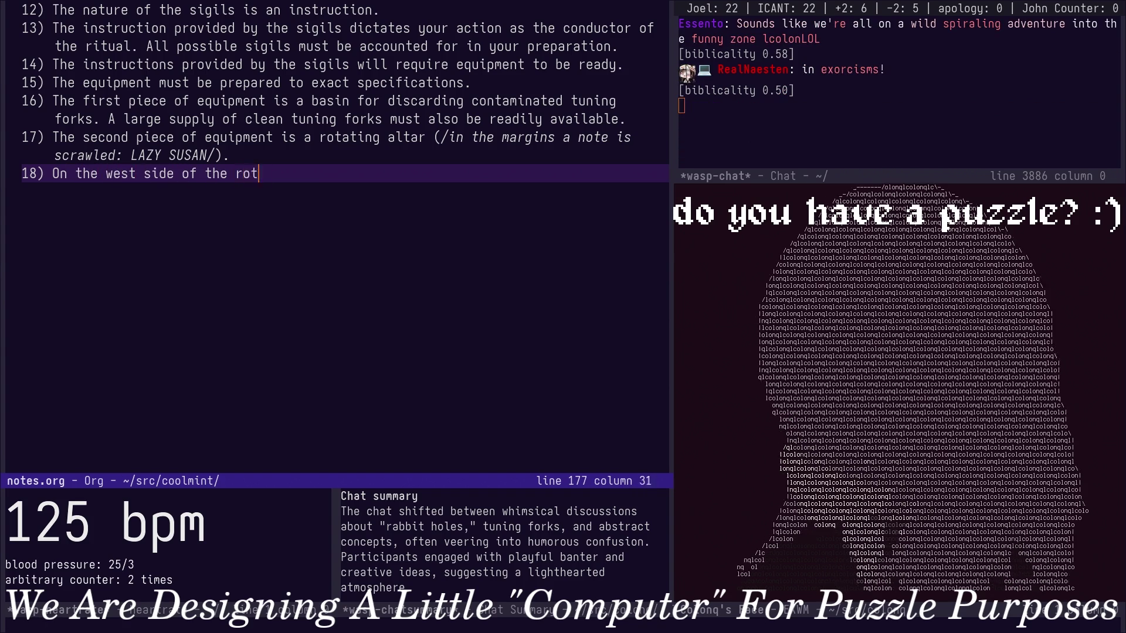
pyautogui.write(' s')
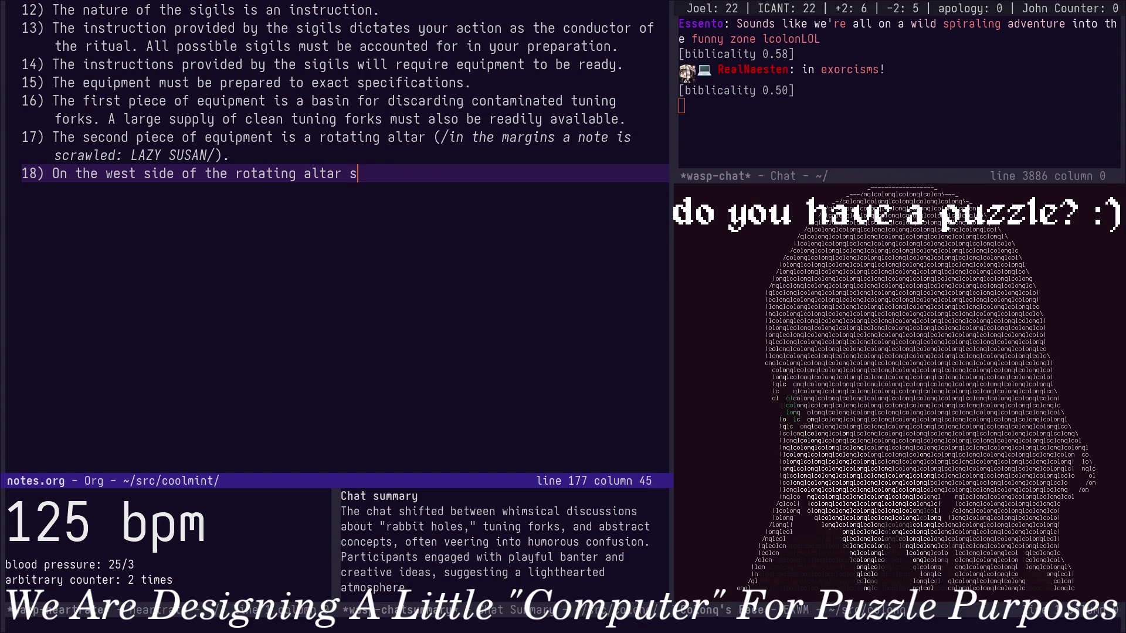
pyautogui.write('hould be placed a w')
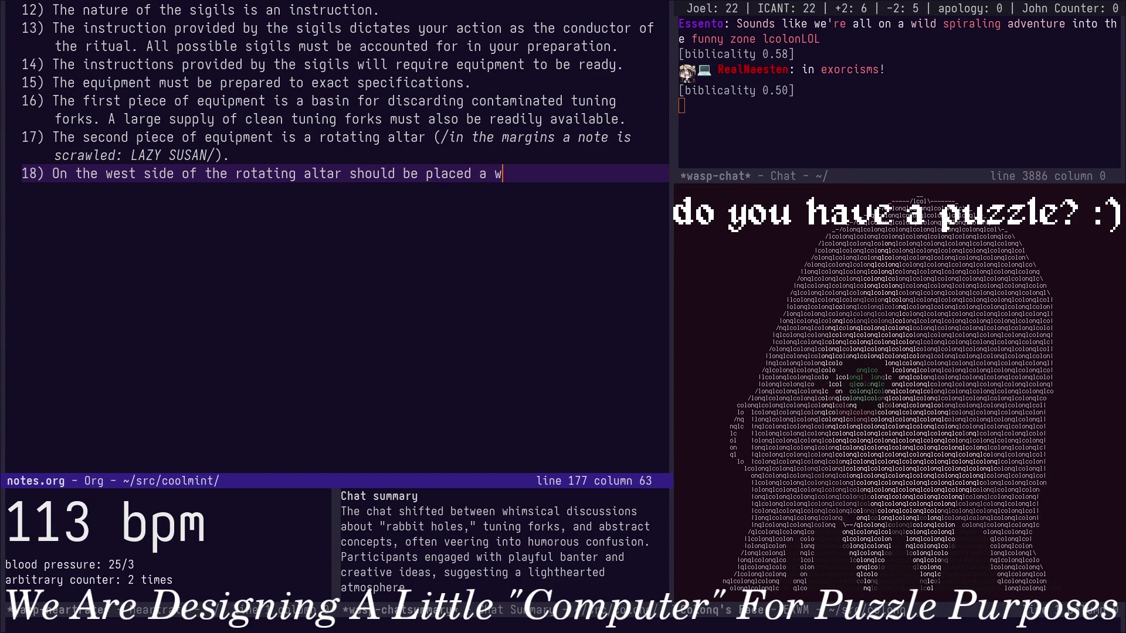
pyautogui.write('ooden bowl')
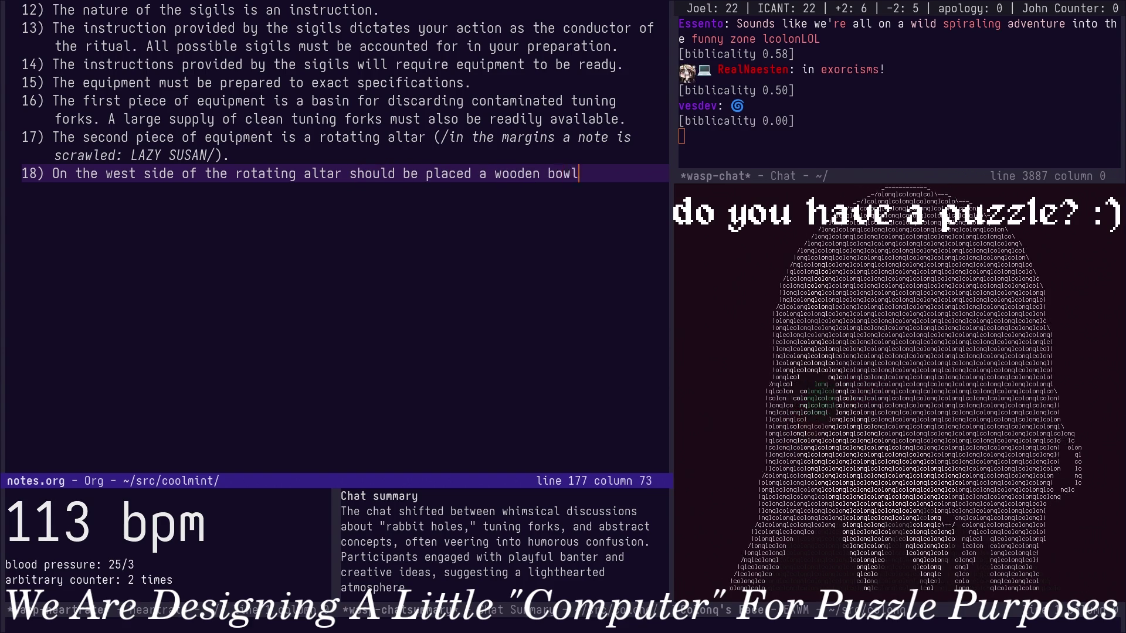
pyautogui.write('.')
pyautogui.press('Escape')
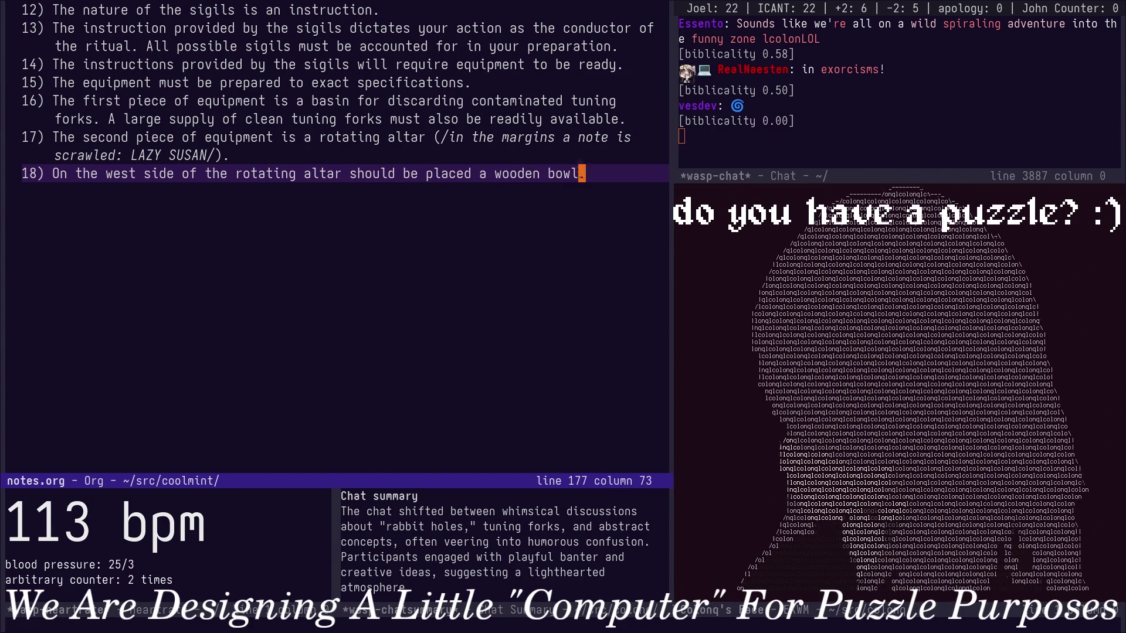
pyautogui.press('y')
pyautogui.press('y')
pyautogui.write('p')
pyautogui.write('cweast')
# Turn the copied rule into a stone bowl on the altar's east side and add the textile-bag rule 20.
pyautogui.press('Escape')
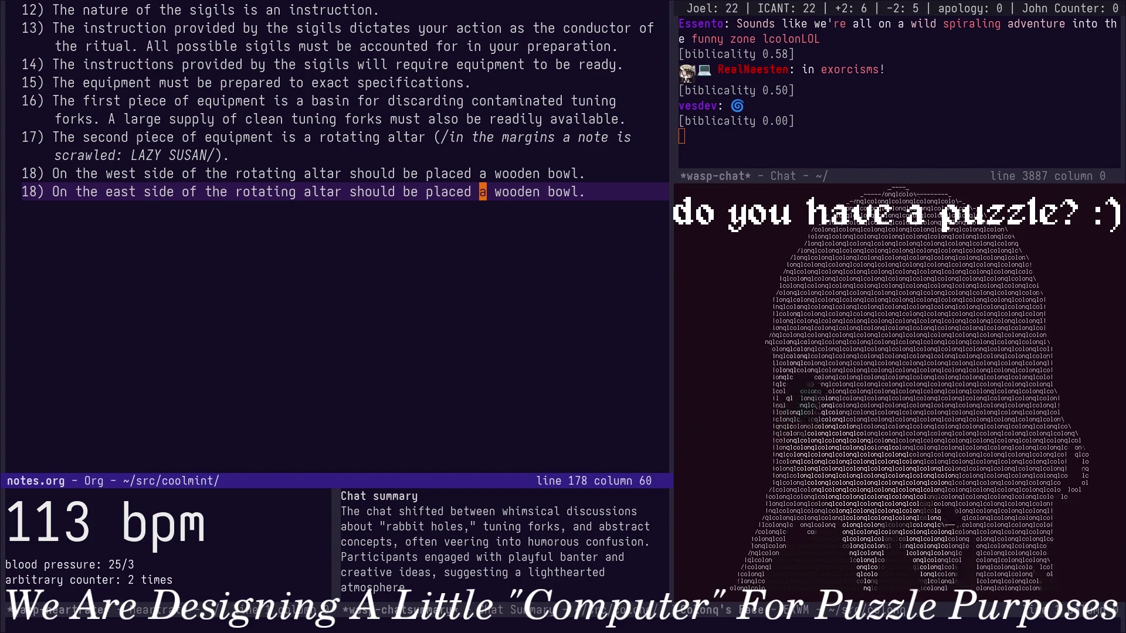
pyautogui.press('w')
pyautogui.write('cw')
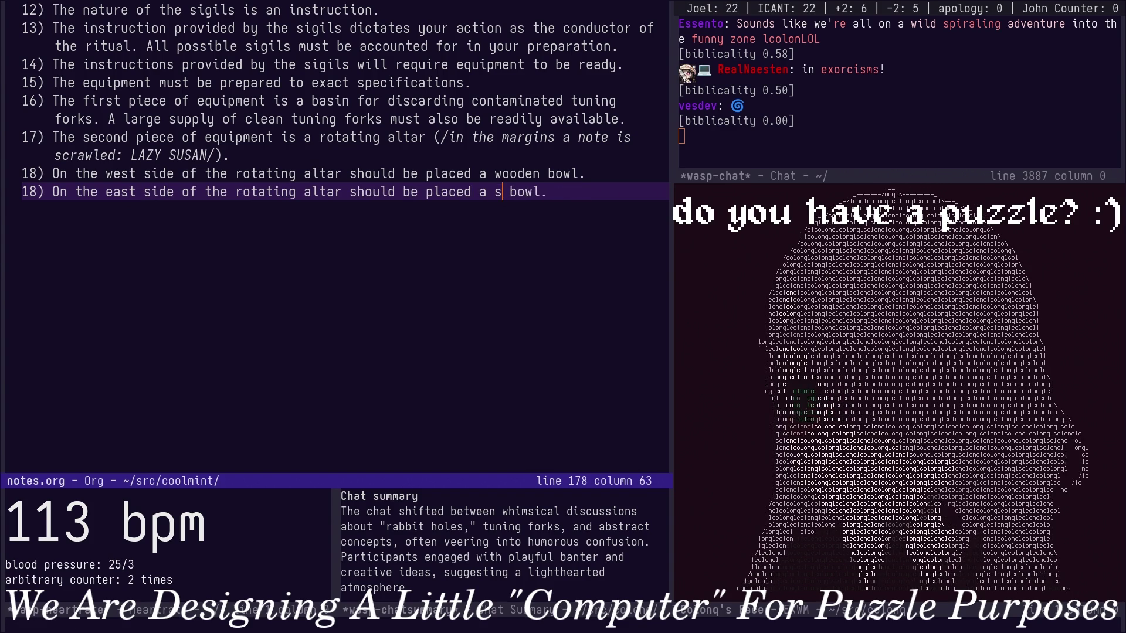
pyautogui.write('tone')
pyautogui.press('Escape')
pyautogui.press('k')
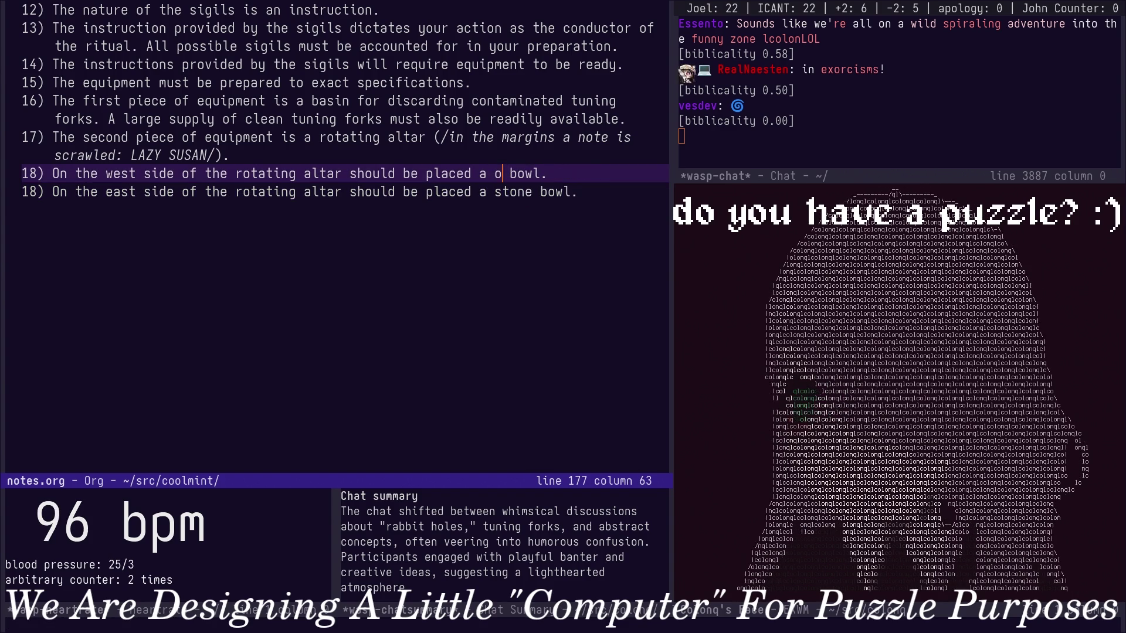
pyautogui.press('j')
pyautogui.press('k')
pyautogui.press('j')
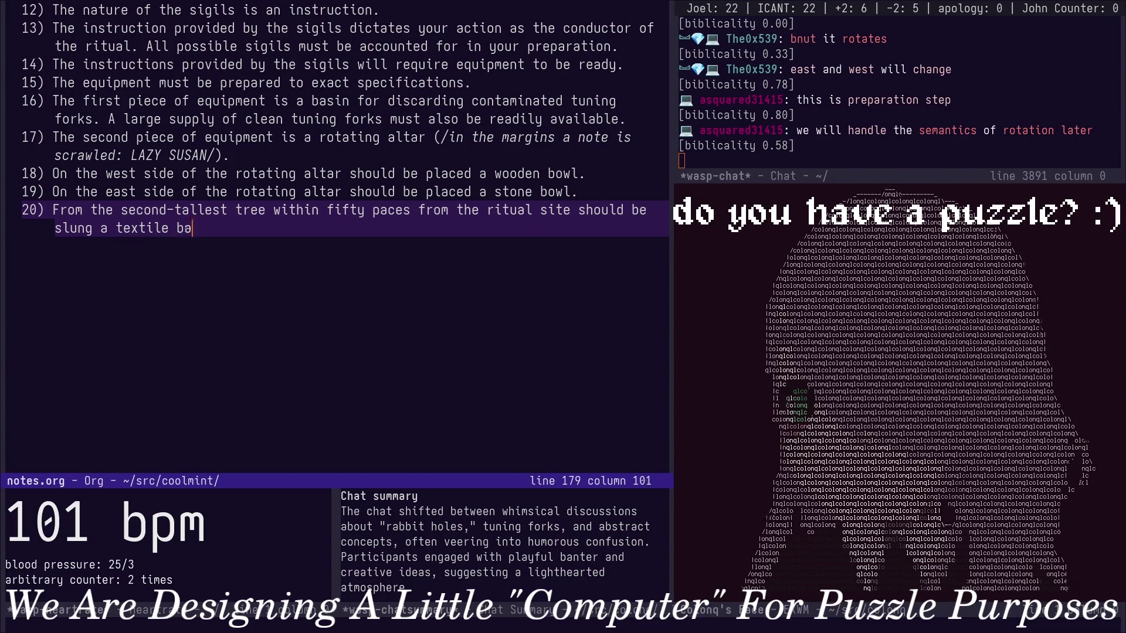
# Save notes.org with the new bowl and textile bag rules.
pyautogui.press('Escape')
pyautogui.hotkey('ctrl', 'x')
pyautogui.hotkey('ctrl', 's')
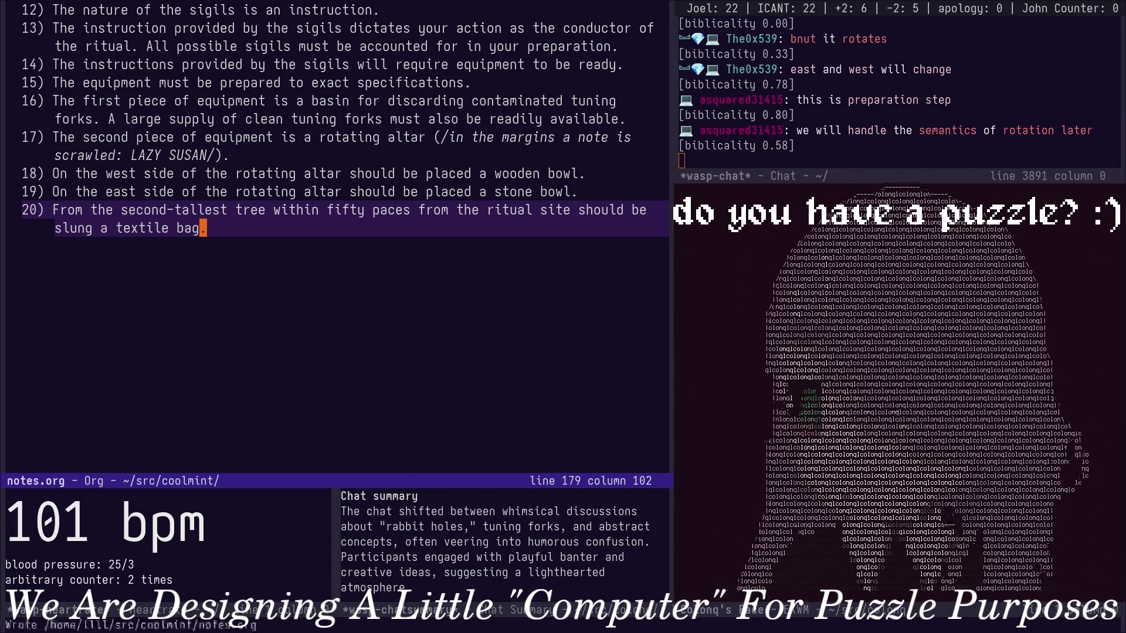
pyautogui.write('o2')
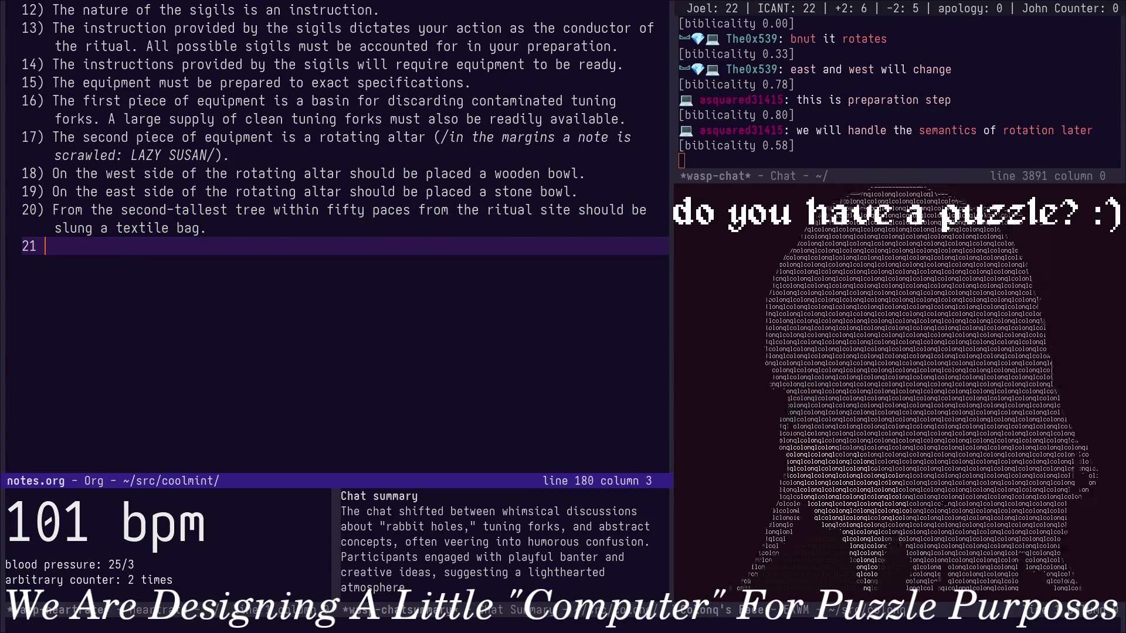
# Check the wording of the bowl rules and resume writing rule 21 at its end.
pyautogui.press('Escape')
pyautogui.press('k')
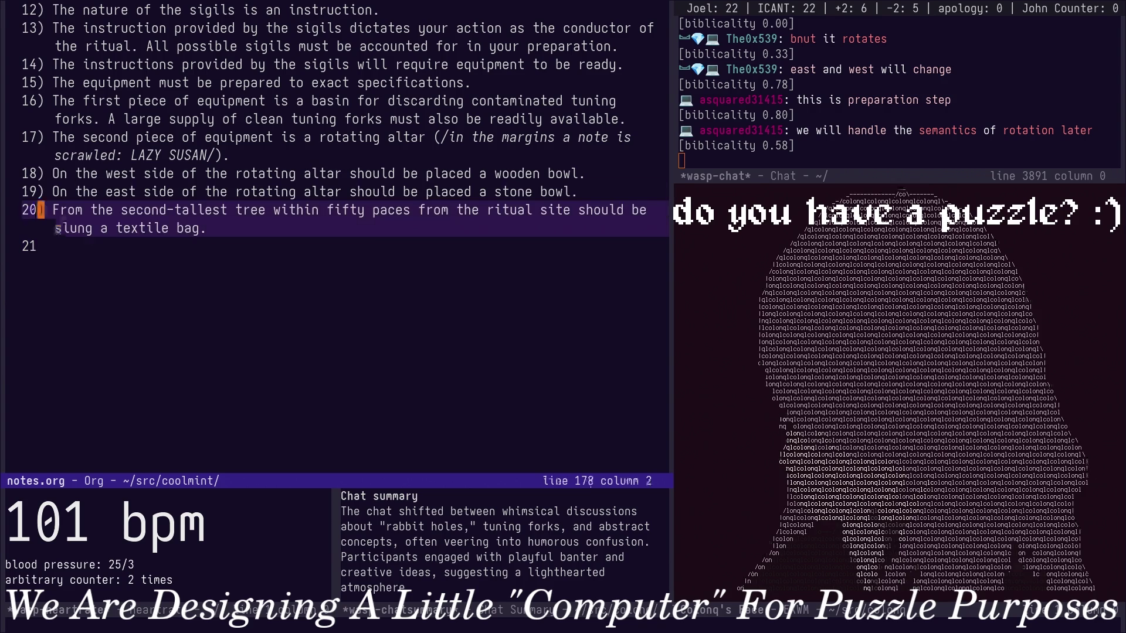
pyautogui.press('k')
pyautogui.press('k')
pyautogui.press('w')
pyautogui.press('w')
pyautogui.press('w')
pyautogui.press('w')
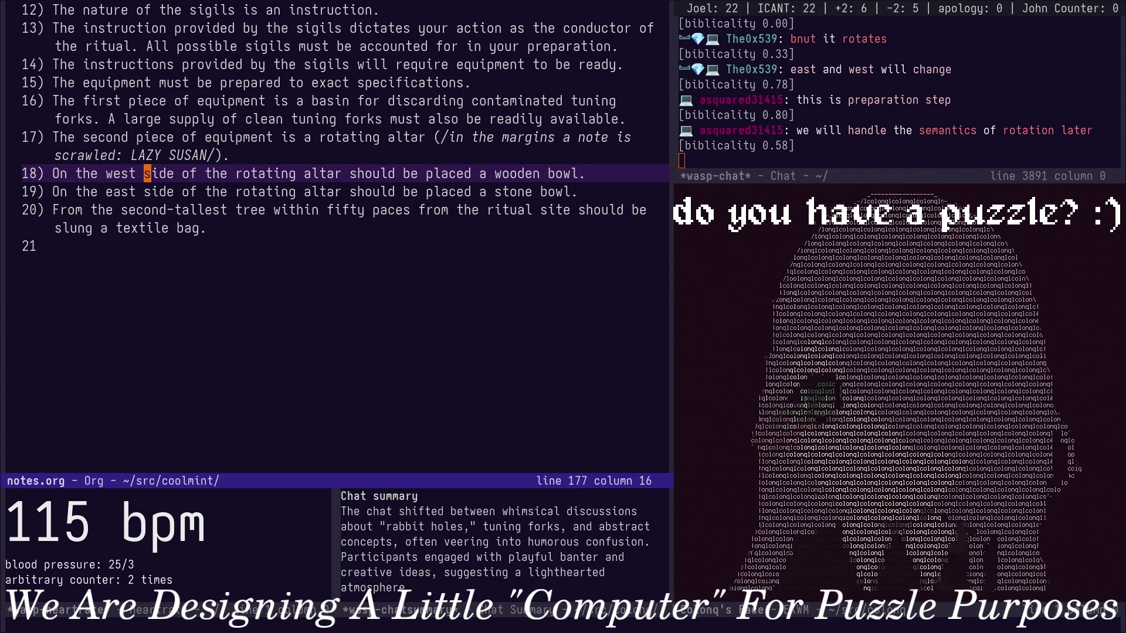
pyautogui.press('j')
pyautogui.press('j')
pyautogui.press('j')
pyautogui.press('A')
pyautogui.write(') Ne')
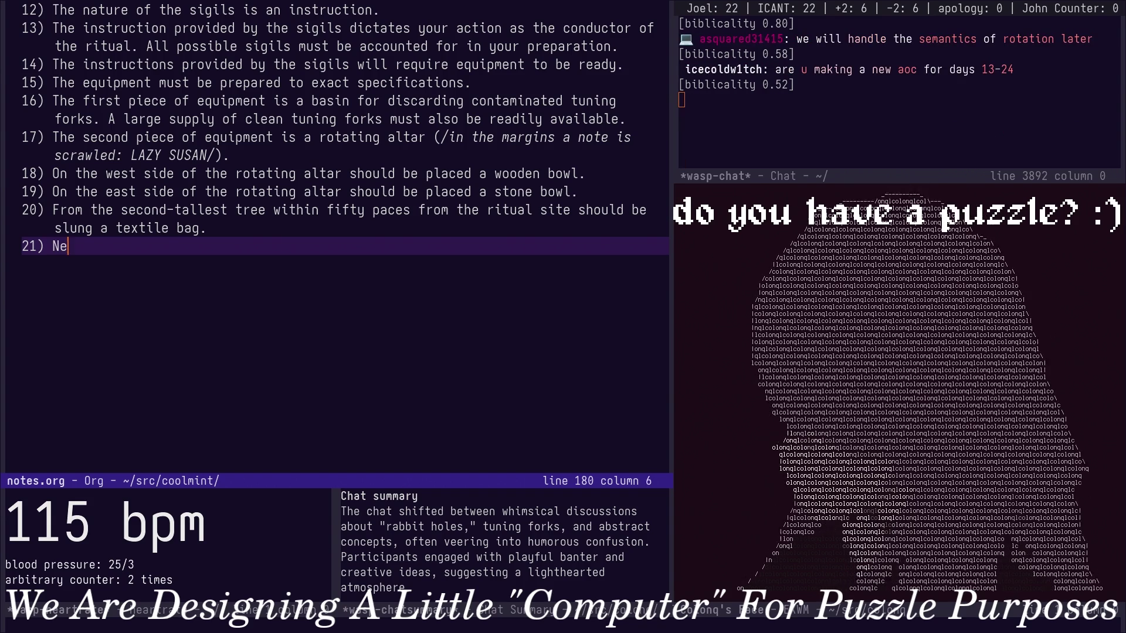
pyautogui.write('ar t')
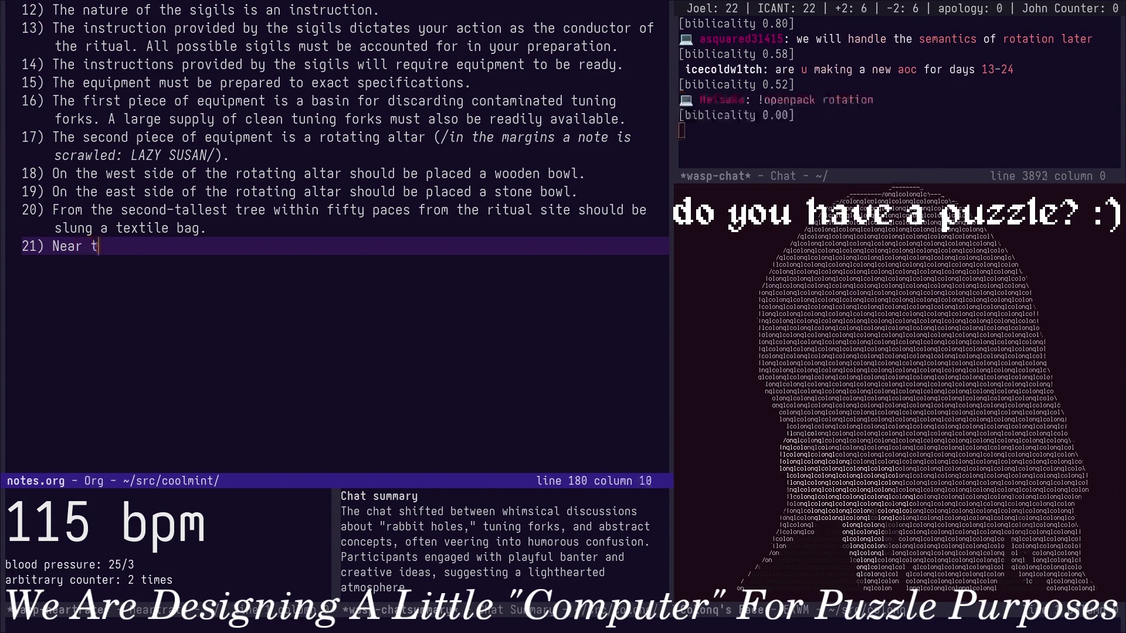
pyautogui.write('he altar should be ')
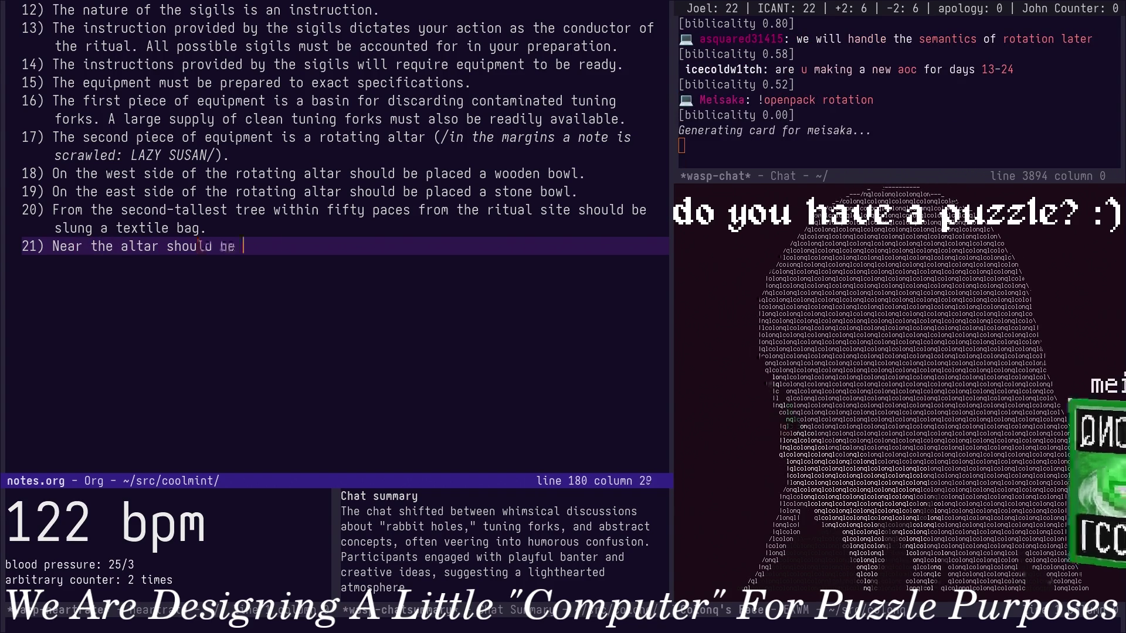
pyautogui.write('place')
# Rewrite rule 21 as a brass weighing-scale with two beveled sides near the altar, then begin item 22.
pyautogui.press('Escape')
pyautogui.press('b')
pyautogui.press('b')
pyautogui.press('b')
pyautogui.hotkey('shift', 'd')
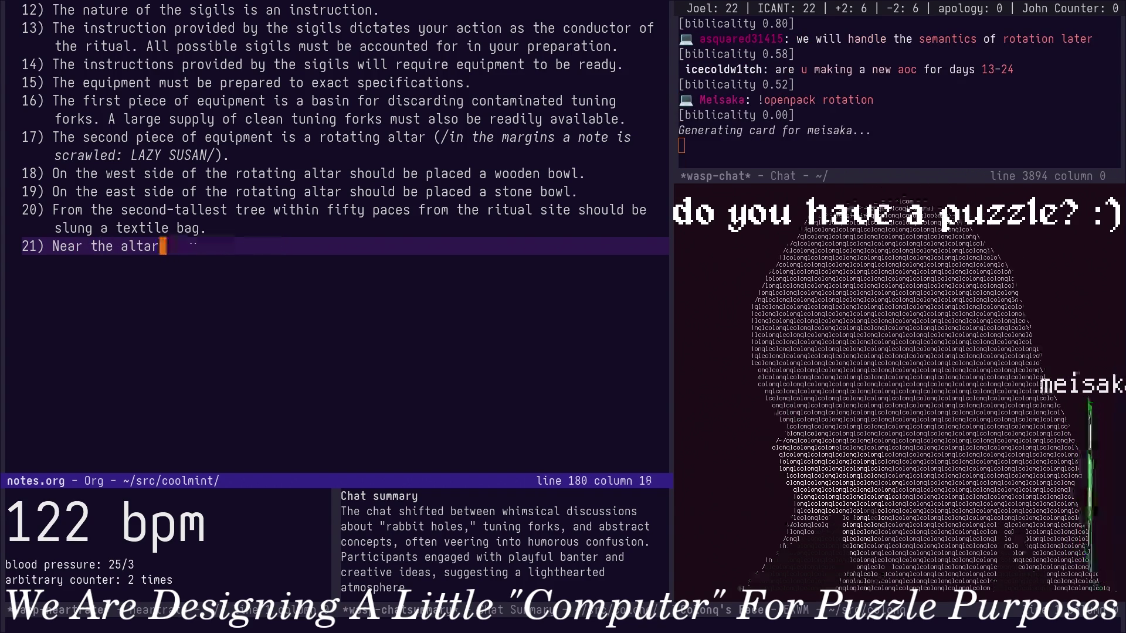
pyautogui.press('^')
pyautogui.hotkey('shift', 'c')
pyautogui.write('A brass s')
pyautogui.write('cale')
pyautogui.press('Escape')
pyautogui.write('biweighing-')
pyautogui.press('Escape')
pyautogui.hotkey('shift', 'a')
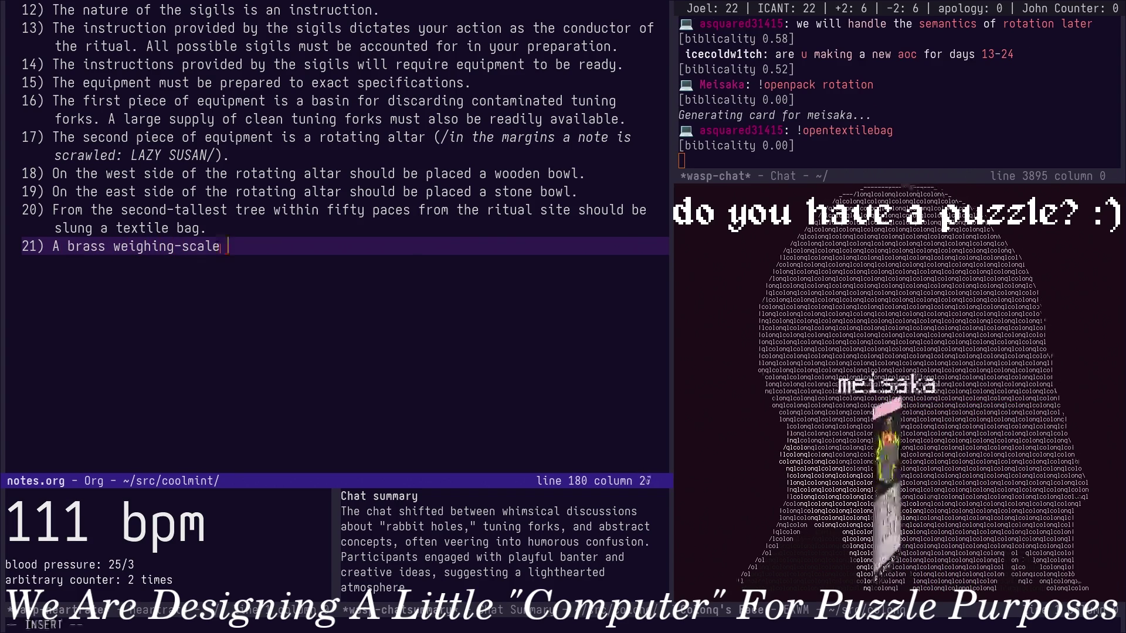
pyautogui.write('with two secure')
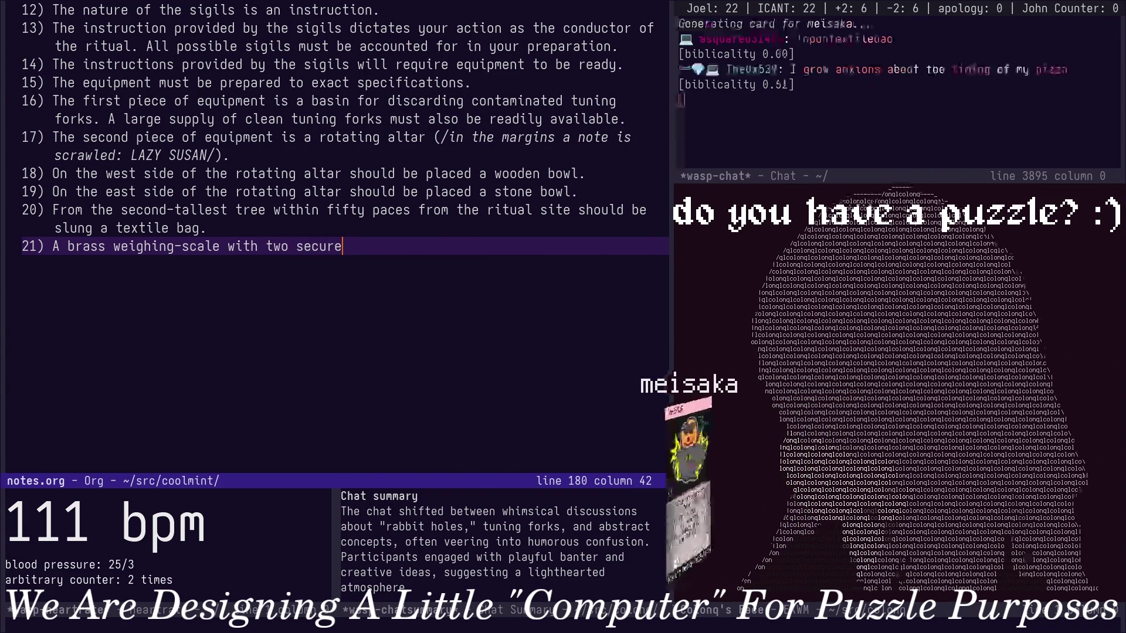
pyautogui.press('BackSpace')
pyautogui.press('BackSpace')
pyautogui.press('BackSpace')
pyautogui.press('BackSpace')
pyautogui.press('BackSpace')
pyautogui.press('BackSpace')
pyautogui.write('bev')
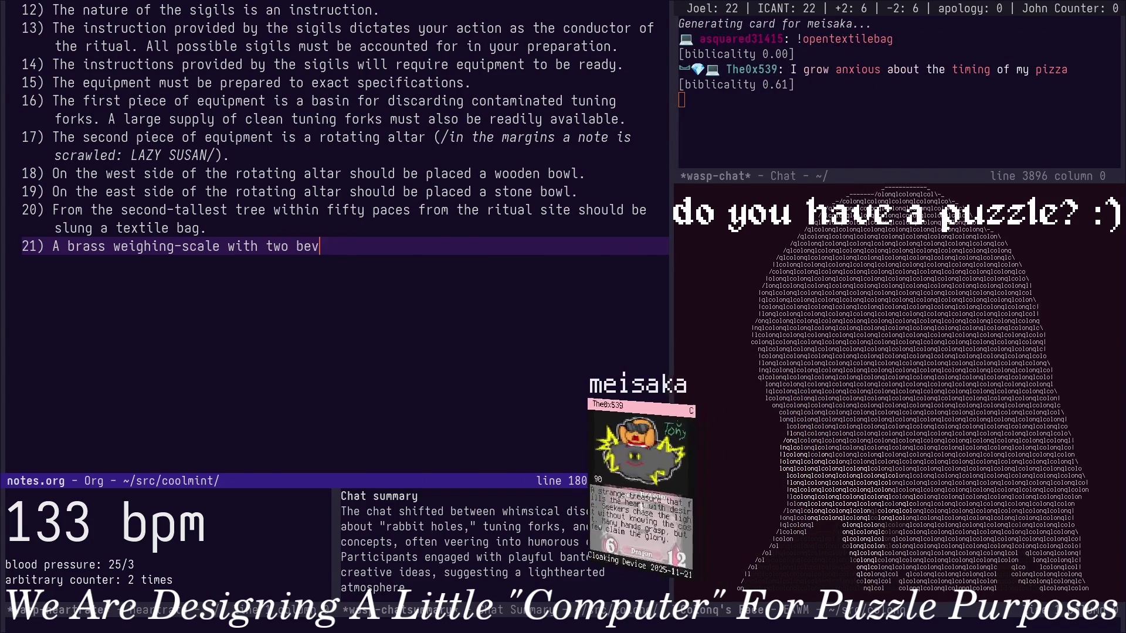
pyautogui.write('eled sides ')
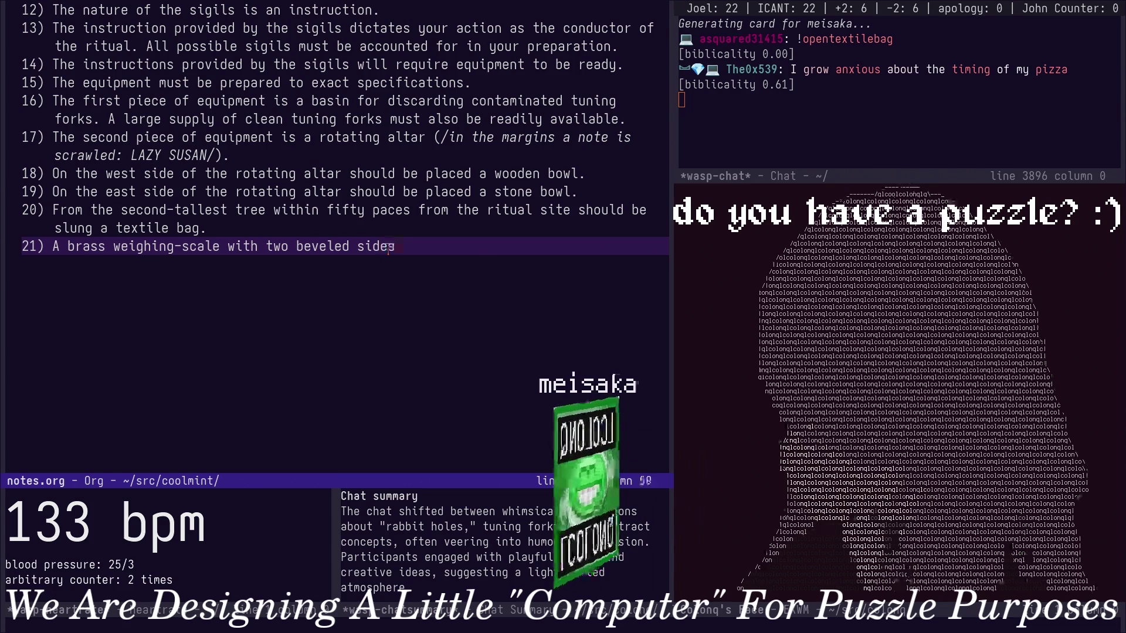
pyautogui.write('should be placed near the altar.')
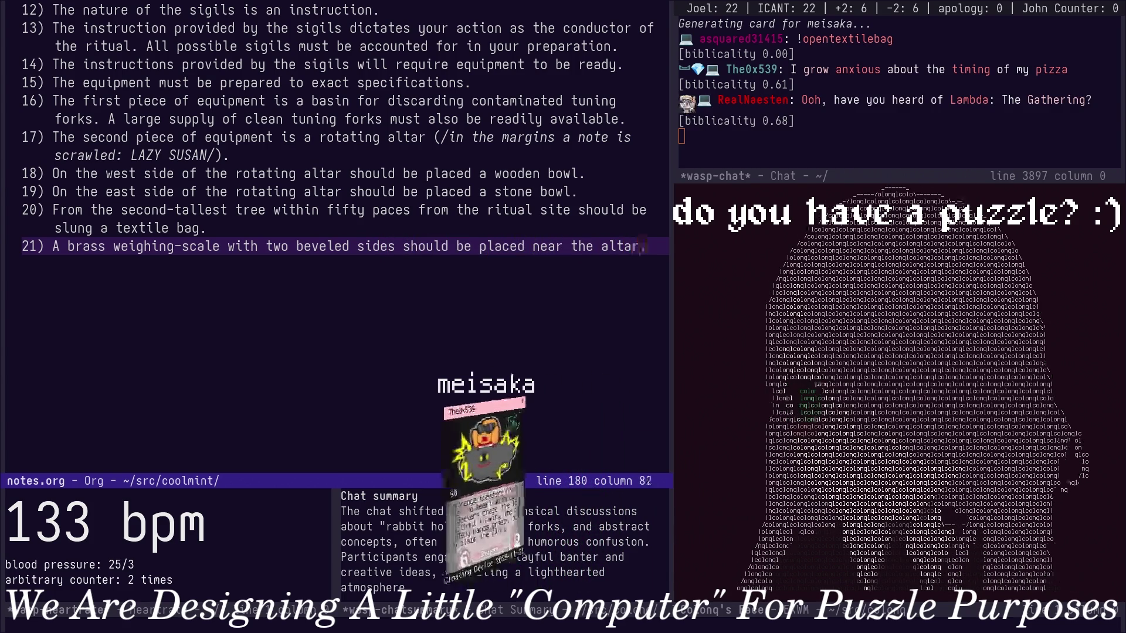
pyautogui.press('Return')
pyautogui.write('22) A')
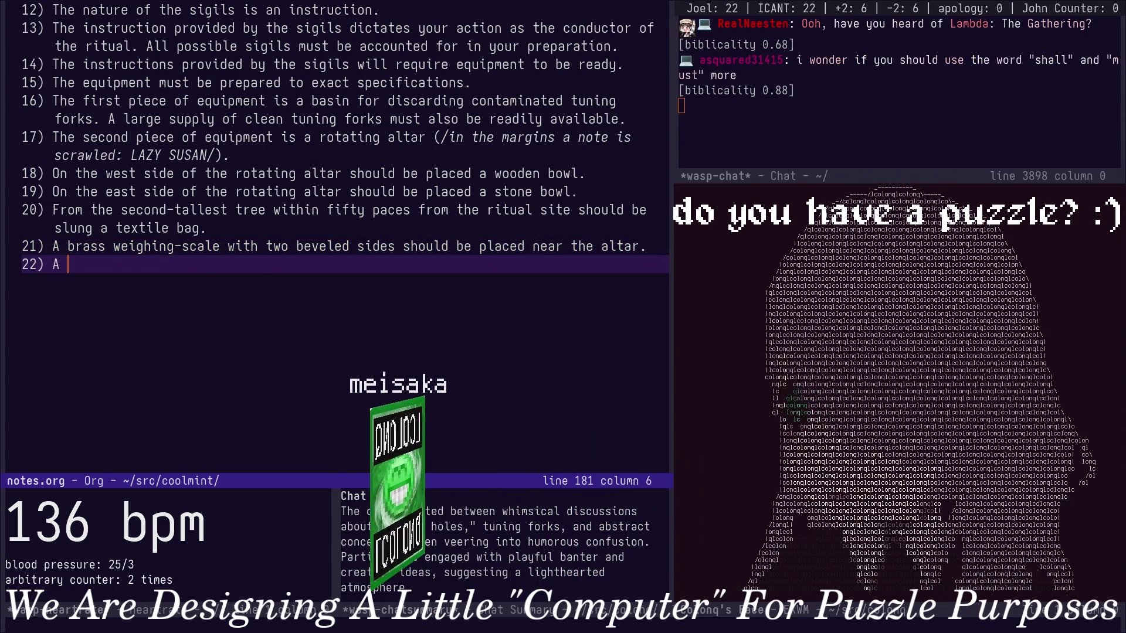
pyautogui.write('A ritual circle with seven')
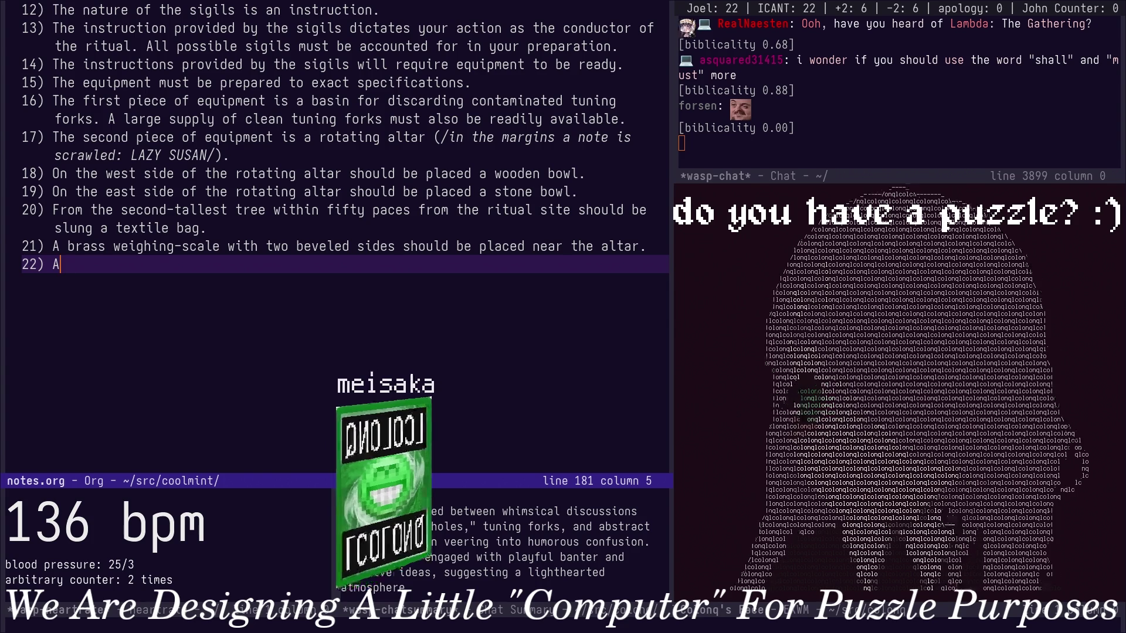
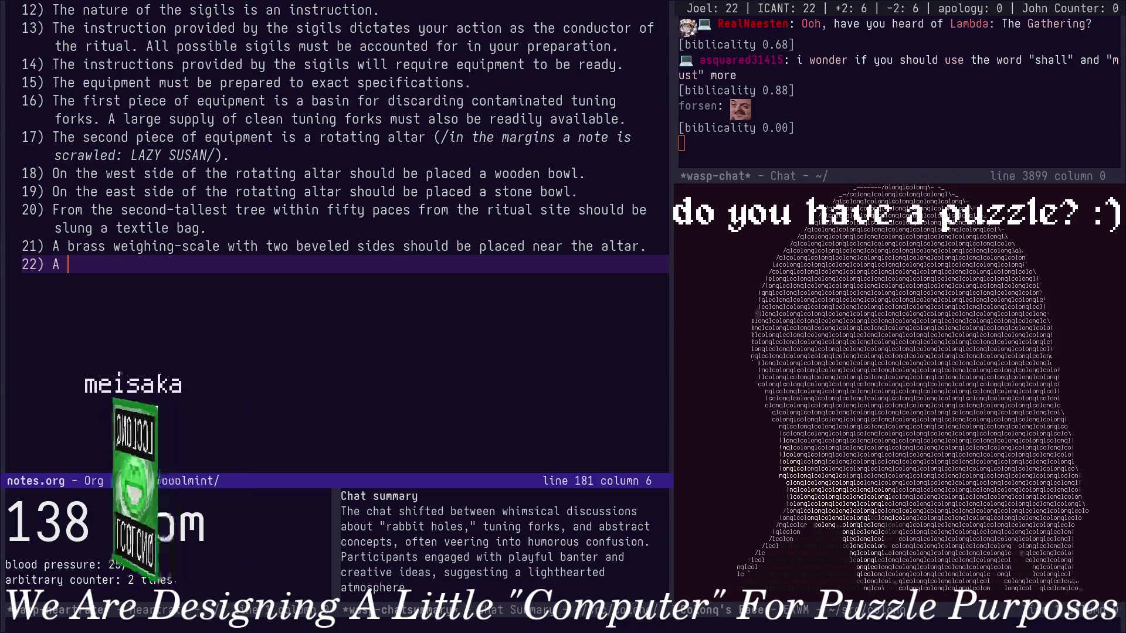
pyautogui.write('ritual circle with s')
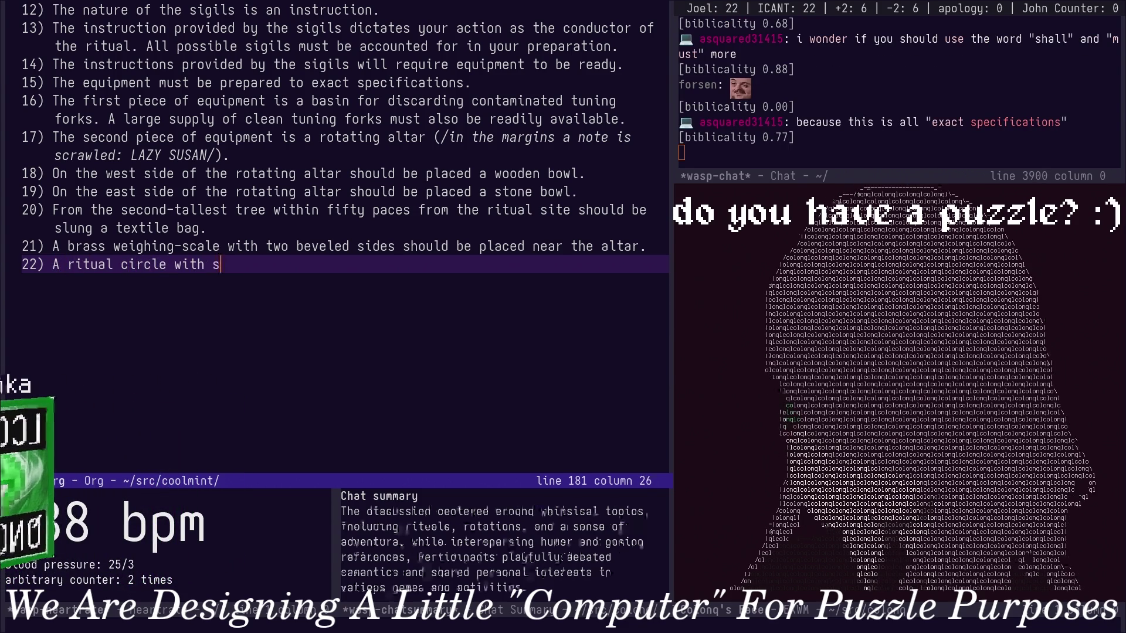
pyautogui.write('even')
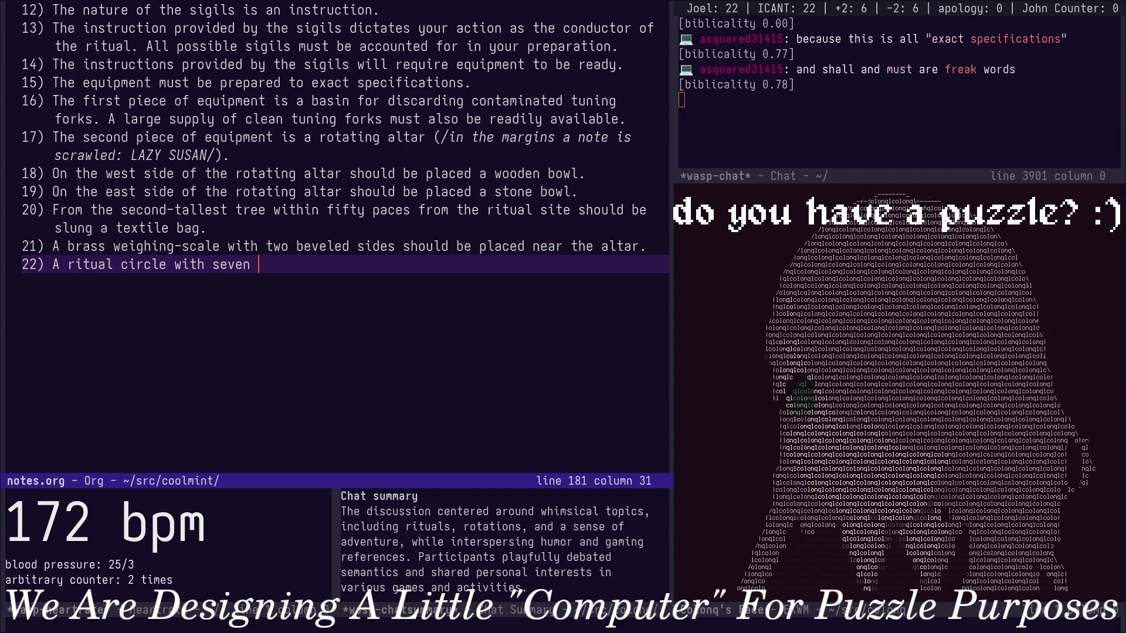
# Reword item 22 so the pentacle is drawn from chalk, dropping the wording after chalk.
pyautogui.press('pageup')
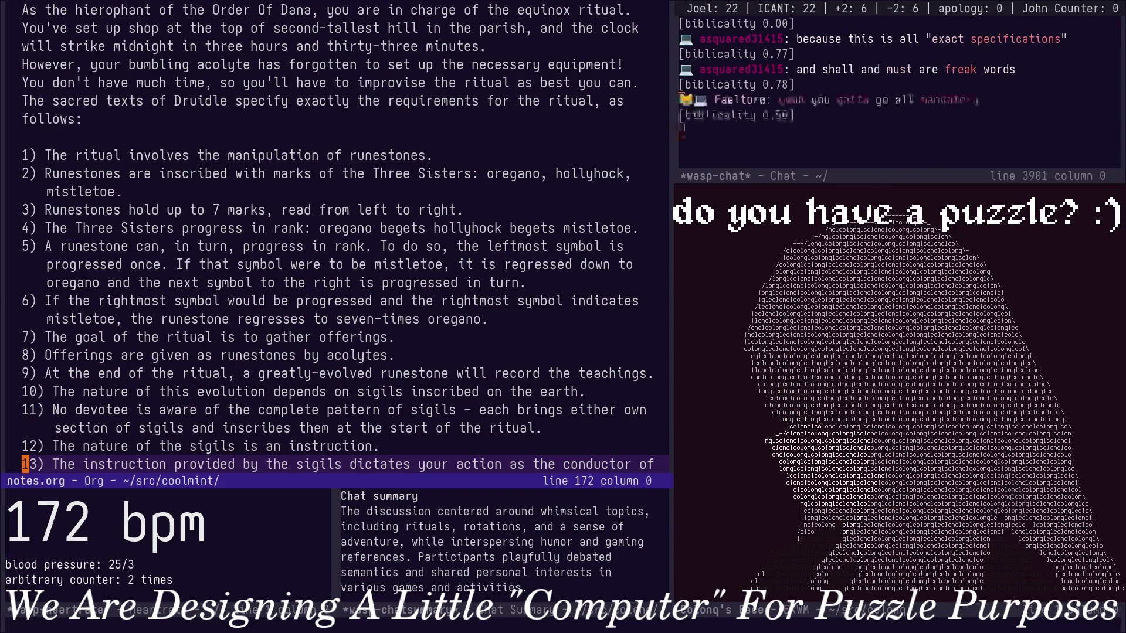
pyautogui.press('pagedown')
pyautogui.press('End')
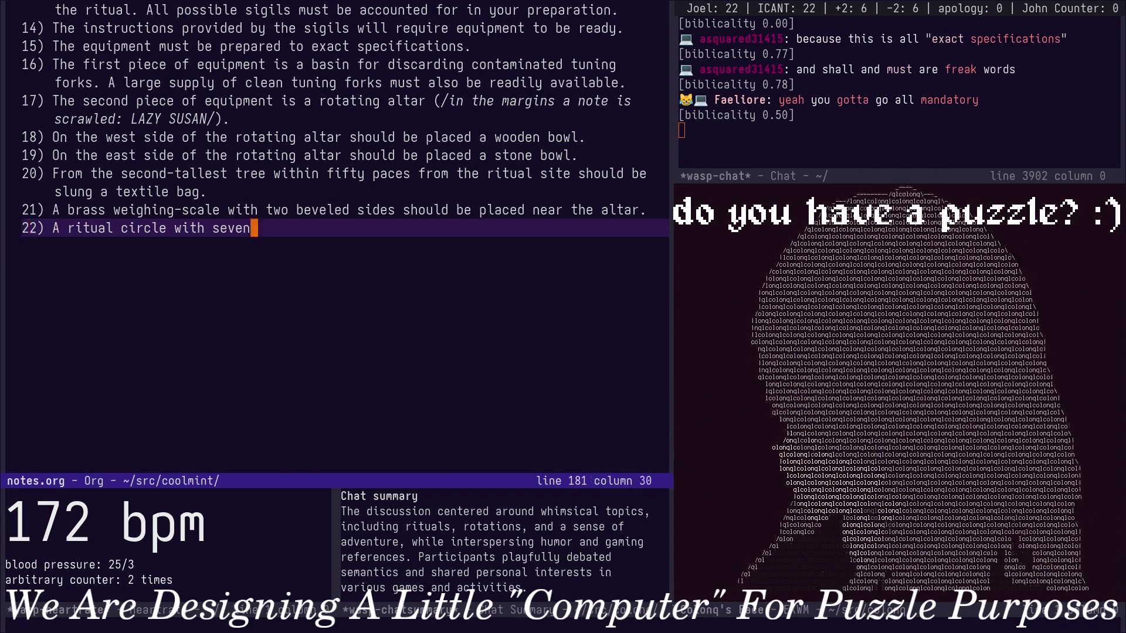
pyautogui.press('Escape')
pyautogui.press('b')
pyautogui.press('b')
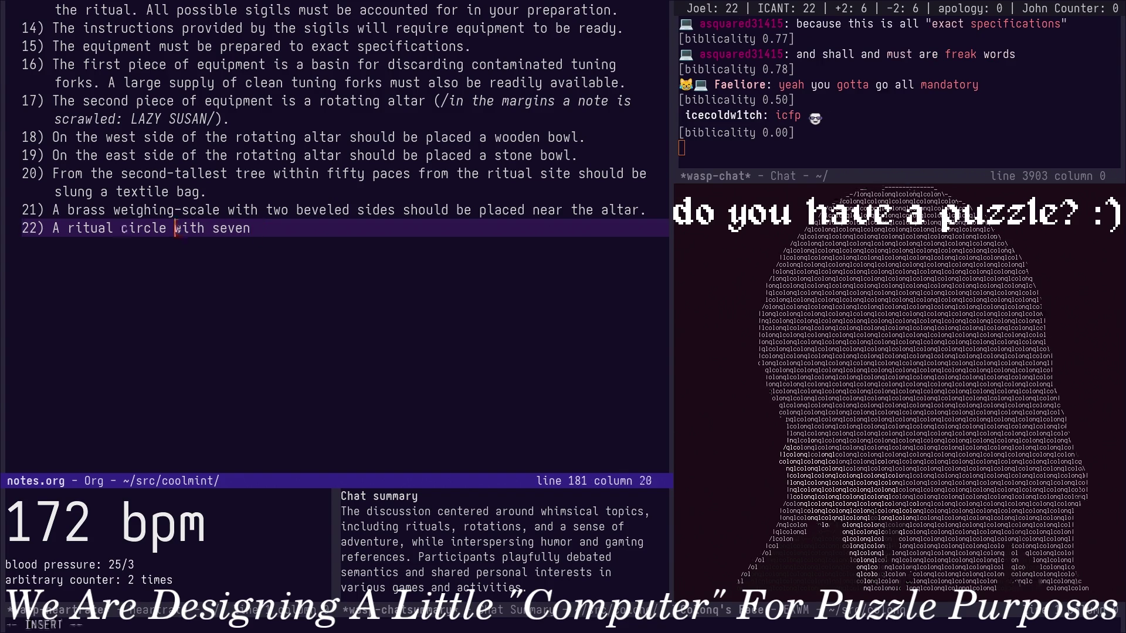
pyautogui.write('drawn from chalk')
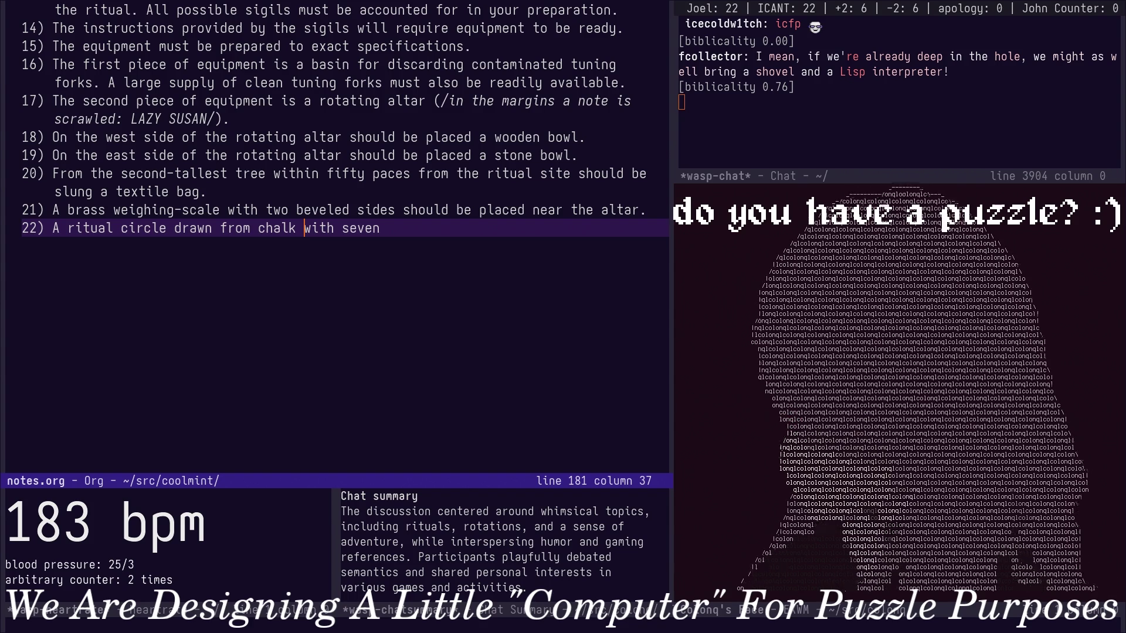
pyautogui.press('Left')
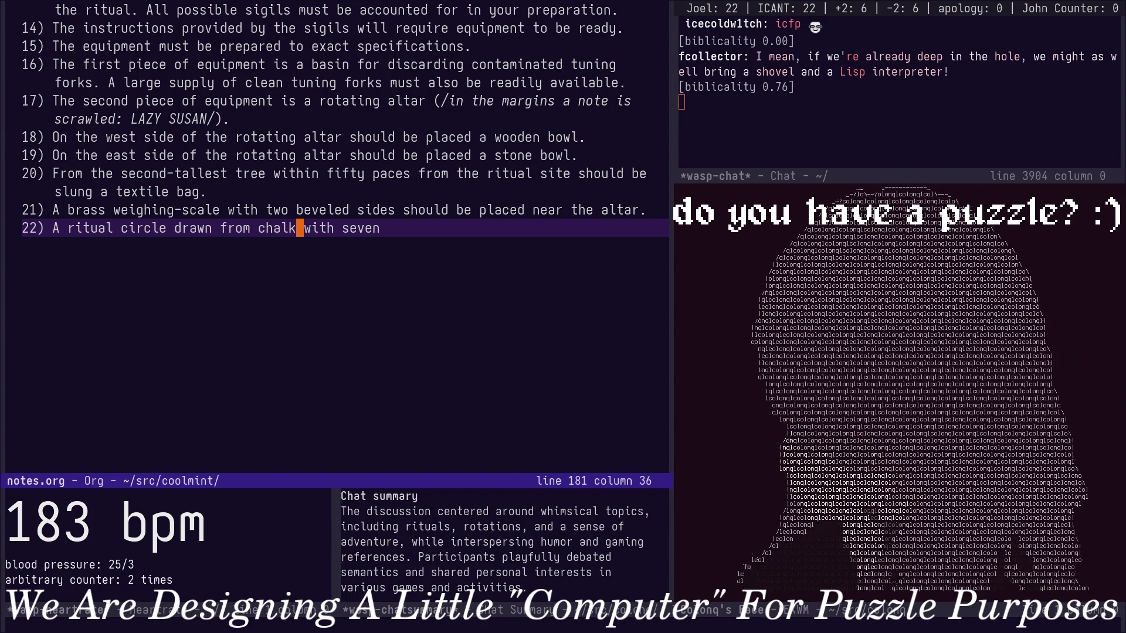
pyautogui.press('a')
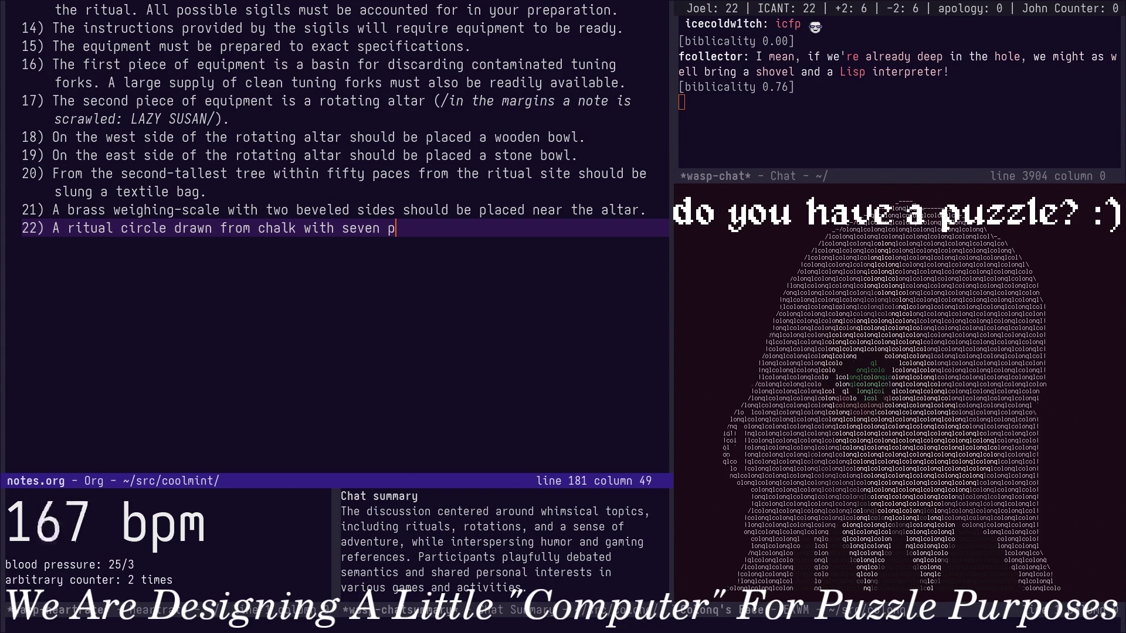
pyautogui.press('Escape')
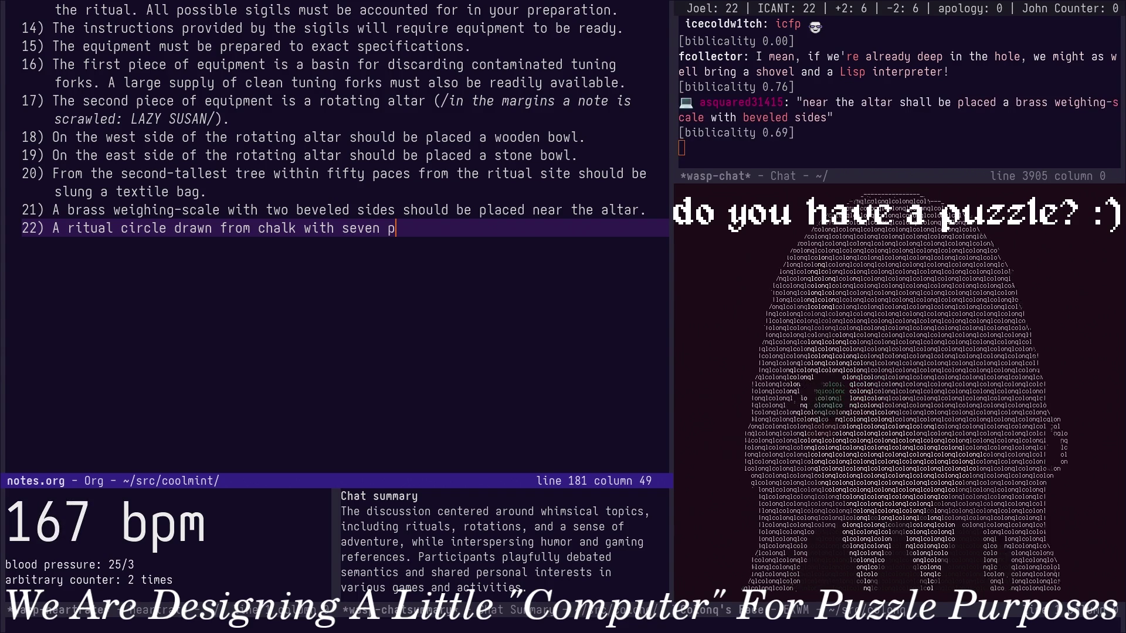
pyautogui.press('b')
pyautogui.press('b')
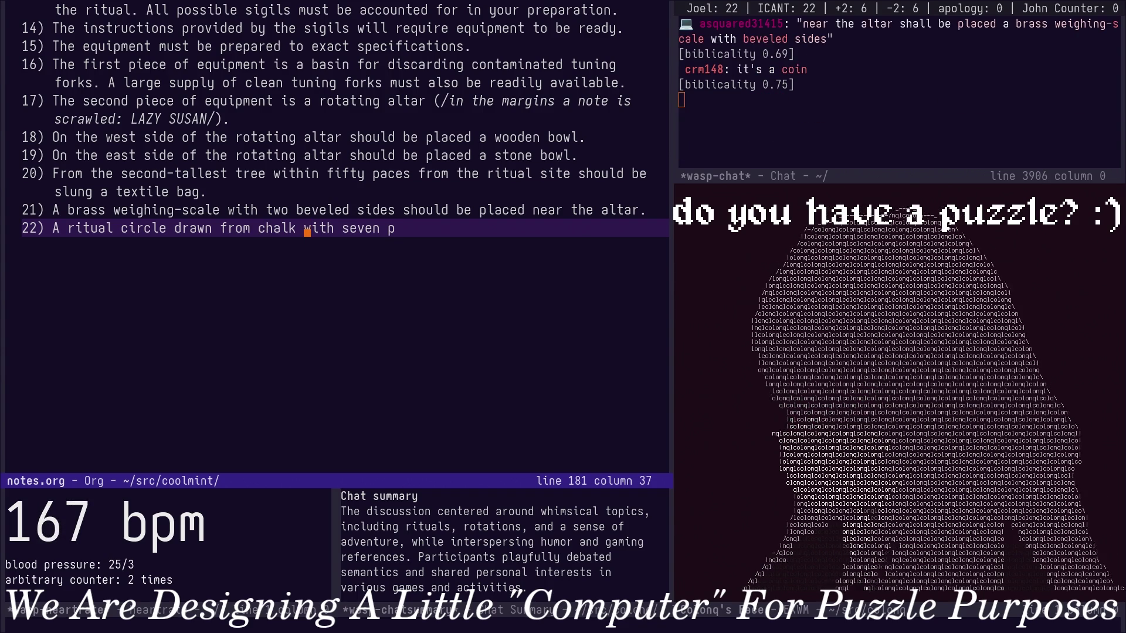
pyautogui.hotkey('shift', 'c')
pyautogui.write('i')
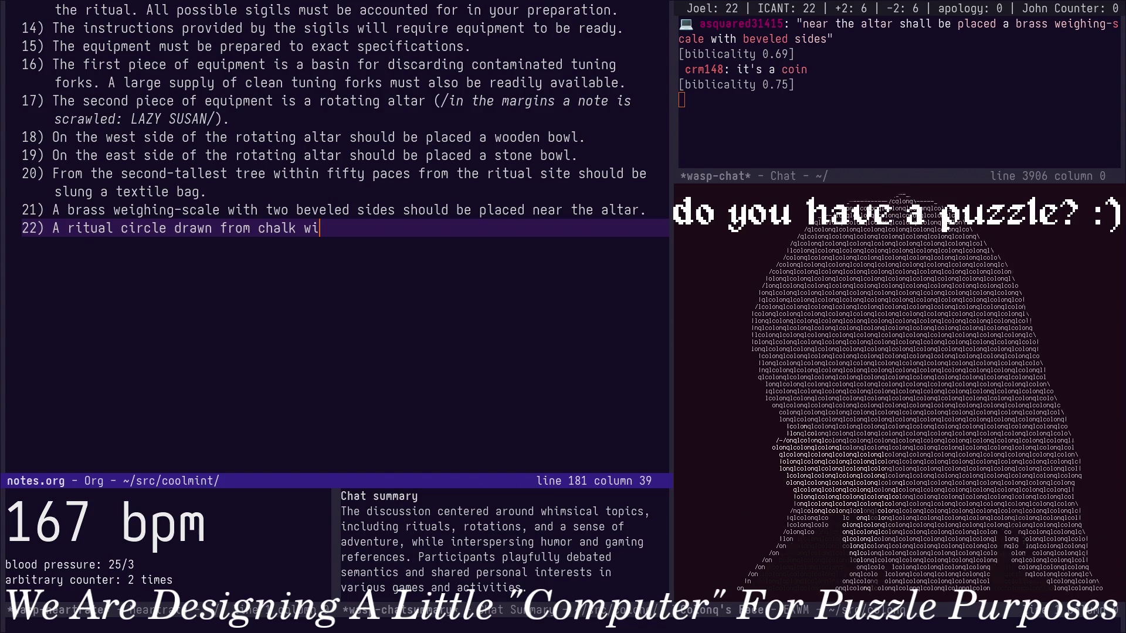
pyautogui.press('BackSpace')
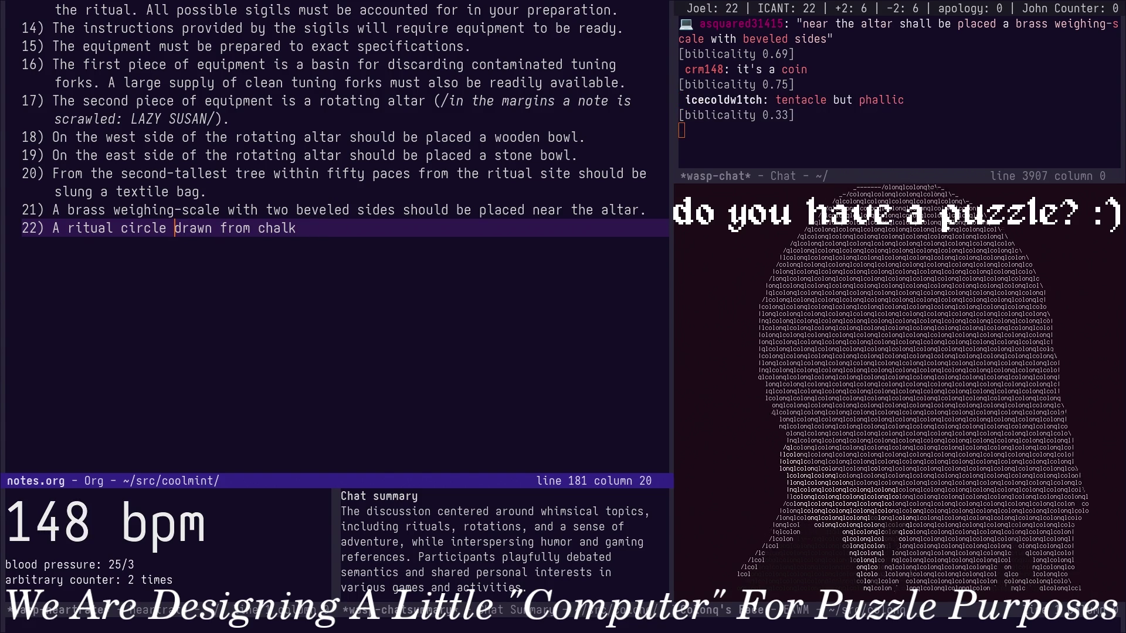
pyautogui.write('nta')
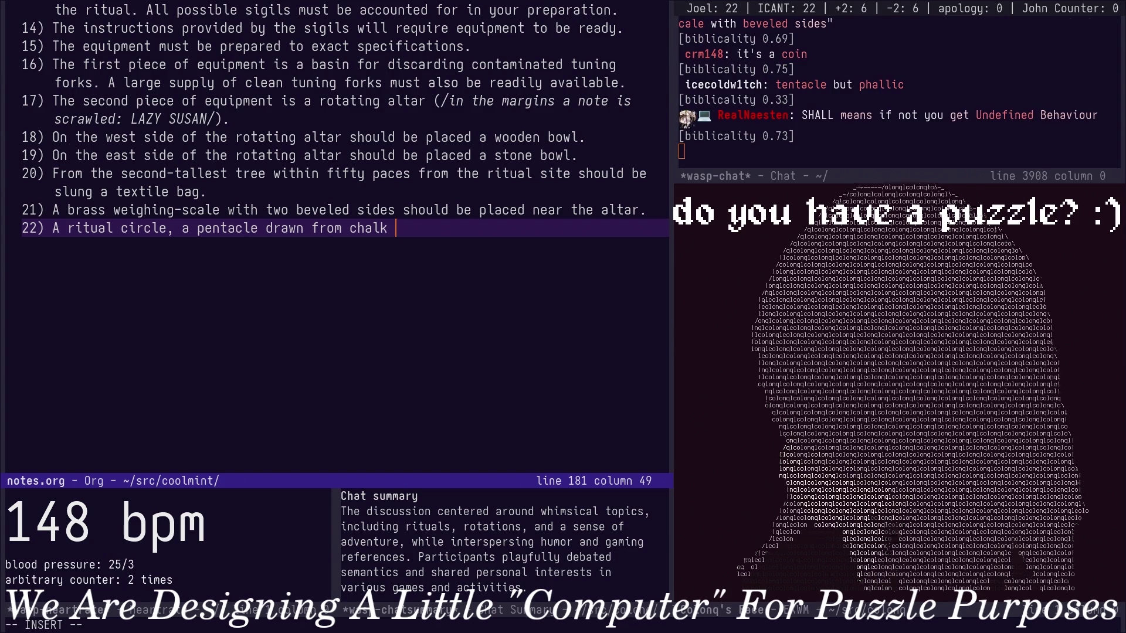
pyautogui.write(', s')
# Finish item 22 as 'drawn from chalk on the ground.' and add item 23 about a bowl on each point.
pyautogui.hotkey('alt', 'b')
pyautogui.hotkey('alt', 'b')
pyautogui.hotkey('alt', 'b')
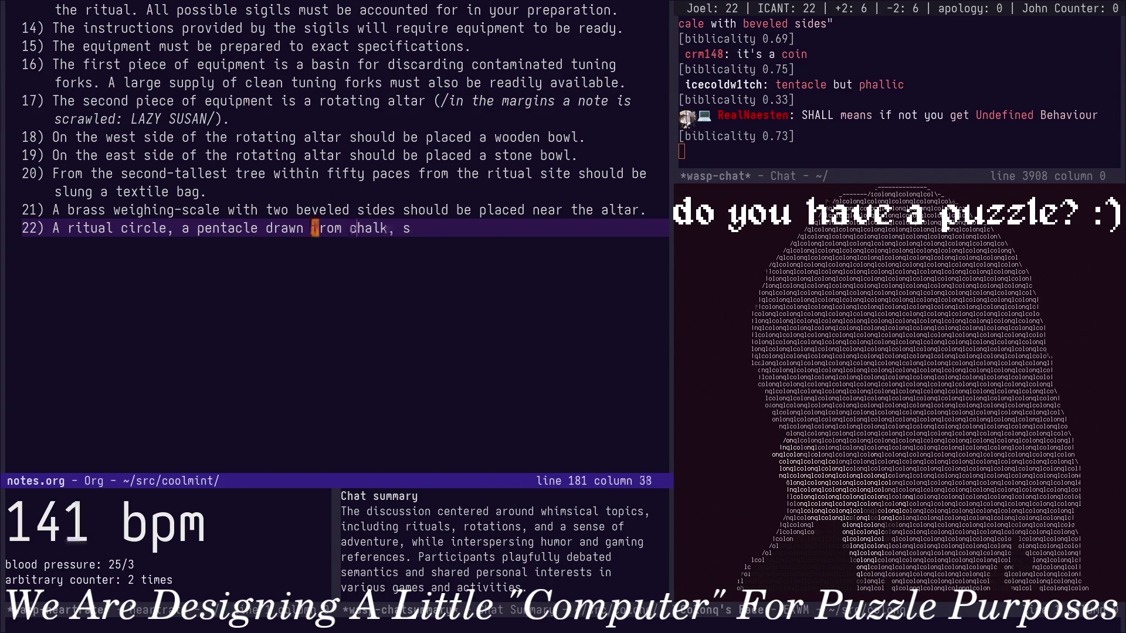
pyautogui.press('BackSpace')
pyautogui.write(', shou')
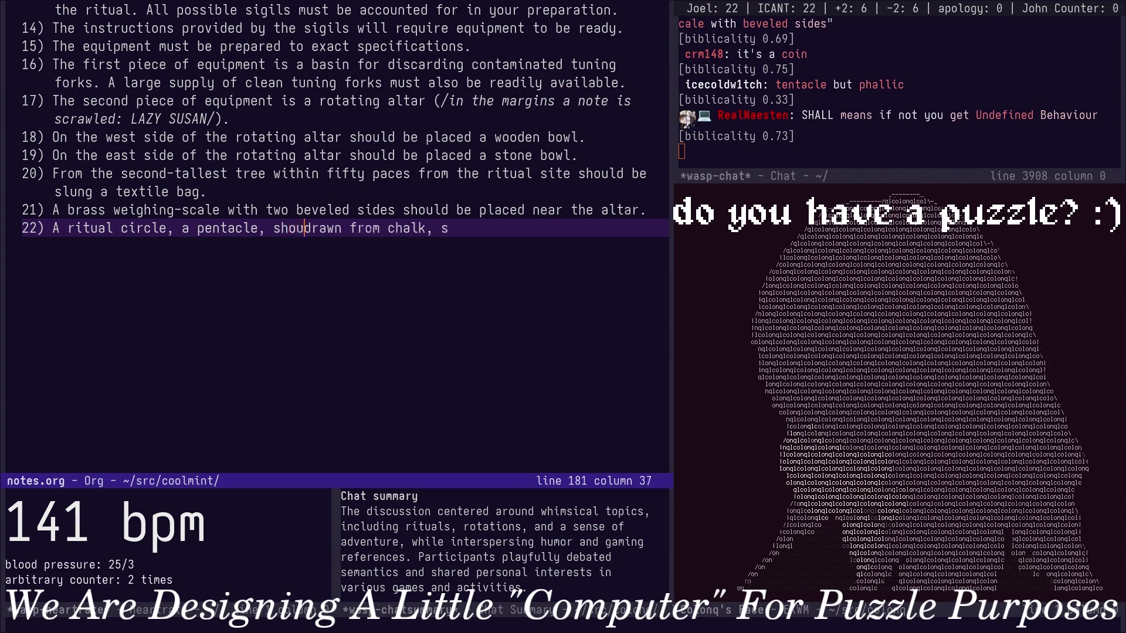
pyautogui.write('ld be')
pyautogui.hotkey('ctrl', 'e')
pyautogui.press('BackSpace')
pyautogui.press('BackSpace')
pyautogui.press('BackSpace')
pyautogui.write('on the ground.')
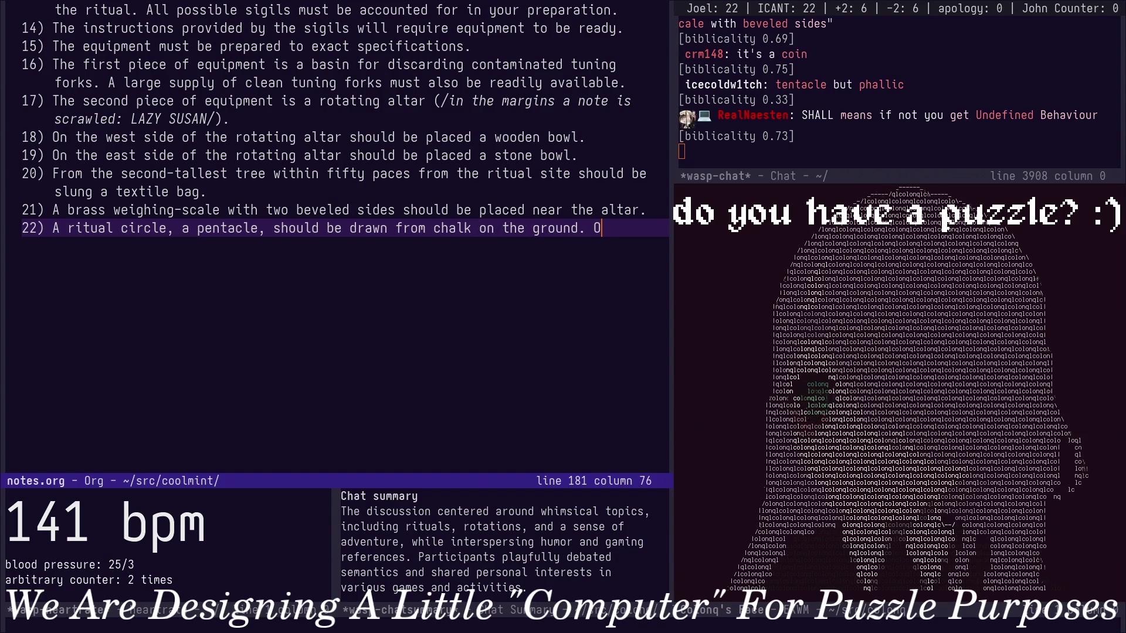
pyautogui.press('BackSpace')
pyautogui.press('Return')
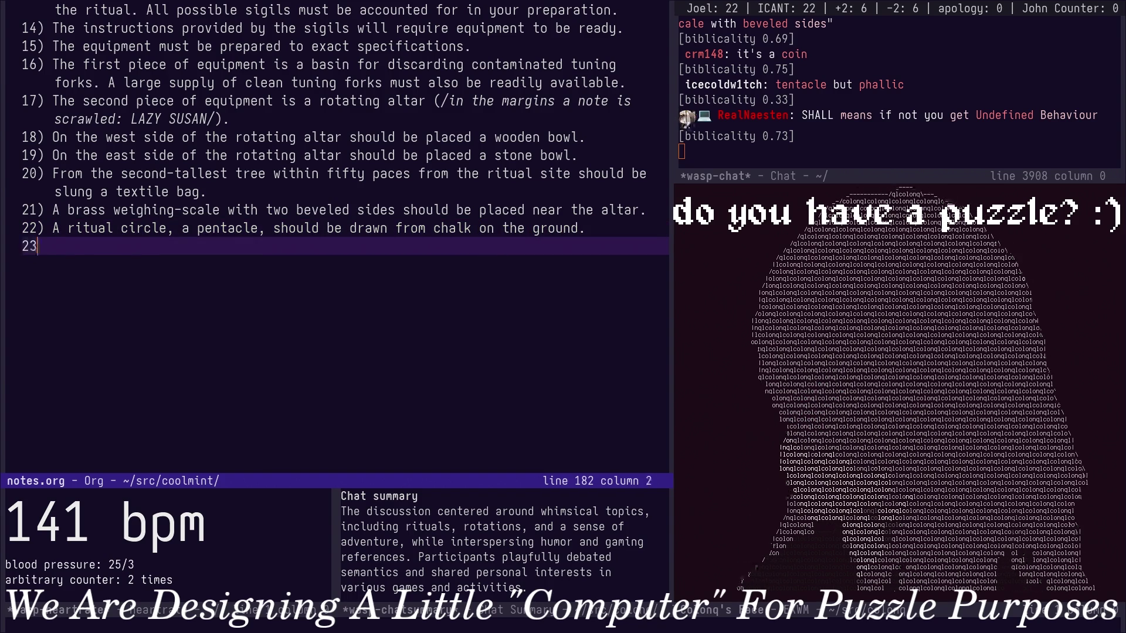
pyautogui.write(') A wooded bowl should be place')
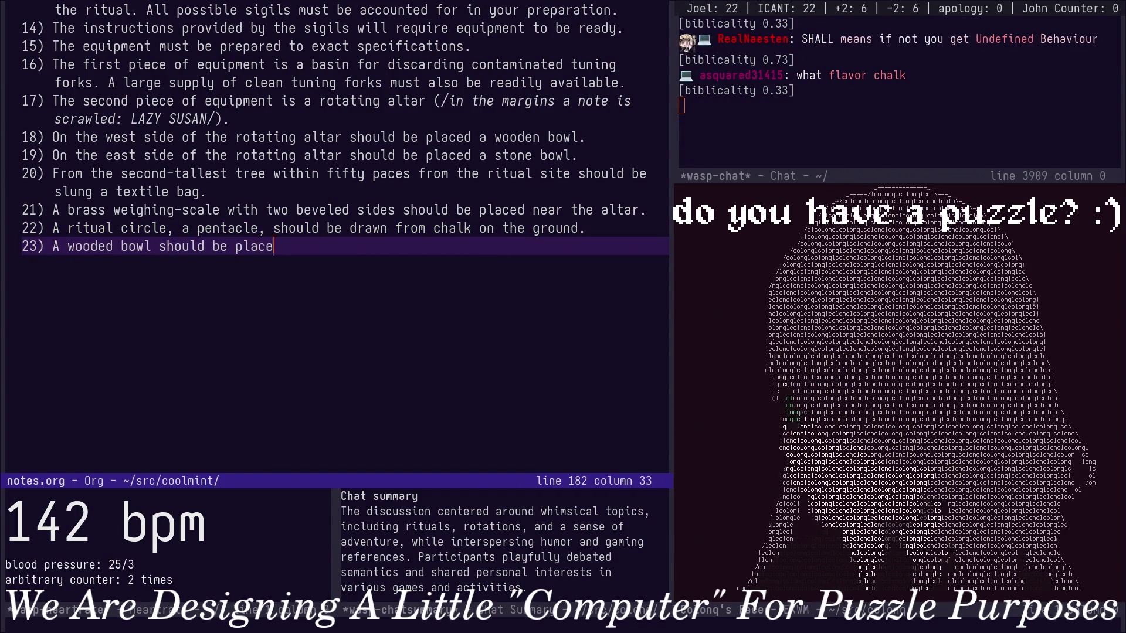
pyautogui.write('d on each poi')
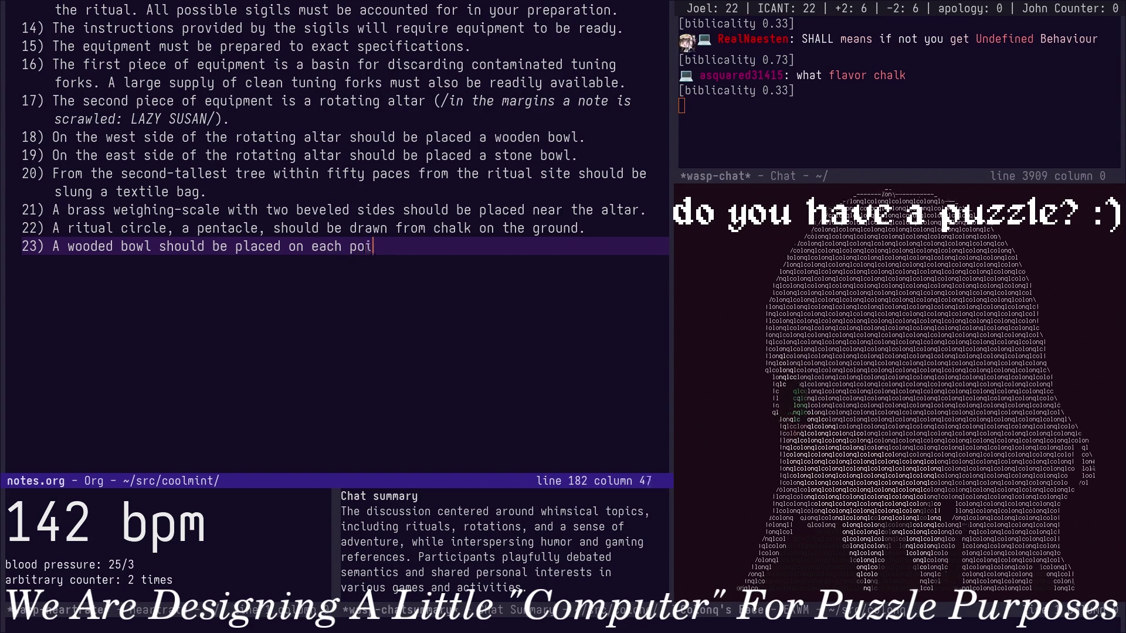
pyautogui.write('nt of the pentacle.')
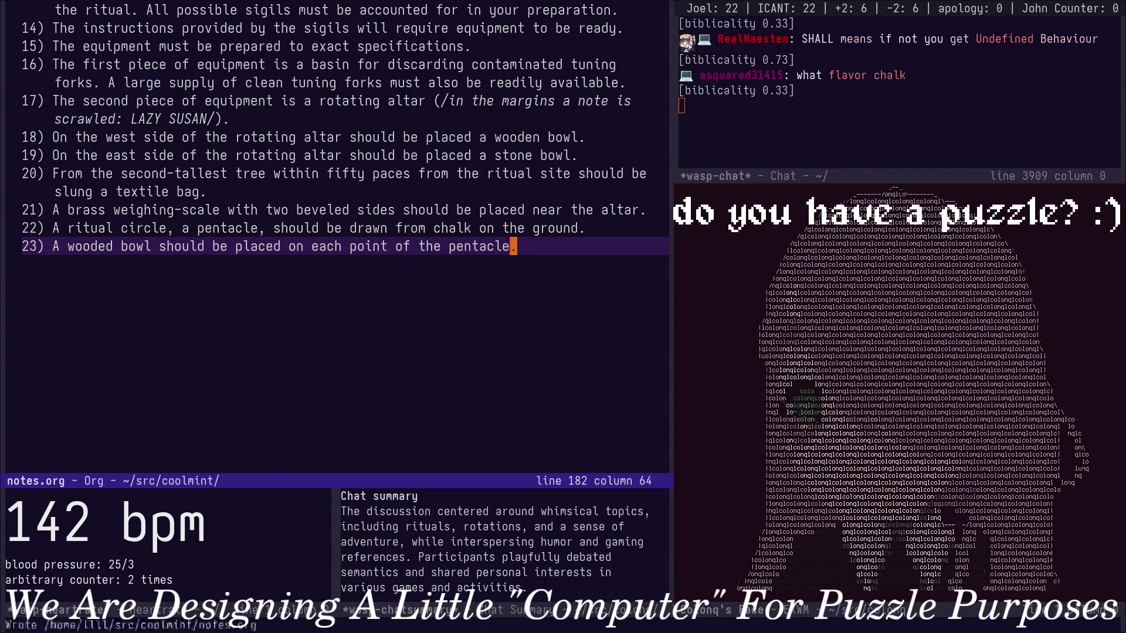
pyautogui.press('alt+less')
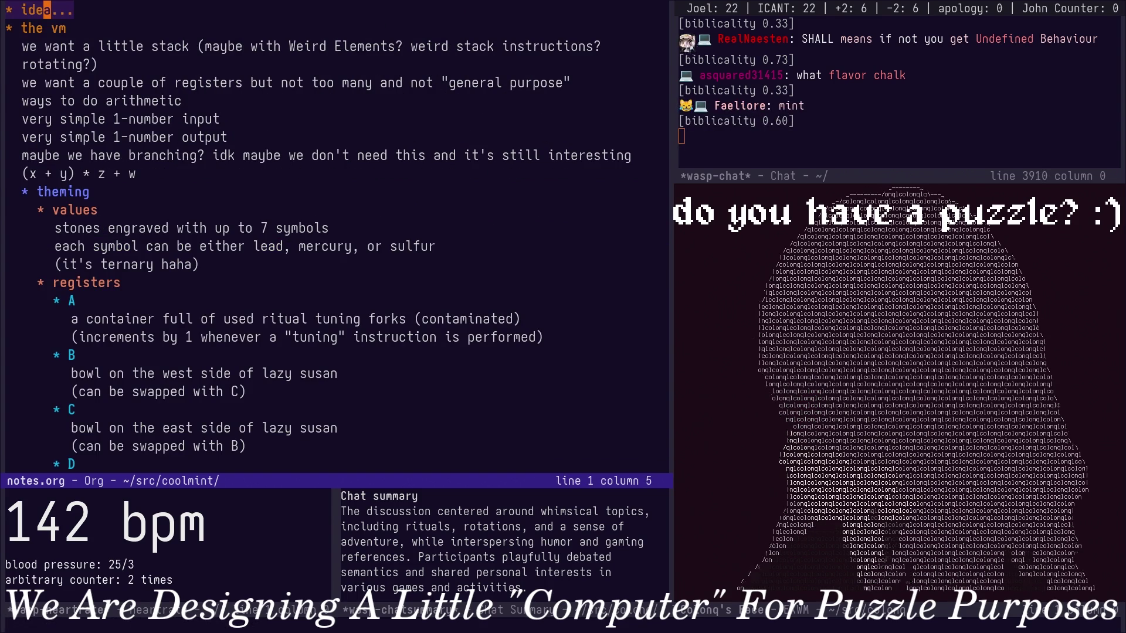
# Move down through the numbered rules from item 2 to item 11.
pyautogui.hotkey('alt', '>')
pyautogui.scroll(4, 335, 238)
pyautogui.scroll(3, 335, 237)
pyautogui.scroll(-3, 334, 238)
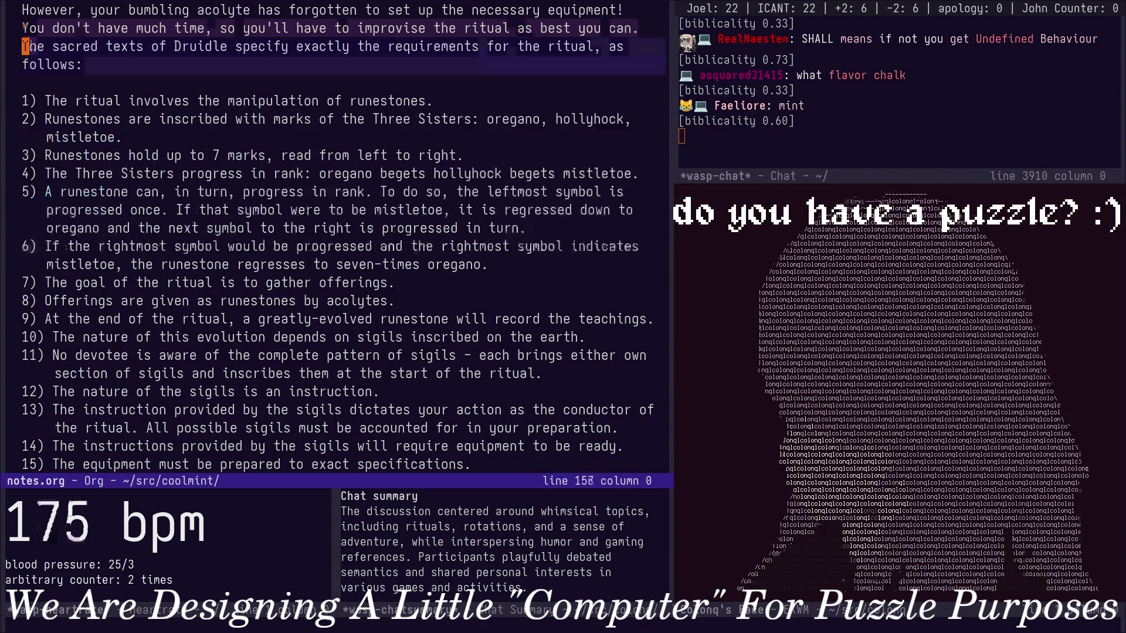
pyautogui.press('j')
pyautogui.press('j')
pyautogui.press('w')
pyautogui.press('w')
pyautogui.press('j')
pyautogui.press('w')
pyautogui.press('w')
pyautogui.press('w')
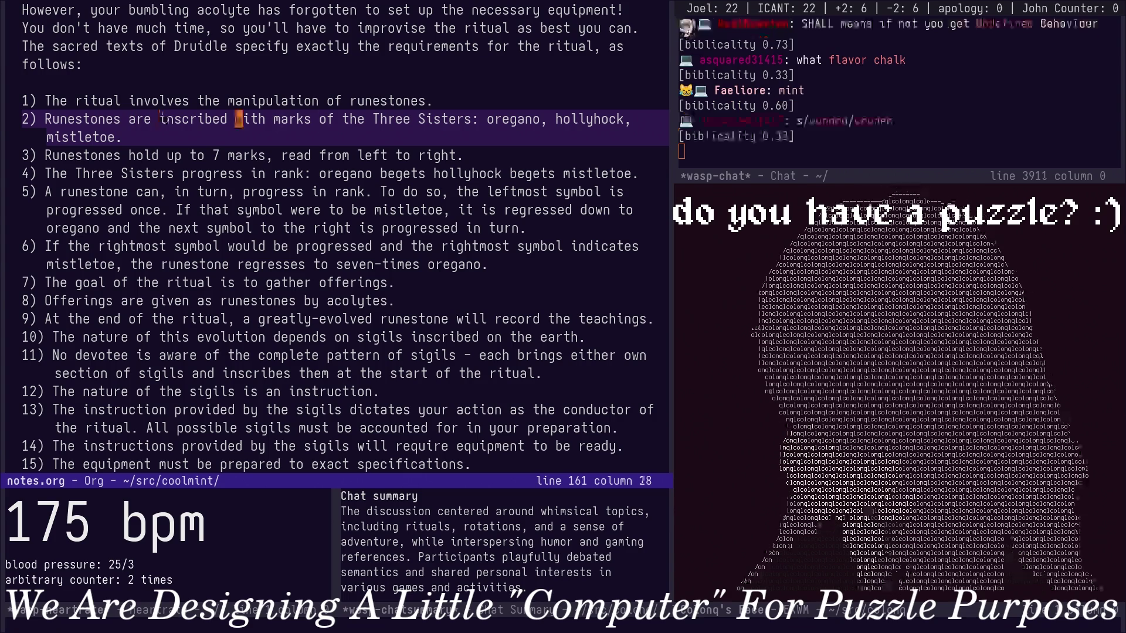
pyautogui.press('$')
pyautogui.press('j')
pyautogui.press('j')
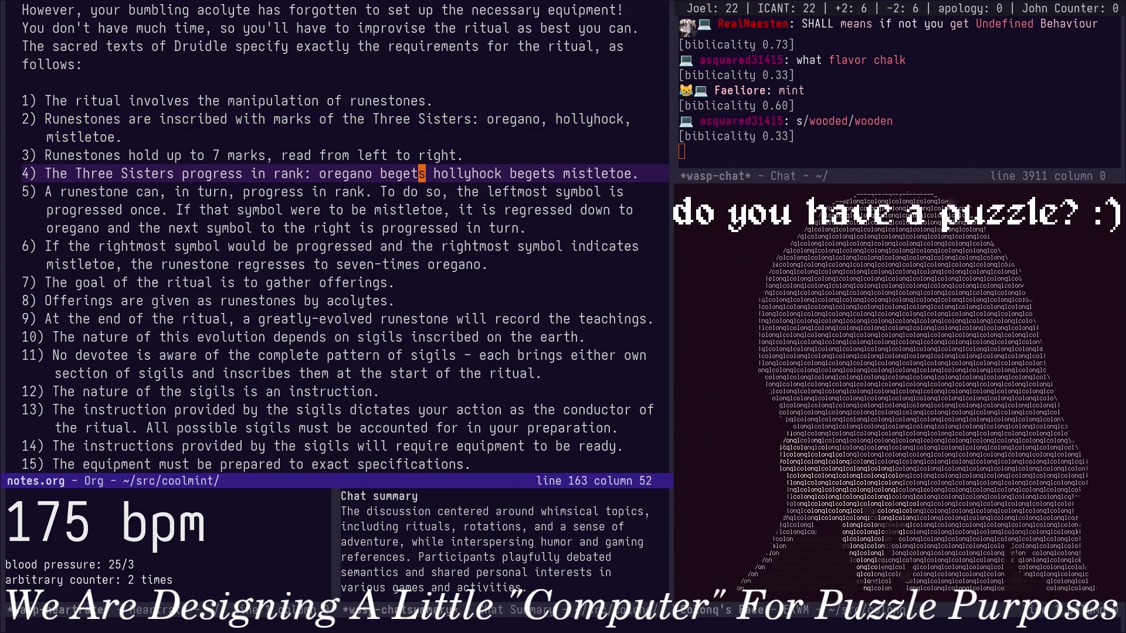
pyautogui.press('j')
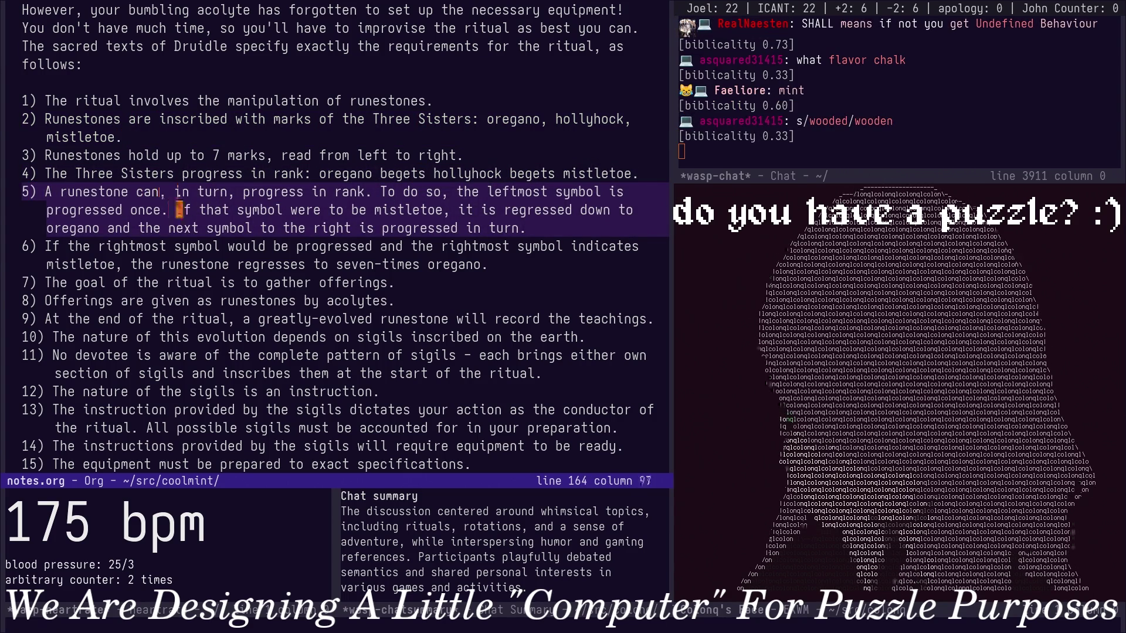
pyautogui.press('Down')
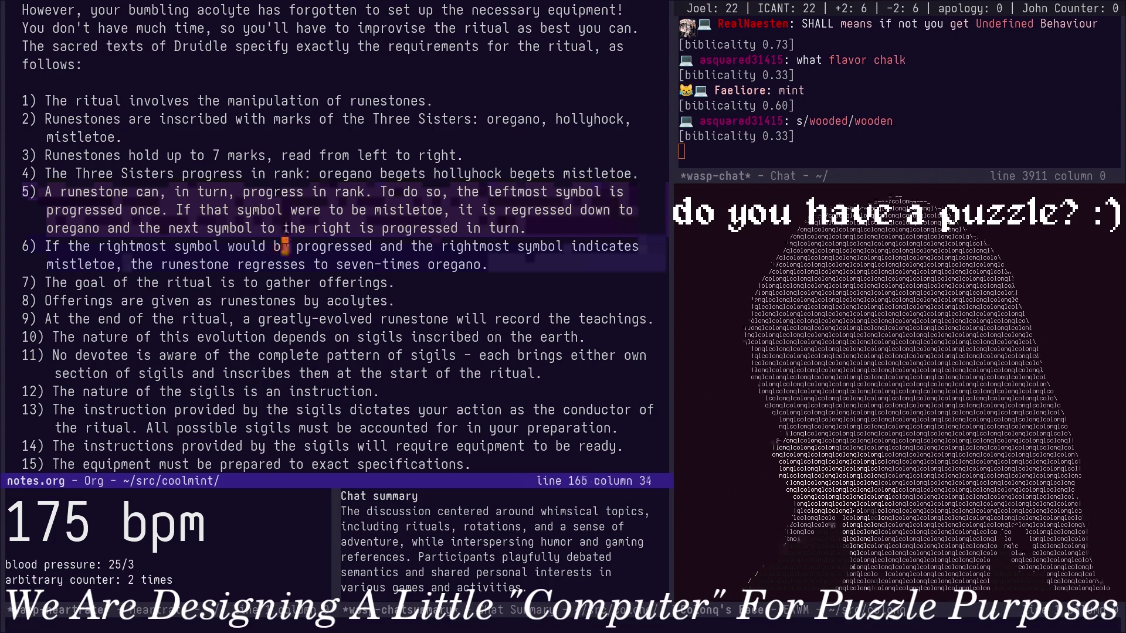
pyautogui.press('Down')
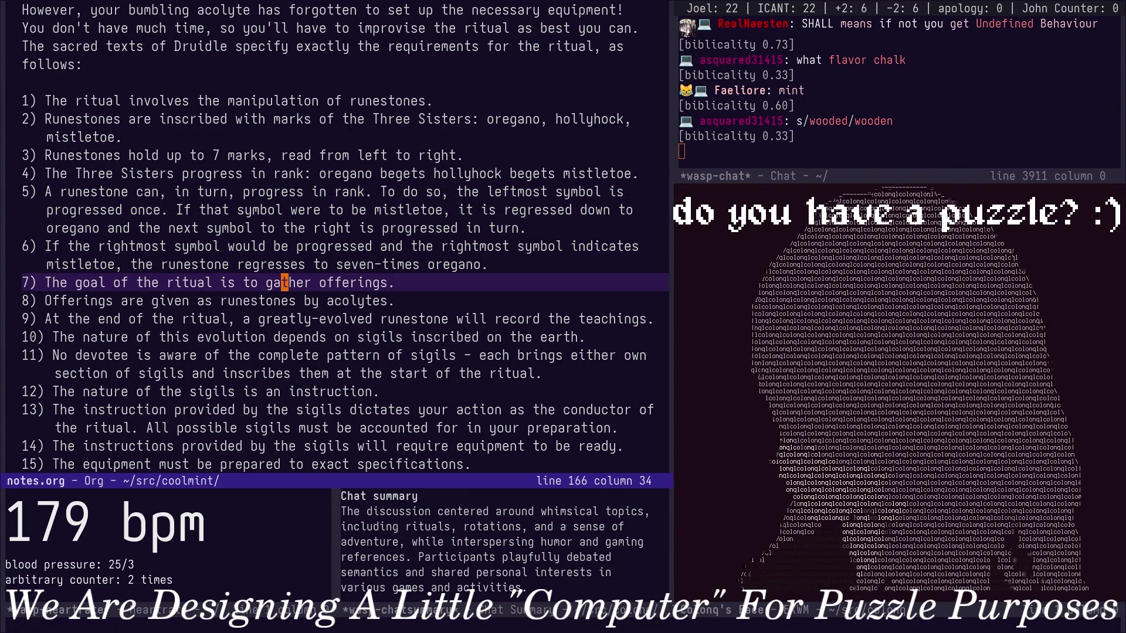
pyautogui.press('Down')
pyautogui.press('Down')
pyautogui.press('Down')
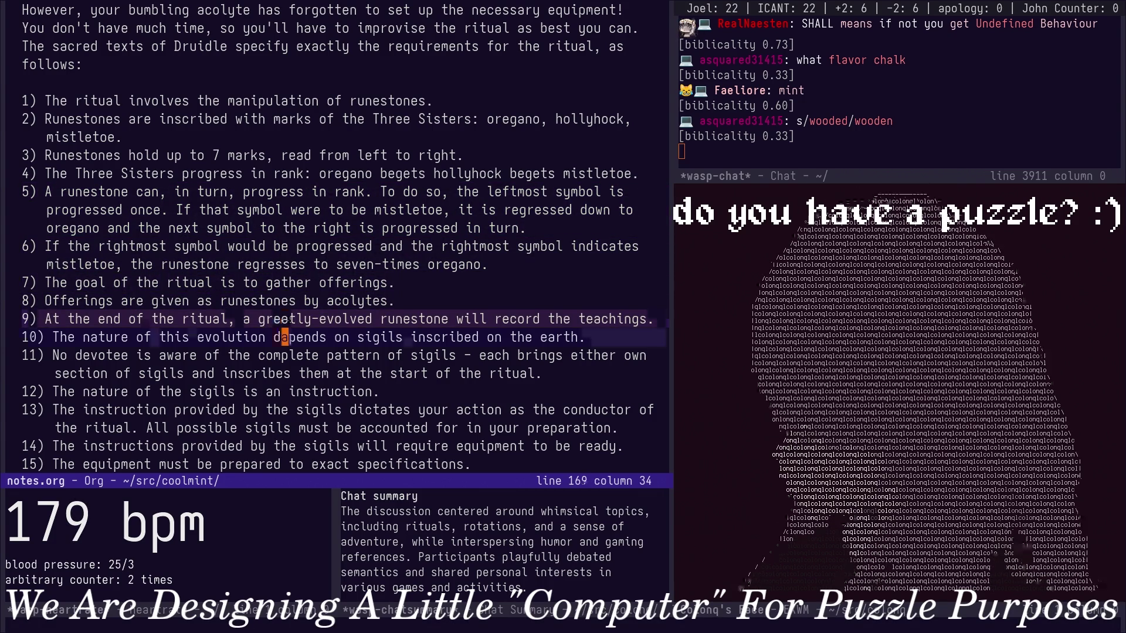
pyautogui.press('Down')
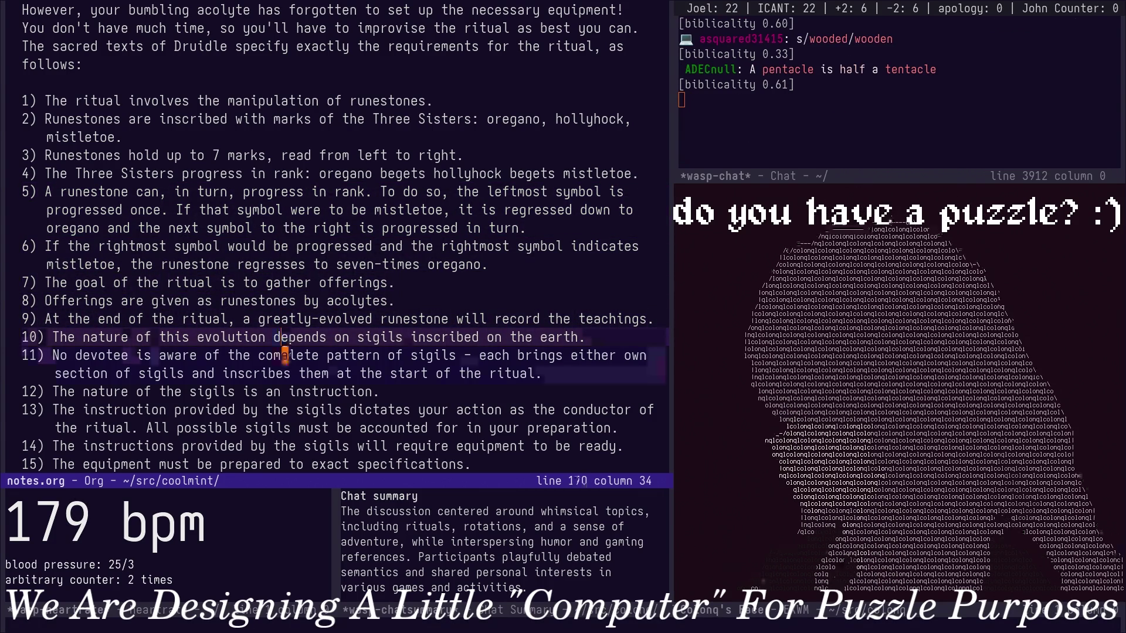
pyautogui.press('Down')
pyautogui.press('Down')
pyautogui.press('Down')
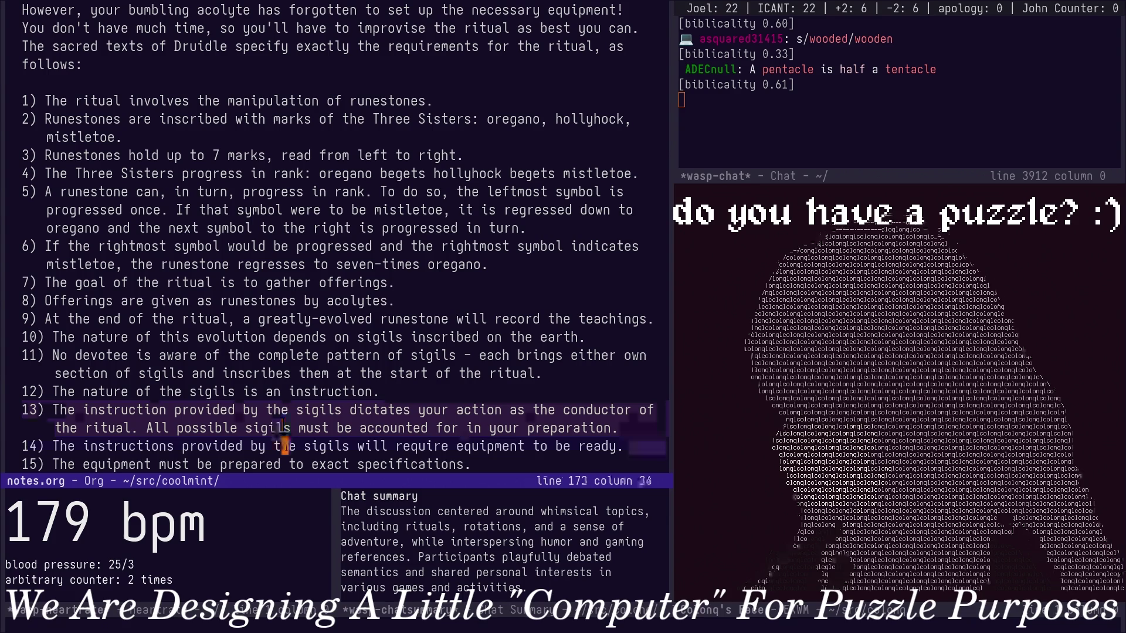
# Continue down to item 18 and change the wooden bowl's 'should' to 'must', repeating on item 19.
pyautogui.press('Up')
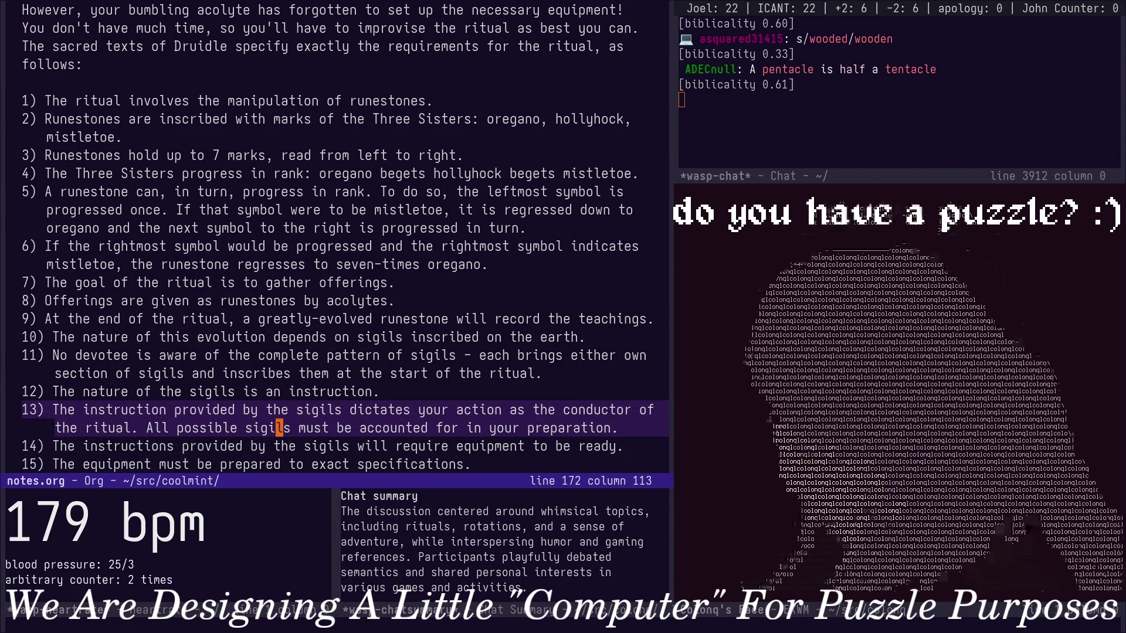
pyautogui.press('Down')
pyautogui.press('Down')
pyautogui.press('Down')
pyautogui.press('Up')
pyautogui.press('Up')
pyautogui.press('Up')
pyautogui.press('Down')
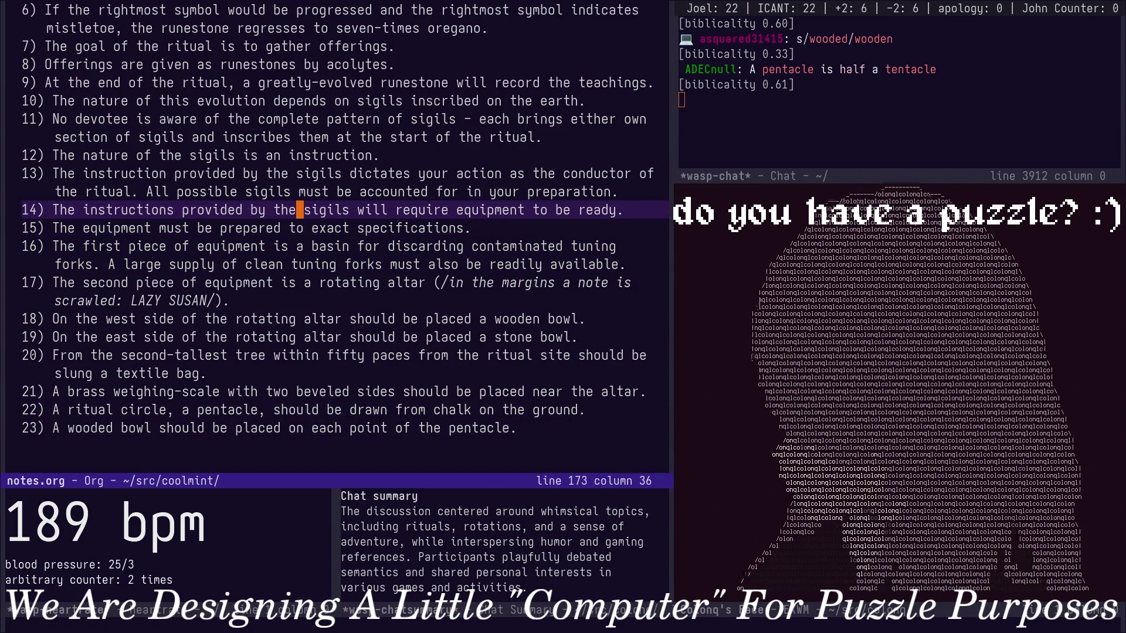
pyautogui.press('Down')
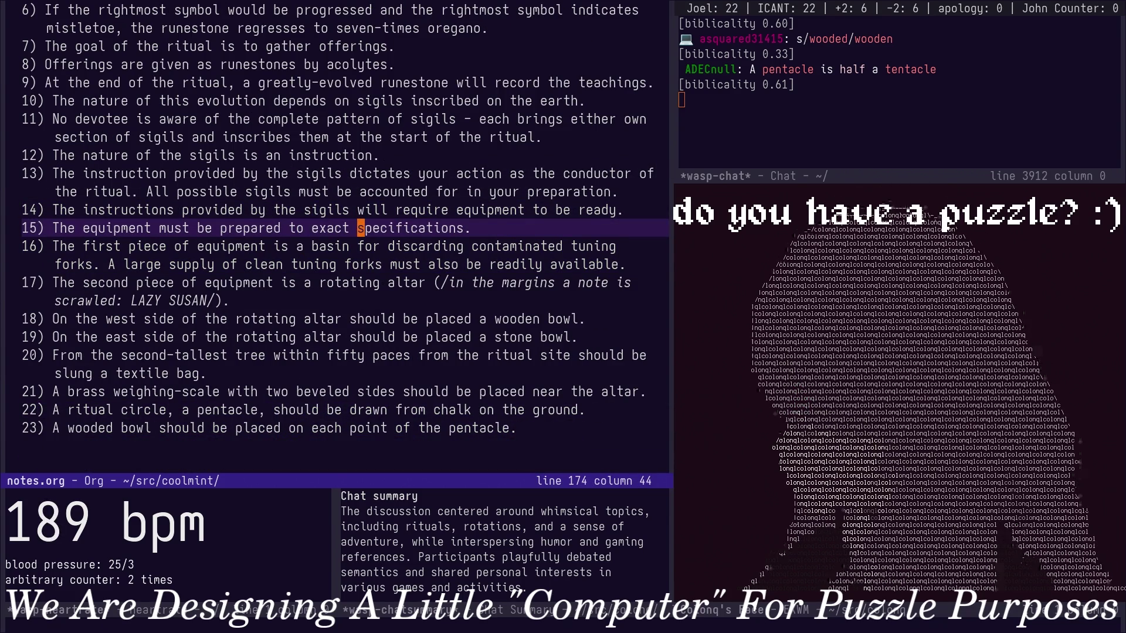
pyautogui.press('Down')
pyautogui.press('w')
pyautogui.press('w')
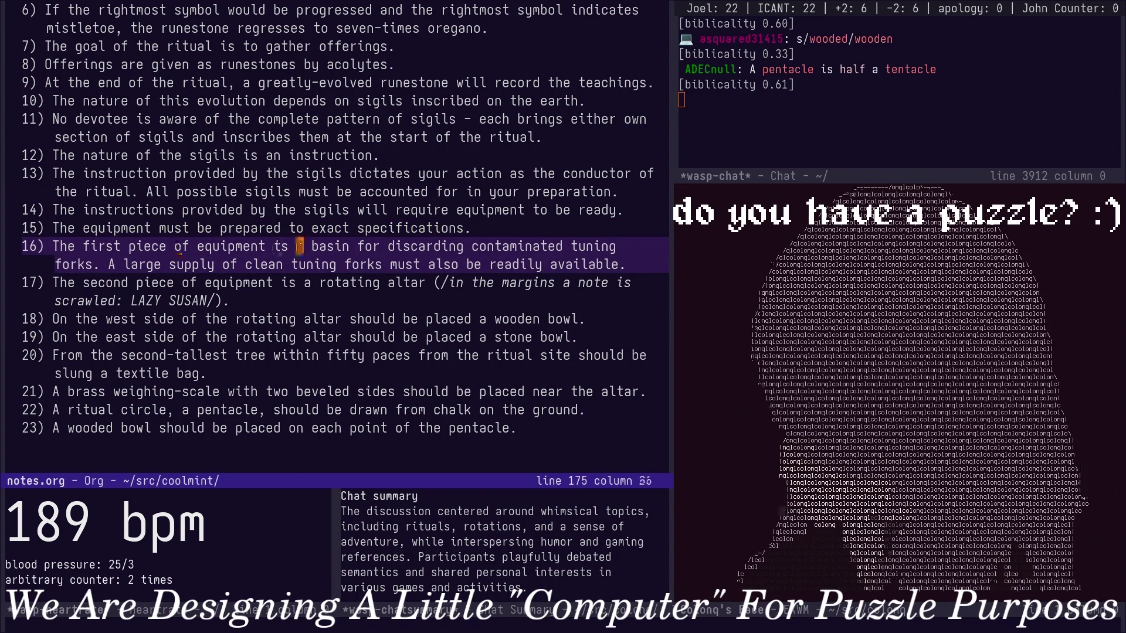
pyautogui.press('Down')
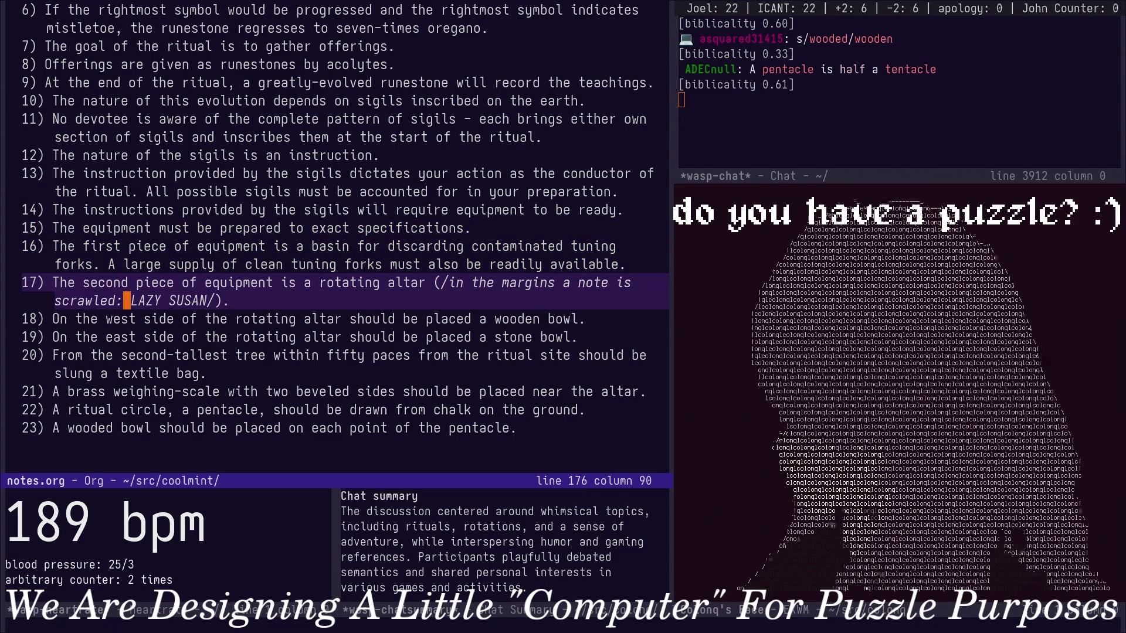
pyautogui.press('Down')
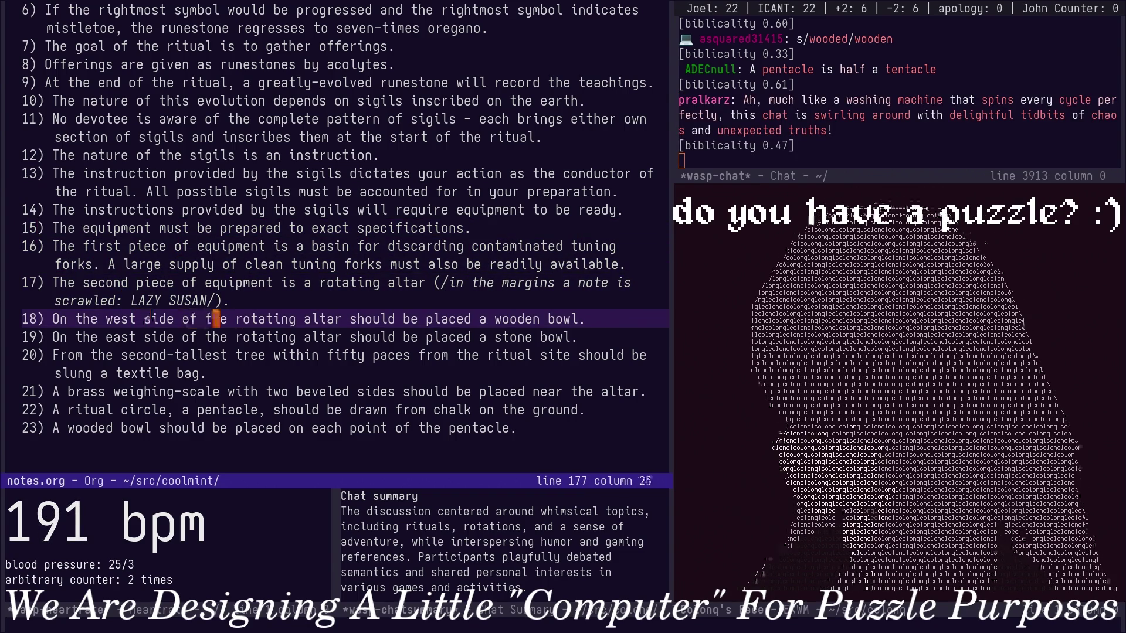
pyautogui.write('bcwmust')
pyautogui.press('Escape')
pyautogui.write('jbcwmust')
# Change 'should' to 'must' in items 20 and 21, save, then change item 21 to 'shall'.
pyautogui.press('Escape')
pyautogui.press('j')
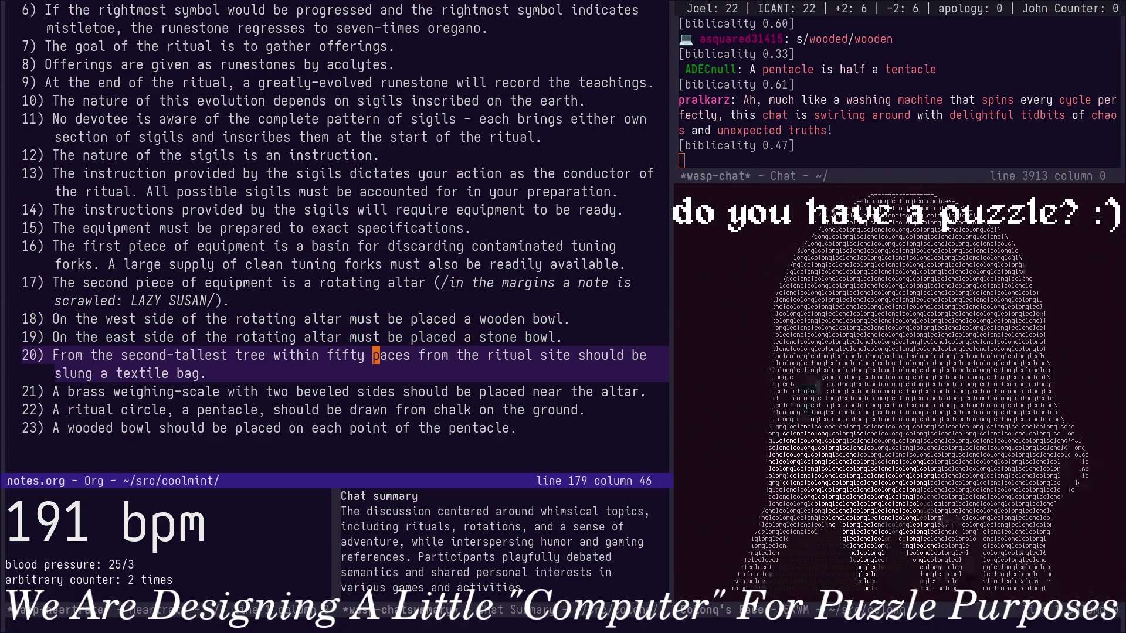
pyautogui.press('w')
pyautogui.press('w')
pyautogui.press('w')
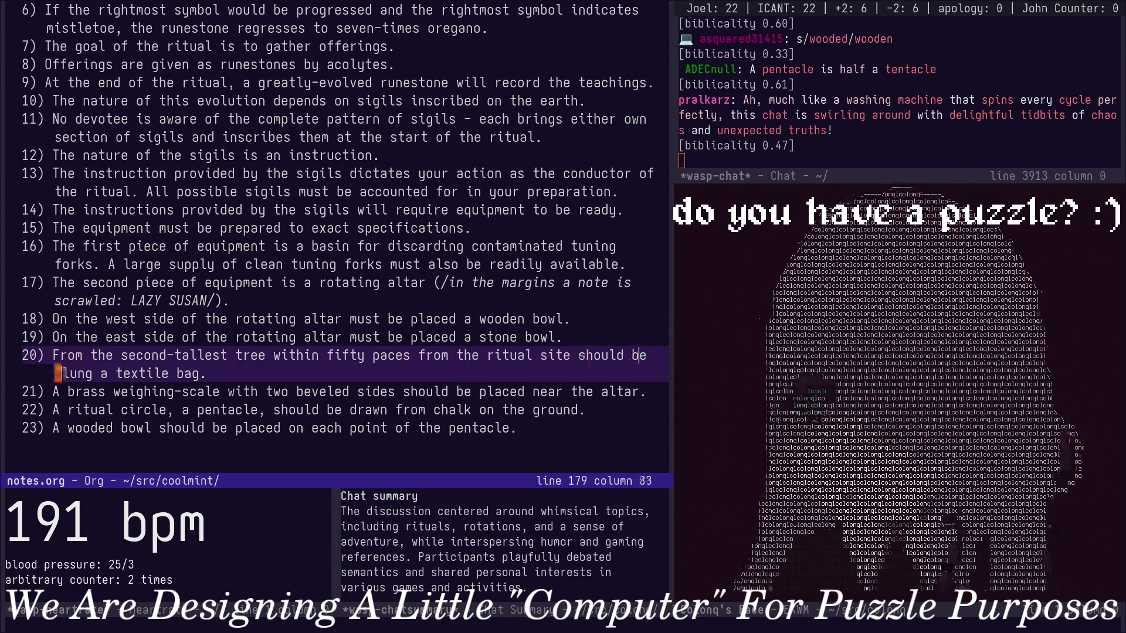
pyautogui.write('i')
pyautogui.write('wmust')
pyautogui.press('Escape')
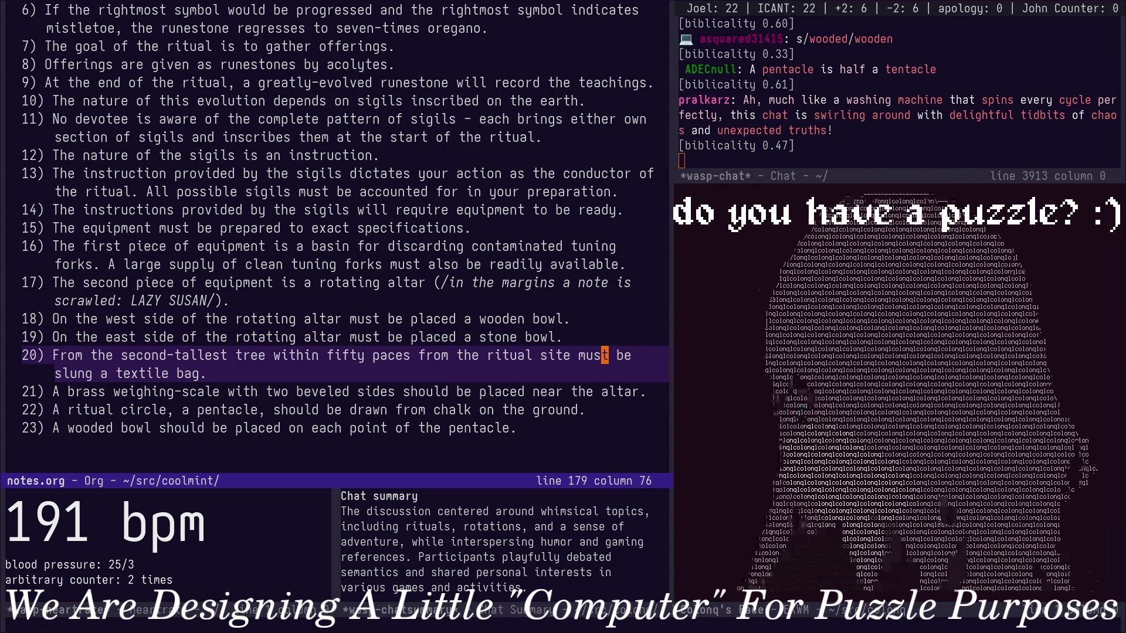
pyautogui.press('j')
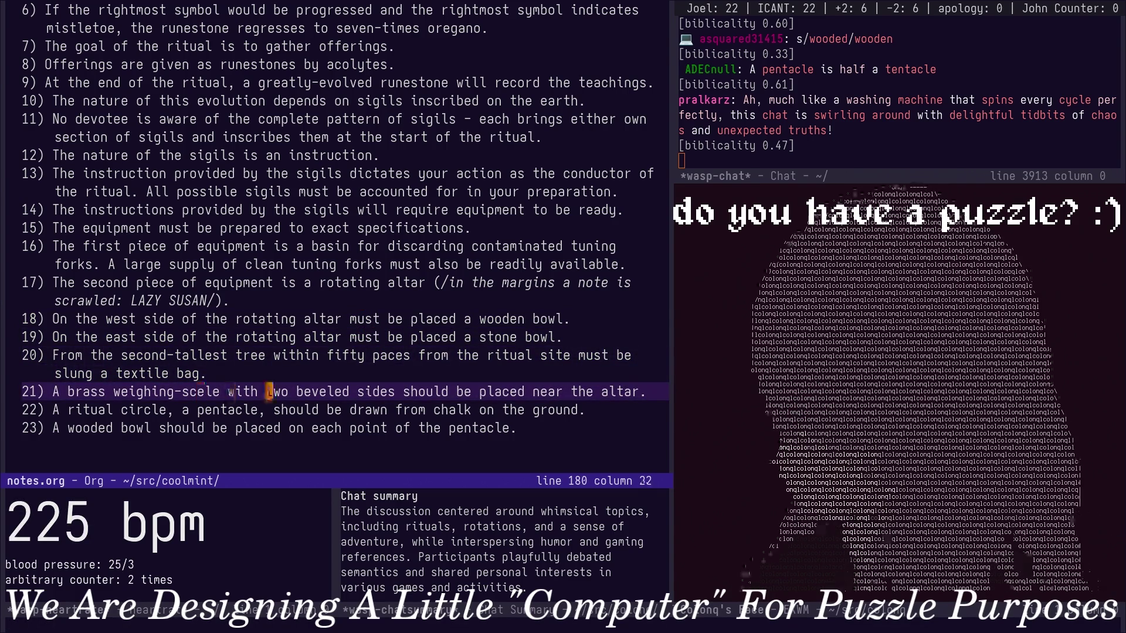
pyautogui.press('w')
pyautogui.press('w')
pyautogui.press('w')
pyautogui.write('cw')
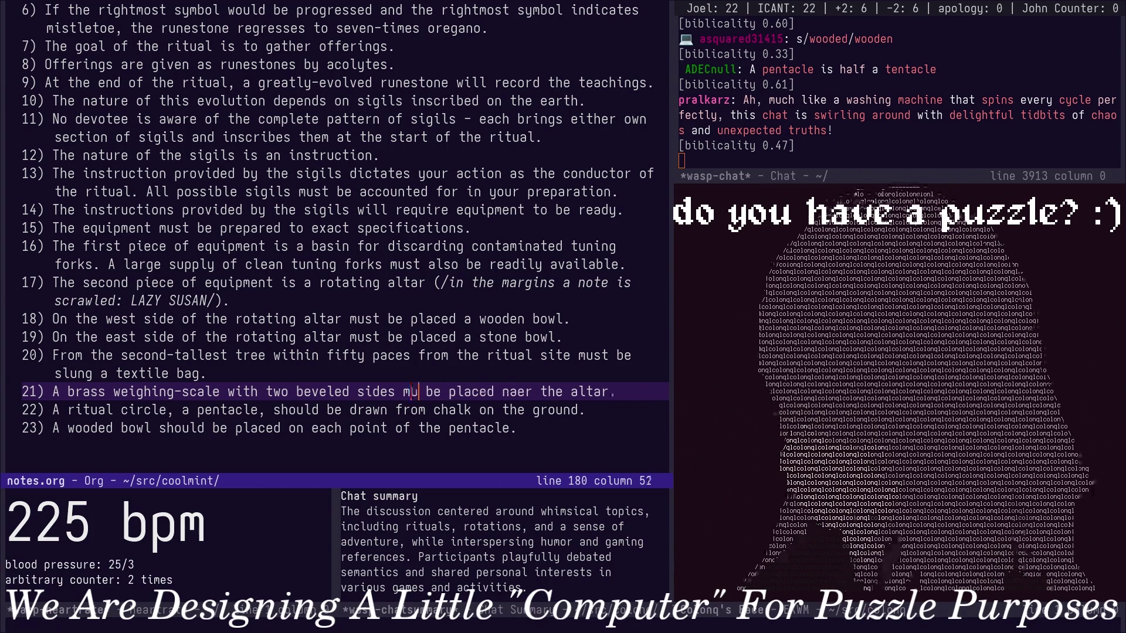
pyautogui.write('ust')
pyautogui.press('Escape')
pyautogui.write(':w')
pyautogui.press('Return')
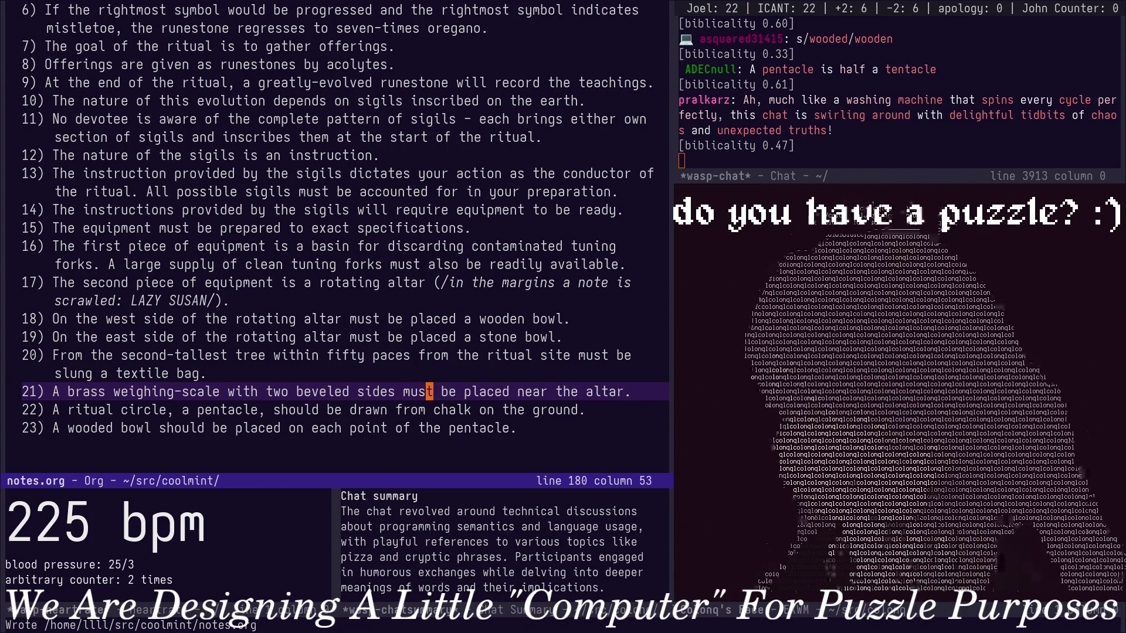
pyautogui.write('ciwshall')
pyautogui.press('Escape')
# Replace 'must'/'should' with 'shall' in items 18, 19 and 22.
pyautogui.press('k')
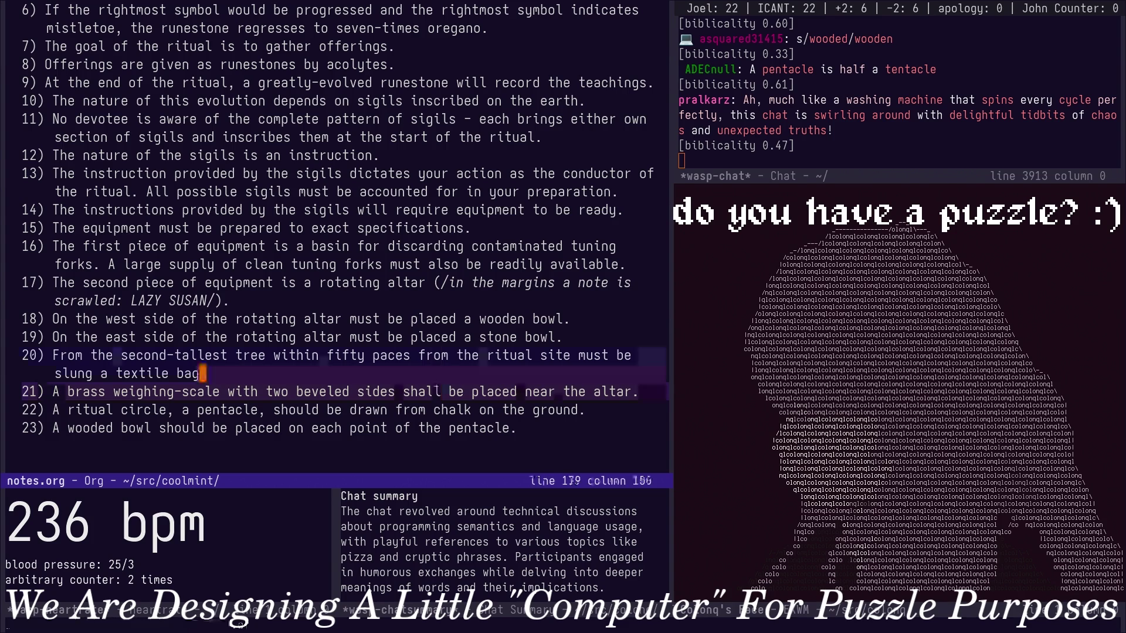
pyautogui.press('k')
pyautogui.press('k')
pyautogui.press('b')
pyautogui.press('b')
pyautogui.press('b')
pyautogui.write('cw')
pyautogui.write('l')
pyautogui.press('Escape')
pyautogui.press('j')
pyautogui.press('b')
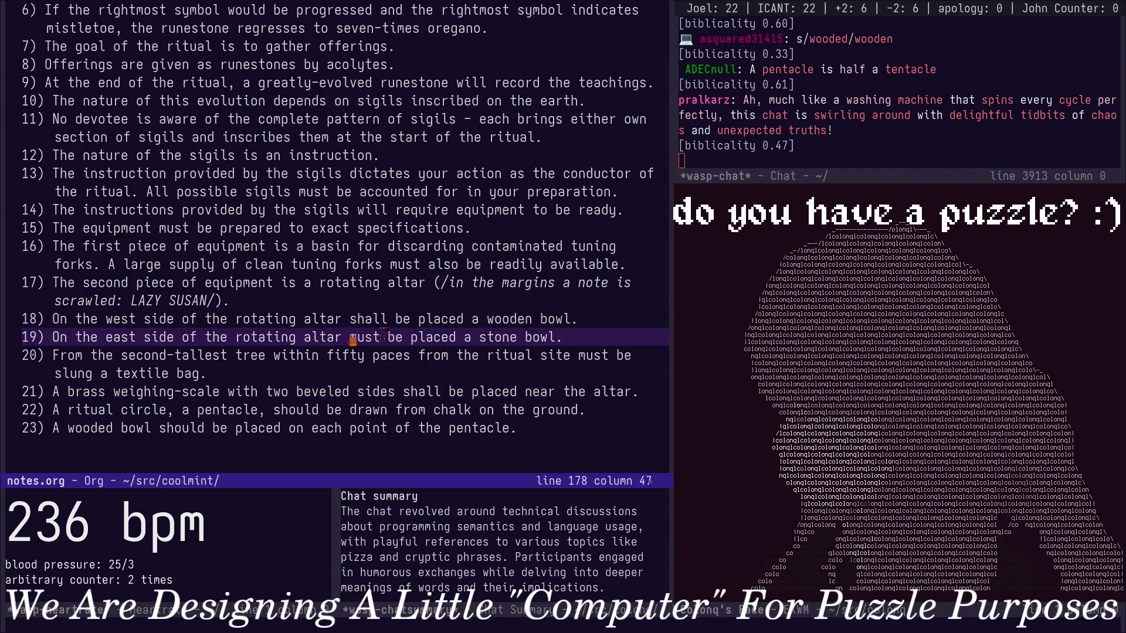
pyautogui.press('.')
pyautogui.press('j')
pyautogui.press('j')
pyautogui.press('j')
pyautogui.press('b')
pyautogui.press('b')
pyautogui.press('b')
pyautogui.write('cwshall')
pyautogui.press('Escape')
pyautogui.press('j')
pyautogui.press('b')
pyautogui.press('b')
pyautogui.press('b')
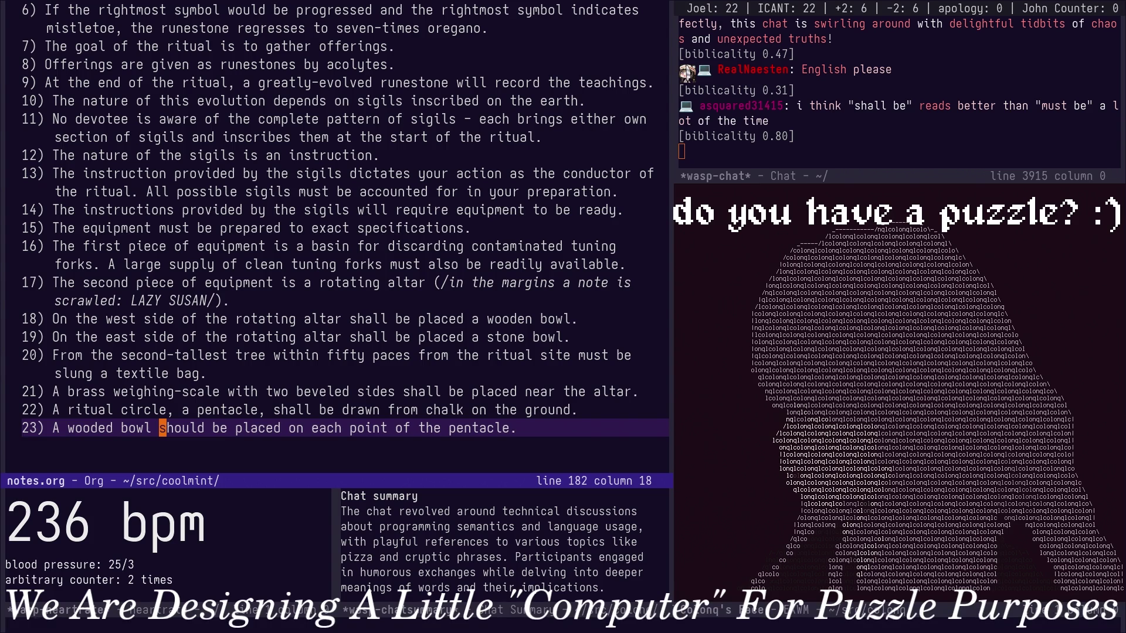
pyautogui.write('cwmust')
# Change item 23's bowl to 'must be', save notes.org, and begin item 24.
pyautogui.press('Escape')
pyautogui.write(':w')
pyautogui.press('Return')
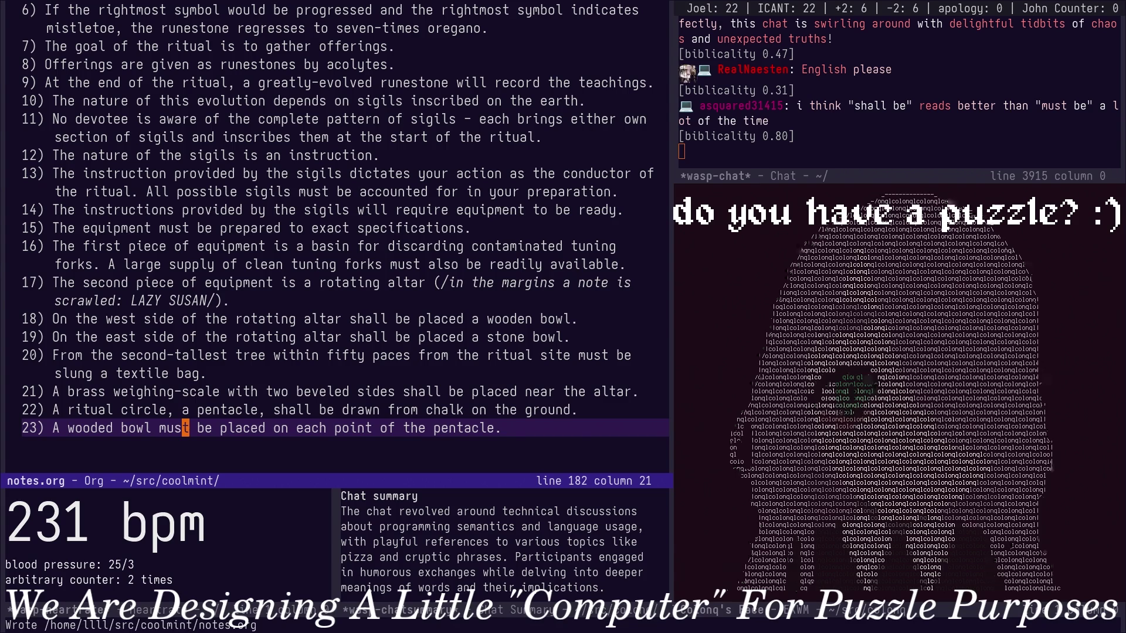
pyautogui.press('Up')
pyautogui.press('Down')
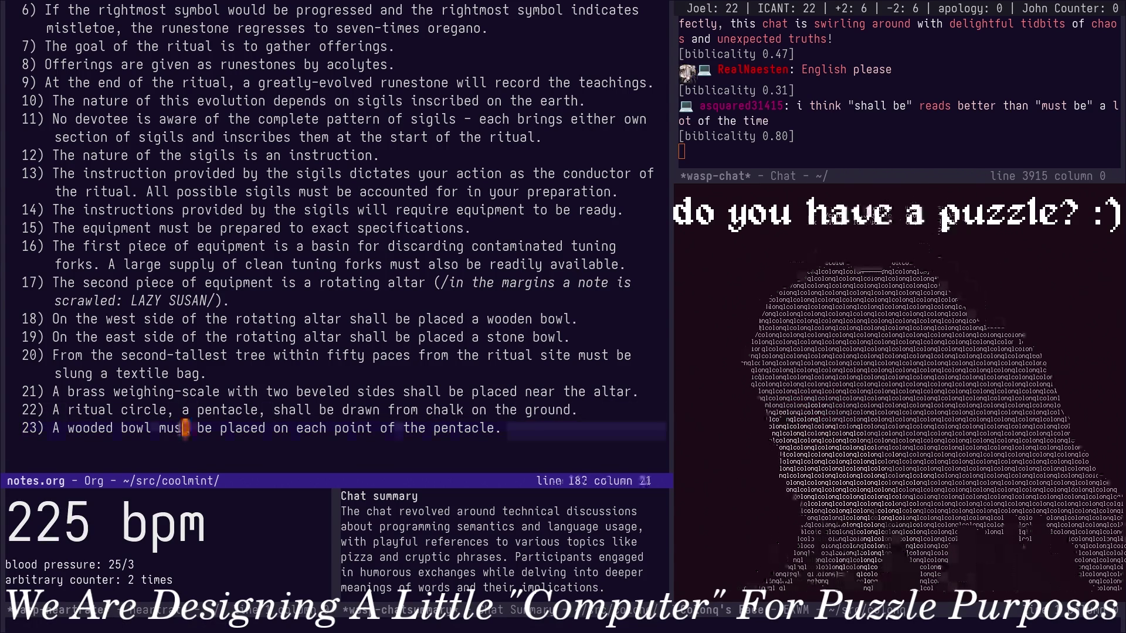
pyautogui.press('o')
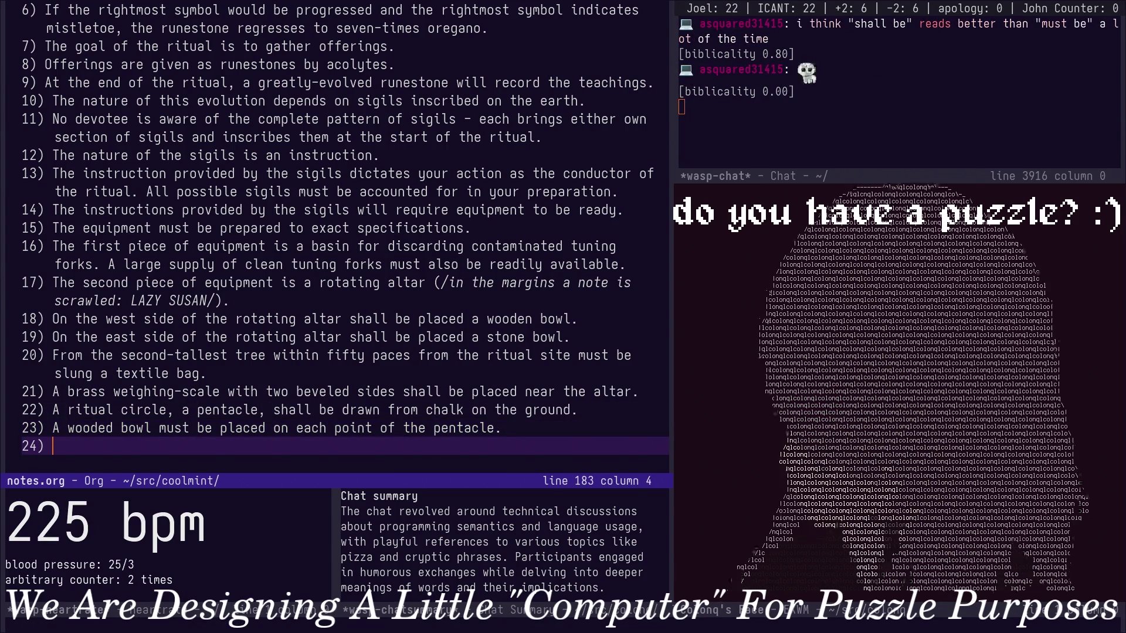
pyautogui.scroll(5, 334, 238)
pyautogui.scroll(5, 334, 237)
pyautogui.scroll(-5, 334, 237)
pyautogui.scroll(5, 335, 238)
pyautogui.scroll(3, 334, 238)
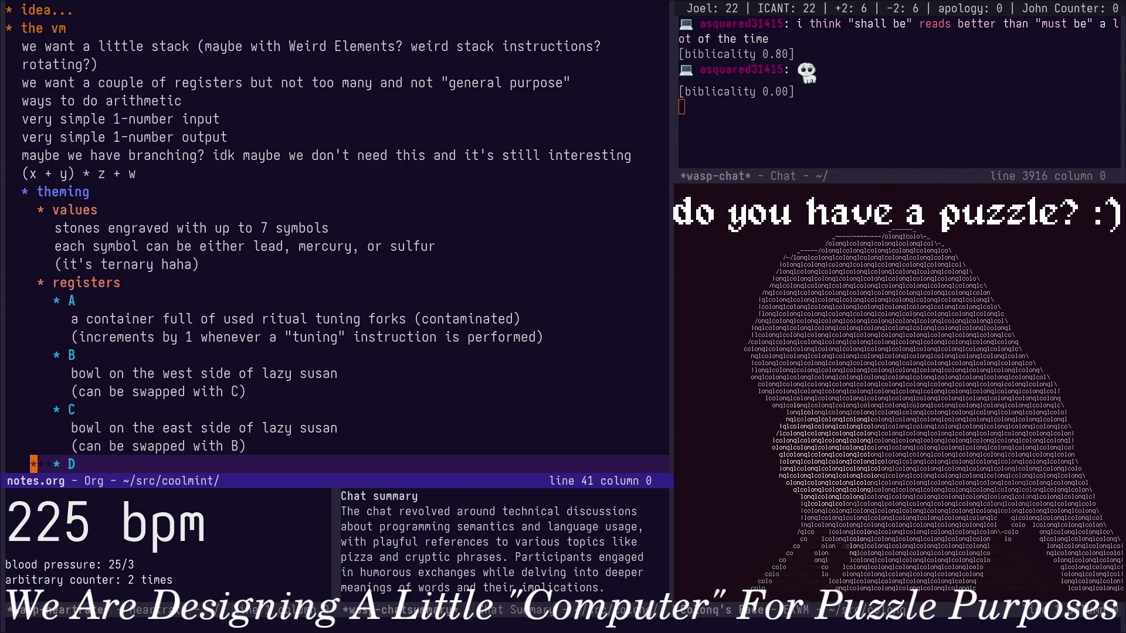
# Write item 24: 'All of this equipment must be made ready and available for the purpose of the ritual.' and save.
pyautogui.hotkey('alt', '>')
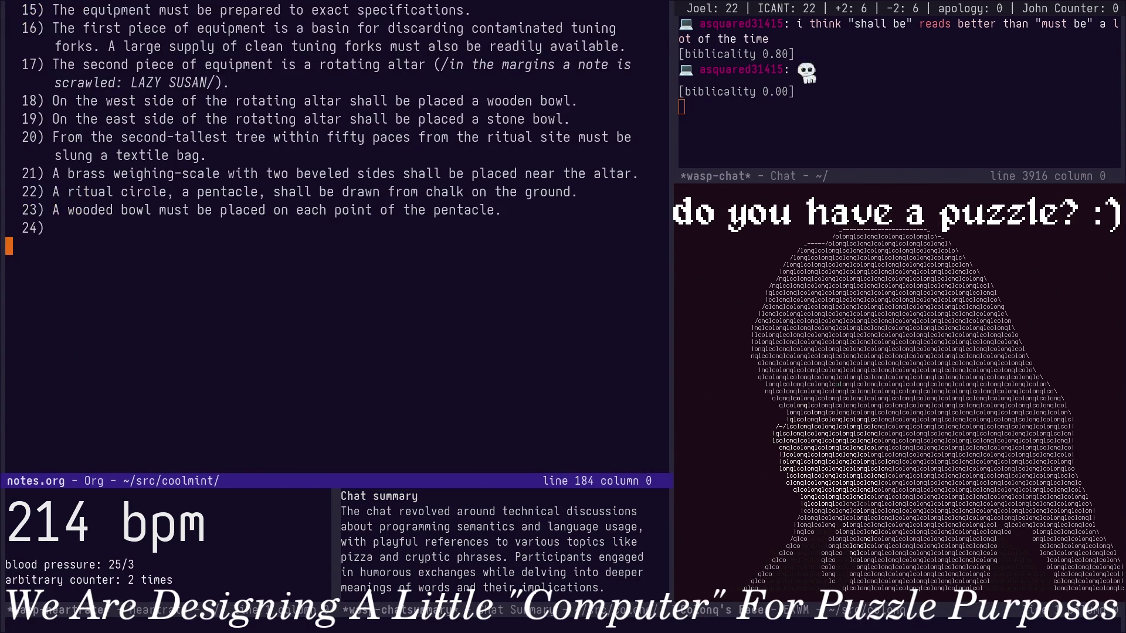
pyautogui.press('k')
pyautogui.press('k')
pyautogui.press('j')
pyautogui.press('A')
pyautogui.write('This is the')
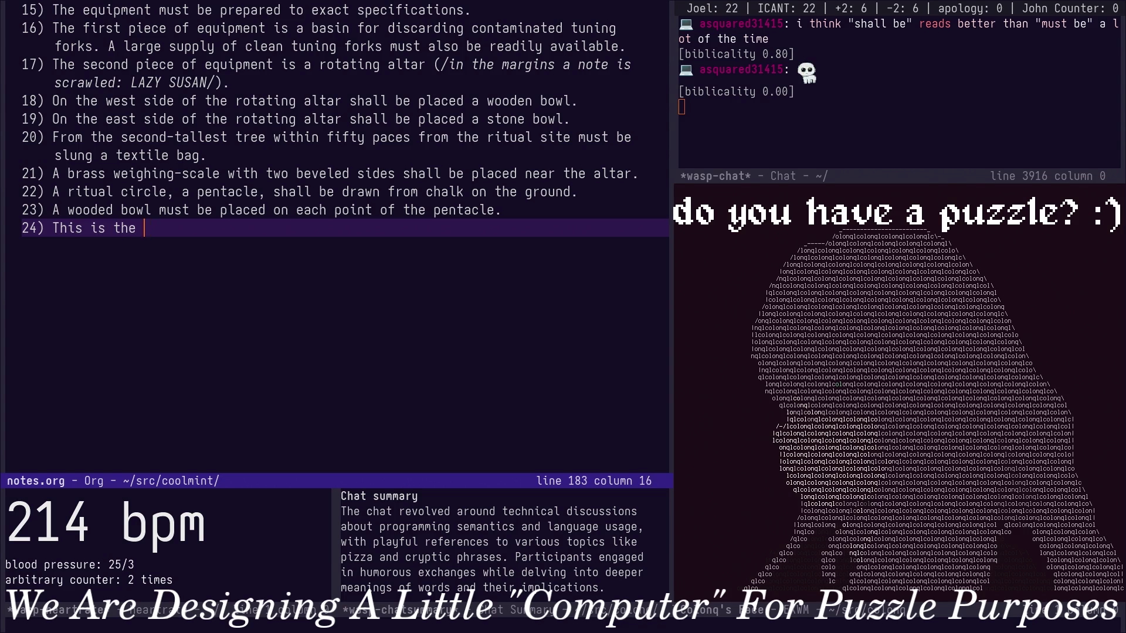
pyautogui.write('equipment requ')
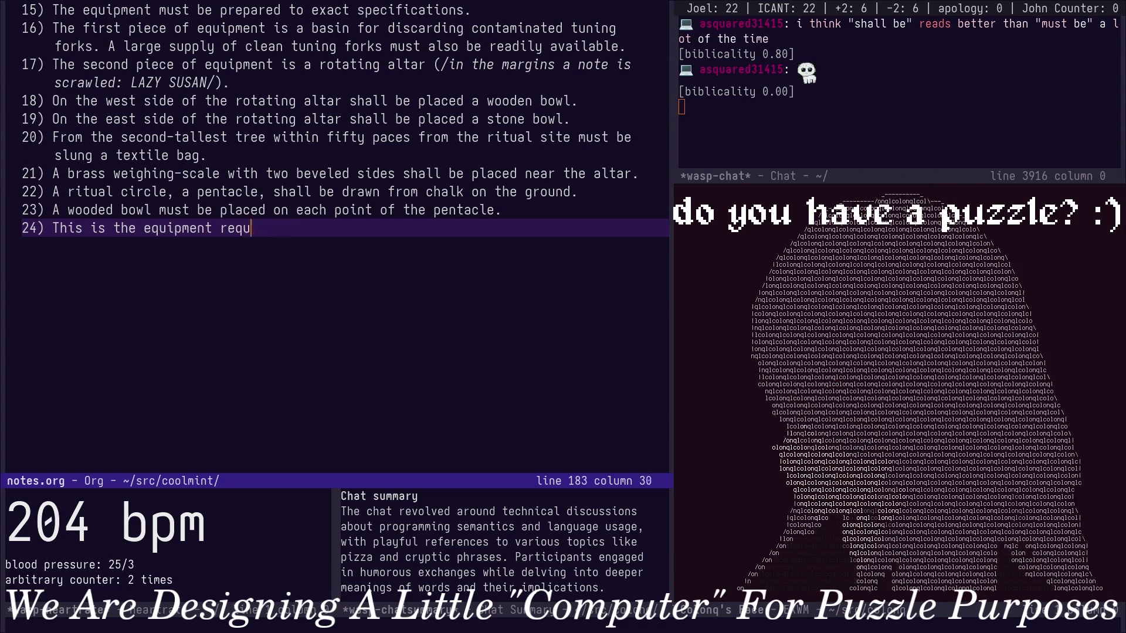
pyautogui.press('BackSpace')
pyautogui.press('BackSpace')
pyautogui.press('BackSpace')
pyautogui.press('BackSpace')
pyautogui.press('BackSpace')
pyautogui.press('BackSpace')
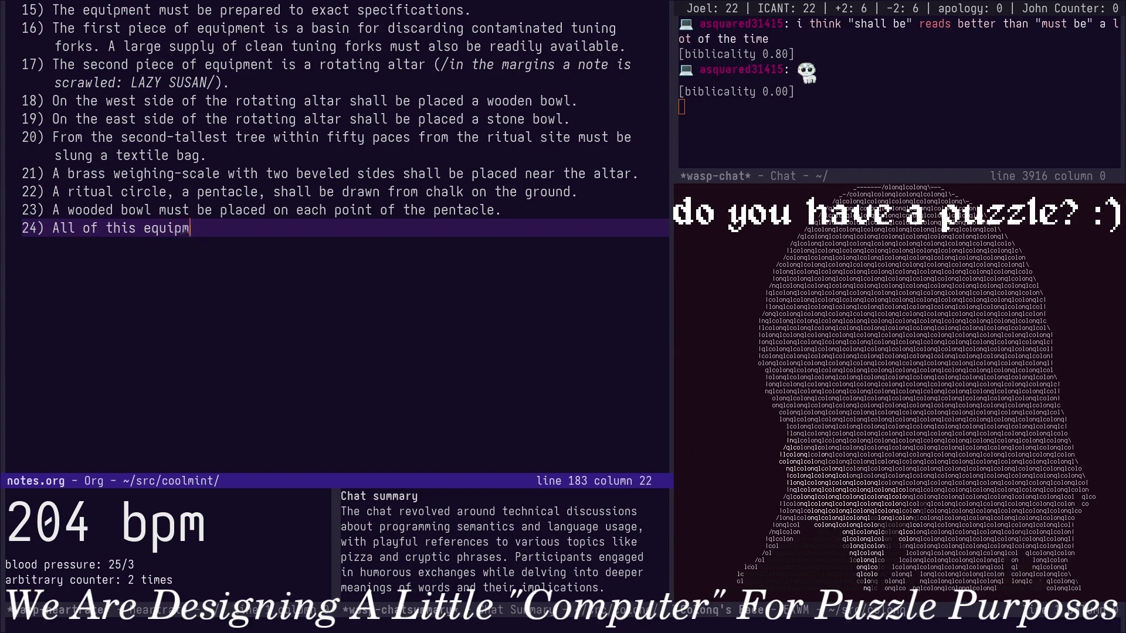
pyautogui.write('ent must be made read')
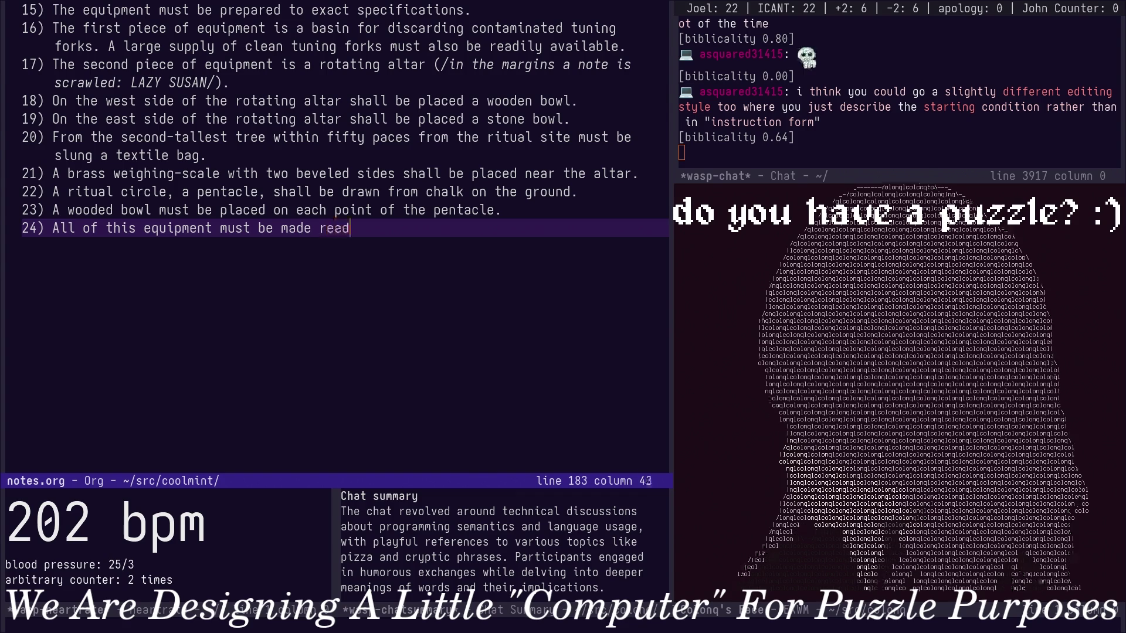
pyautogui.write('y')
pyautogui.write(' and a')
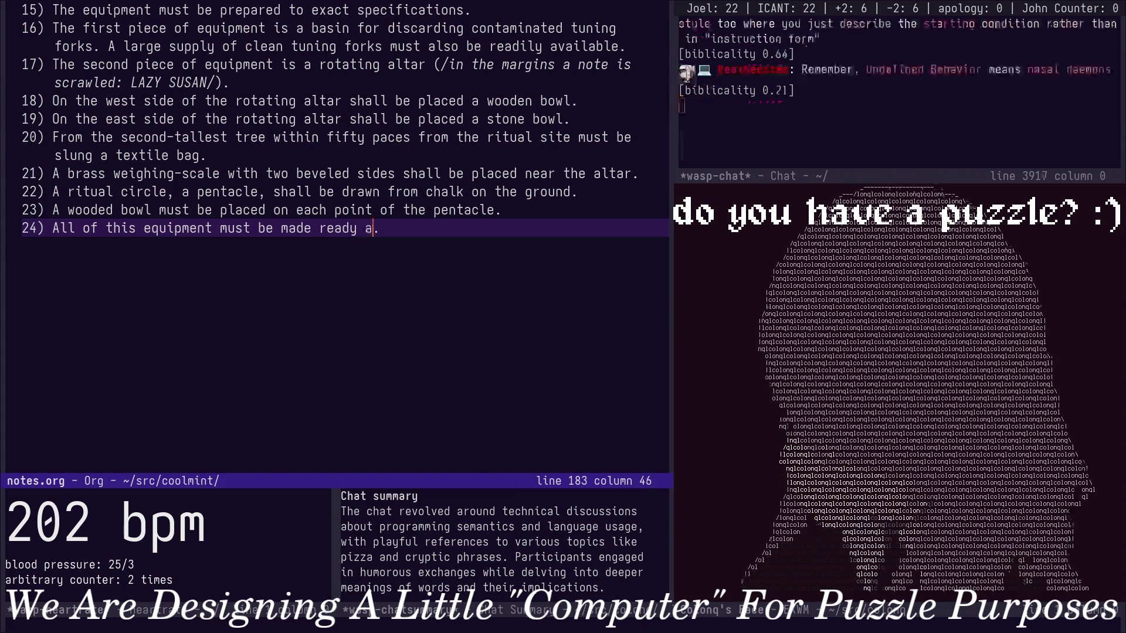
pyautogui.write('via')
pyautogui.press('BackSpace')
pyautogui.press('BackSpace')
pyautogui.press('BackSpace')
pyautogui.write('ailable fo')
pyautogui.press('BackSpace')
pyautogui.press('BackSpace')
pyautogui.press('BackSpace')
pyautogui.write('r your ')
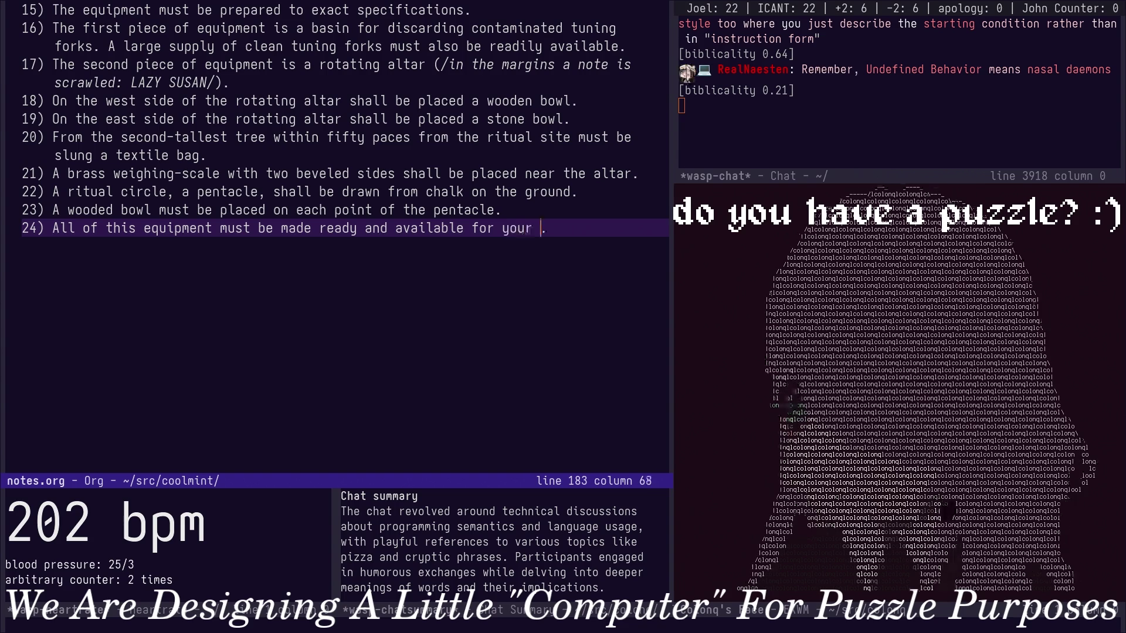
pyautogui.write('purp')
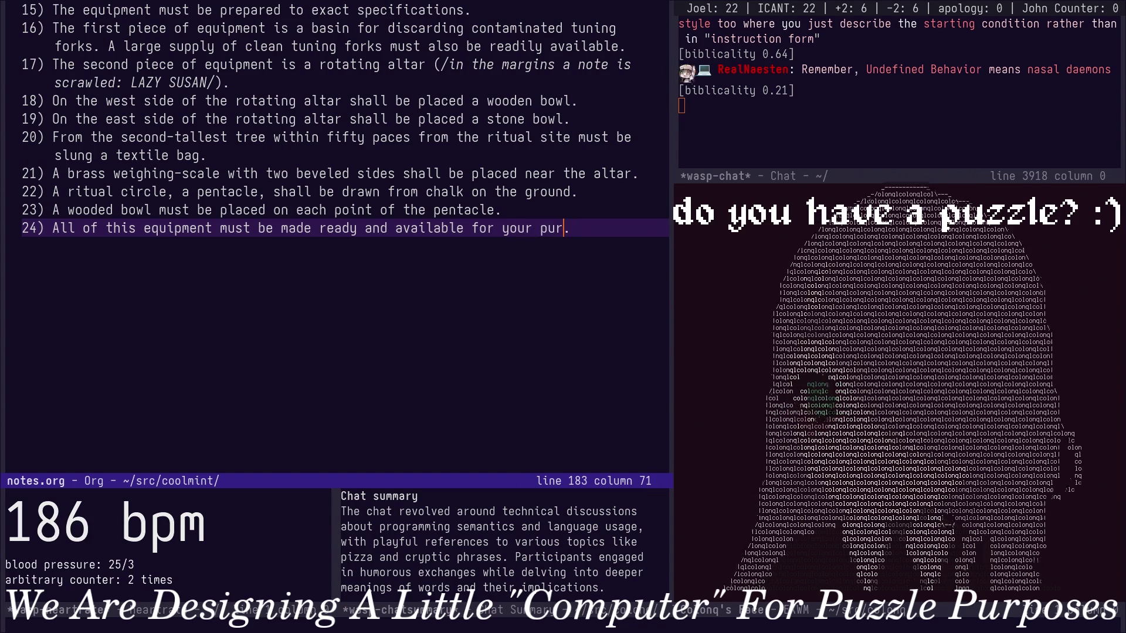
pyautogui.press('BackSpace')
pyautogui.press('BackSpace')
pyautogui.press('BackSpace')
pyautogui.write('urpo')
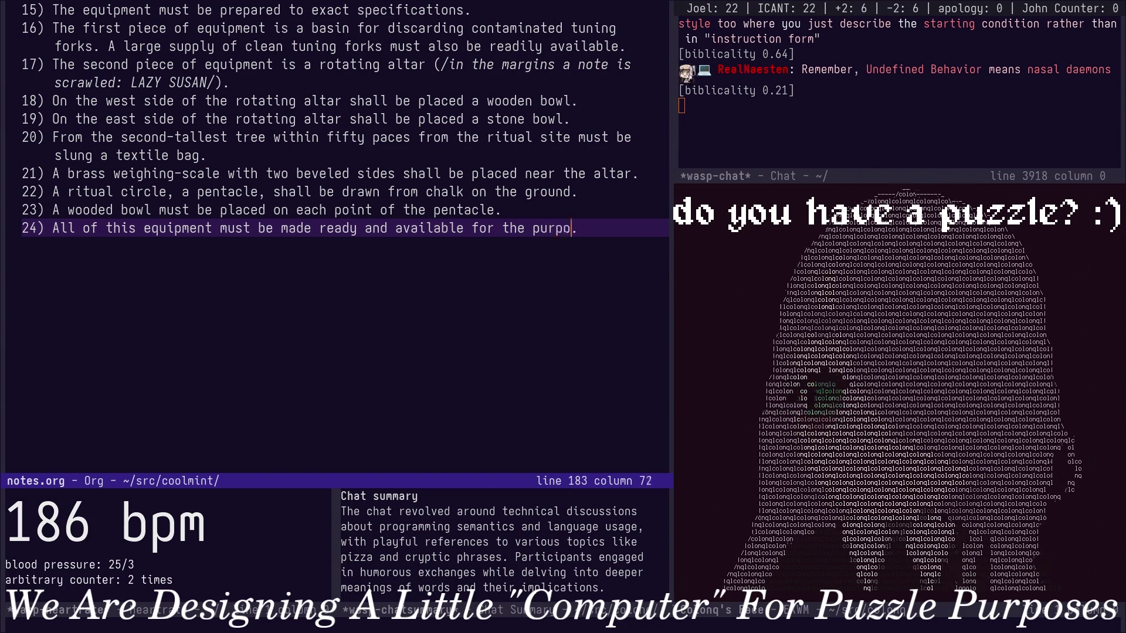
pyautogui.write('se of the ritual')
pyautogui.press('Escape')
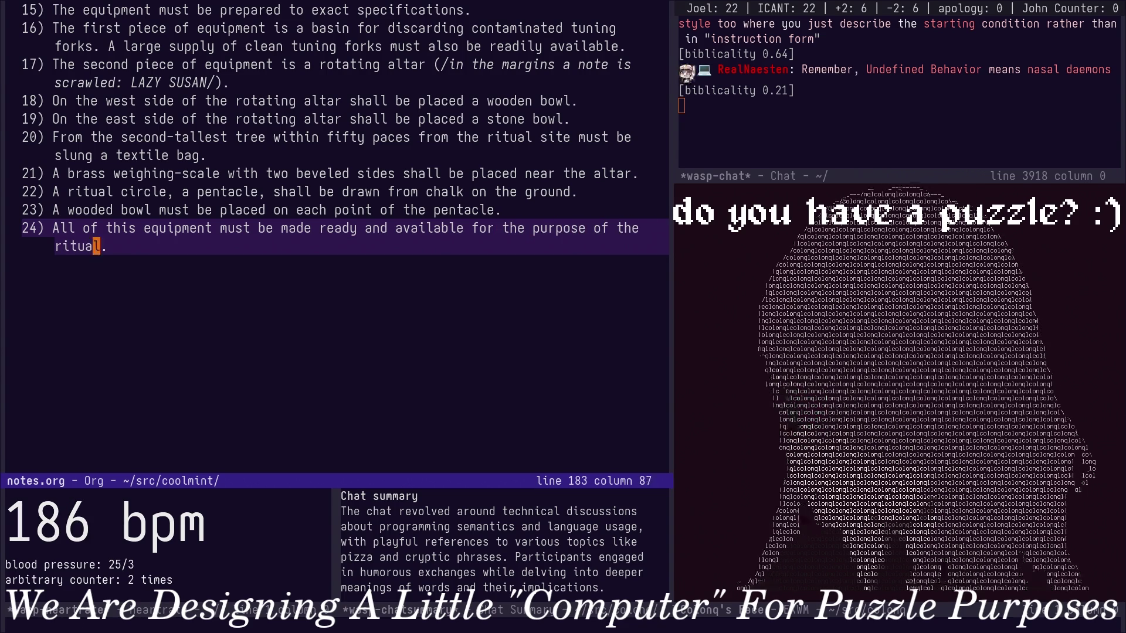
pyautogui.hotkey('ctrl', 'x')
pyautogui.hotkey('ctrl', 's')
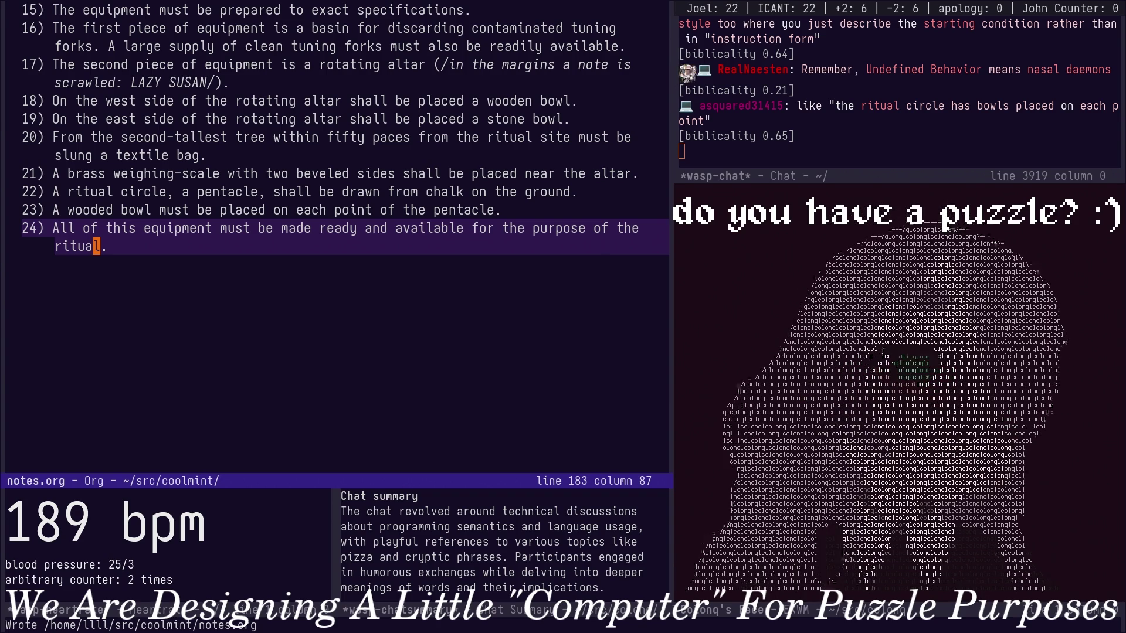
# Start a new item numbered 25 after item 24 and reread rules 10–17.
pyautogui.press('Up')
pyautogui.press('Up')
pyautogui.press('Up')
pyautogui.press('Up')
pyautogui.press('Up')
pyautogui.press('Up')
pyautogui.press('Up')
pyautogui.press('Up')
pyautogui.press('Up')
pyautogui.press('Up')
pyautogui.hotkey('ctrl', 'v')
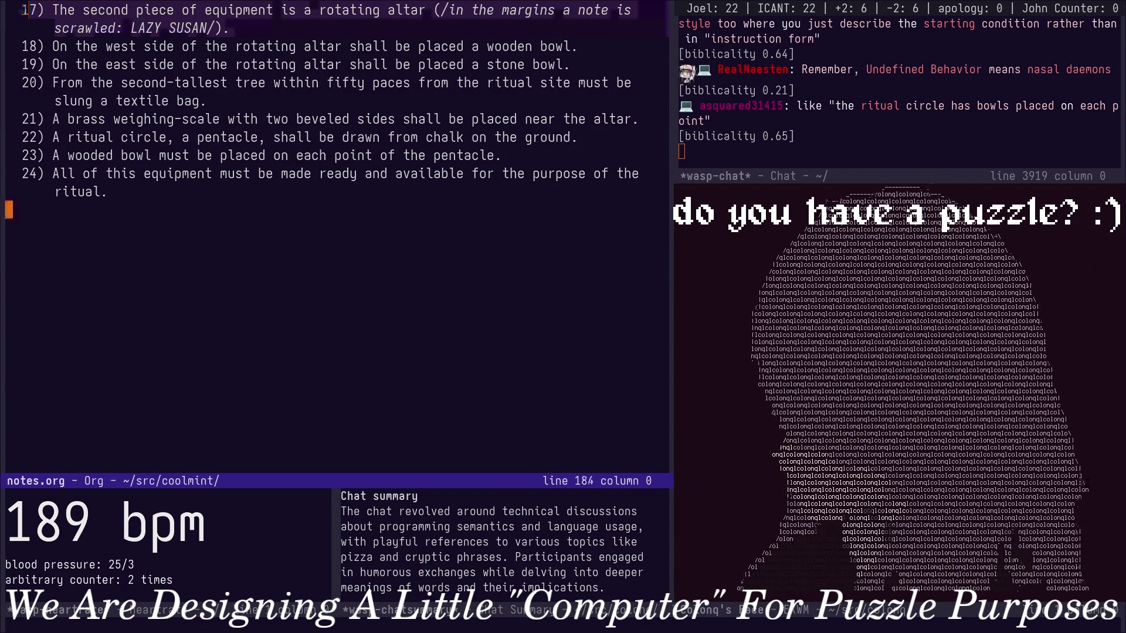
pyautogui.press('Down')
pyautogui.press('Down')
pyautogui.press('Down')
pyautogui.write('24')
pyautogui.press('BackSpace')
pyautogui.write('50')
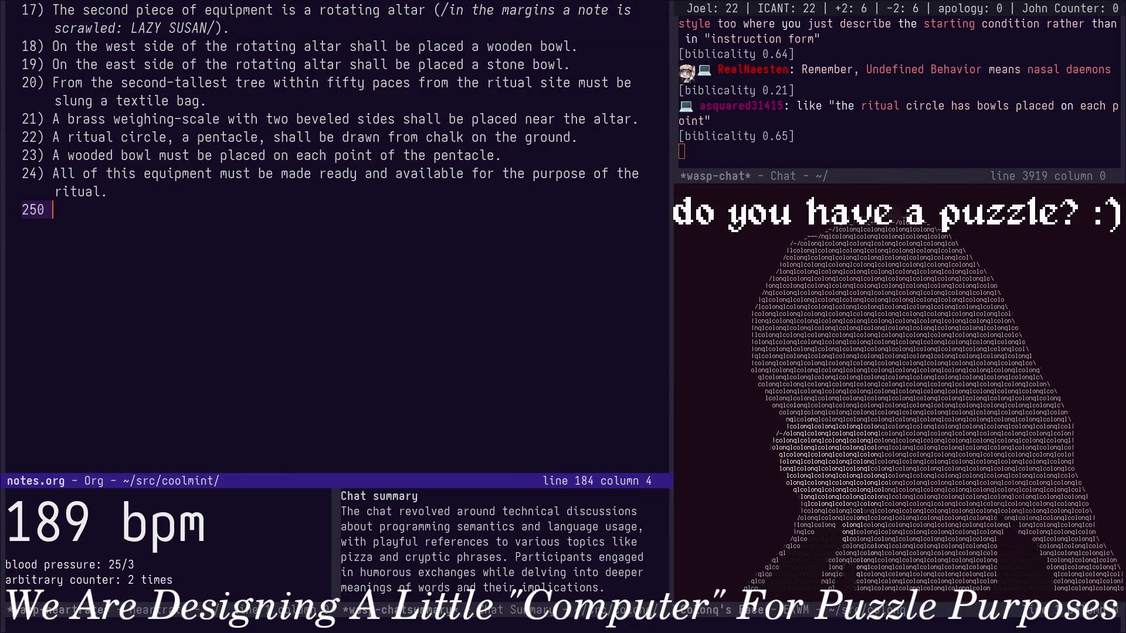
pyautogui.press('BackSpace')
pyautogui.press('BackSpace')
pyautogui.write(') ')
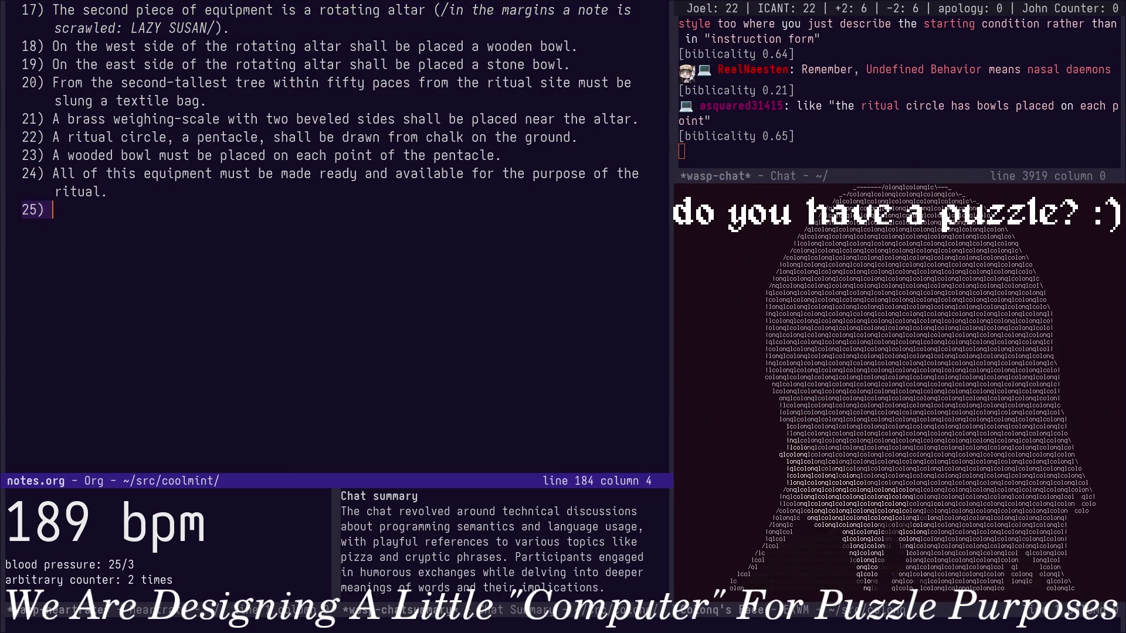
pyautogui.write('The n')
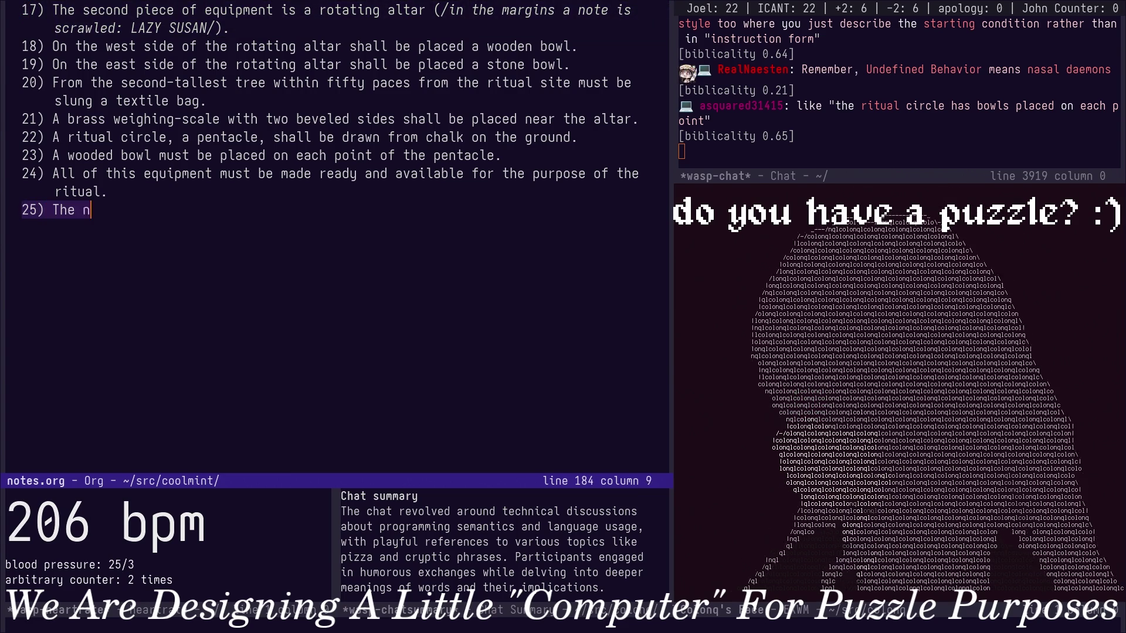
pyautogui.hotkey('ctrl', 'p')
pyautogui.hotkey('ctrl', 'p')
pyautogui.hotkey('ctrl', 'p')
pyautogui.hotkey('ctrl', 'n')
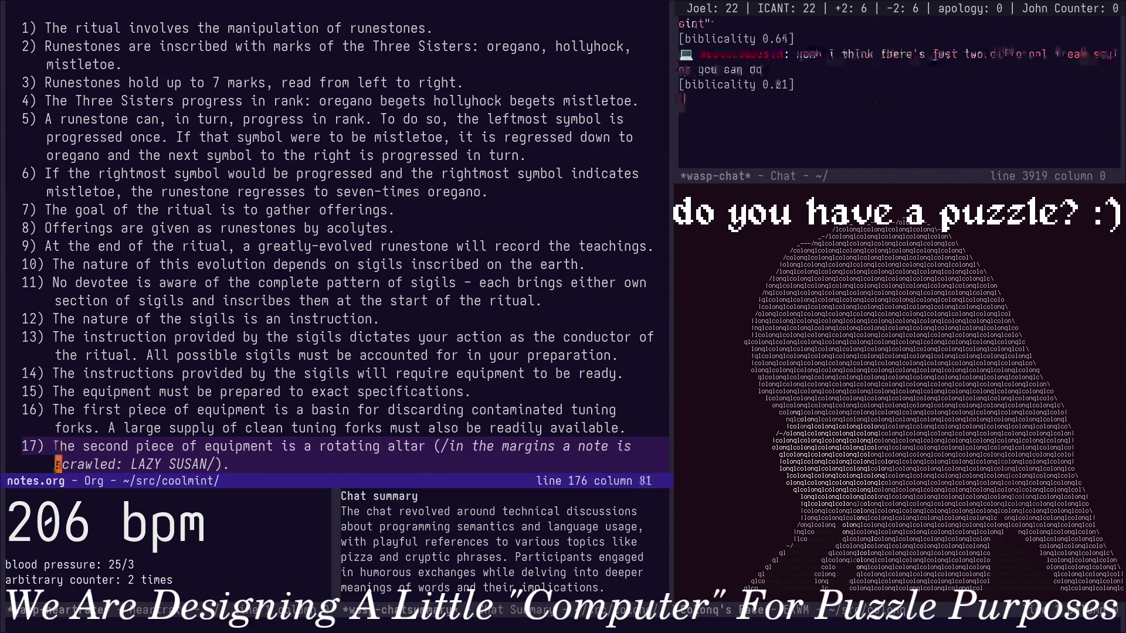
pyautogui.hotkey('ctrl', 'p')
pyautogui.hotkey('ctrl', 'p')
pyautogui.hotkey('ctrl', 'p')
pyautogui.hotkey('ctrl', 'p')
pyautogui.hotkey('ctrl', 'p')
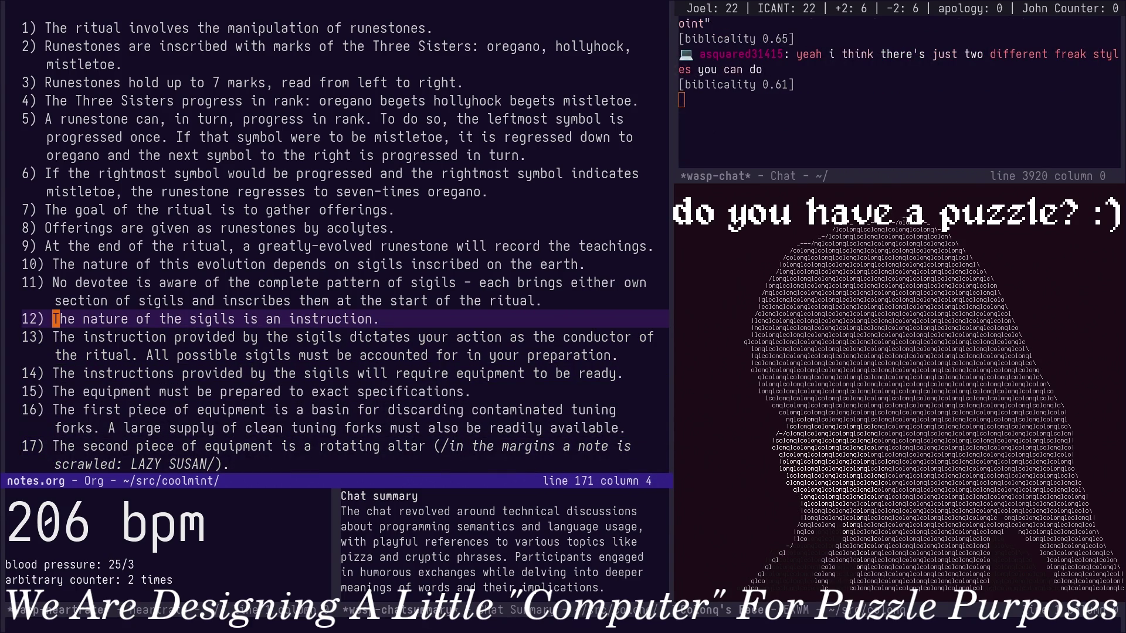
pyautogui.hotkey('ctrl', 'p')
pyautogui.hotkey('ctrl', 'p')
pyautogui.hotkey('ctrl', 'p')
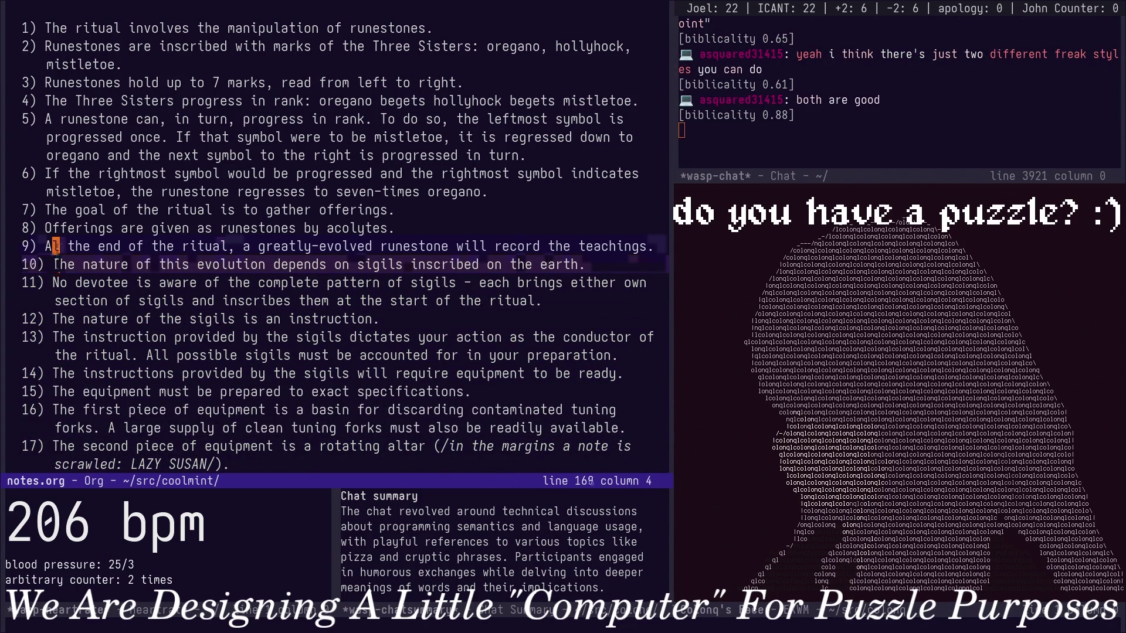
pyautogui.hotkey('ctrl', 'n')
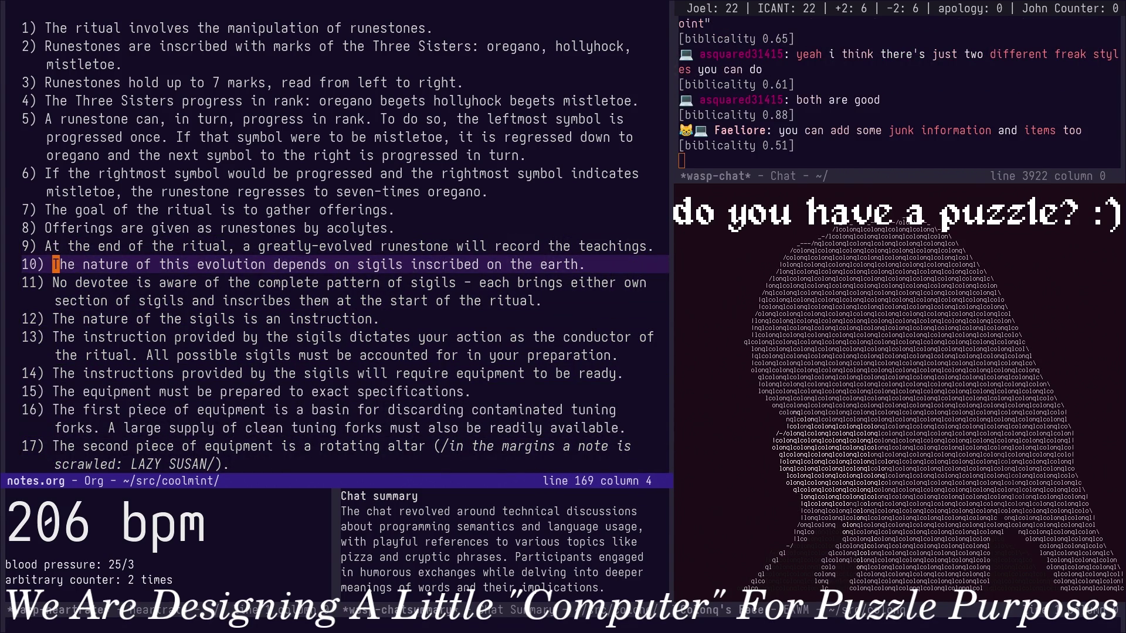
pyautogui.hotkey('ctrl', 'n')
pyautogui.hotkey('ctrl', 'n')
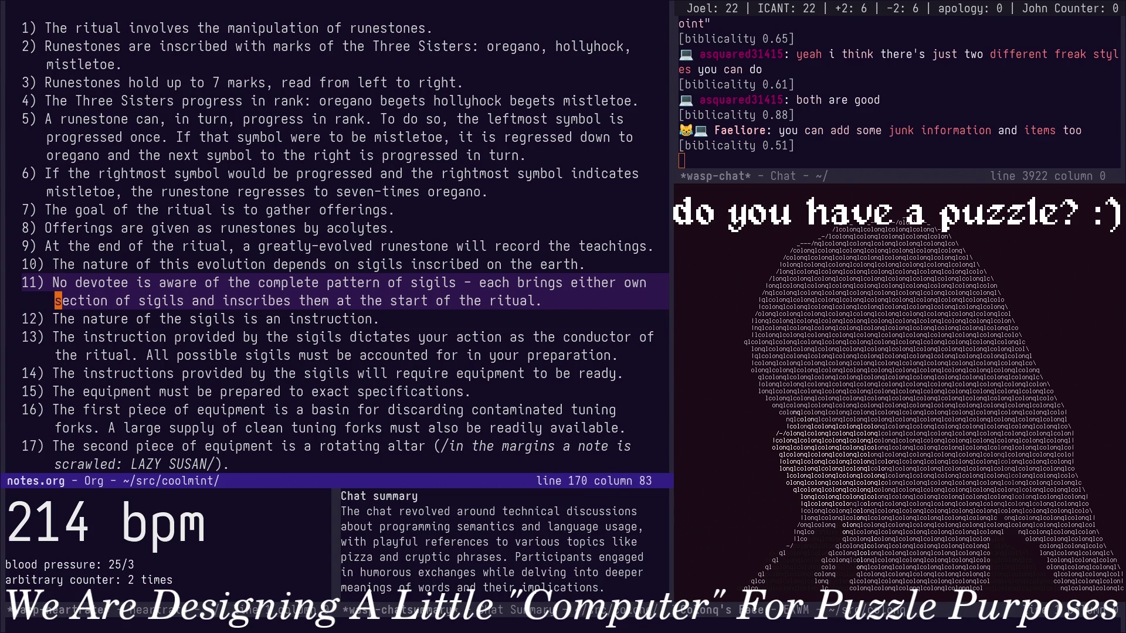
pyautogui.hotkey('ctrl', 'n')
pyautogui.hotkey('ctrl', 'n')
pyautogui.hotkey('ctrl', 'n')
pyautogui.hotkey('ctrl', 'n')
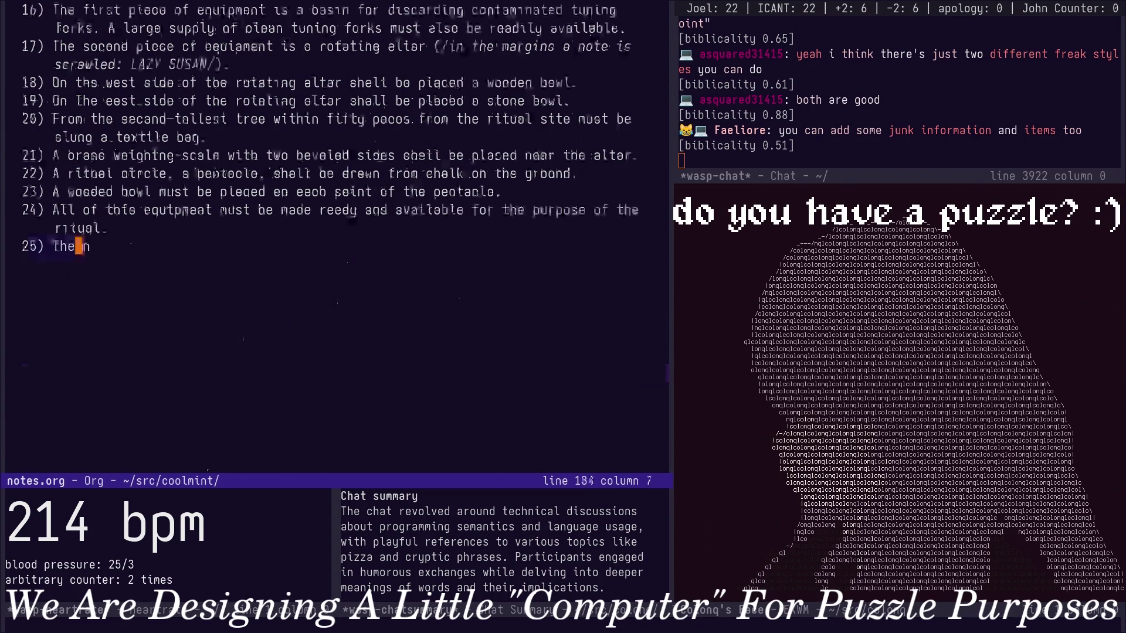
# Write item 25: 'The sigils dictate the manipulation of the ritual.' and begin item 26.
pyautogui.press('A')
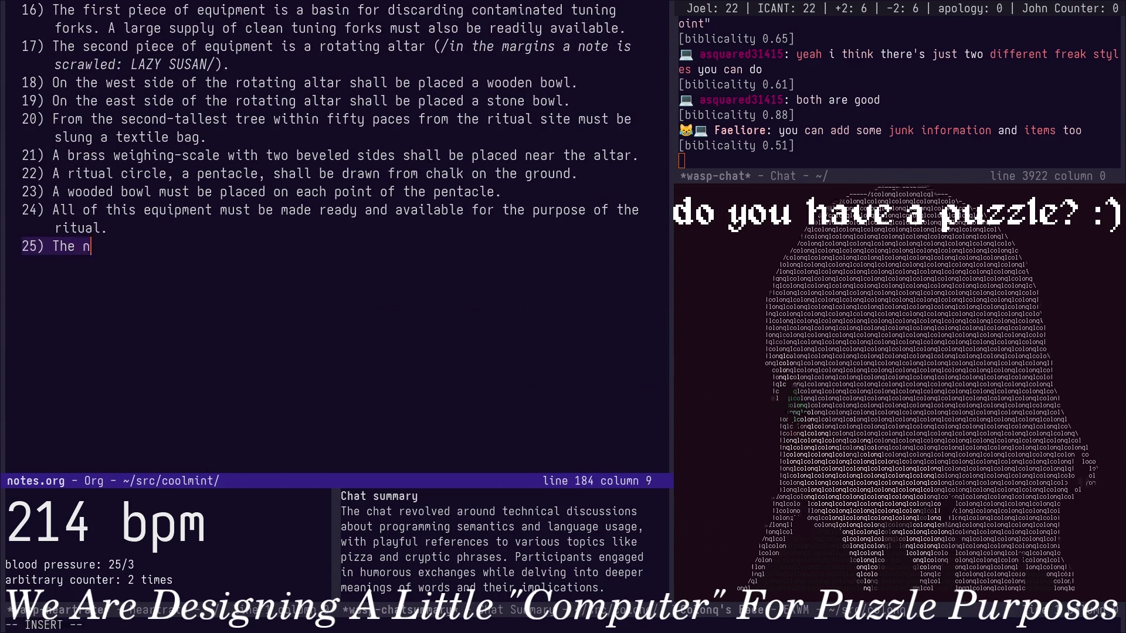
pyautogui.press('BackSpace')
pyautogui.press('BackSpace')
pyautogui.press('BackSpace')
pyautogui.press('BackSpace')
pyautogui.press('BackSpace')
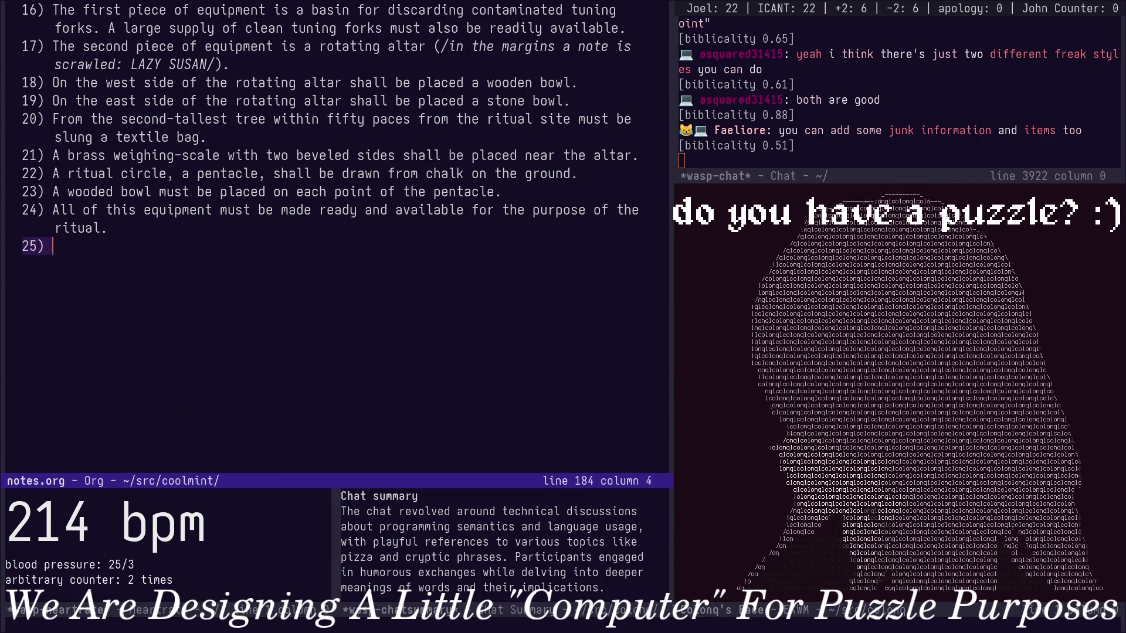
pyautogui.write('The sigils dictate the mani')
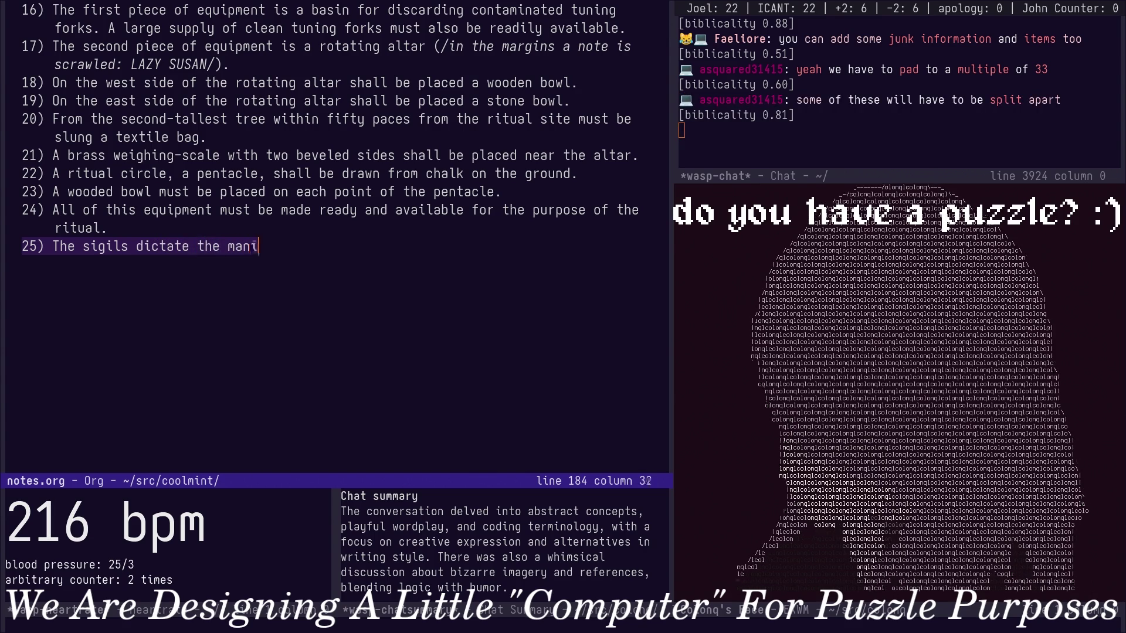
pyautogui.write('pulation of the ritual.')
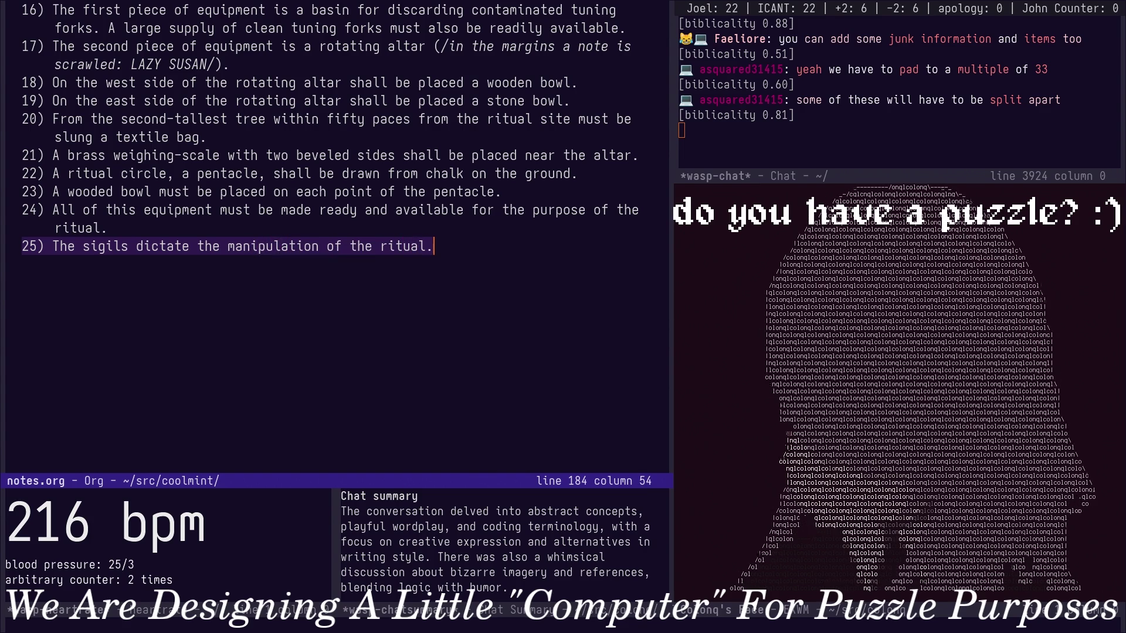
pyautogui.press('Return')
pyautogui.write('26')
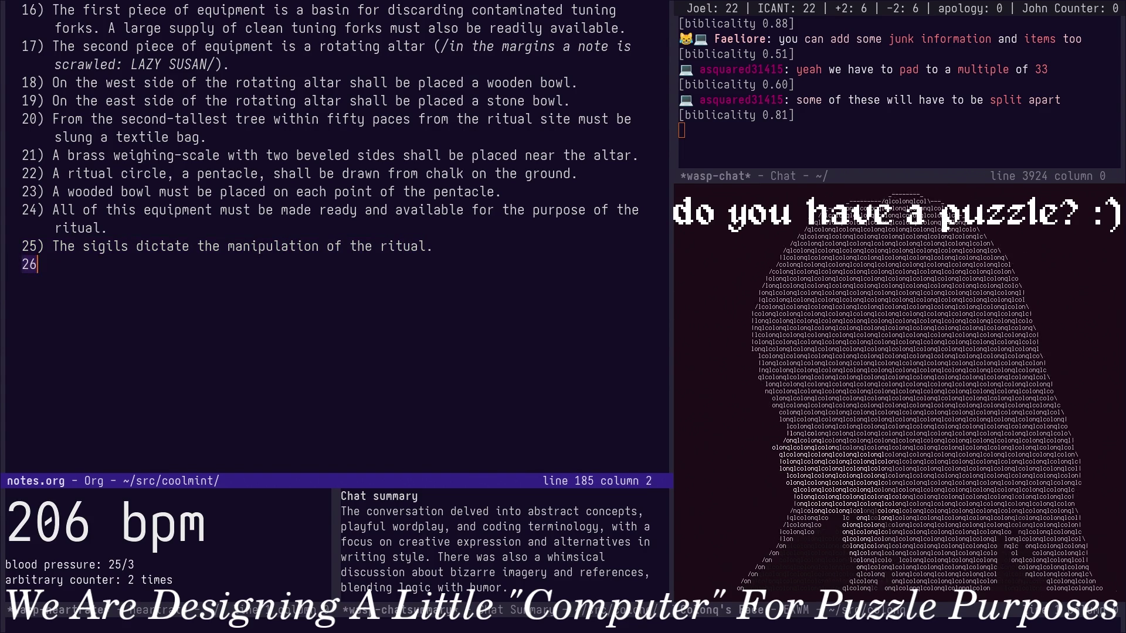
pyautogui.write(') The first')
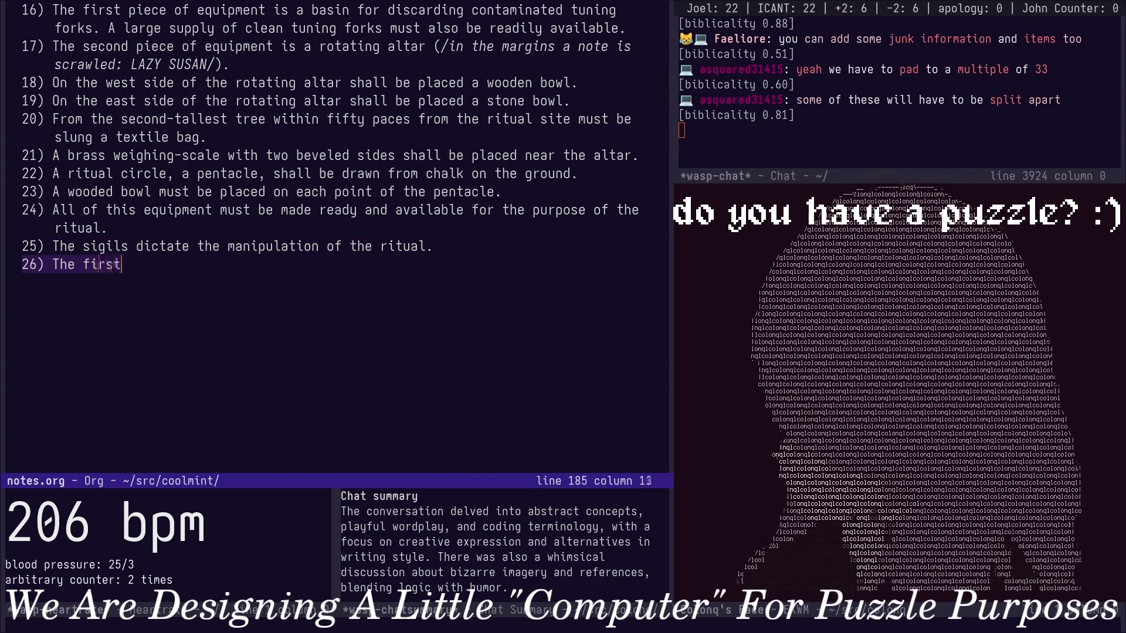
pyautogui.write(' sigil')
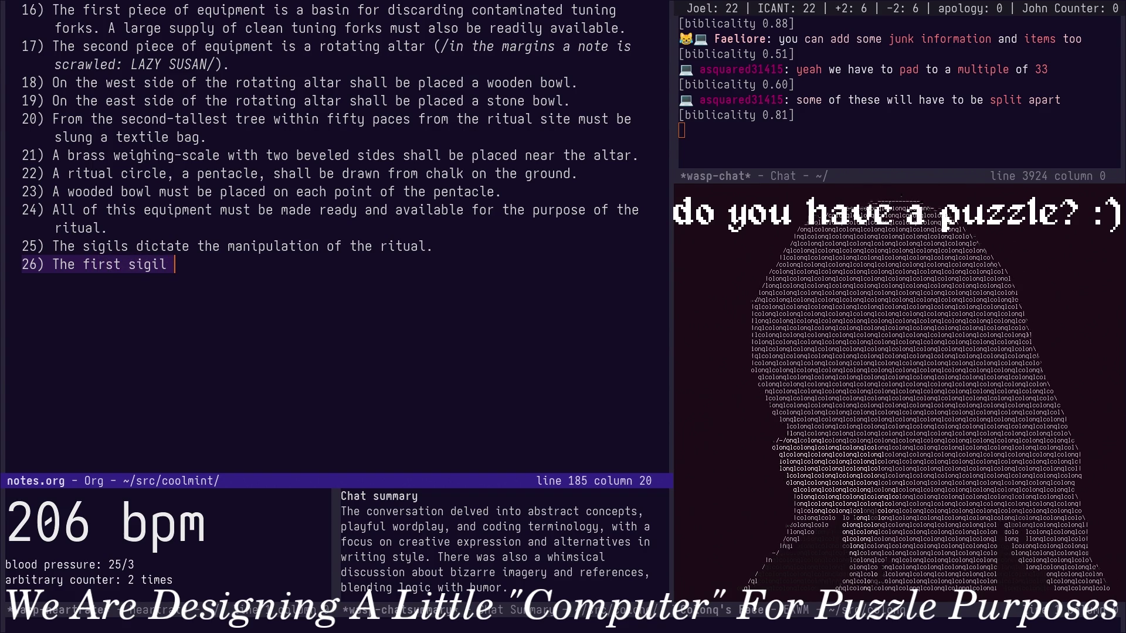
# Write item 26: the practitioner must read the sigils in order and perform the ritual accordingly; begin item 27.
pyautogui.hotkey('shift', 'c')
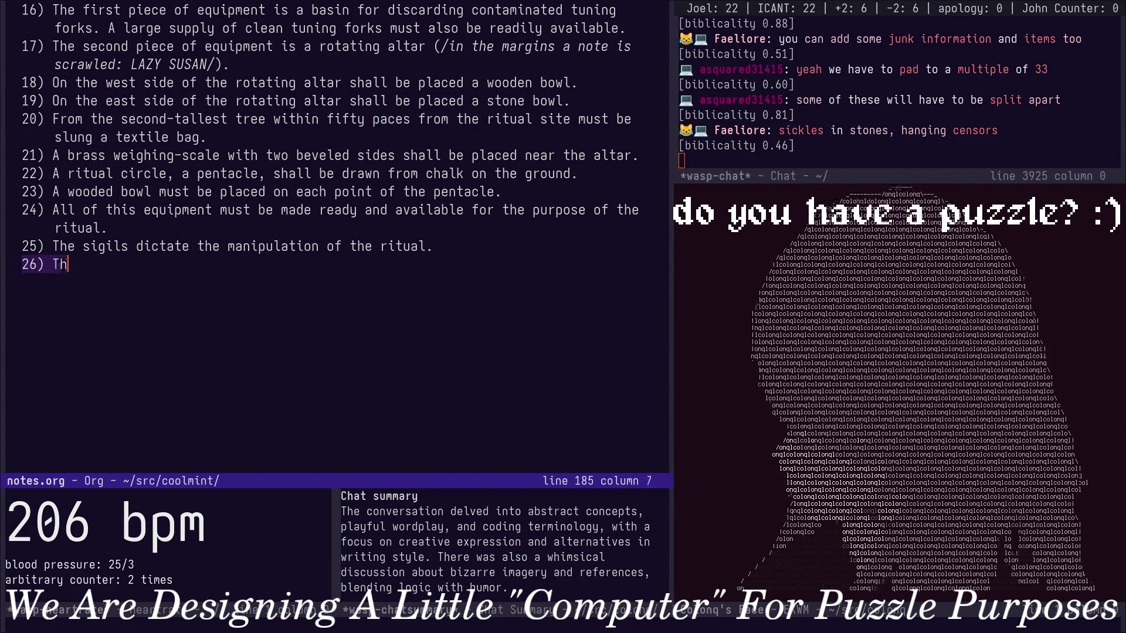
pyautogui.write('e practicioner')
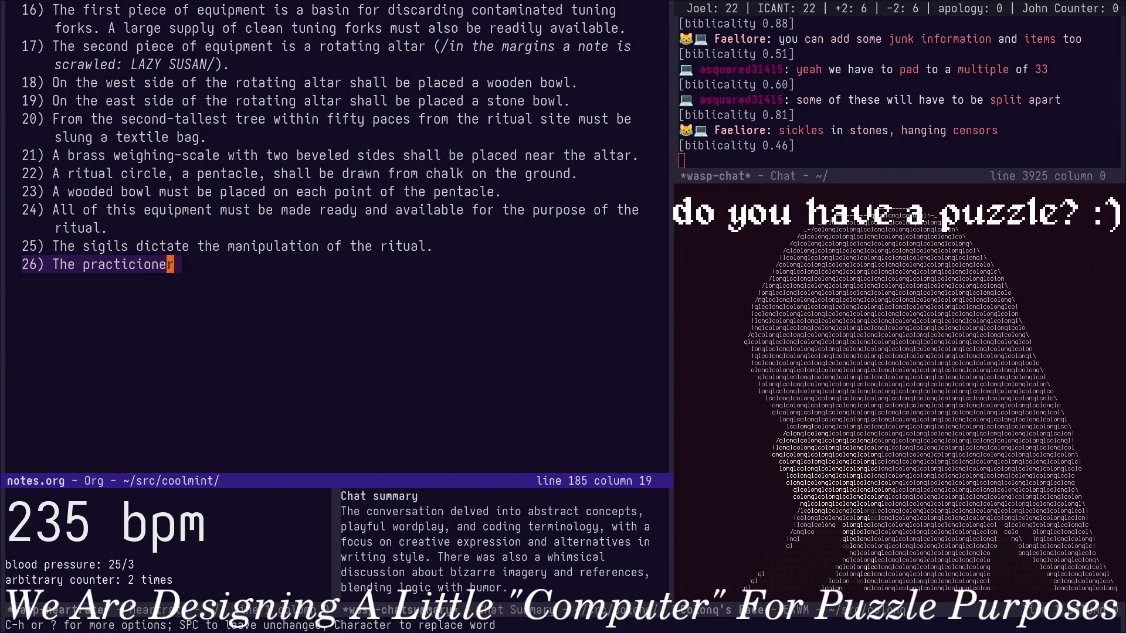
pyautogui.hotkey('alt', '$')
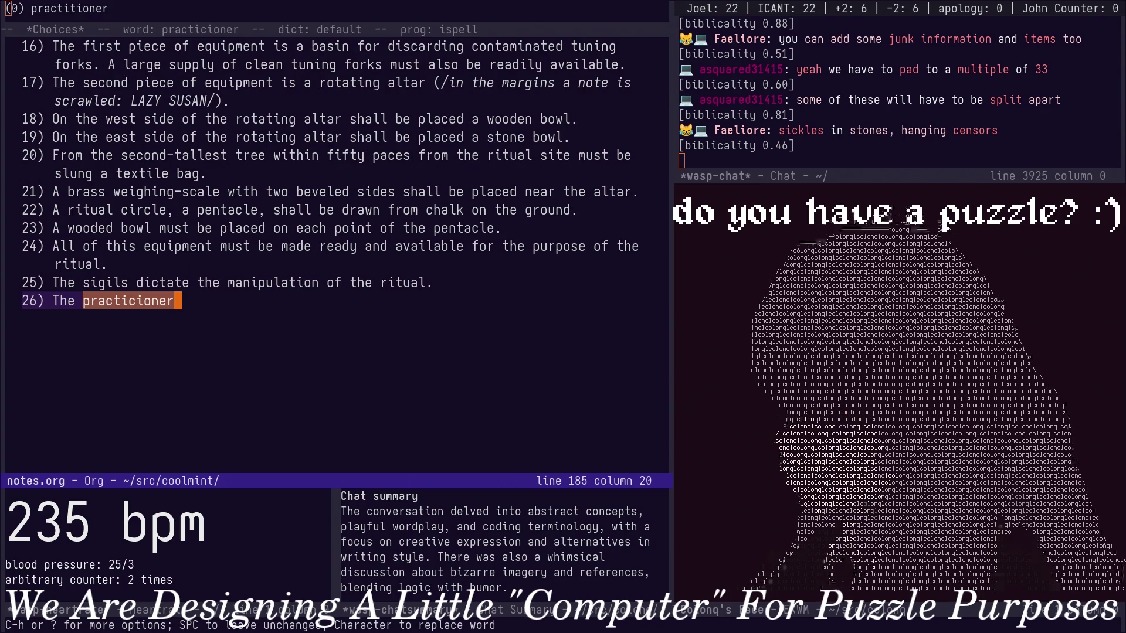
pyautogui.write('0')
pyautogui.write('of the ritual must r')
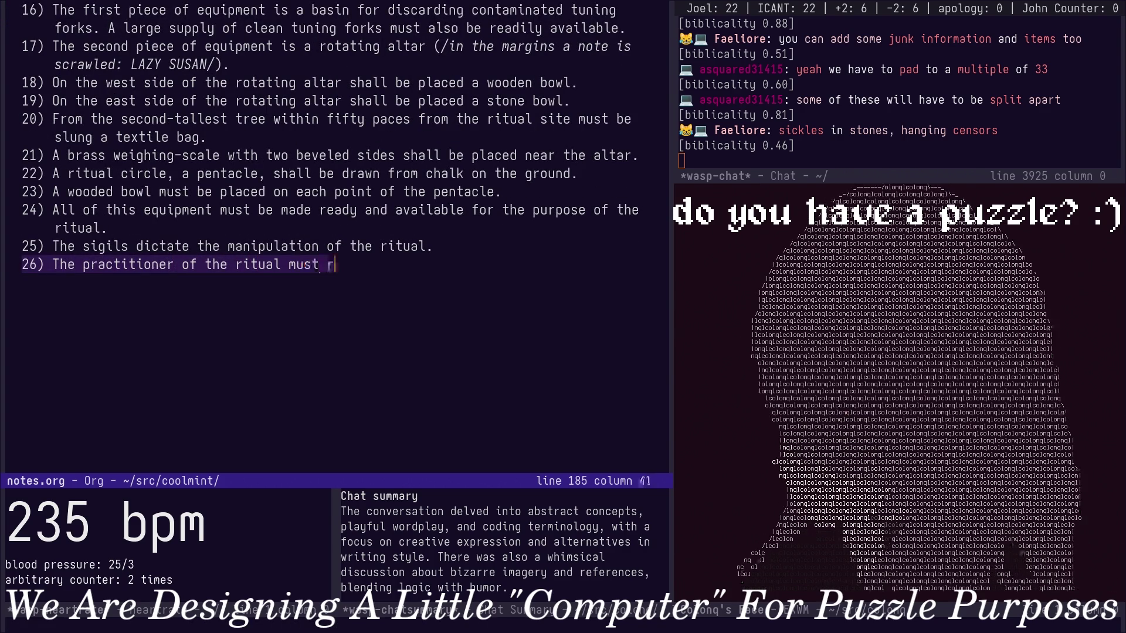
pyautogui.write('ead the sigils in or')
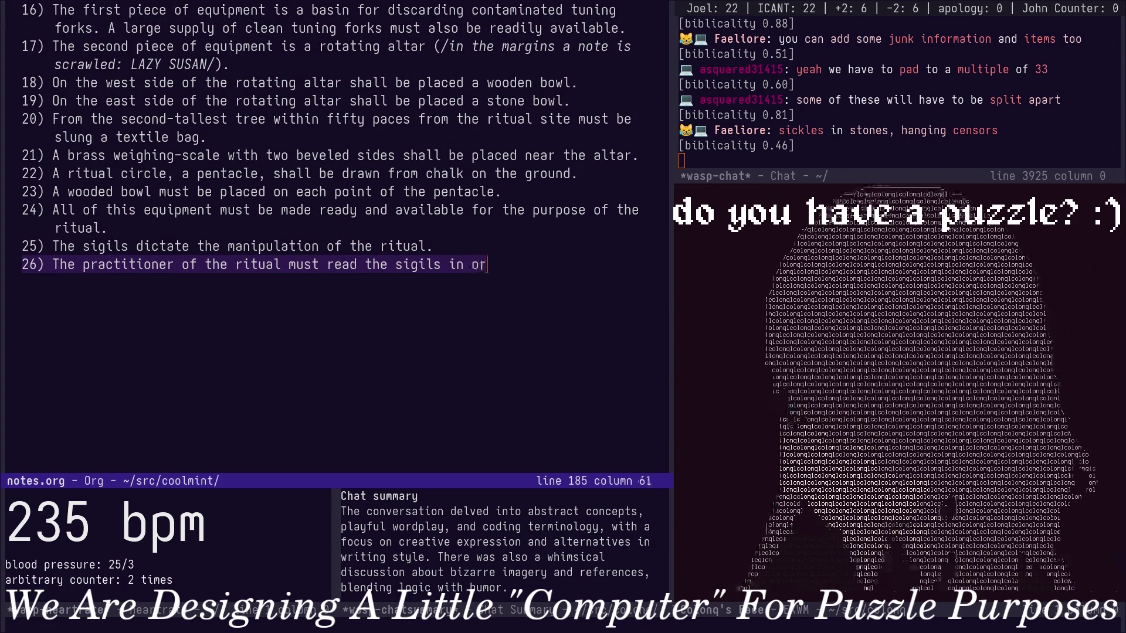
pyautogui.write('der.')
pyautogui.press('BackSpace')
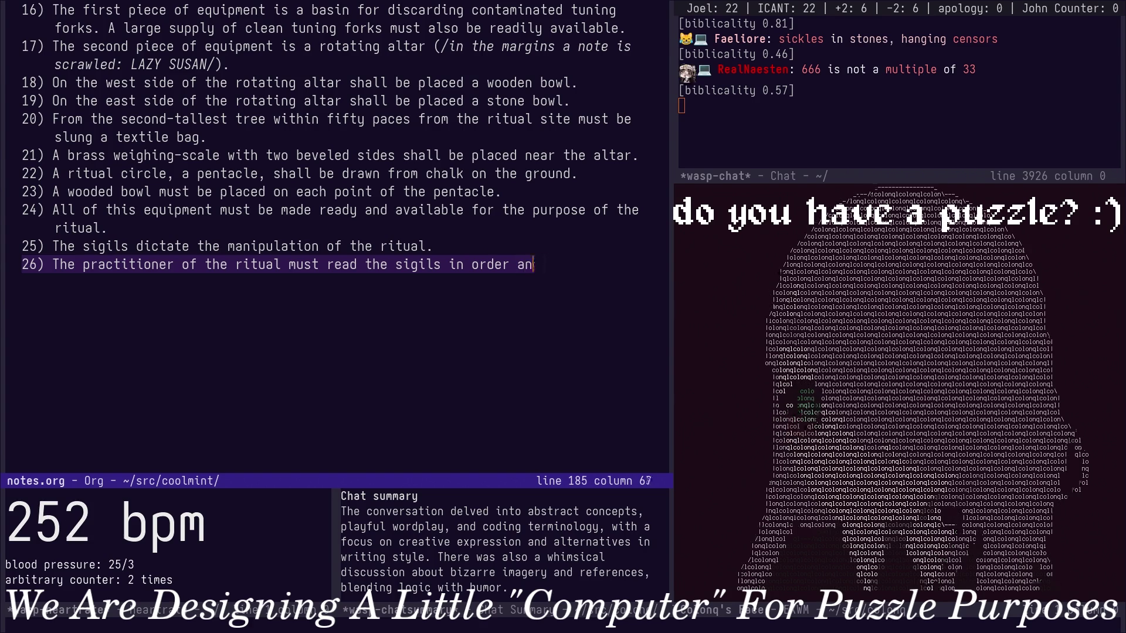
pyautogui.write('nd ')
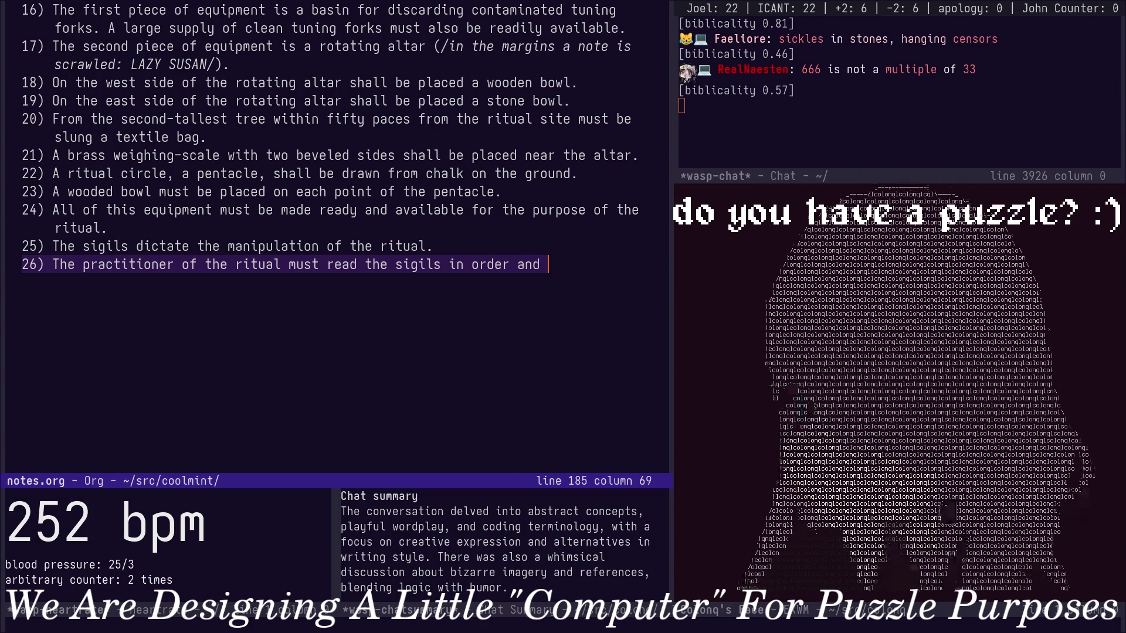
pyautogui.write('manipu')
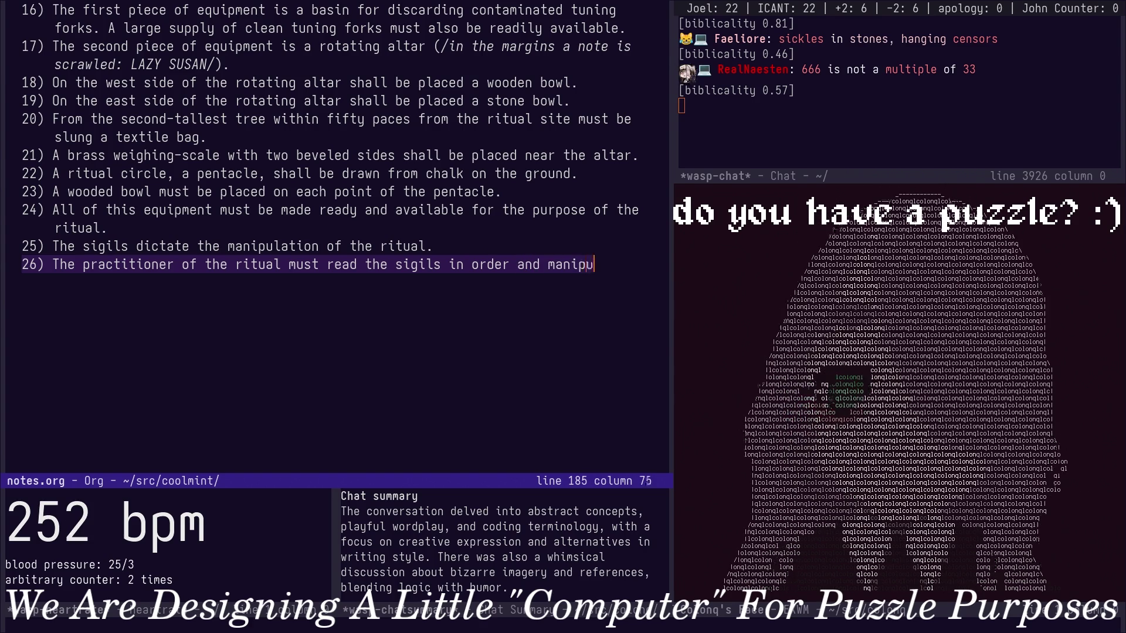
pyautogui.write('late the ritual')
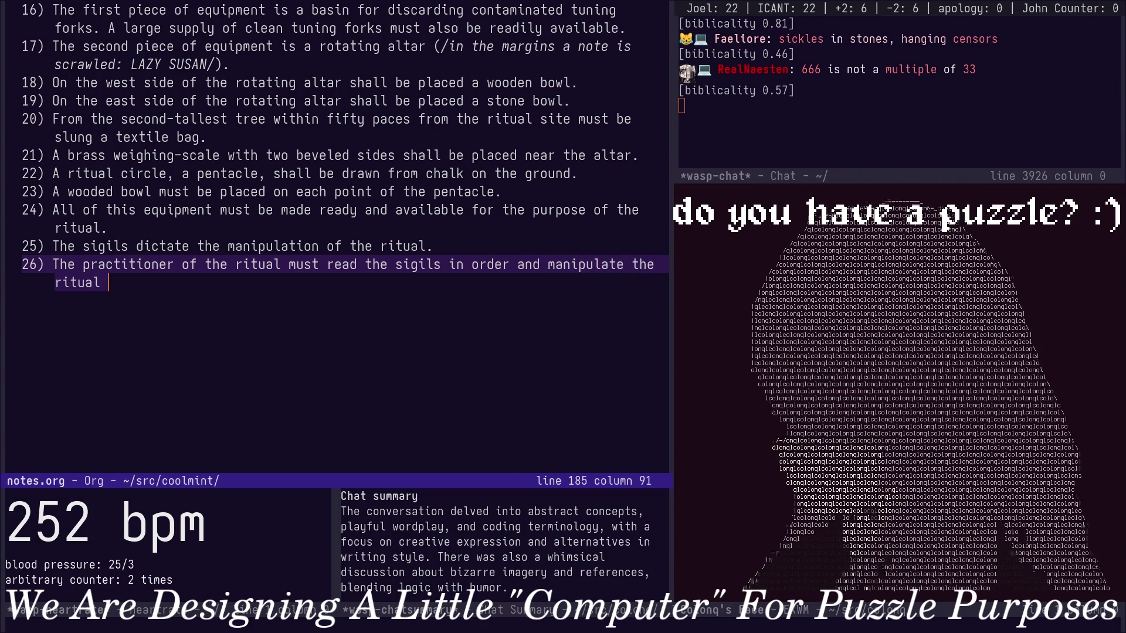
pyautogui.hotkey('alt', 'b')
pyautogui.hotkey('alt', 'b')
pyautogui.hotkey('alt', 'b')
pyautogui.hotkey('alt', 'b')
pyautogui.hotkey('alt', 'd')
pyautogui.write('perform')
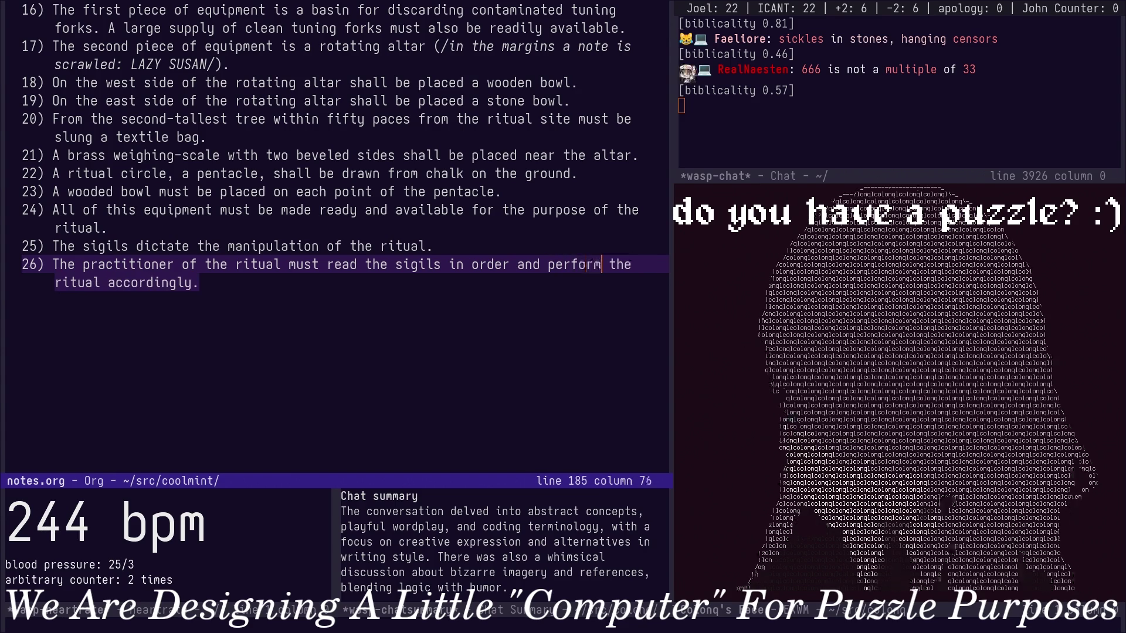
pyautogui.hotkey('ctrl', 'e')
pyautogui.press('Return')
pyautogui.write('27')
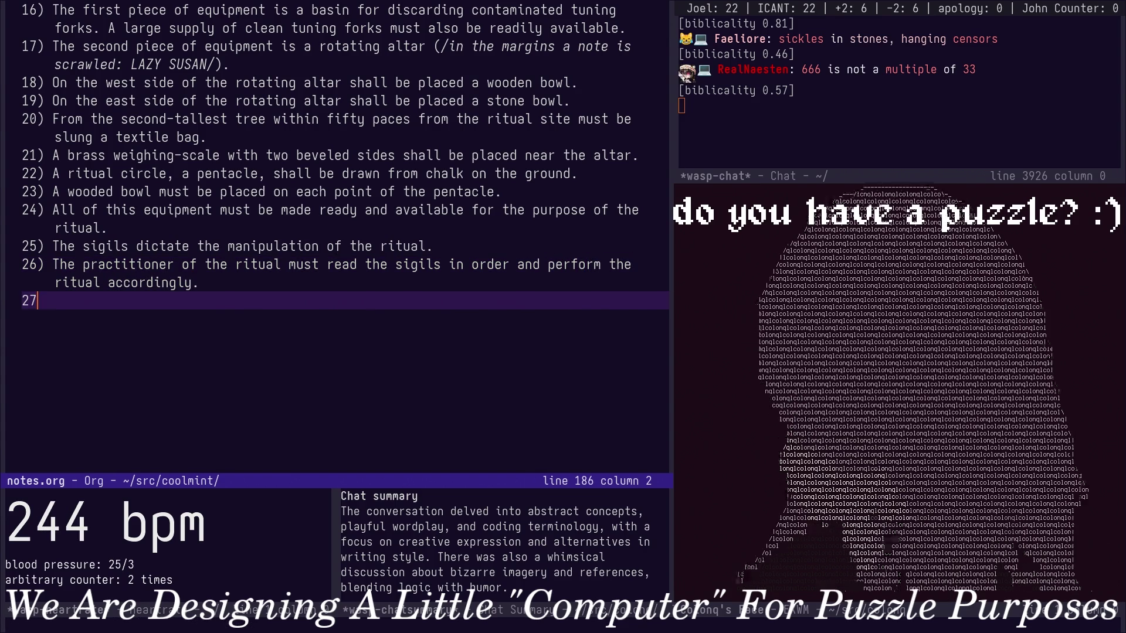
pyautogui.write(') T')
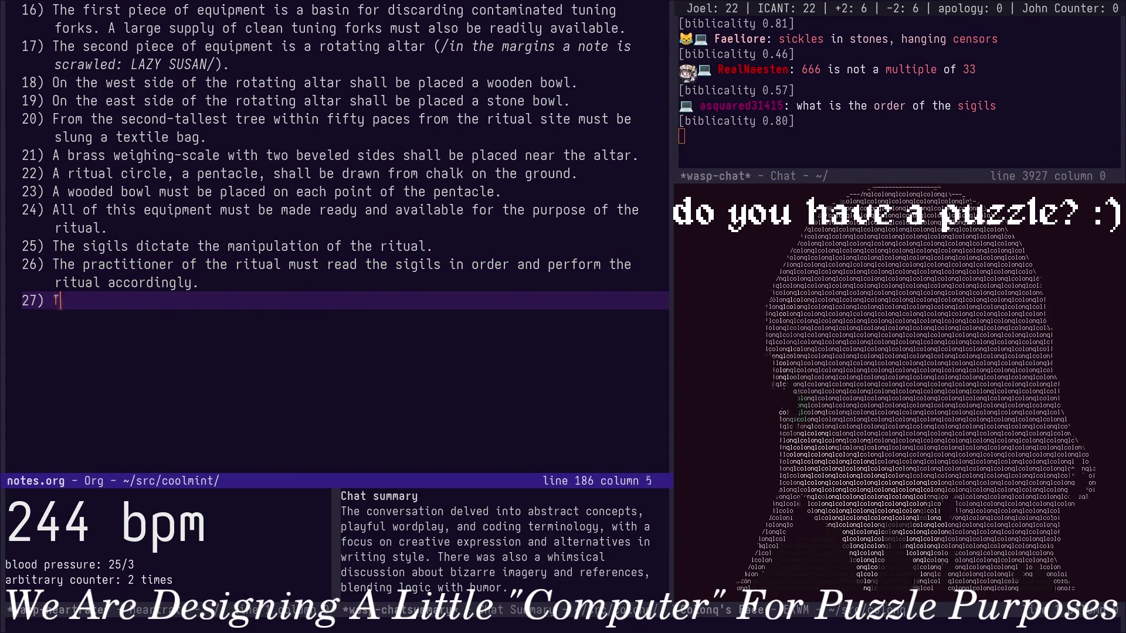
pyautogui.write('he first sigil,')
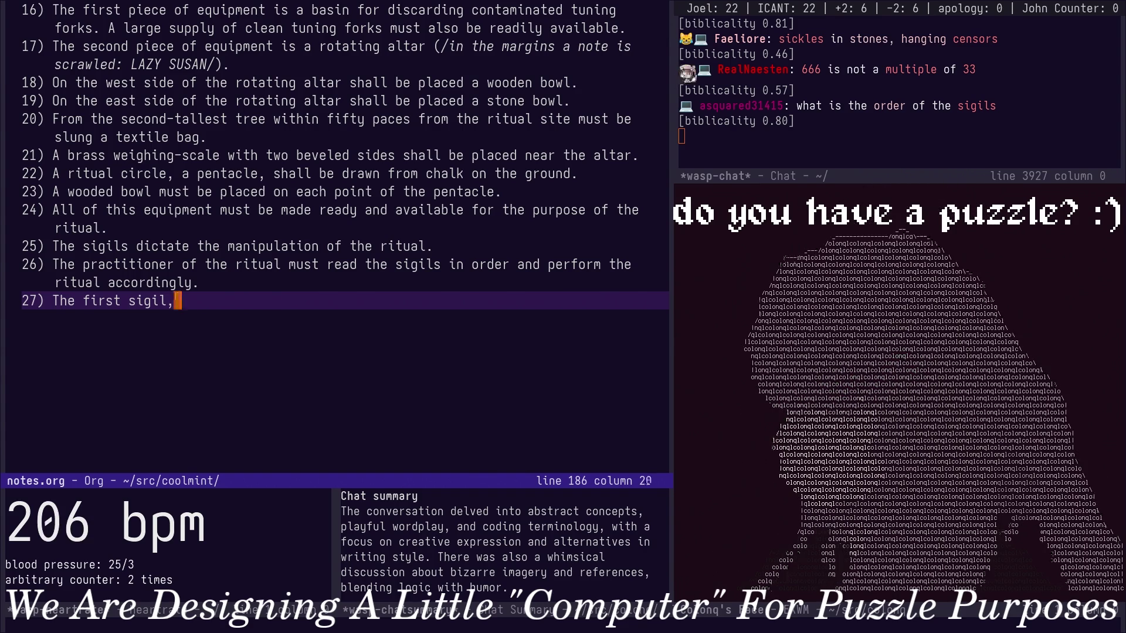
# Start item 27 with 'The first sigil,' and return to item 26 before the word 'and'.
pyautogui.press('Up')
pyautogui.click(613, 264)
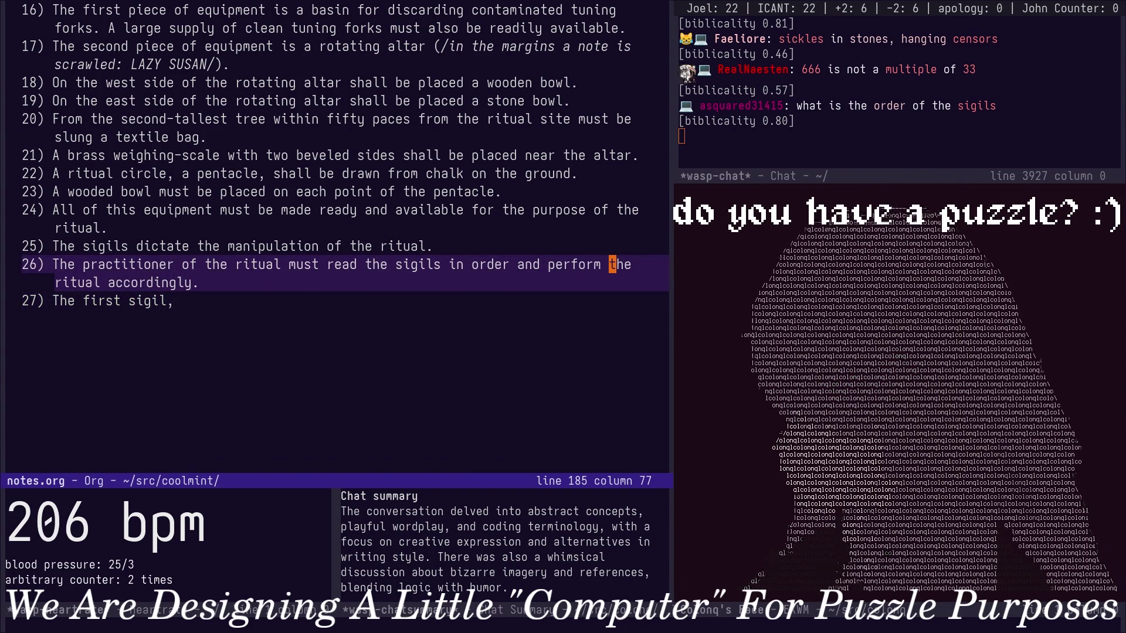
pyautogui.press('b')
pyautogui.press('b')
pyautogui.press('i')
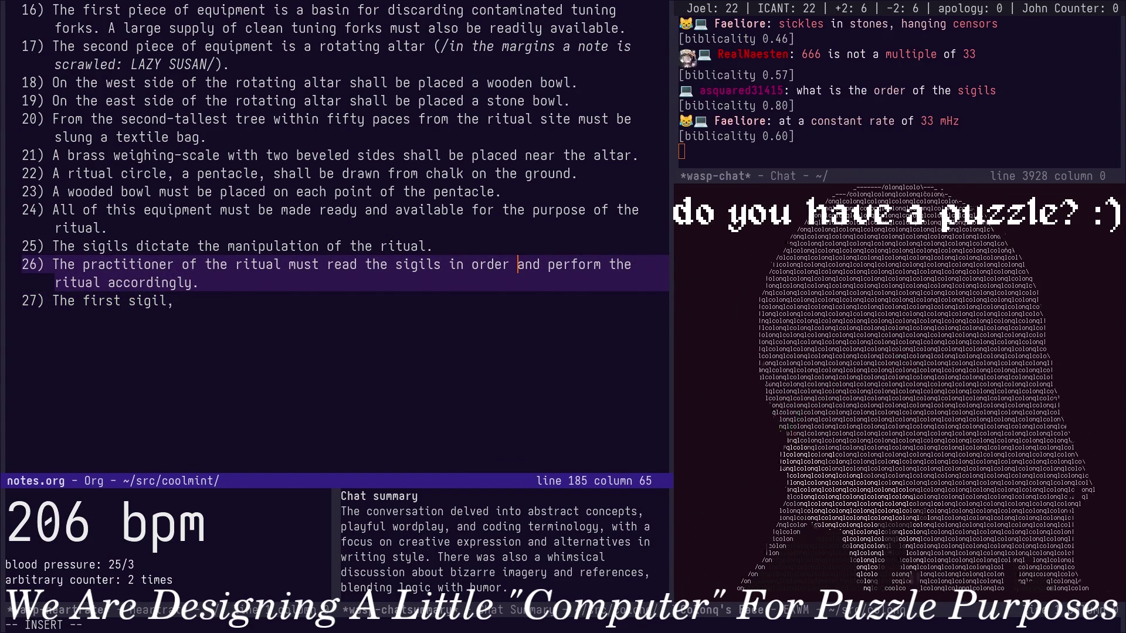
# Extend item 26 so reading starts with the acolytes' first sigil, proceeding temporally.
pyautogui.press('BackSpace')
pyautogui.write('starting with the first sigil offered by ac')
pyautogui.press('BackSpace')
pyautogui.press('BackSpace')
pyautogui.write('the acolyt')
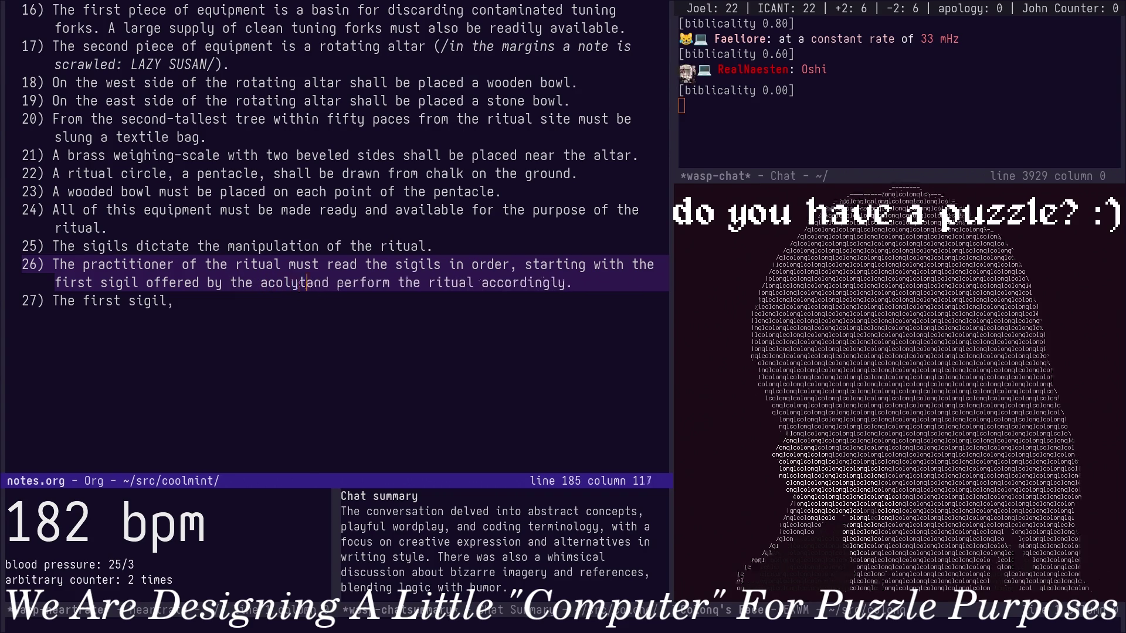
pyautogui.write('es')
pyautogui.press('BackSpace')
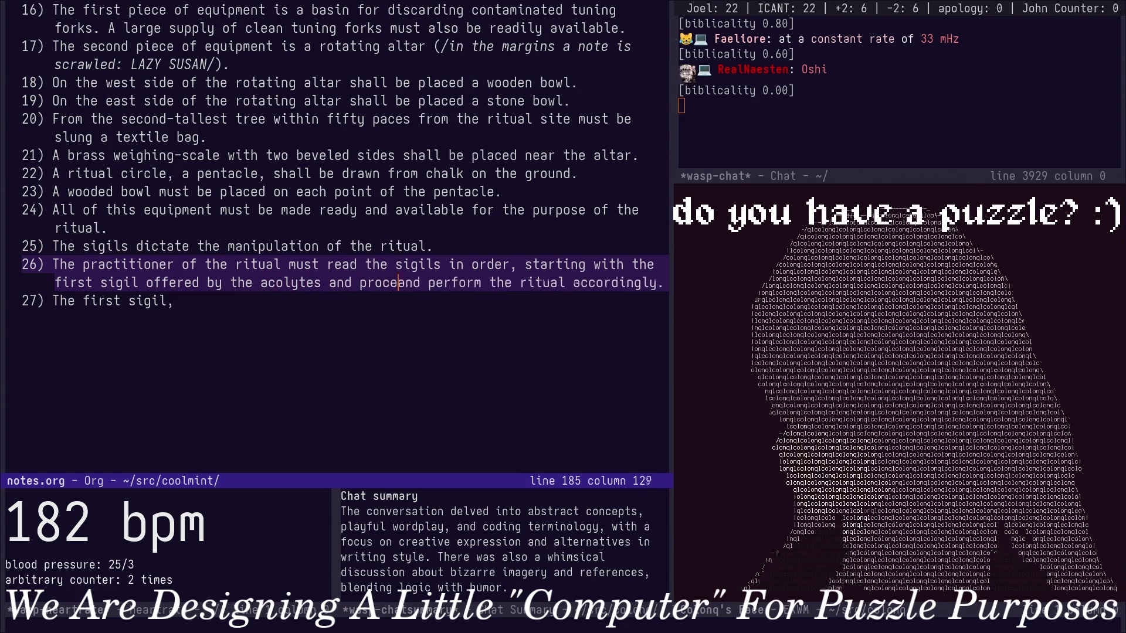
pyautogui.write('eding temporally')
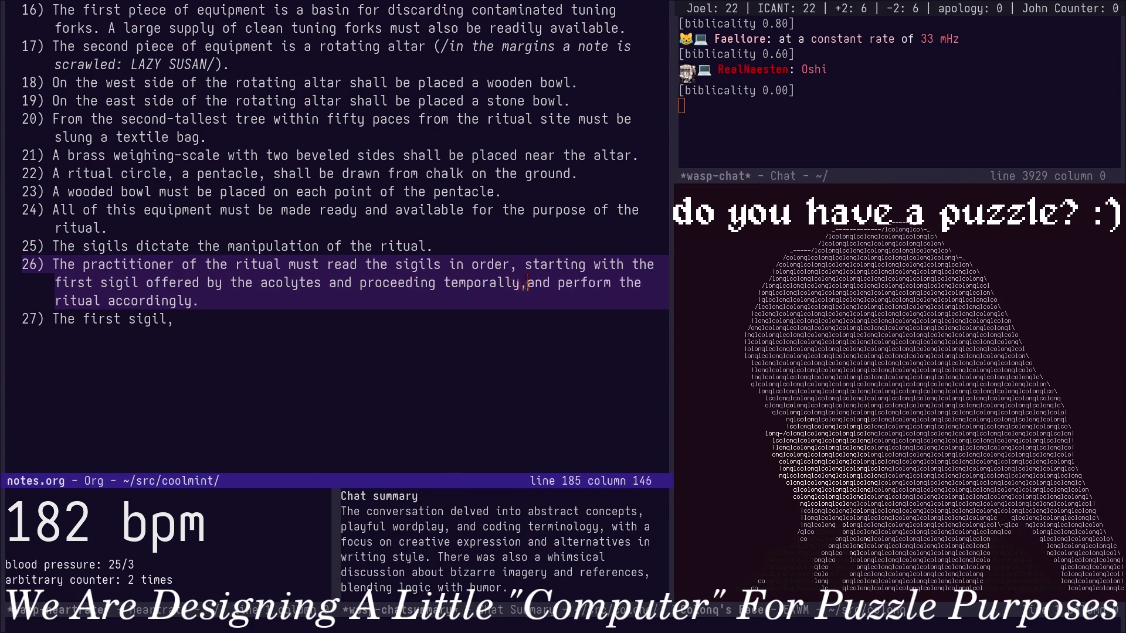
pyautogui.write(',')
pyautogui.hotkey('ctrl', 'e')
pyautogui.press('Down')
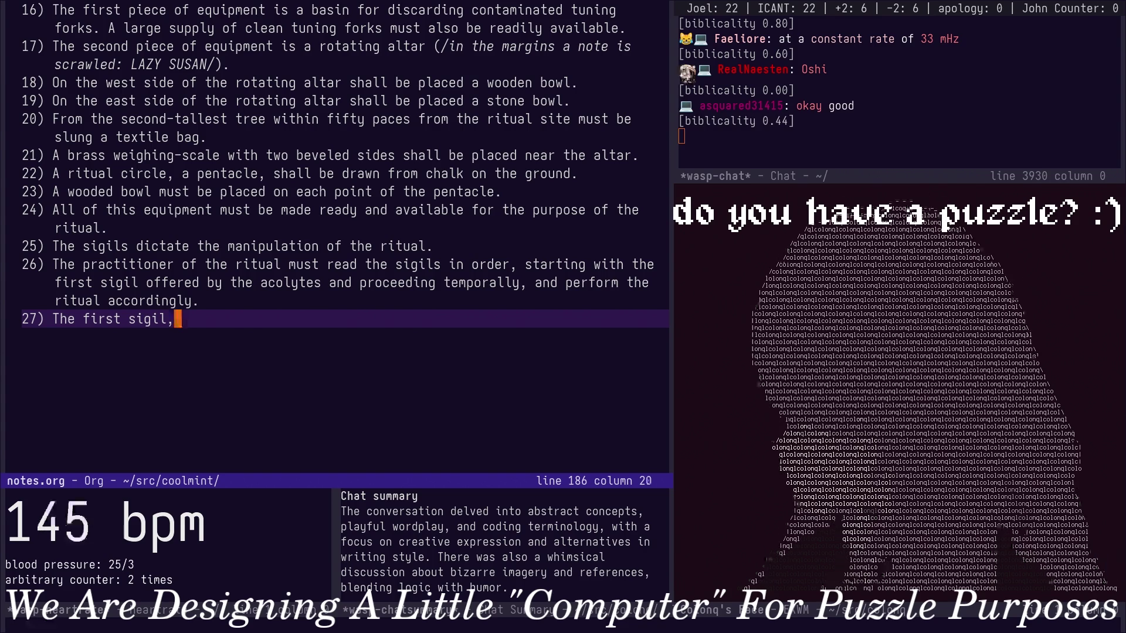
pyautogui.press('pageup')
pyautogui.press('pageup')
pyautogui.press('pageup')
pyautogui.press('pageup')
pyautogui.press('pageup')
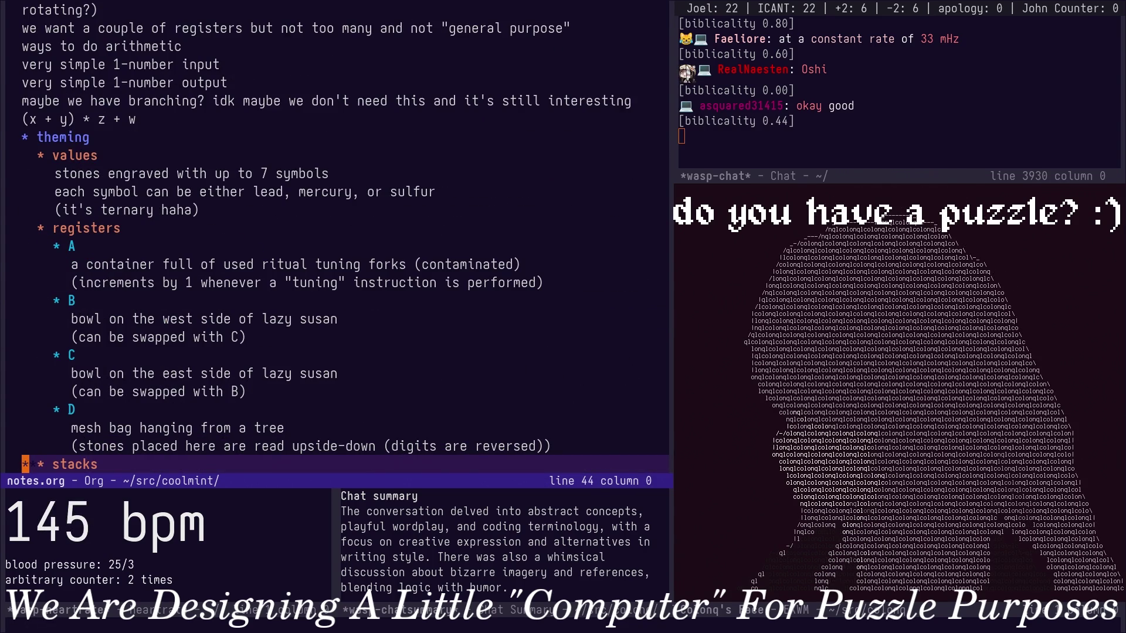
# Page through notes.org to the instruction set heading and unfold it.
pyautogui.press('Down')
pyautogui.press('Down')
pyautogui.press('Down')
pyautogui.press('Down')
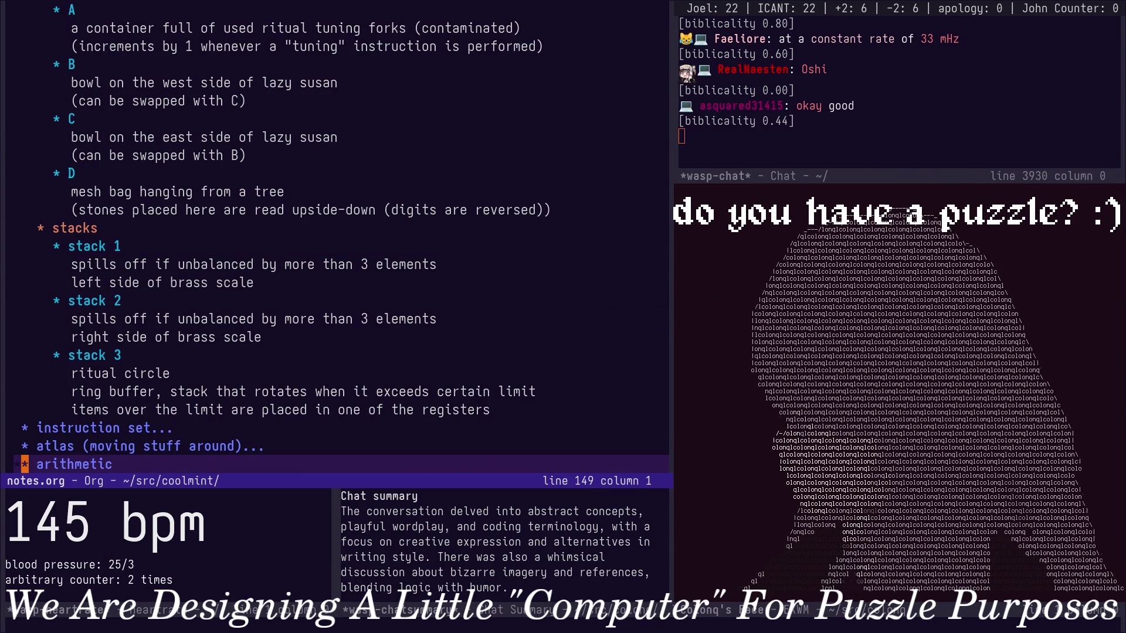
pyautogui.press('pagedown')
pyautogui.press('pagedown')
pyautogui.press('pageup')
pyautogui.press('Down')
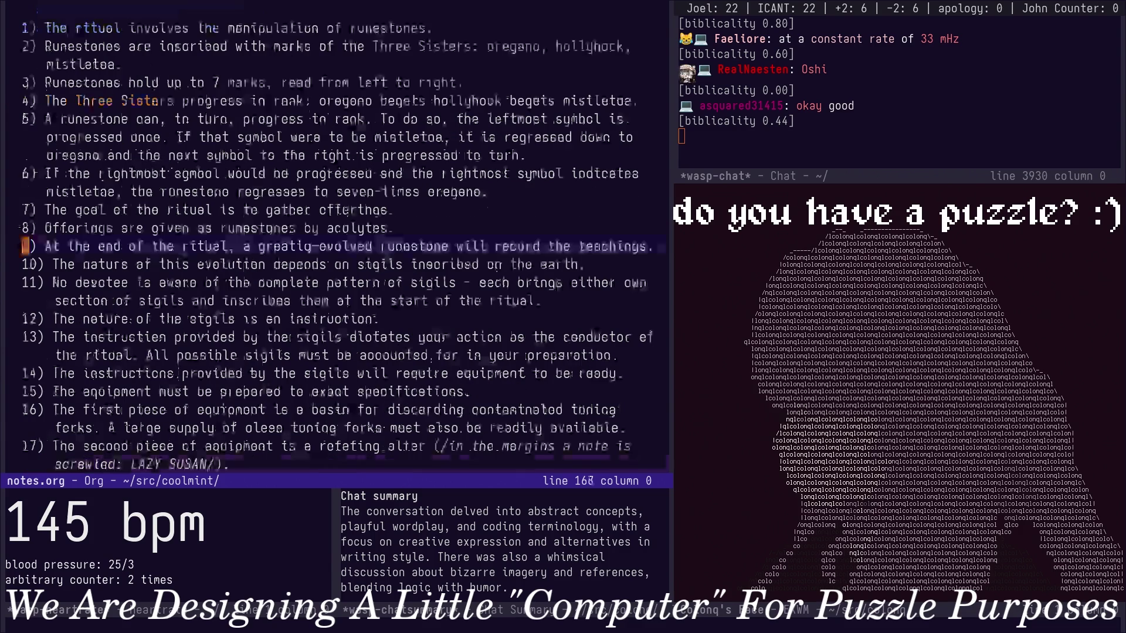
pyautogui.scroll(10, 334, 237)
pyautogui.press('Down')
pyautogui.press('Down')
pyautogui.press('Down')
pyautogui.press('Down')
pyautogui.press('Down')
pyautogui.press('Tab')
pyautogui.press('Down')
pyautogui.press('Down')
pyautogui.press('Down')
pyautogui.press('Down')
pyautogui.press('Down')
pyautogui.press('Down')
pyautogui.press('Down')
pyautogui.press('Down')
# Browse the instructions from SUSAN through POPD and unfold the TUNEC / TUNED entry.
pyautogui.press('Up')
pyautogui.press('Up')
pyautogui.press('Up')
pyautogui.press('Up')
pyautogui.press('Up')
pyautogui.press('Up')
pyautogui.press('Up')
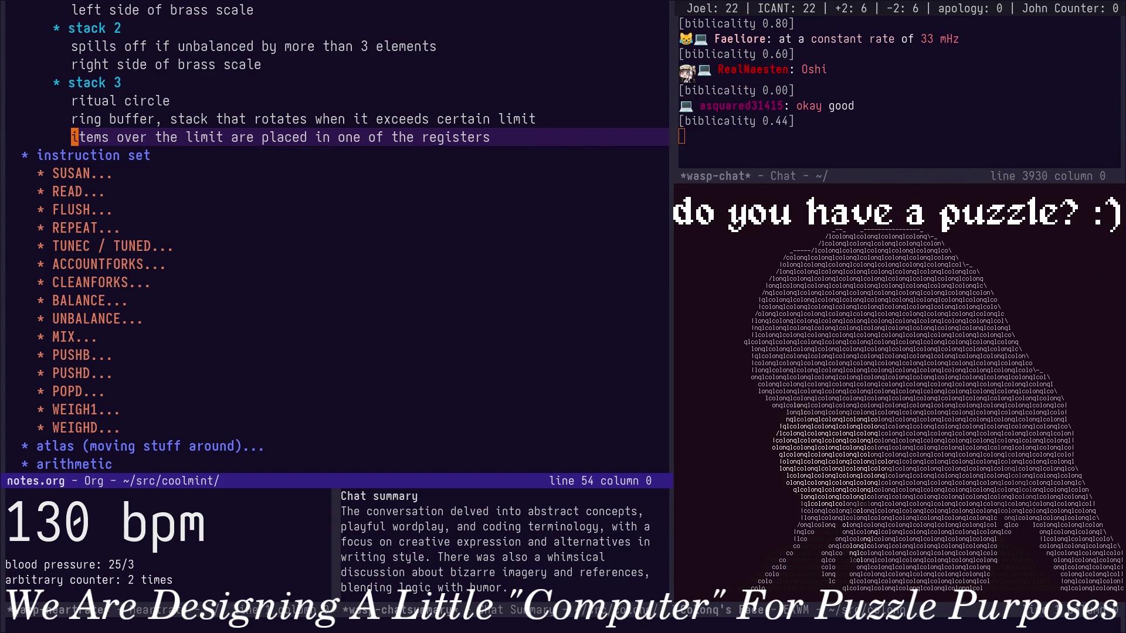
pyautogui.press('Down')
pyautogui.press('Down')
pyautogui.press('Down')
pyautogui.press('Down')
pyautogui.press('Down')
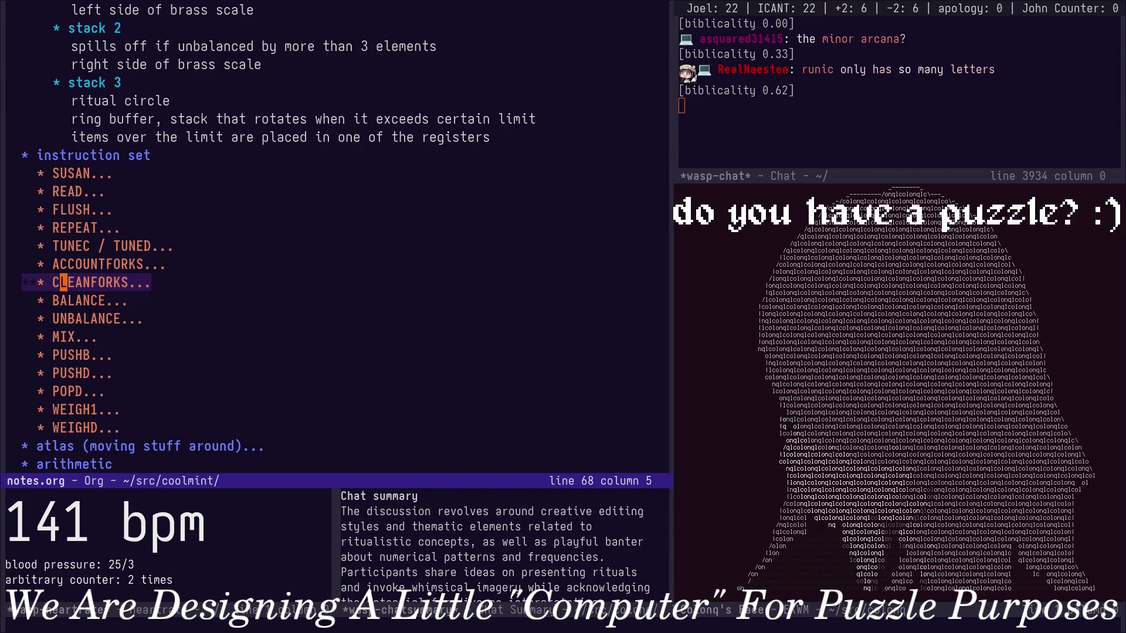
pyautogui.press('Up')
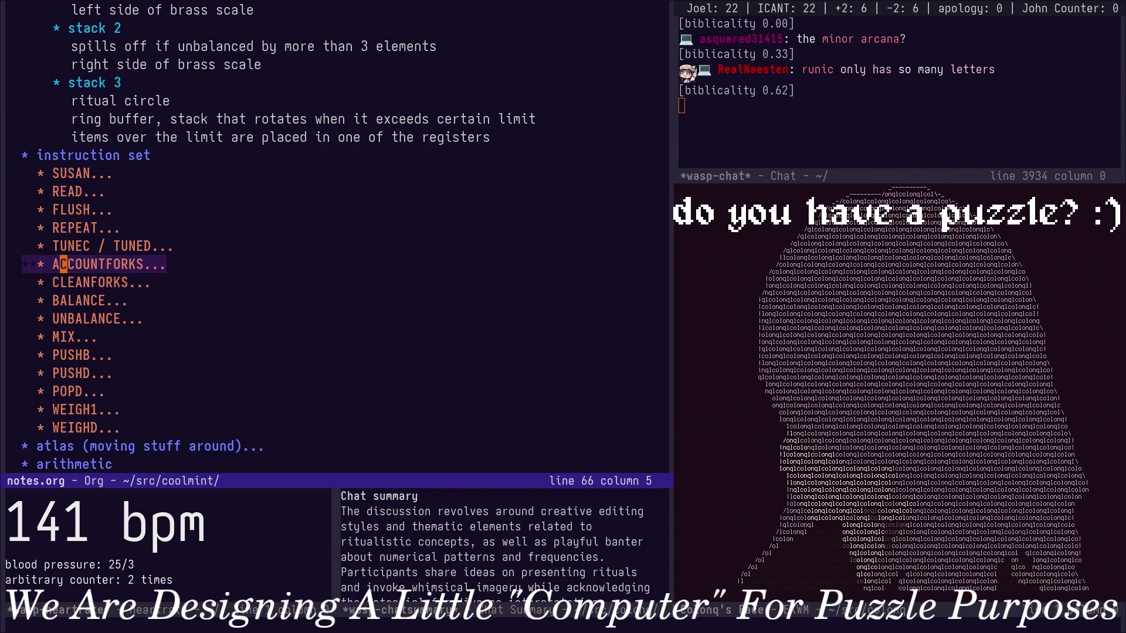
pyautogui.press('Up')
pyautogui.press('Up')
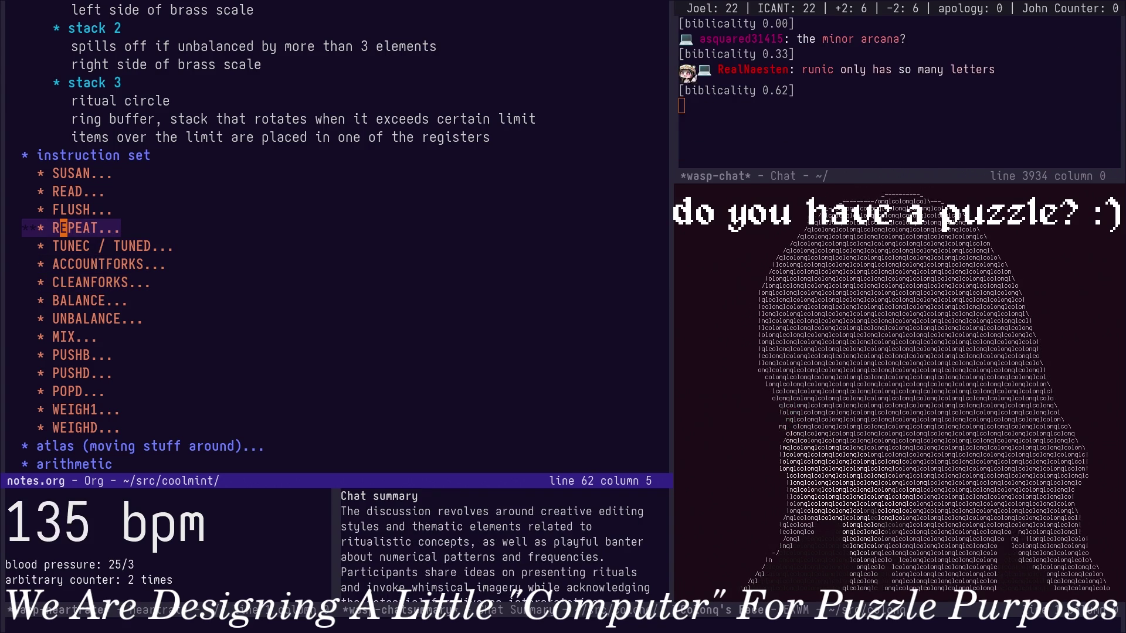
pyautogui.press('Up')
pyautogui.press('Up')
pyautogui.press('Up')
pyautogui.press('Up')
pyautogui.press('Down')
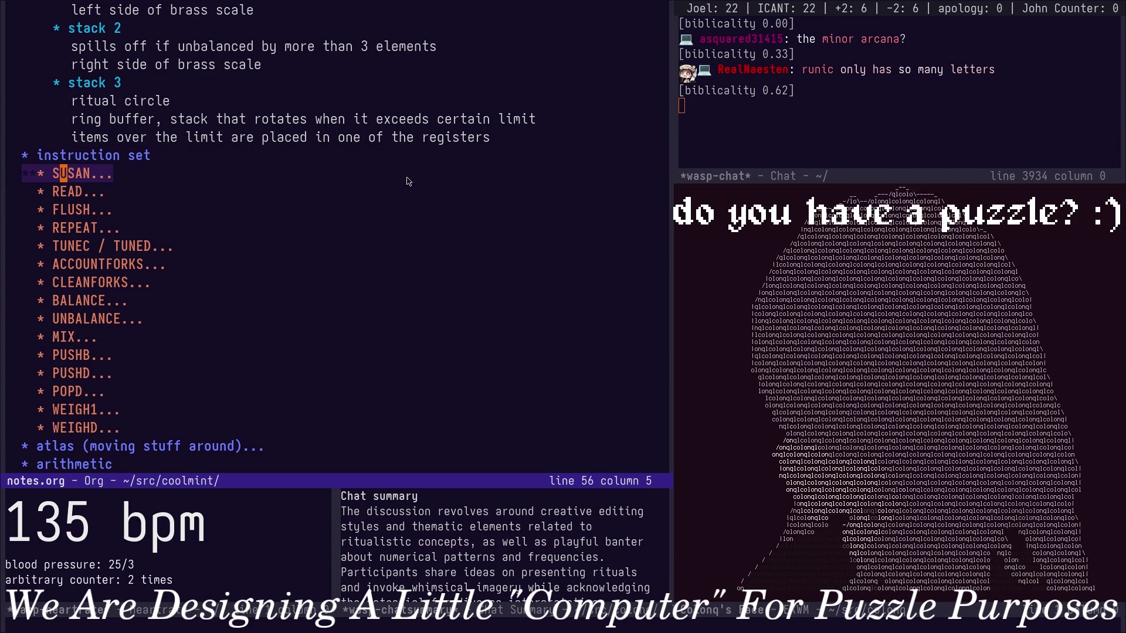
pyautogui.press('Down')
pyautogui.press('Down')
pyautogui.press('Down')
pyautogui.press('Down')
pyautogui.press('Down')
pyautogui.press('Down')
pyautogui.press('Down')
pyautogui.press('Down')
pyautogui.press('Down')
pyautogui.press('Down')
pyautogui.press('Down')
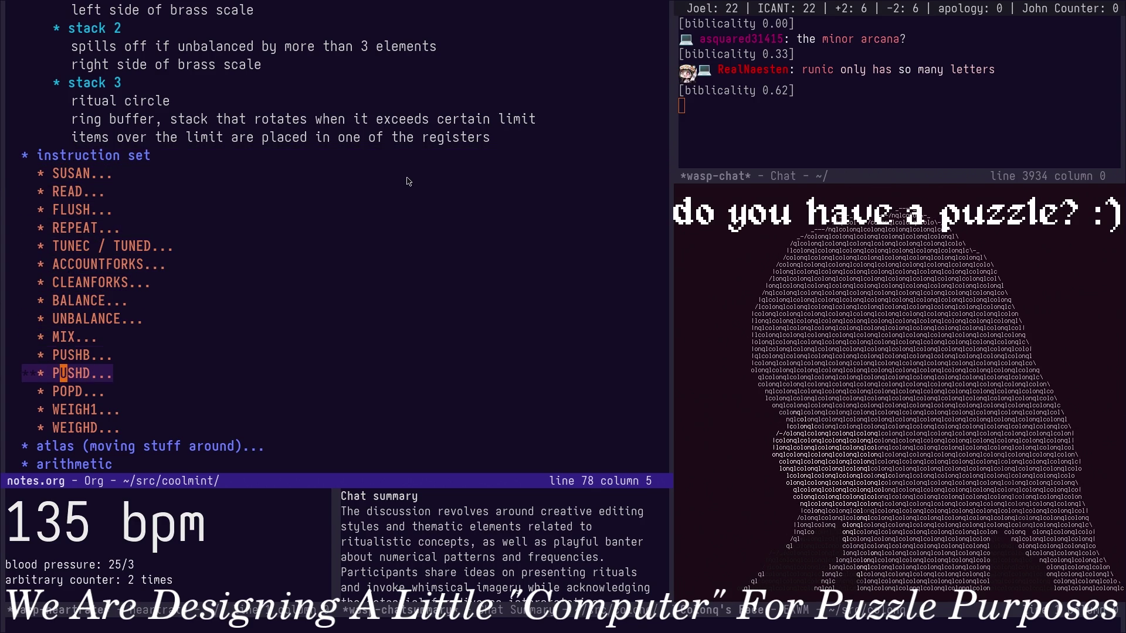
pyautogui.press('Down')
pyautogui.press('Down')
pyautogui.press('Down')
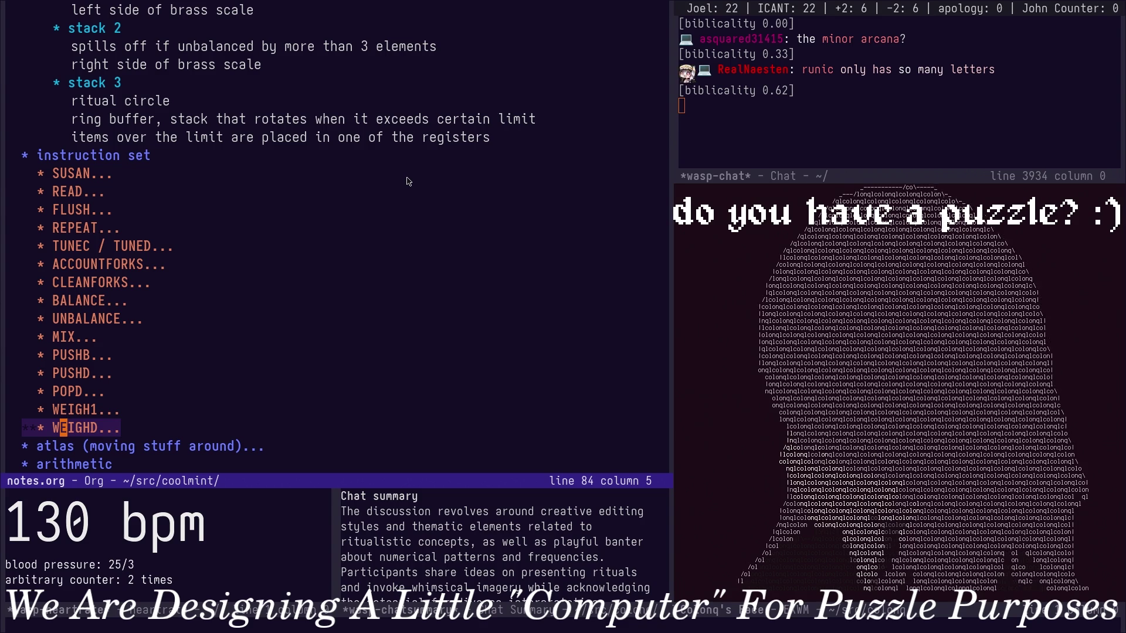
pyautogui.press('Down')
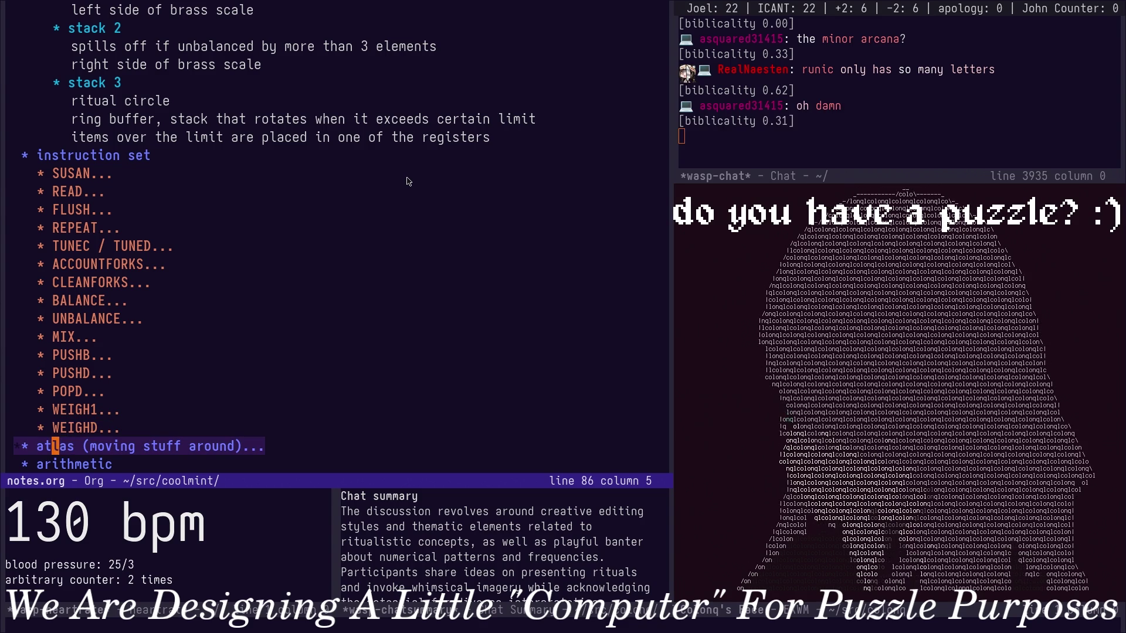
pyautogui.press('Down')
pyautogui.press('Up')
pyautogui.press('Up')
pyautogui.press('Up')
pyautogui.press('Up')
pyautogui.press('Up')
pyautogui.press('Up')
pyautogui.press('Up')
pyautogui.press('Down')
pyautogui.press('Down')
pyautogui.press('Tab')
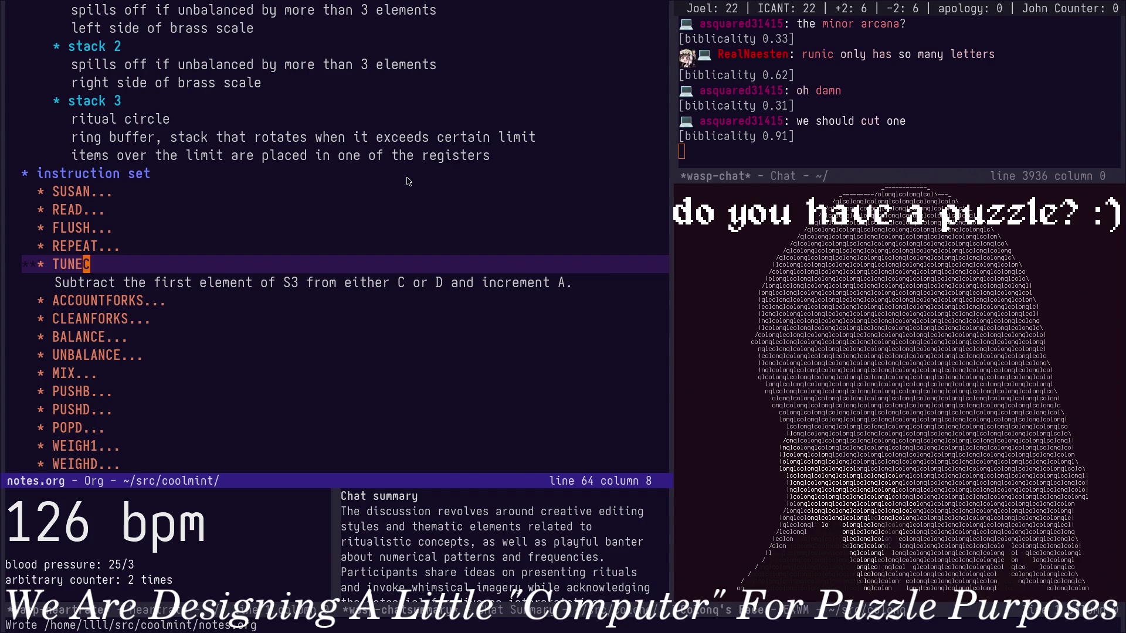
# Fold the TUNEC heading, abandon a /TUNEC search, and glance over SUSAN, UNBALANCE and REPEAT.
pyautogui.press('Tab')
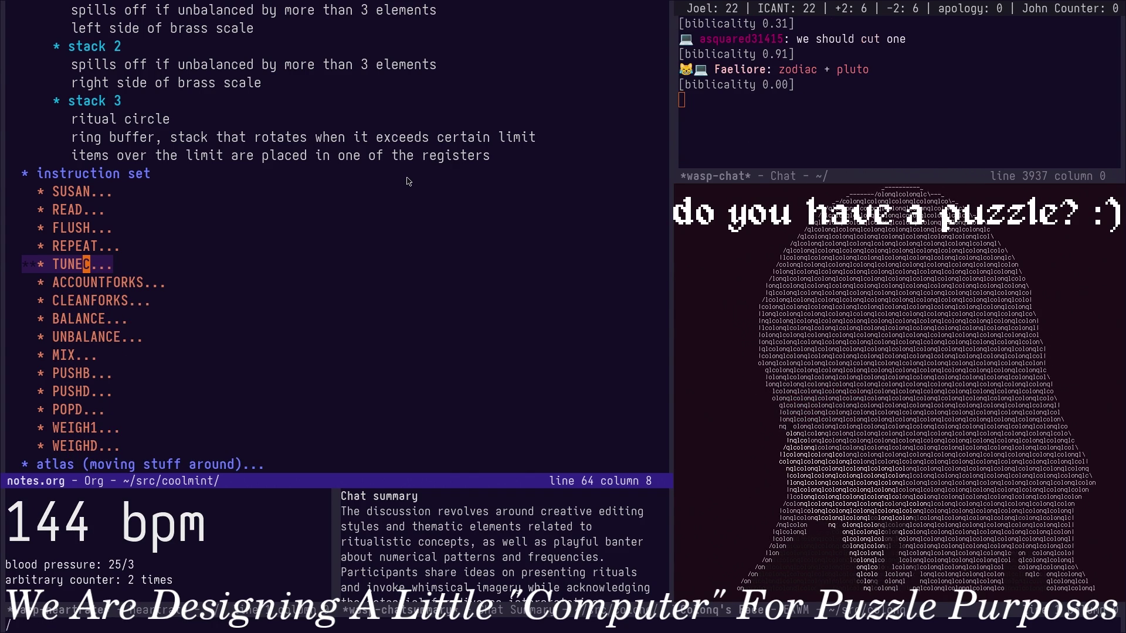
pyautogui.write('TUNEC')
pyautogui.press('BackSpace')
pyautogui.press('BackSpace')
pyautogui.press('BackSpace')
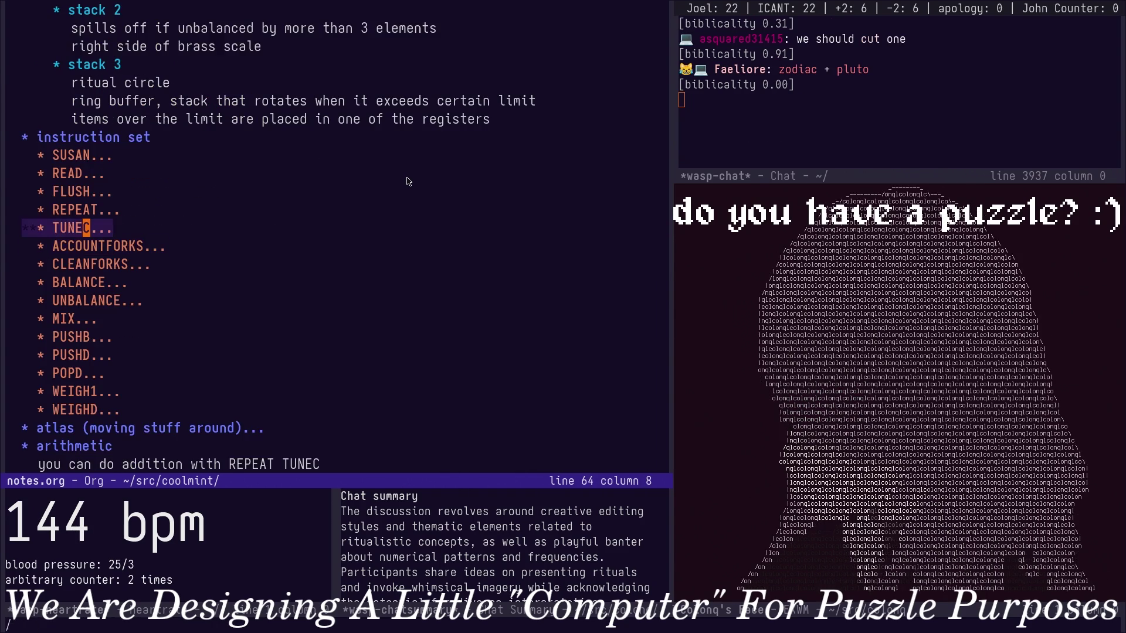
pyautogui.write('ar')
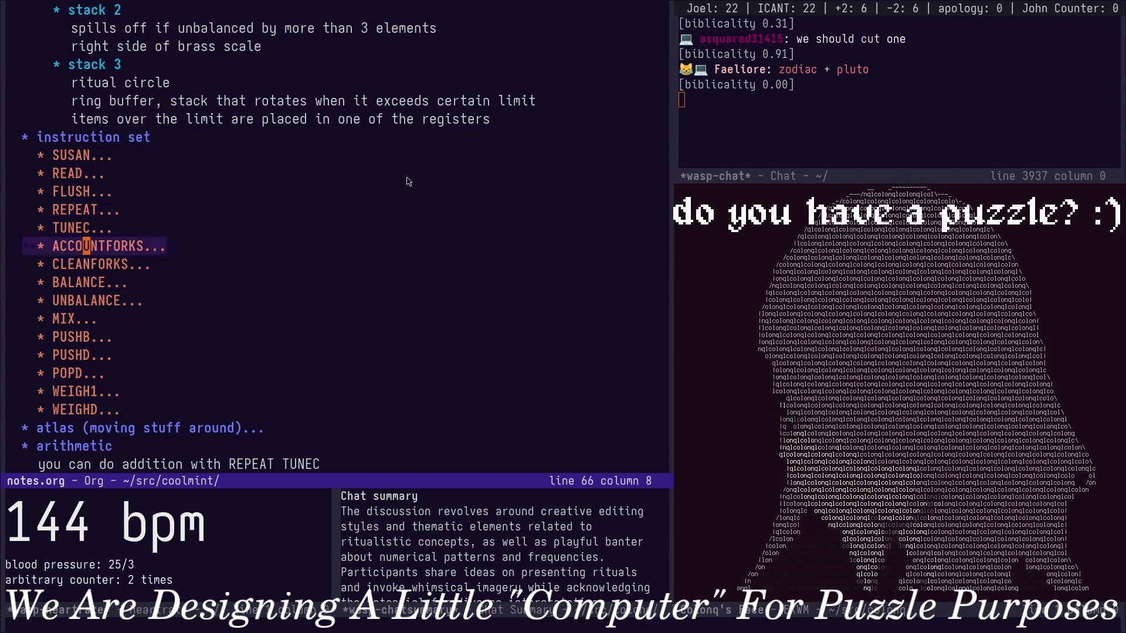
pyautogui.write('ithm')
pyautogui.press('Up')
pyautogui.press('Up')
pyautogui.press('Up')
pyautogui.press('Up')
pyautogui.press('Up')
pyautogui.press('Up')
pyautogui.press('Up')
pyautogui.press('Down')
pyautogui.press('Down')
pyautogui.press('Down')
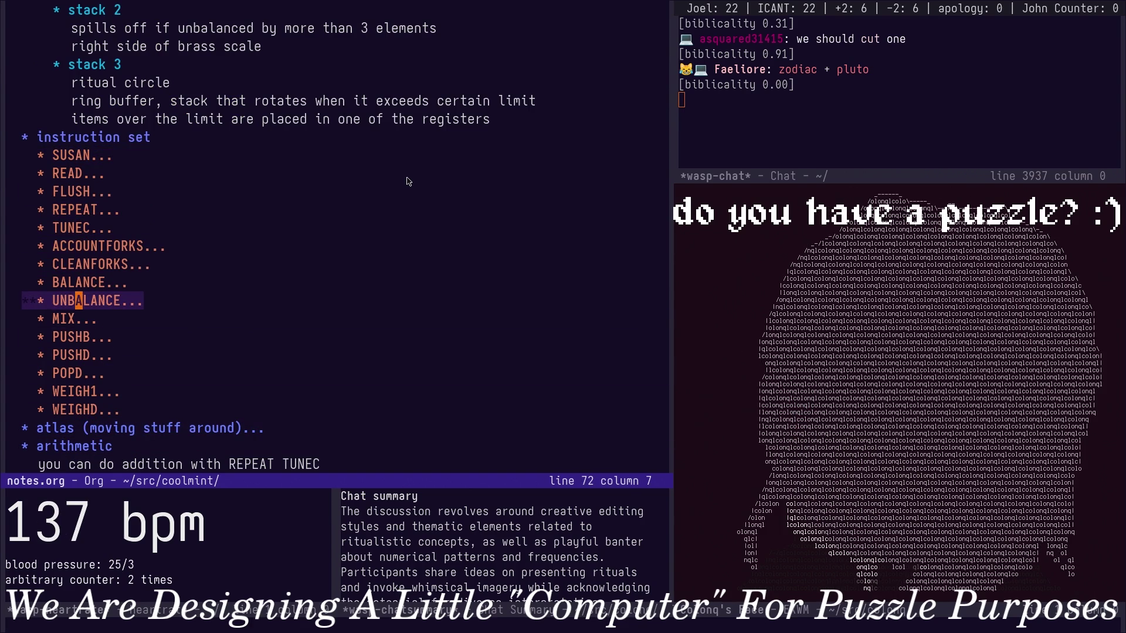
pyautogui.press('Up')
pyautogui.press('Up')
pyautogui.press('Up')
pyautogui.press('Up')
# Launch a Wikipedia search for 'zodiac' from the launcher.
pyautogui.hotkey('ctrl', 'x')
pyautogui.press('b')
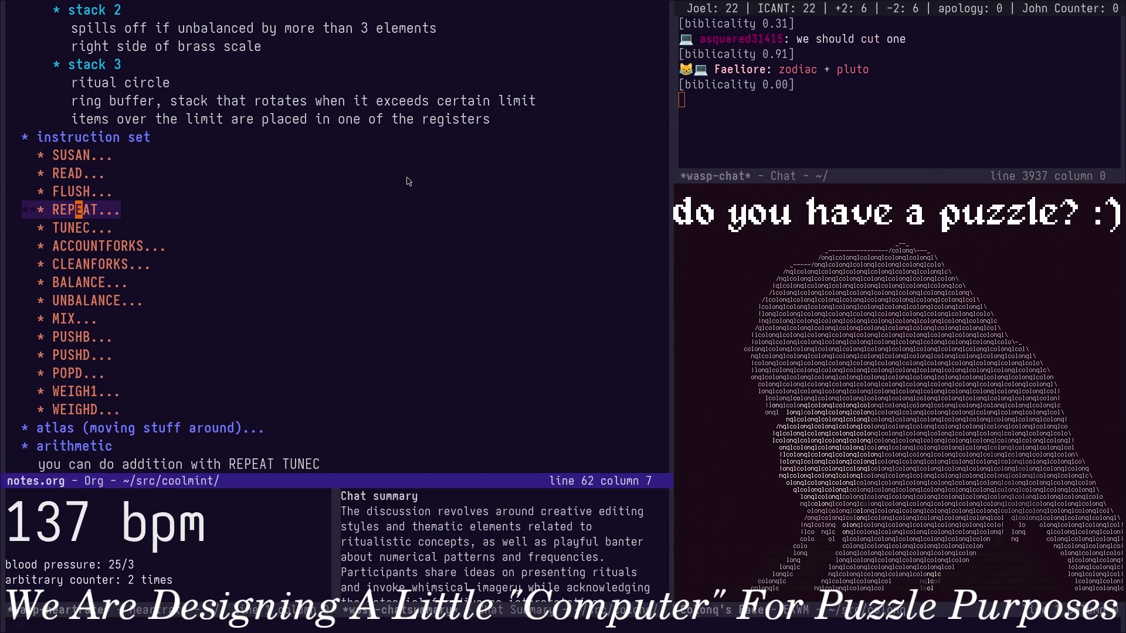
pyautogui.write('zodiac')
pyautogui.press('Down')
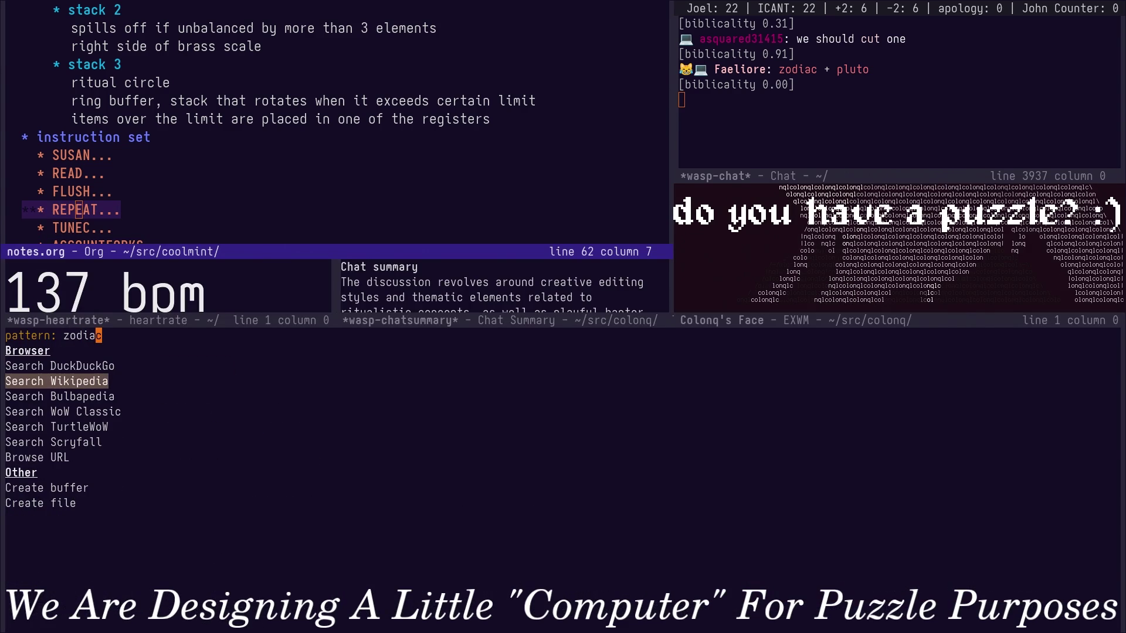
# Run the Wikipedia search for zodiac, review the article, and begin a new site search.
pyautogui.press('Return')
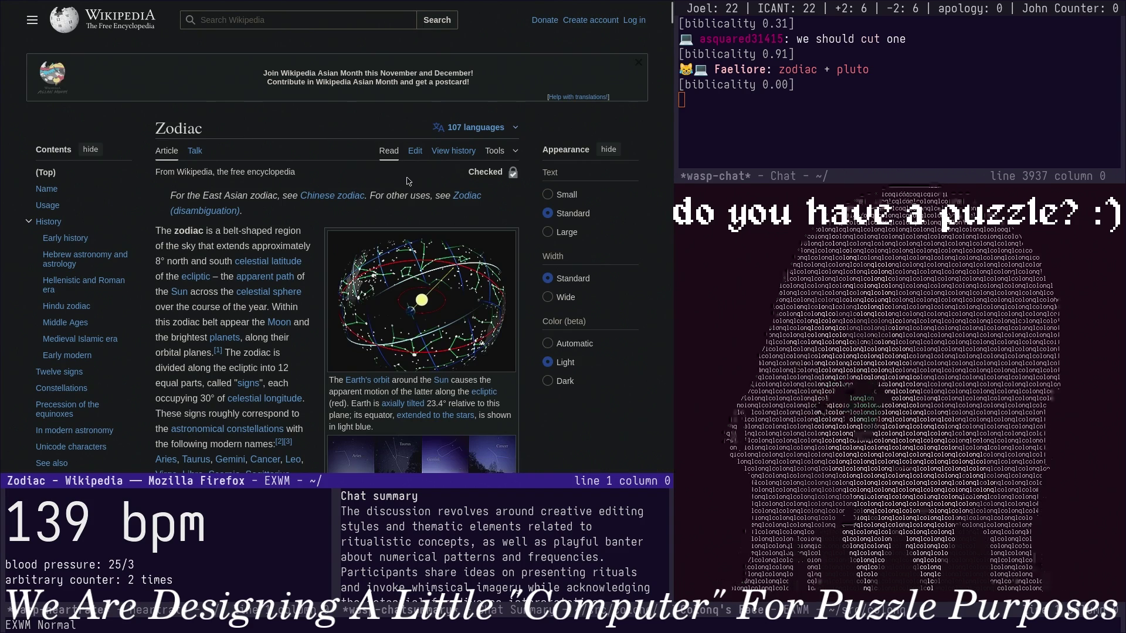
pyautogui.scroll(-4, 407, 181)
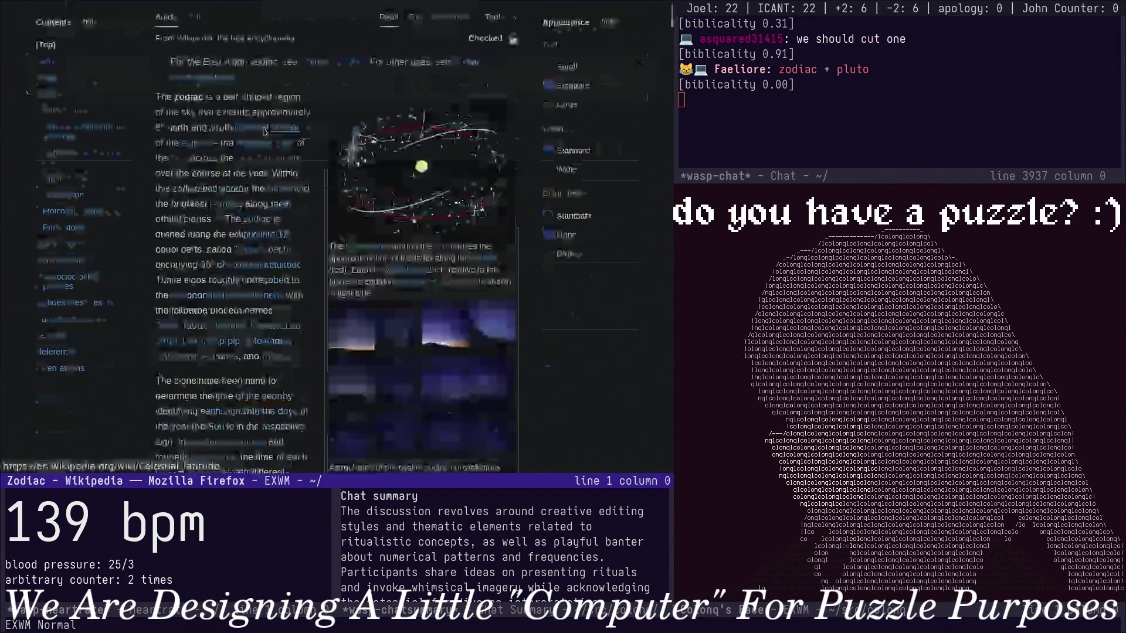
pyautogui.scroll(-2, 350, 172)
pyautogui.scroll(-2, 350, 173)
pyautogui.scroll(2, 350, 173)
pyautogui.scroll(1, 357, 187)
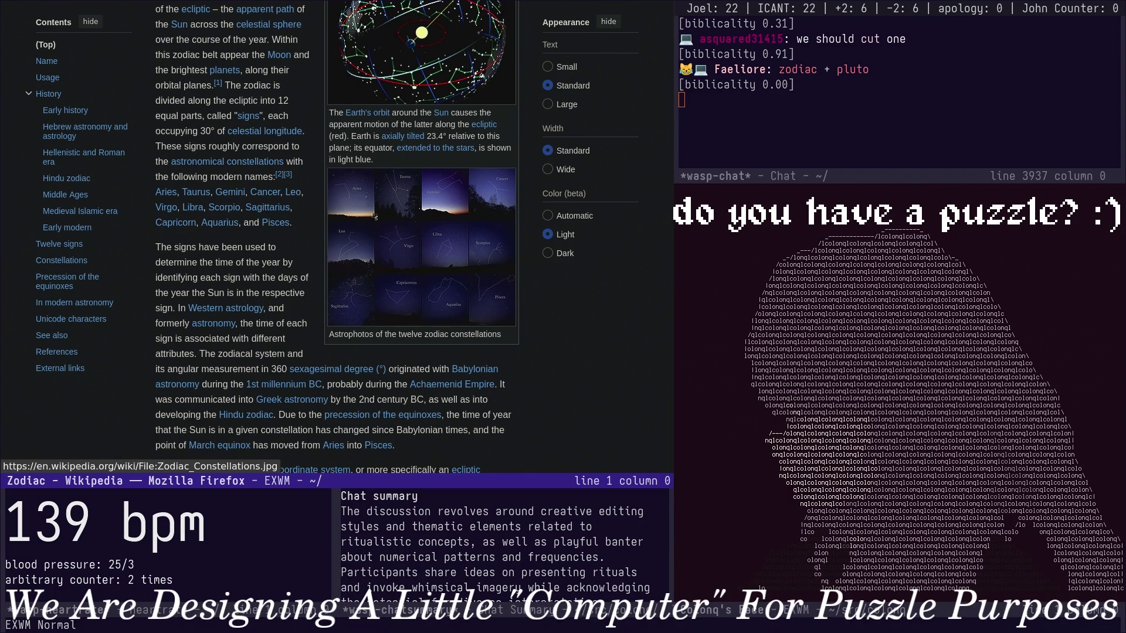
pyautogui.scroll(4, 375, 302)
pyautogui.scroll(-5, 375, 302)
pyautogui.scroll(2, 376, 301)
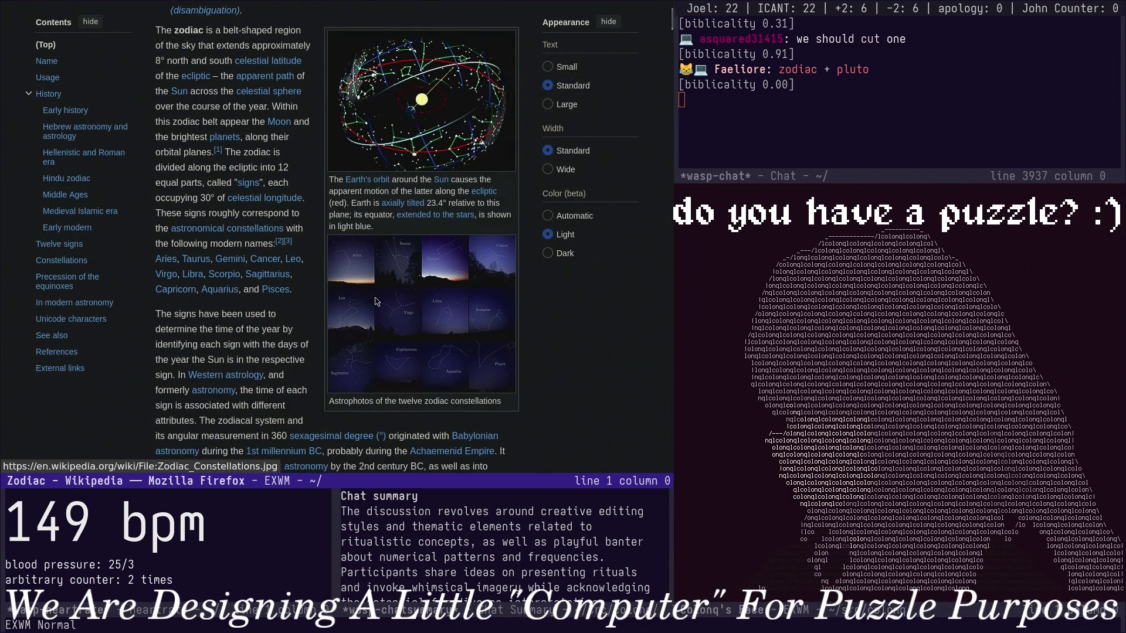
pyautogui.scroll(-2, 375, 303)
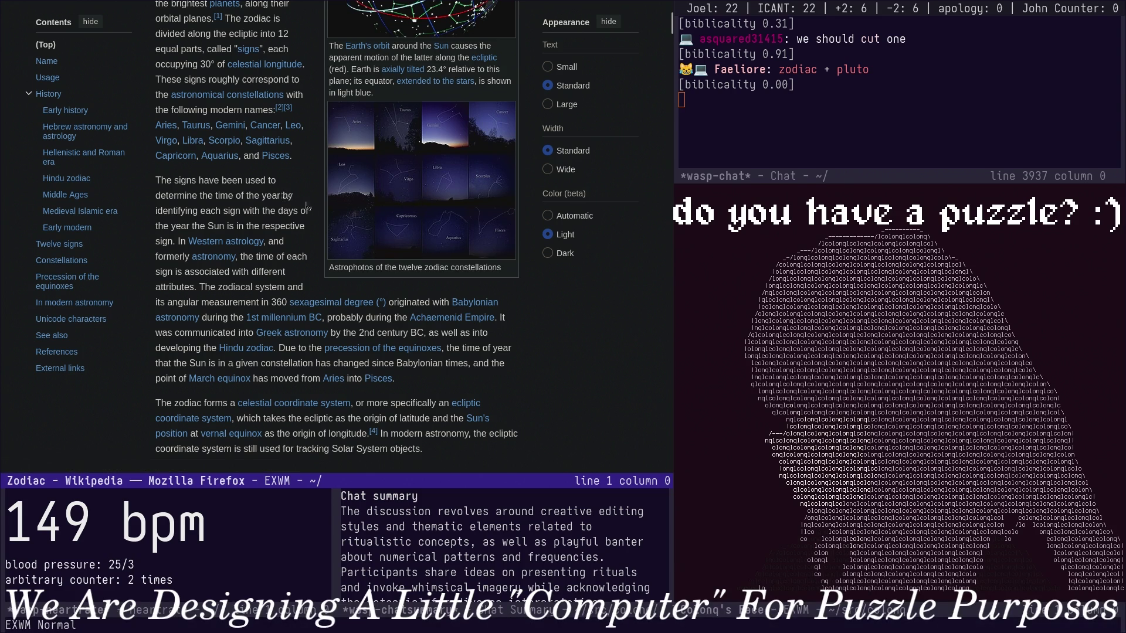
pyautogui.scroll(3, 307, 204)
pyautogui.scroll(-1, 449, 238)
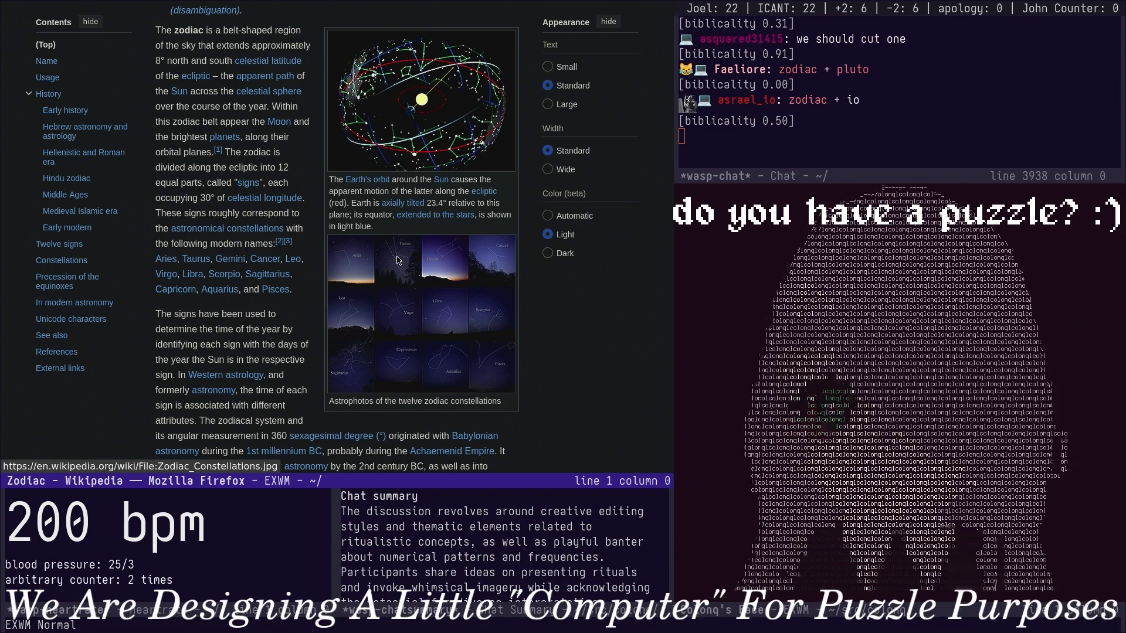
pyautogui.scroll(-3, 351, 229)
pyautogui.scroll(4, 350, 229)
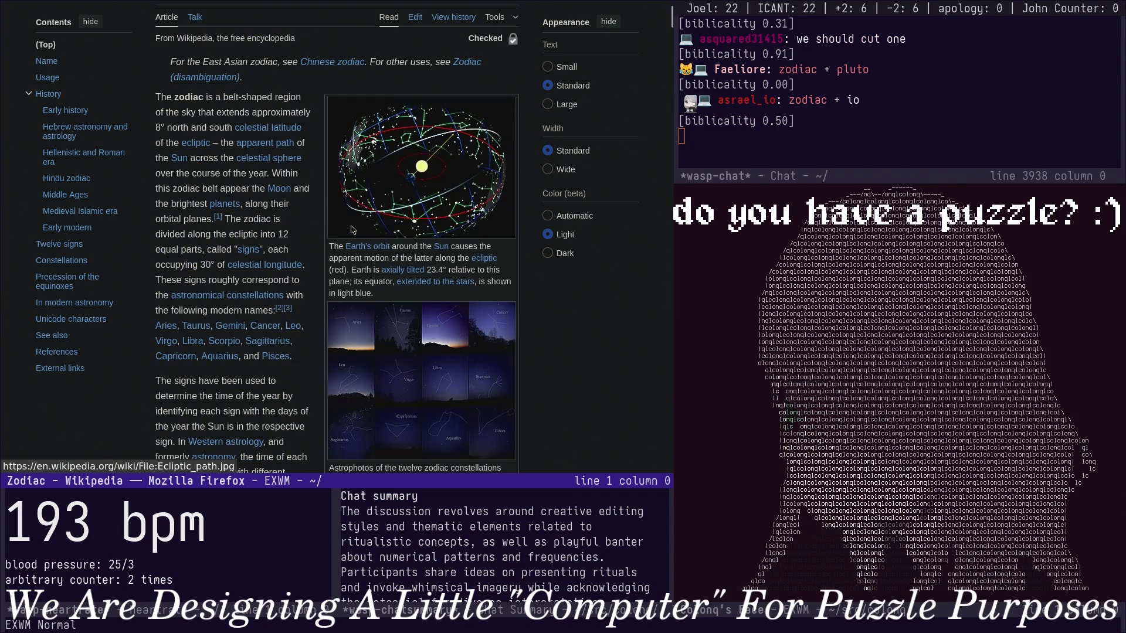
pyautogui.scroll(-5, 357, 233)
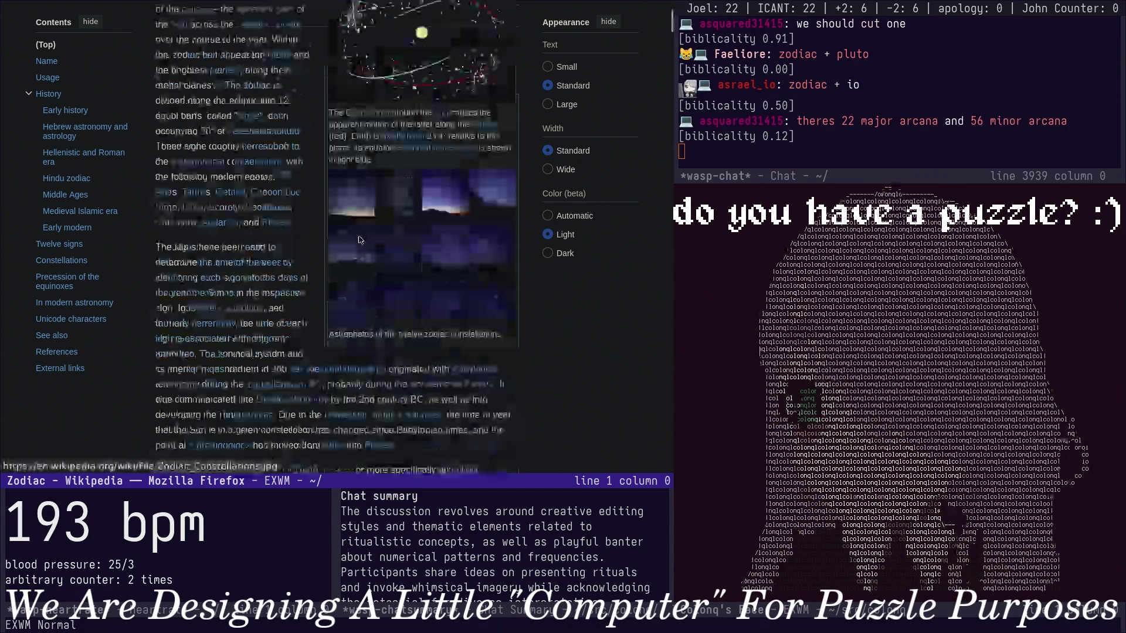
pyautogui.scroll(-8, 358, 234)
pyautogui.scroll(10, 360, 238)
pyautogui.scroll(-2, 360, 238)
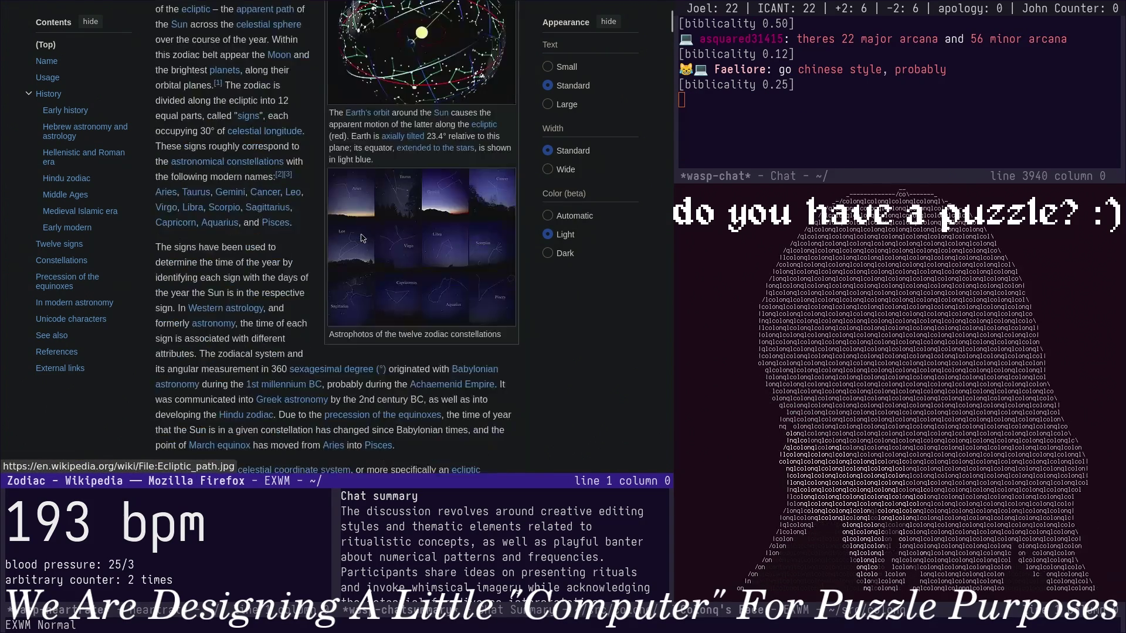
pyautogui.scroll(5, 352, 220)
pyautogui.click(255, 18)
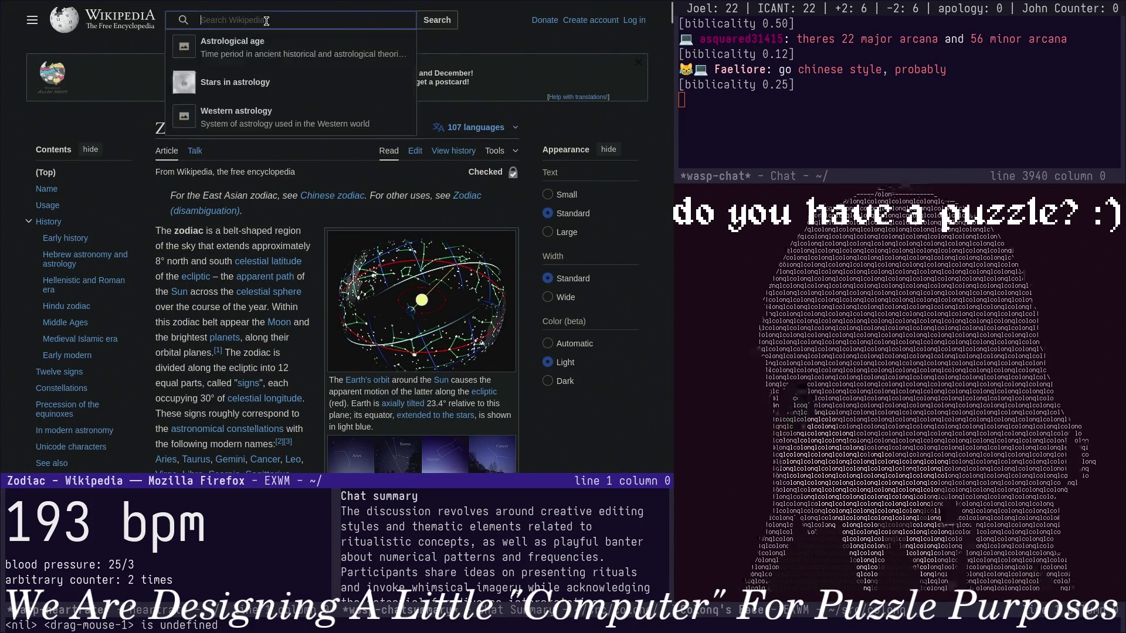
pyautogui.write('chinese zodiac')
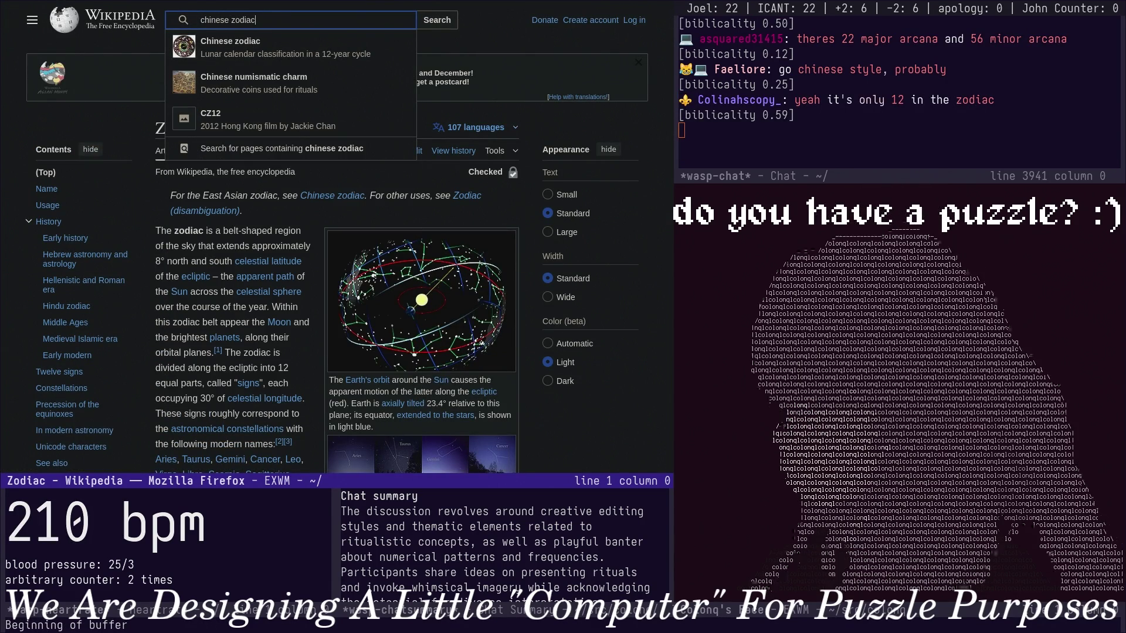
# Open the Chinese zodiac article, go back to Zodiac, then switch to notes.org at the instruction set heading.
pyautogui.press('Return')
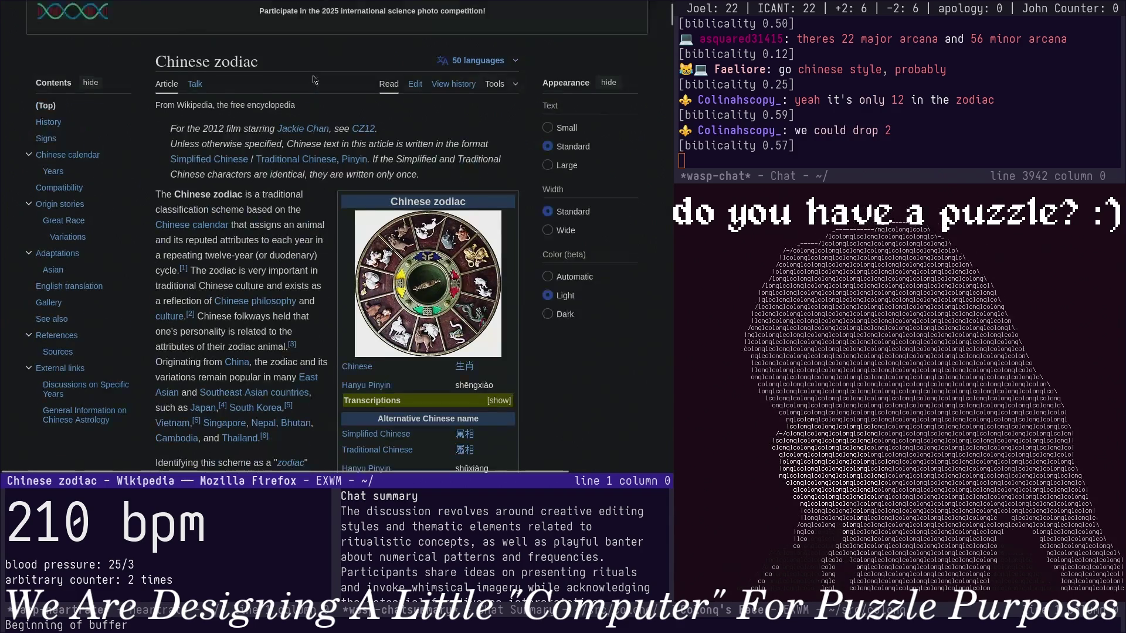
pyautogui.scroll(-3, 333, 100)
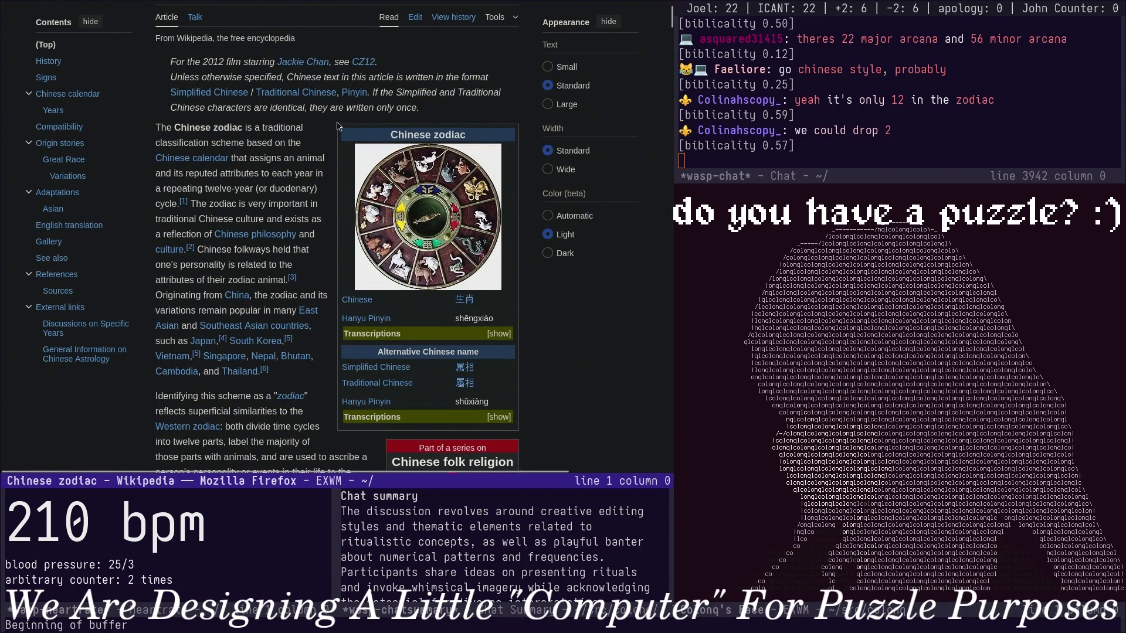
pyautogui.scroll(-5, 334, 238)
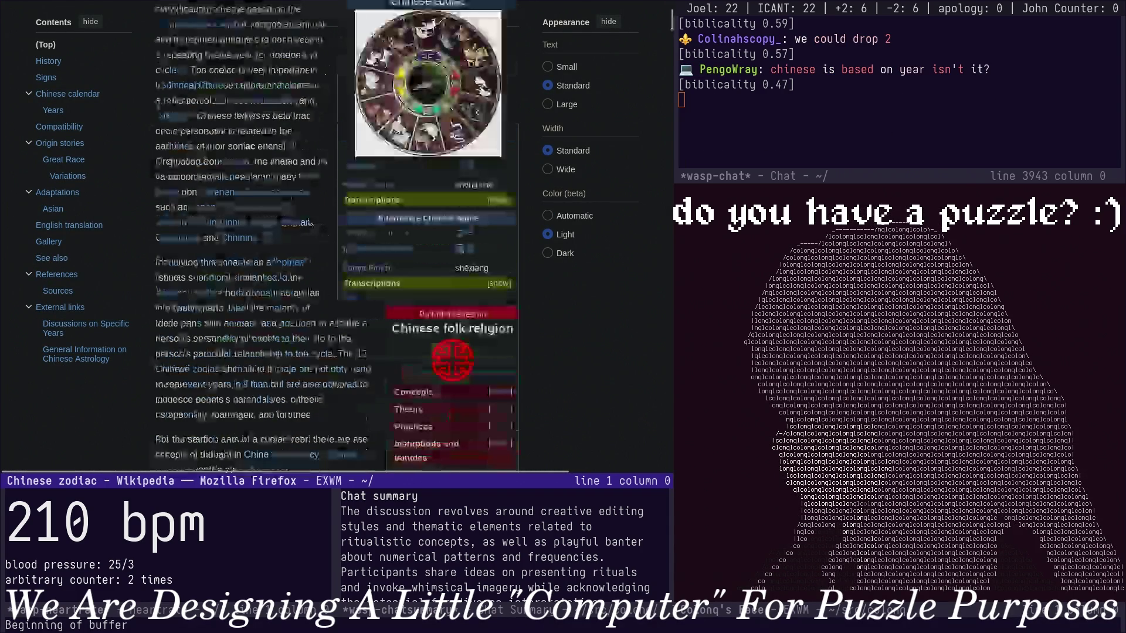
pyautogui.hotkey('alt', 'Left')
pyautogui.scroll(-5, 333, 239)
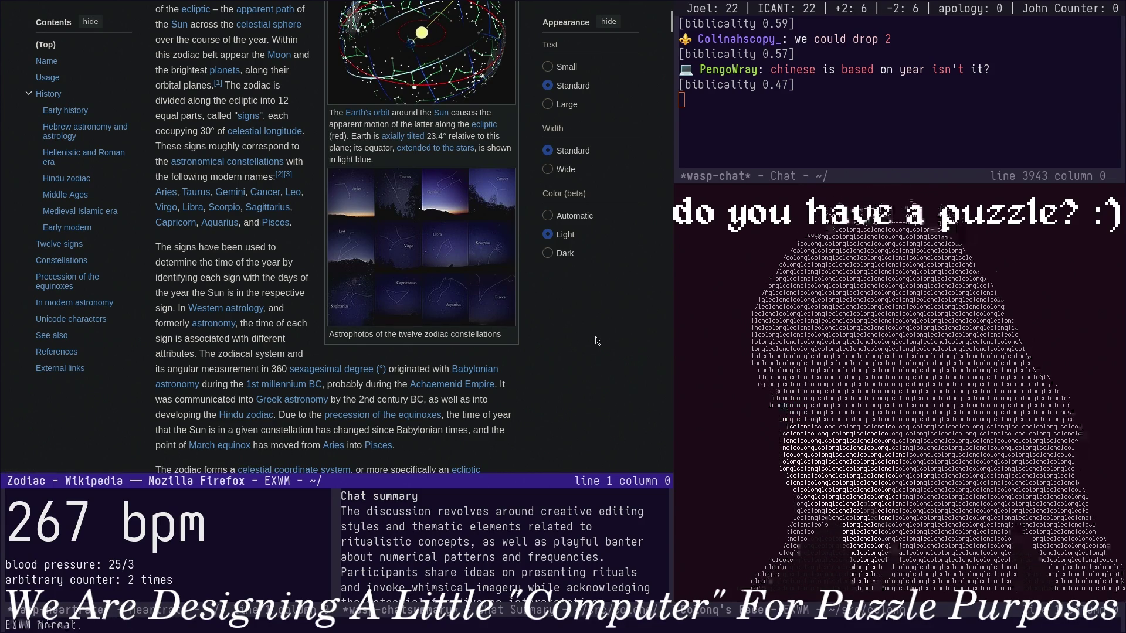
pyautogui.hotkey('ctrl', 'x')
pyautogui.press('b')
pyautogui.press('Return')
pyautogui.press('Up')
pyautogui.press('Up')
pyautogui.press('Up')
pyautogui.press('Up')
pyautogui.press('Up')
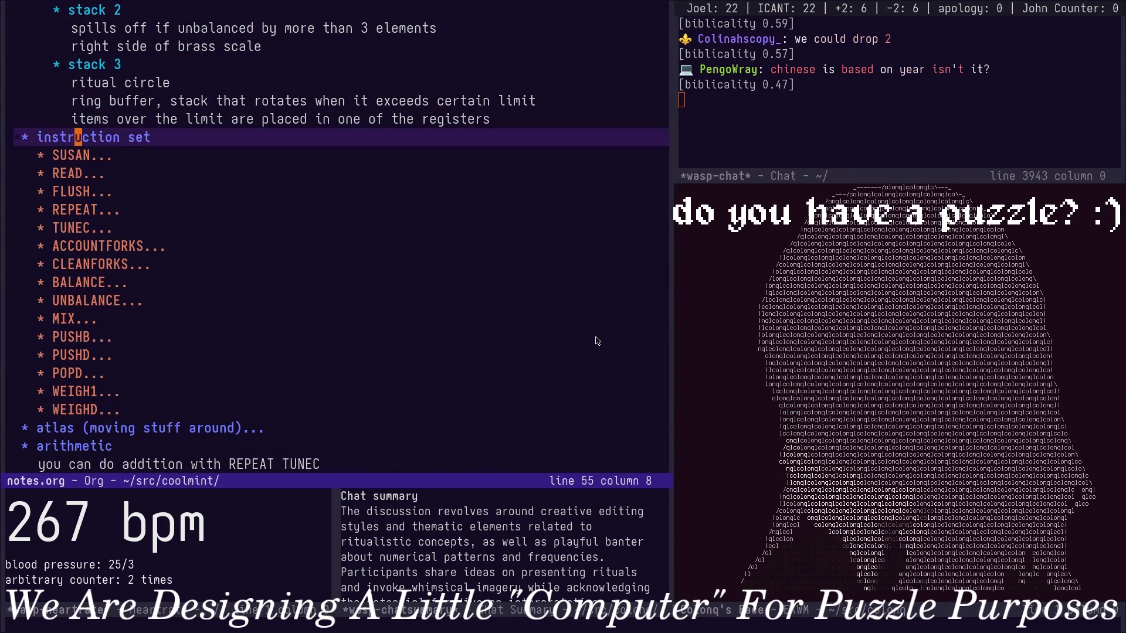
# Split the frame with the Zodiac page in the upper window and notes.org below at the SUSAN heading.
pyautogui.press('Down')
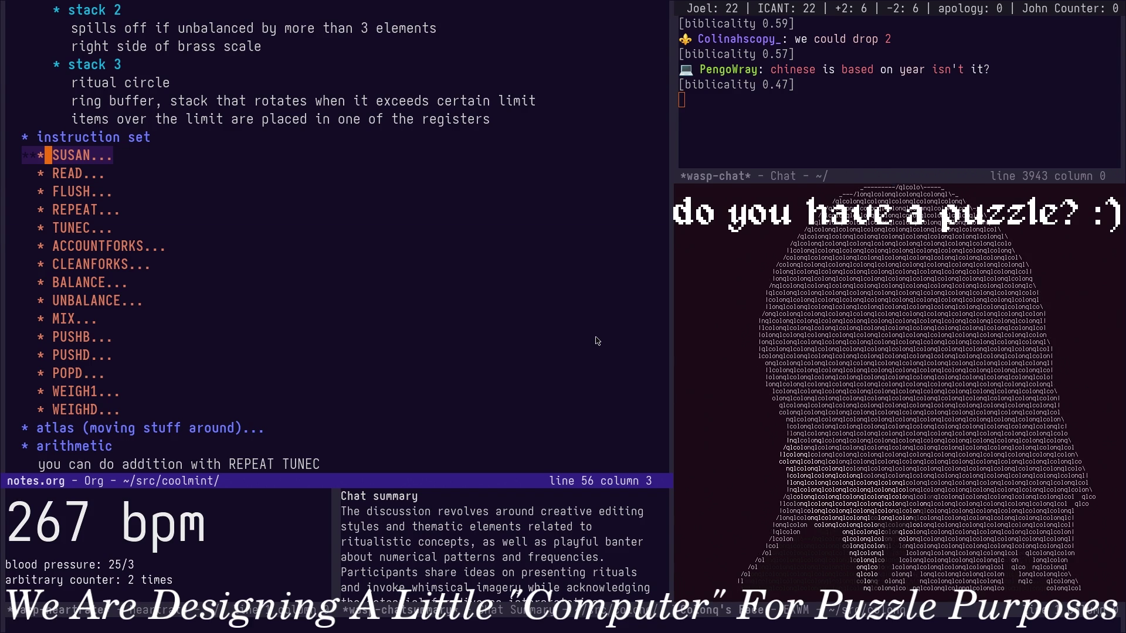
pyautogui.hotkey('ctrl', 'x')
pyautogui.press('2')
pyautogui.hotkey('ctrl', 'x')
pyautogui.press('b')
pyautogui.press('Return')
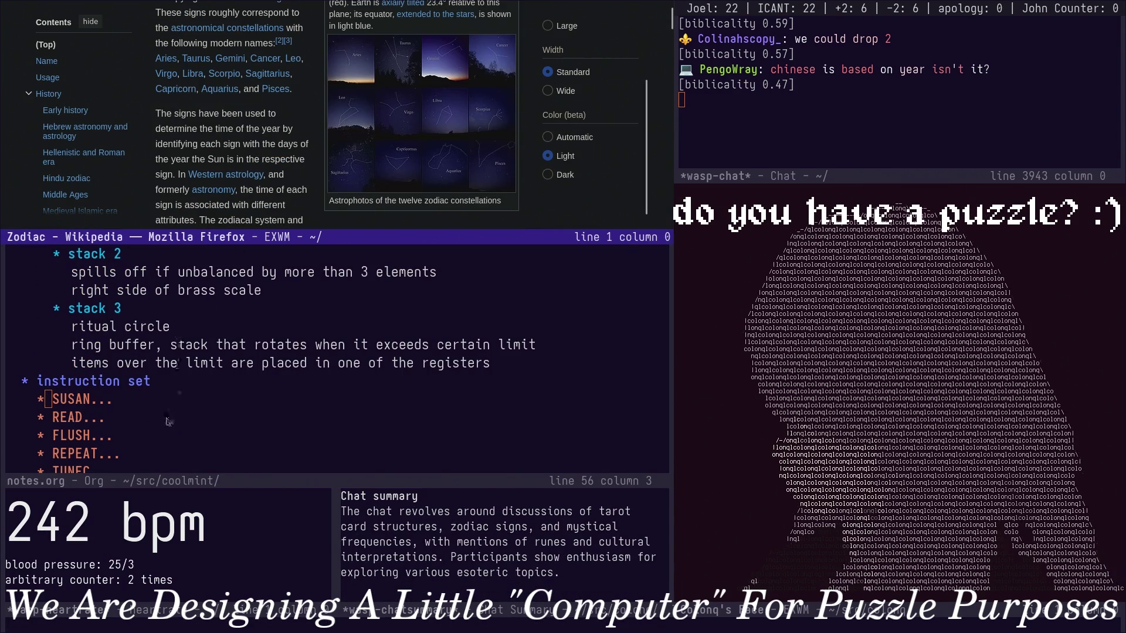
pyautogui.click(127, 400)
pyautogui.hotkey('ctrl', 'a')
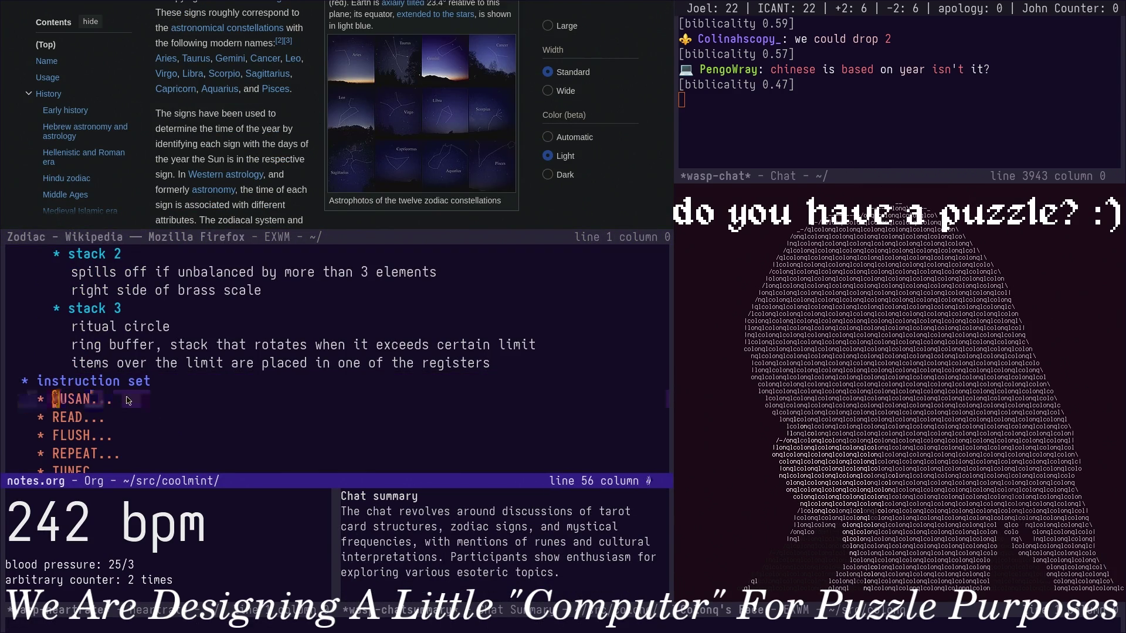
pyautogui.write('A')
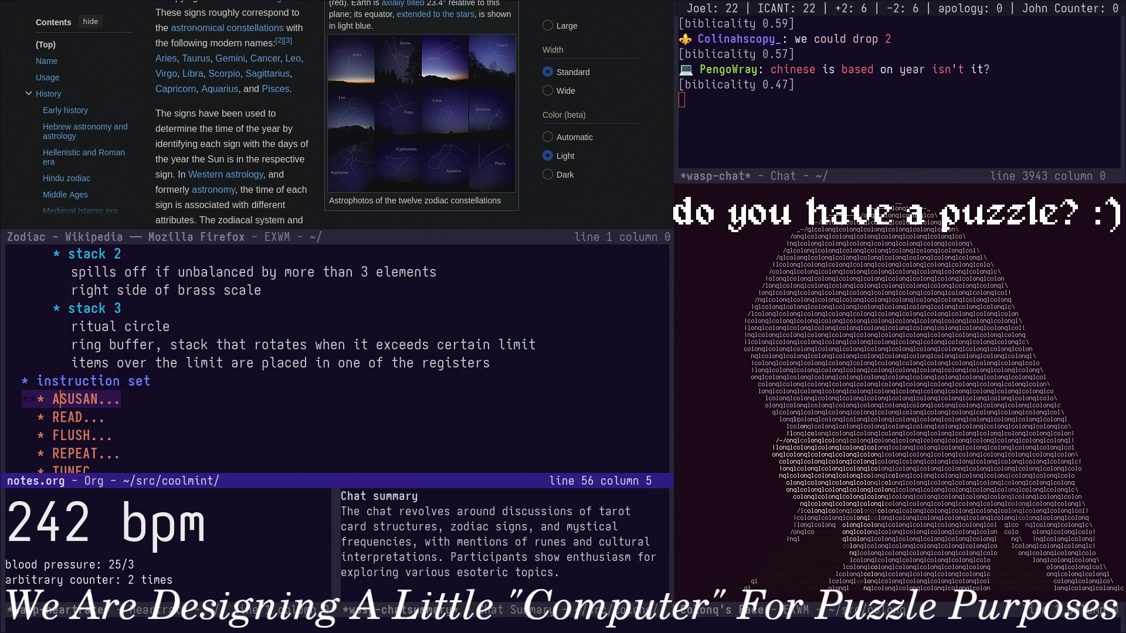
pyautogui.write('ries')
# Label SUSAN Aries, READ Taurus, FLUSH Gemini and REPEAT Cancer.
pyautogui.press('Escape')
pyautogui.write('jI')
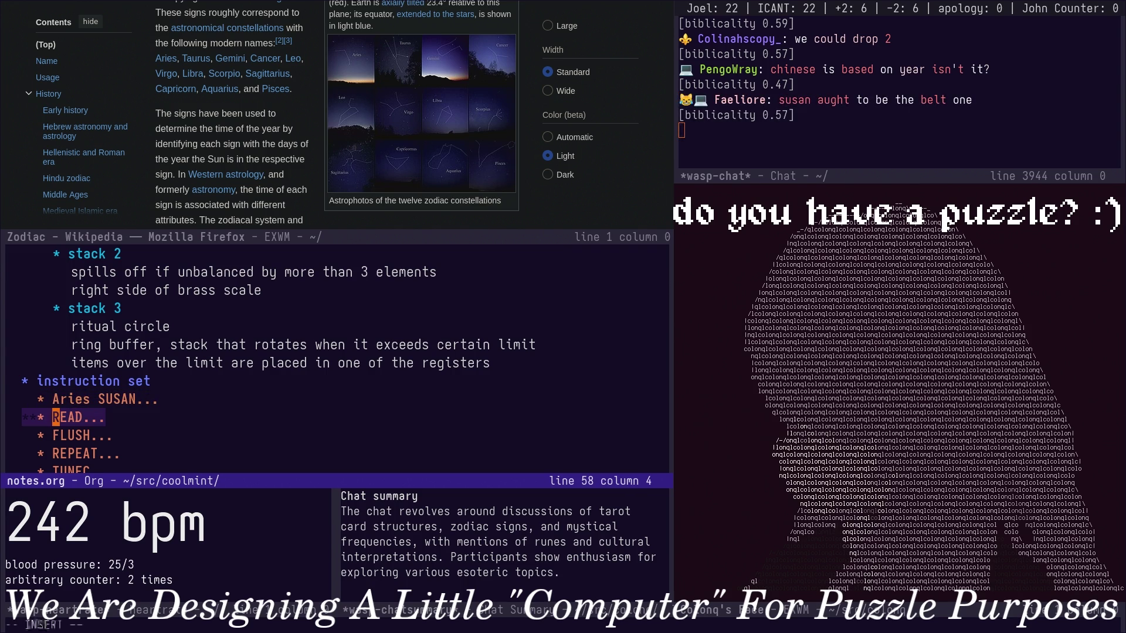
pyautogui.write('Tau')
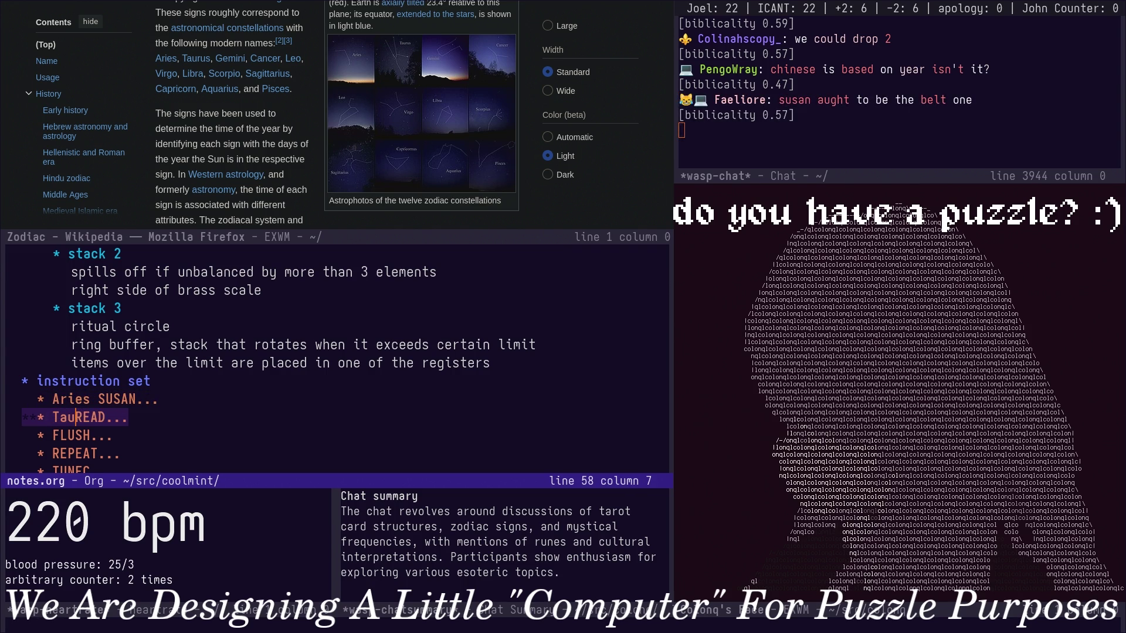
pyautogui.write('us')
pyautogui.press('Escape')
pyautogui.press('j')
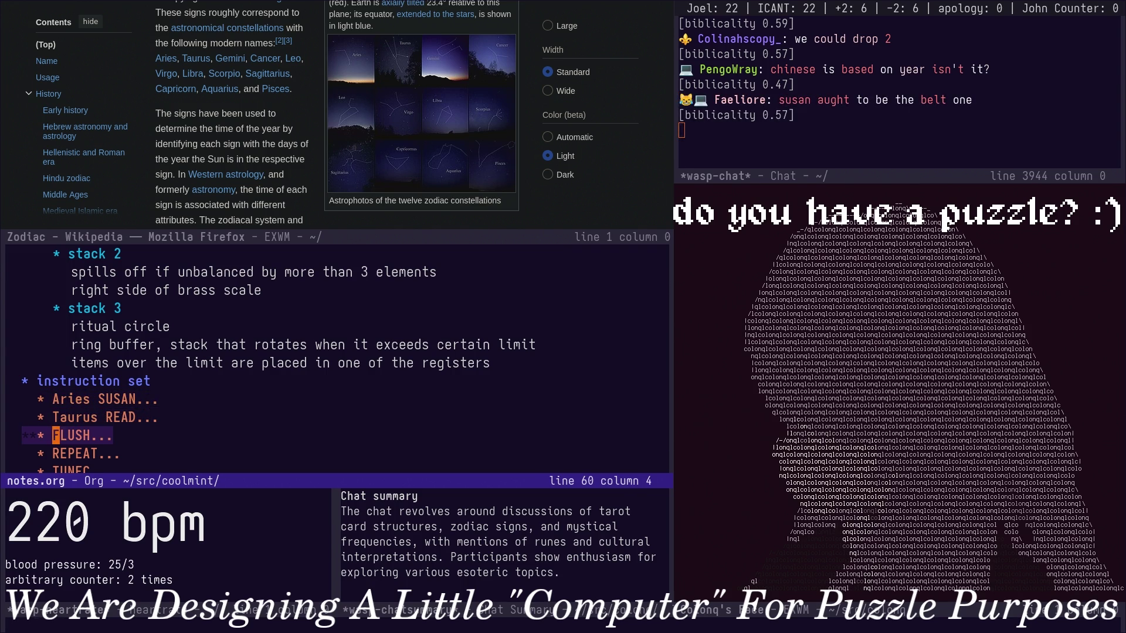
pyautogui.press('i')
pyautogui.press('Up')
pyautogui.press('Up')
pyautogui.press('Down')
pyautogui.hotkey('alt', 'd')
pyautogui.write('L')
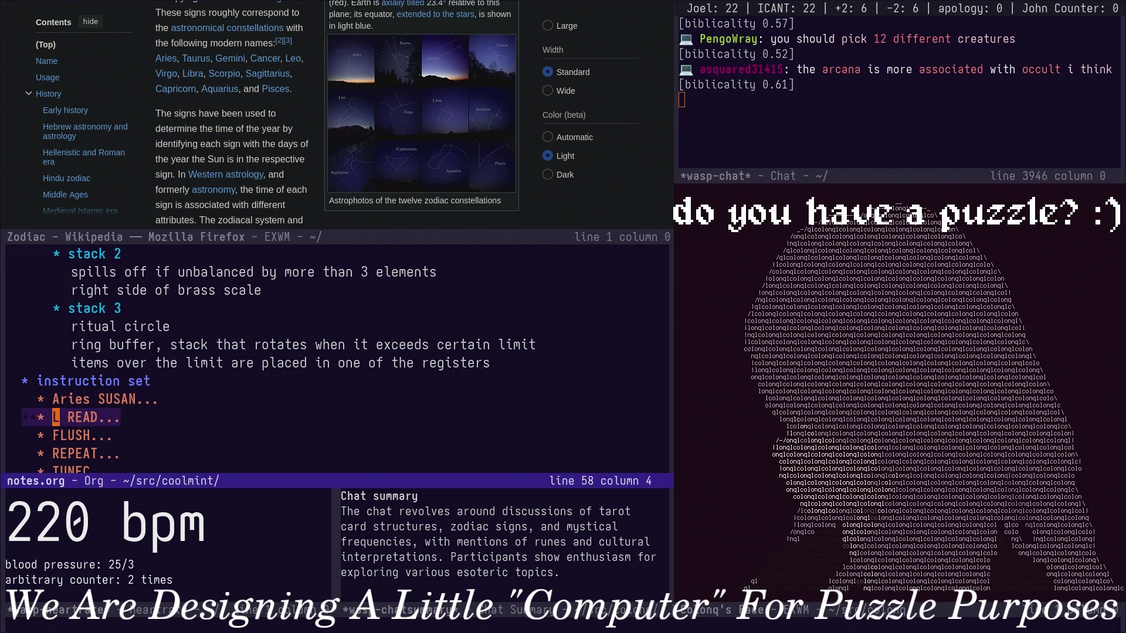
pyautogui.write('u')
pyautogui.scroll(-3, 260, 200)
pyautogui.scroll(-3, 259, 198)
pyautogui.scroll(-3, 260, 193)
pyautogui.scroll(-3, 260, 189)
pyautogui.scroll(-3, 259, 189)
pyautogui.scroll(-3, 220, 176)
pyautogui.scroll(-3, 108, 139)
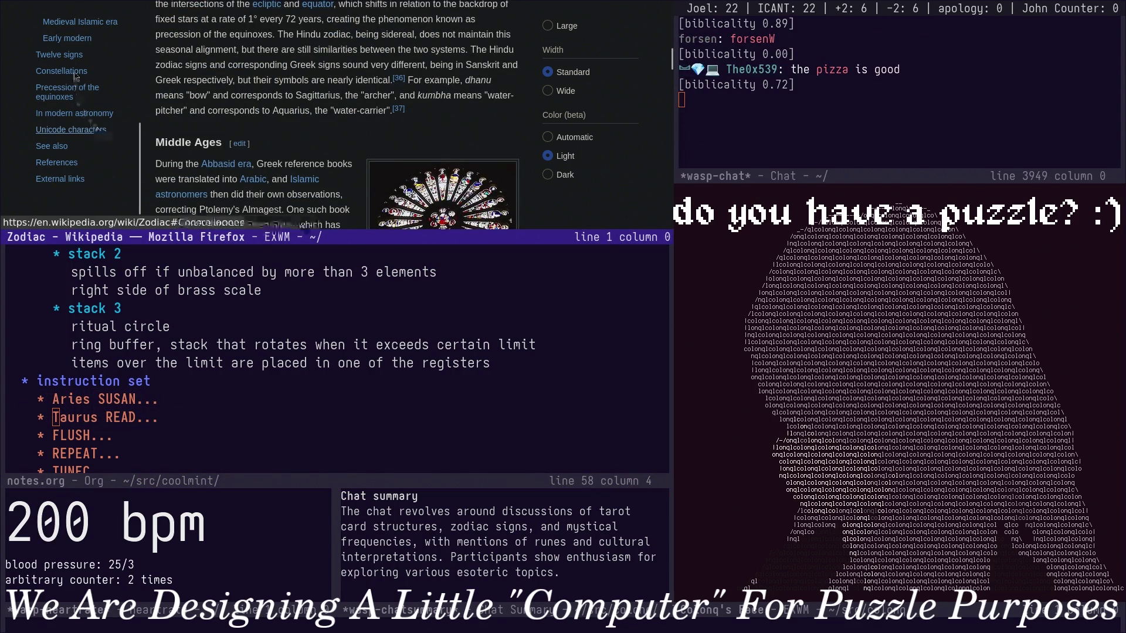
pyautogui.scroll(-3, 220, 159)
pyautogui.scroll(-3, 224, 162)
pyautogui.scroll(-3, 223, 161)
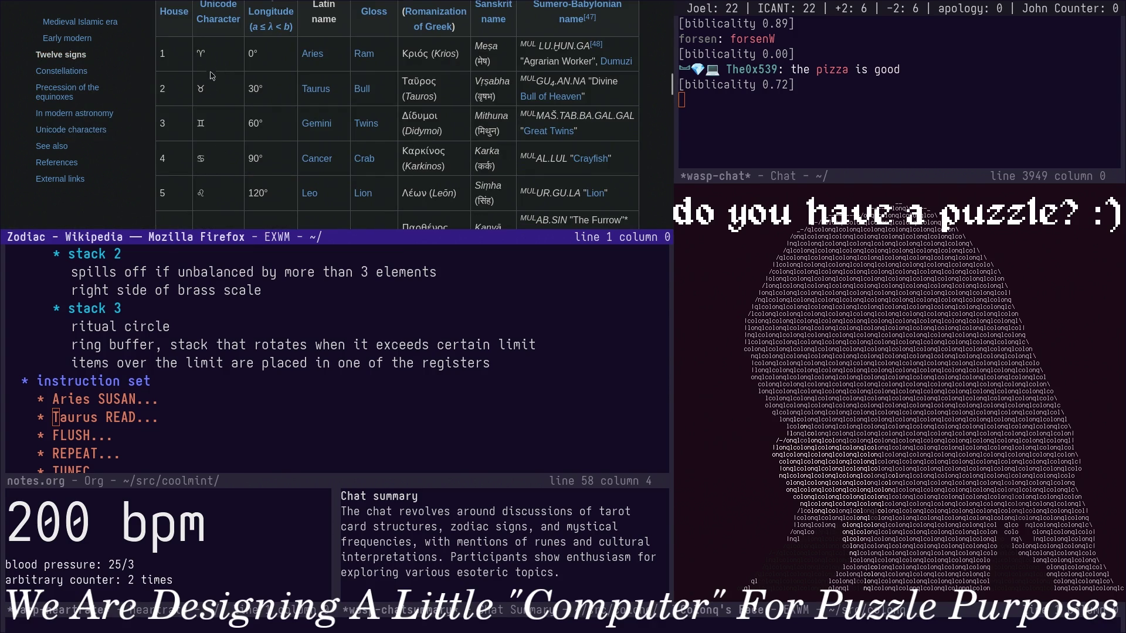
pyautogui.click(56, 432)
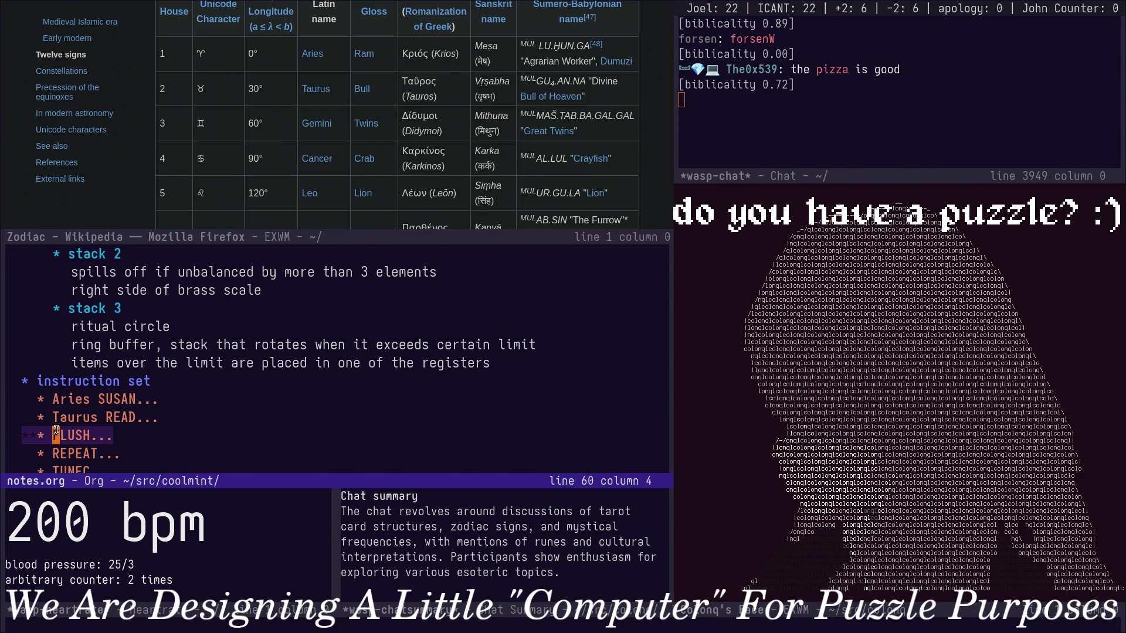
pyautogui.write('Gem')
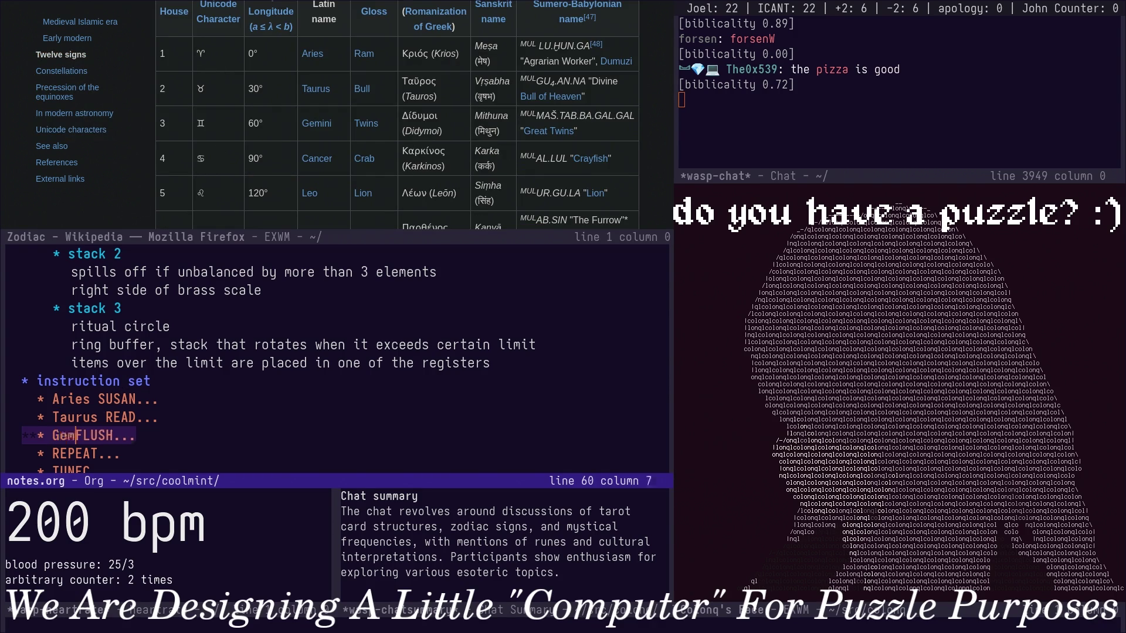
pyautogui.write('ini')
pyautogui.click(54, 453)
pyautogui.write('Cancer')
# Label TUNEC Leo, ACCOUNTFORKS Virgo and CLEANFORKS Heaven, then move to the BALANCE heading.
pyautogui.hotkey('alt', 'Tab')
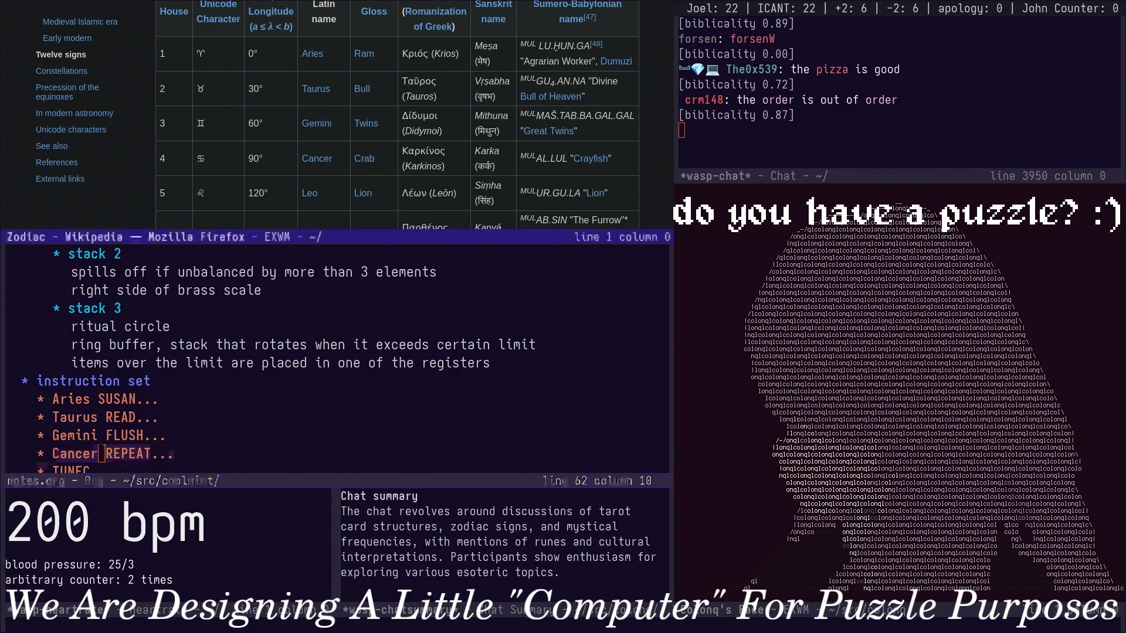
pyautogui.press('Down')
pyautogui.scroll(-1, 167, 362)
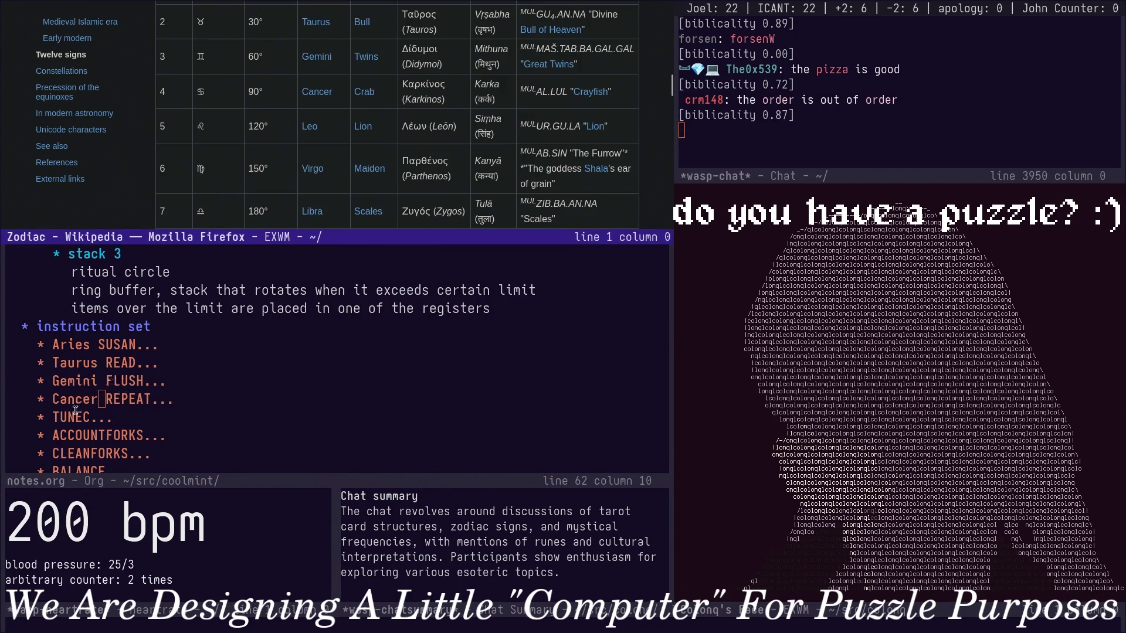
pyautogui.click(57, 420)
pyautogui.write('Leo')
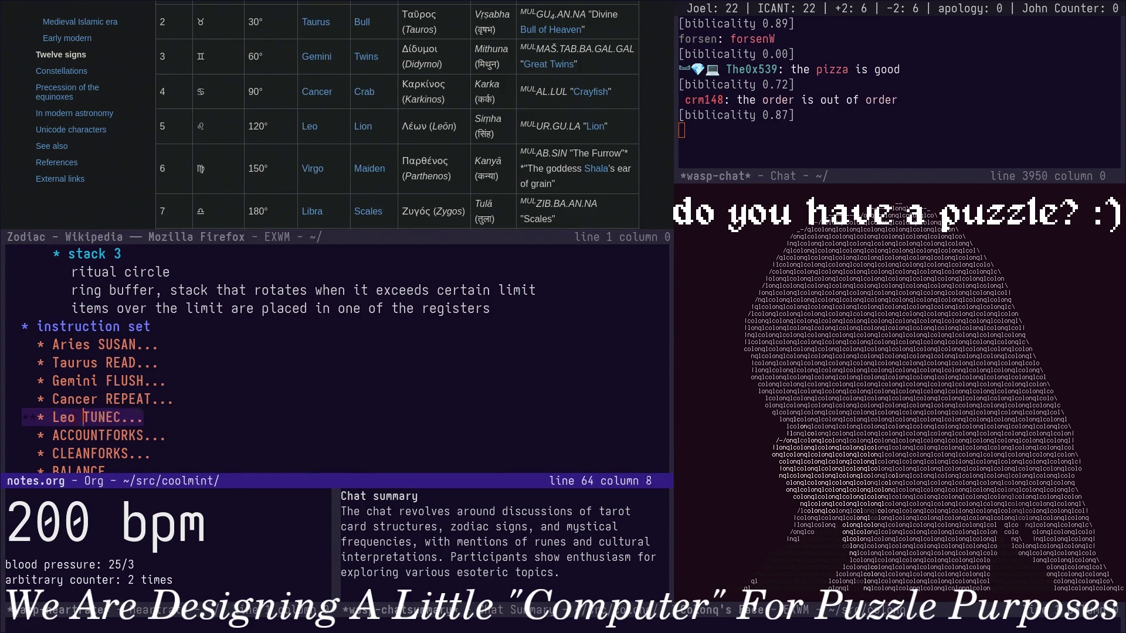
pyautogui.press('Down')
pyautogui.write('B')
pyautogui.write('irgo')
pyautogui.press('Down')
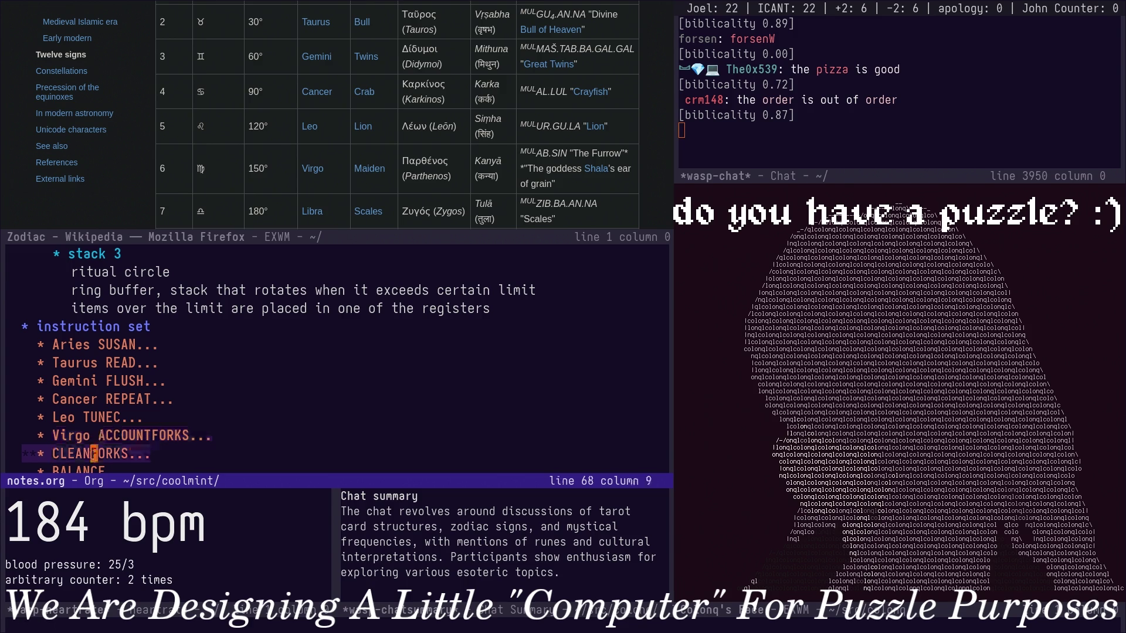
pyautogui.write('Libra')
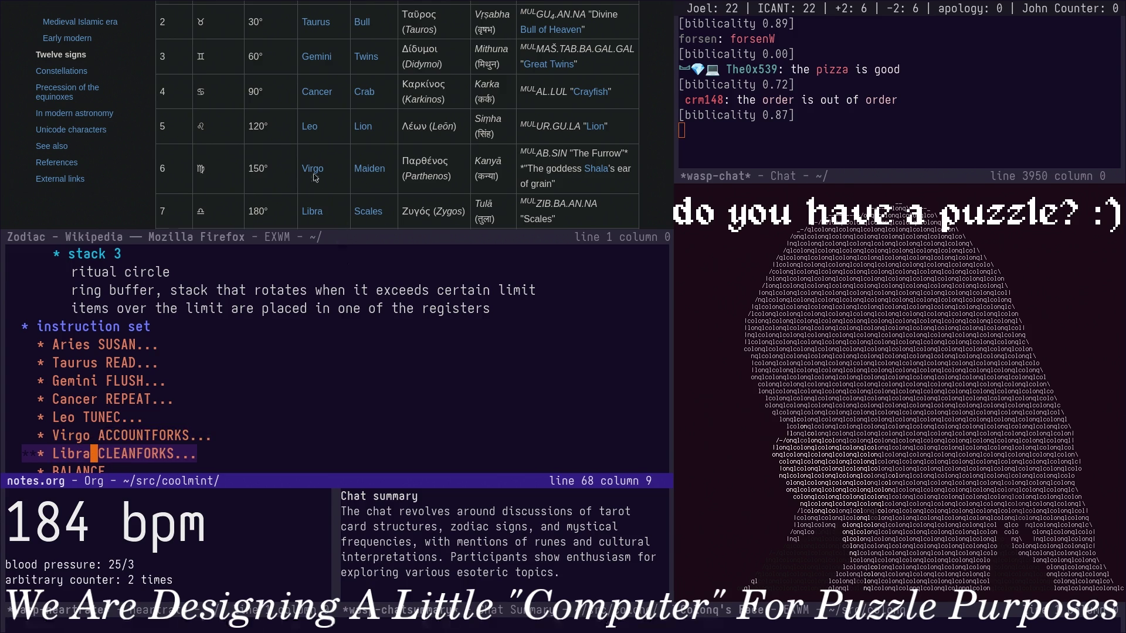
pyautogui.scroll(-3, 304, 175)
pyautogui.click(88, 417)
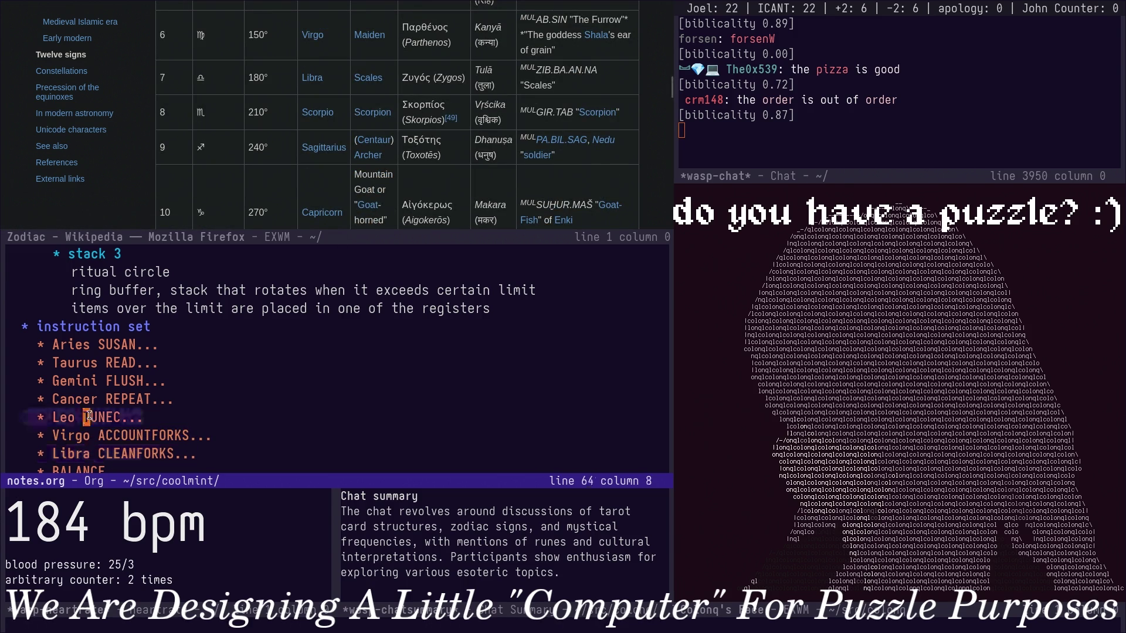
pyautogui.press('Up')
pyautogui.press('Up')
pyautogui.press('Up')
pyautogui.press('Up')
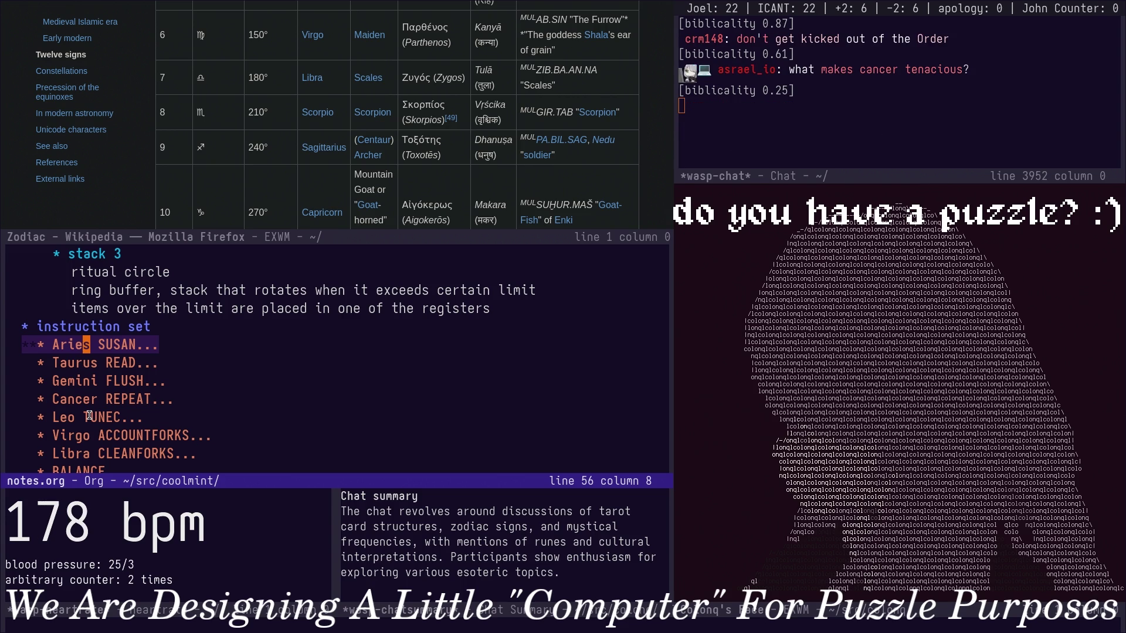
pyautogui.press('Down')
pyautogui.press('Down')
pyautogui.press('Down')
pyautogui.press('Down')
pyautogui.press('Down')
pyautogui.press('Down')
pyautogui.write('bcw')
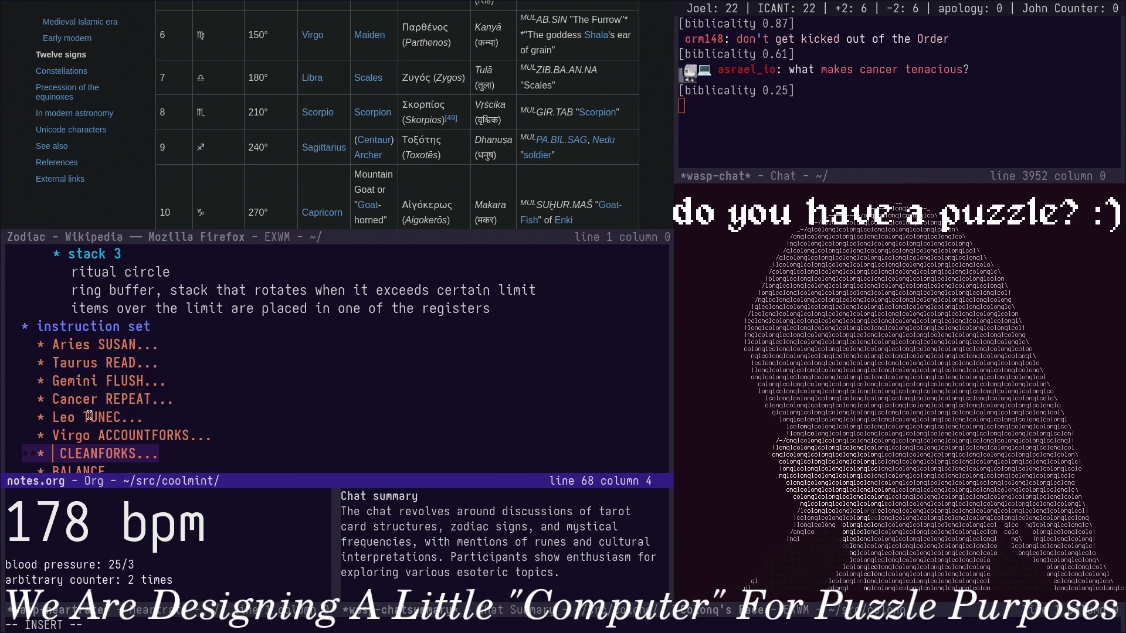
pyautogui.write('Heaven')
pyautogui.press('Escape')
pyautogui.press('Down')
pyautogui.press('Down')
pyautogui.press('Down')
pyautogui.press('Up')
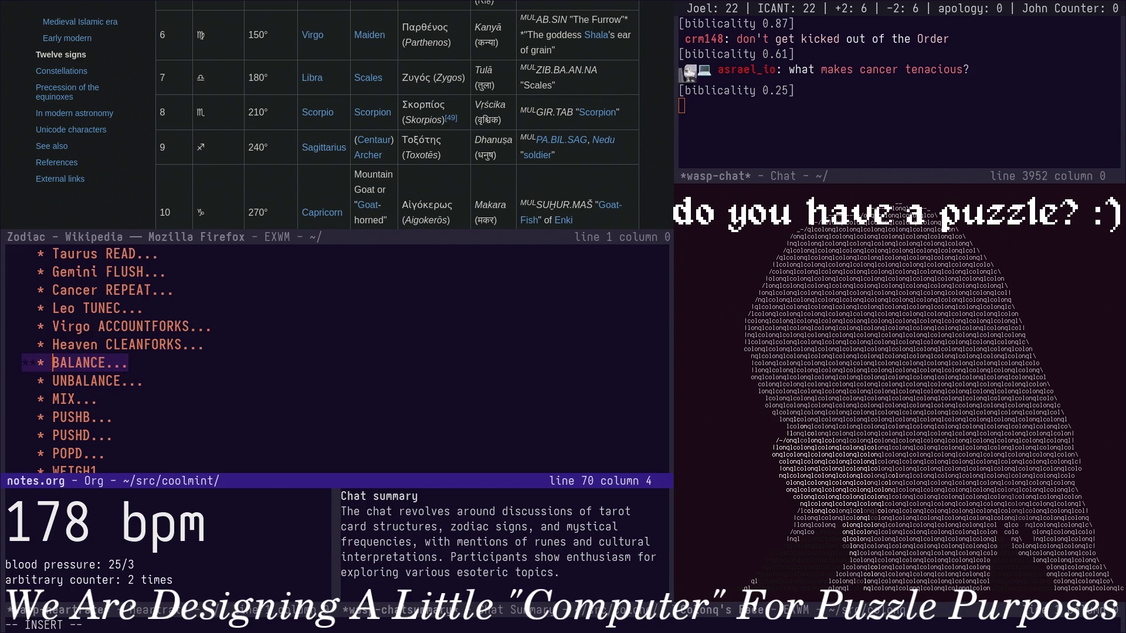
pyautogui.write('Libra')
# Extend Heaven to Heavens and label BALANCE Libra, UNBALANCE Scorpio and MIX Sagittarius.
pyautogui.press('Escape')
pyautogui.press('Down')
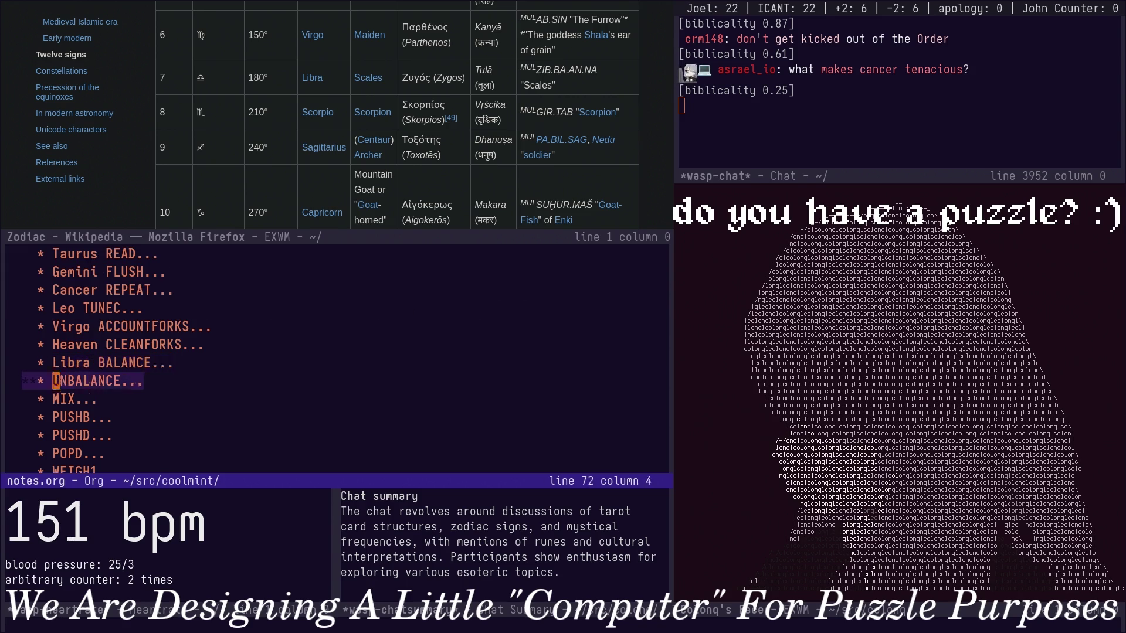
pyautogui.write('Scorpi')
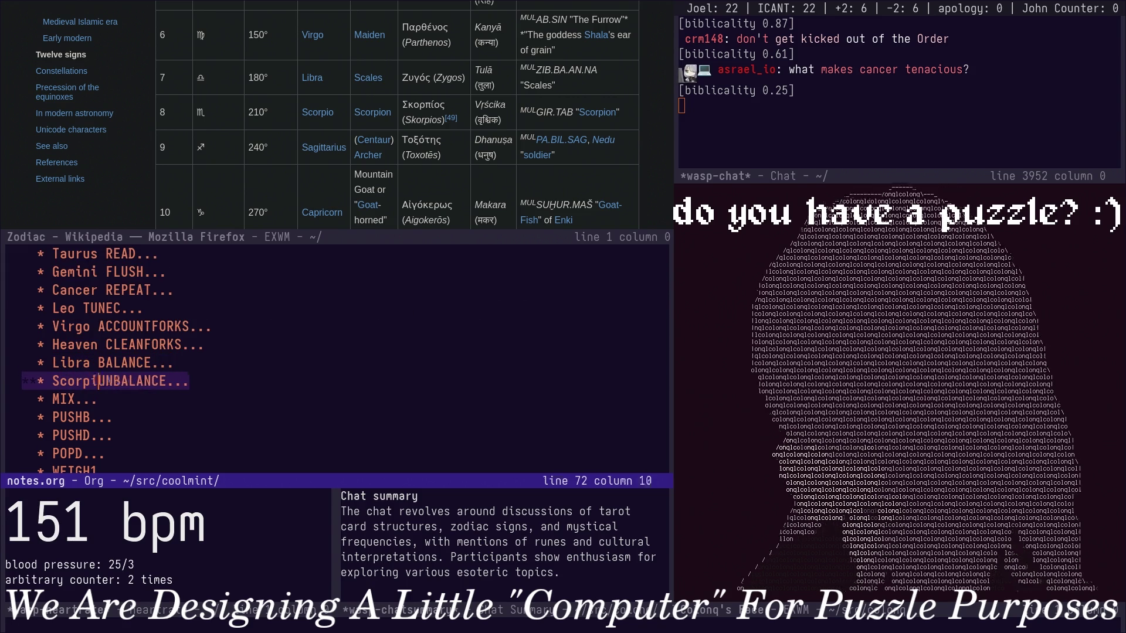
pyautogui.write('o')
pyautogui.press('Escape')
pyautogui.press('k')
pyautogui.press('k')
pyautogui.press('k')
pyautogui.write('IThe')
pyautogui.press('Escape')
pyautogui.write('eas')
pyautogui.press('Escape')
pyautogui.press('j')
pyautogui.press('j')
pyautogui.press('j')
pyautogui.press('j')
pyautogui.press('j')
pyautogui.write('ISagittarius')
pyautogui.press('Escape')
pyautogui.press('j')
pyautogui.press('j')
# Label PUSHB Capricorn and PUSHD Aquarius, then start Pisces before POPD.
pyautogui.press('I')
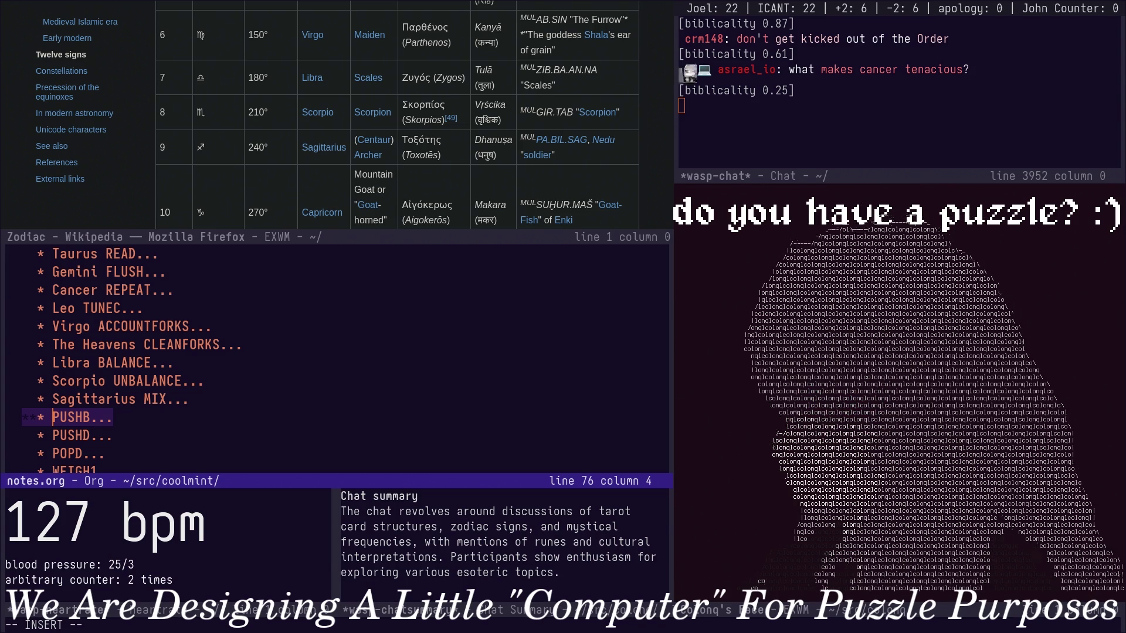
pyautogui.write('Capricorn')
pyautogui.press('Escape')
pyautogui.scroll(-3, 194, 171)
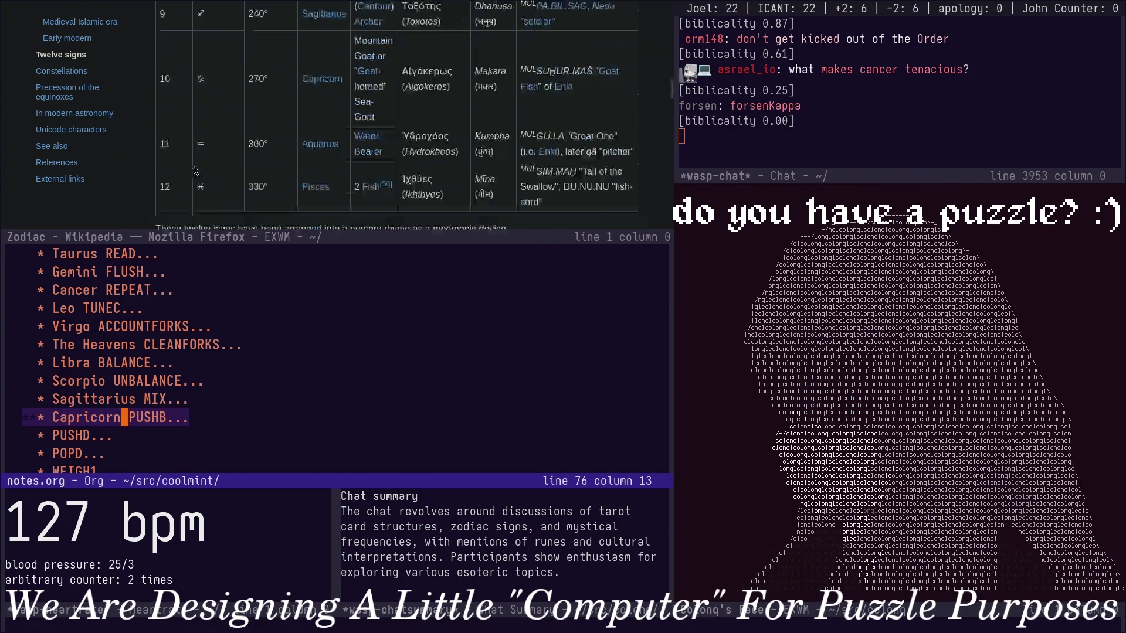
pyautogui.scroll(-2, 61, 405)
pyautogui.scroll(-1, 69, 380)
pyautogui.click(71, 380)
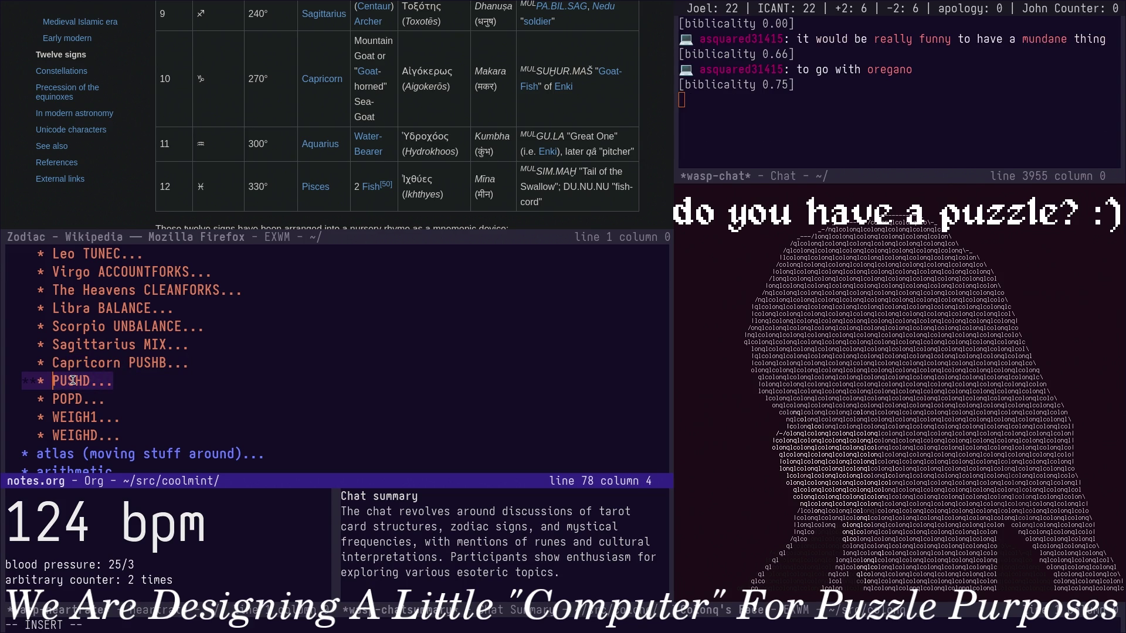
pyautogui.write('Aqua')
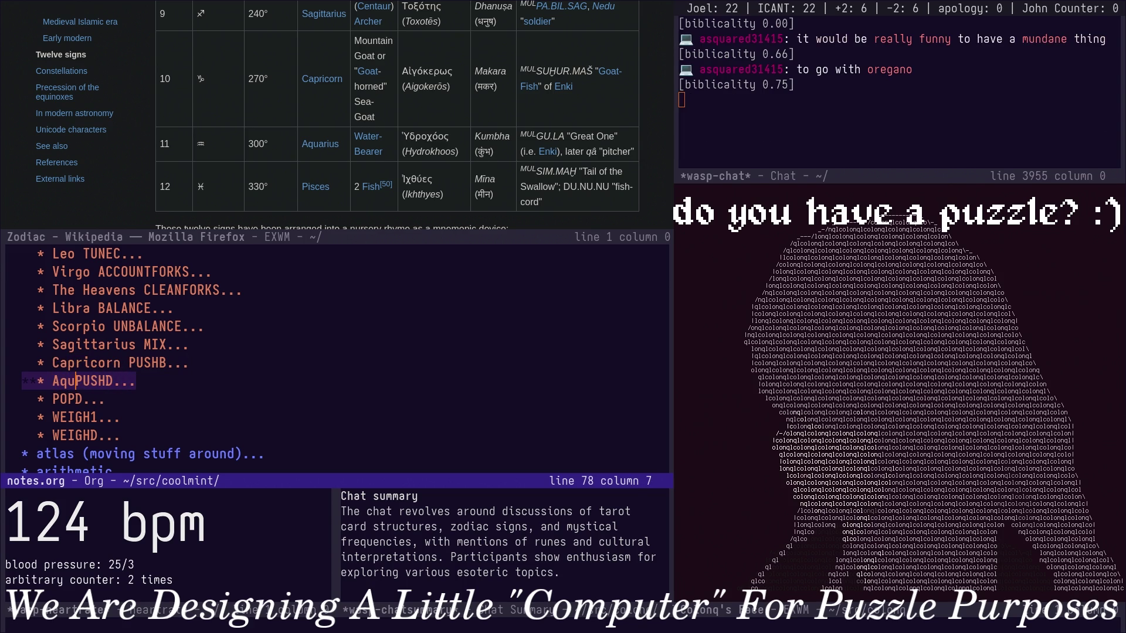
pyautogui.write('rius')
pyautogui.hotkey('ctrl', 'a')
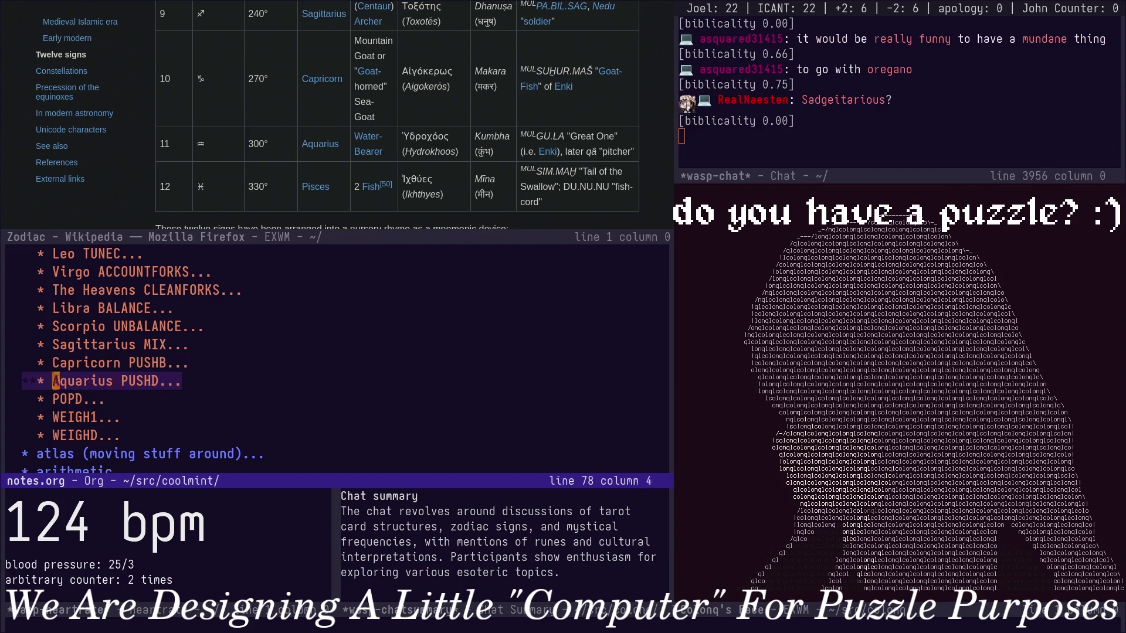
pyautogui.press('Down')
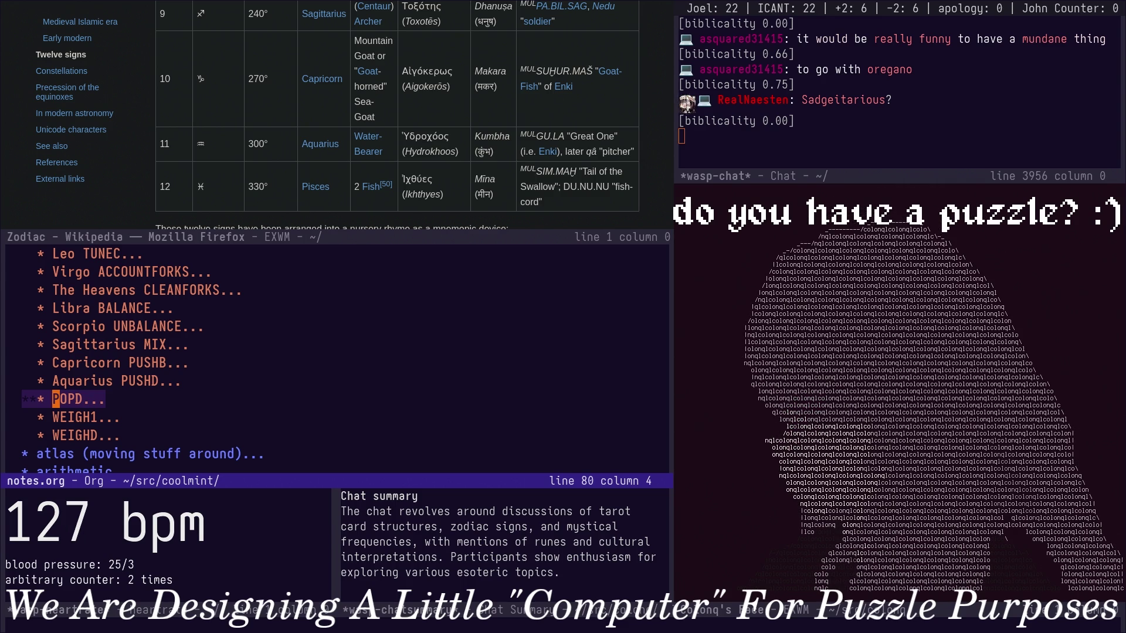
pyautogui.write('Pisces')
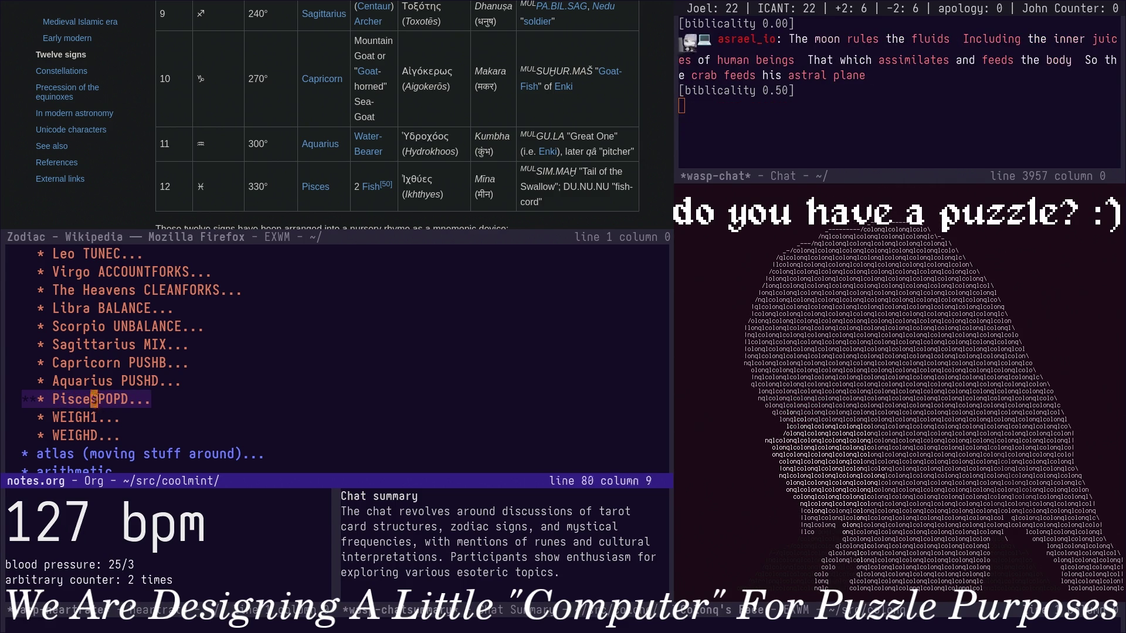
pyautogui.scroll(3, 74, 381)
pyautogui.scroll(4, 79, 352)
# Check the labelled lines, space Pisces from POPD, label WEIGH1 The Earth and save notes.org.
pyautogui.click(91, 323)
pyautogui.click(125, 309)
pyautogui.scroll(5, 274, 222)
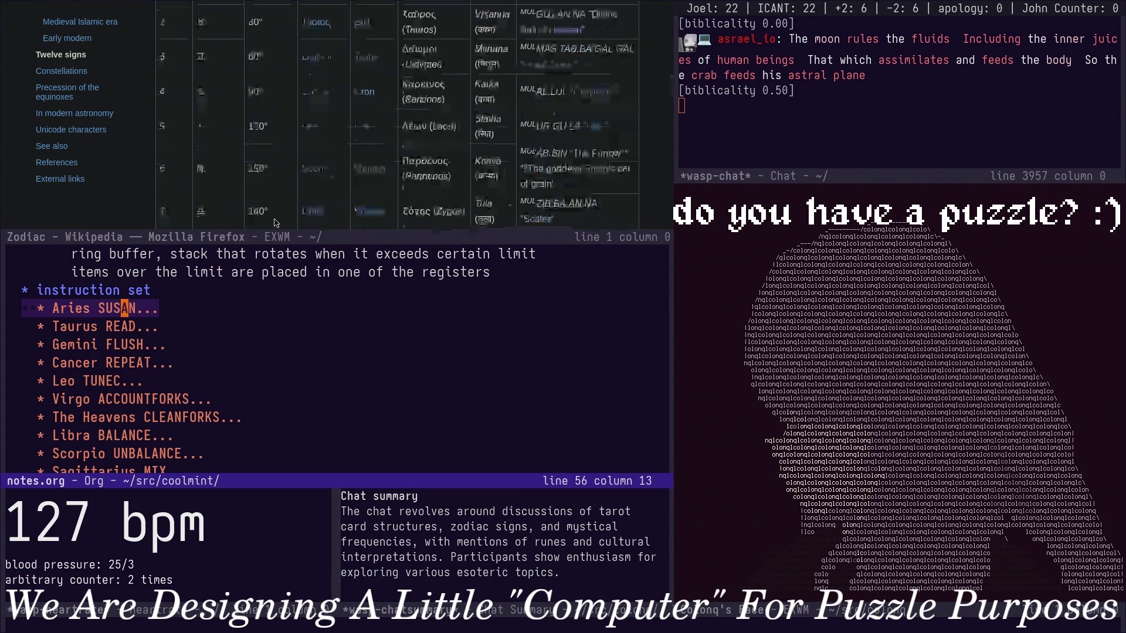
pyautogui.scroll(-3, 273, 221)
pyautogui.scroll(3, 271, 219)
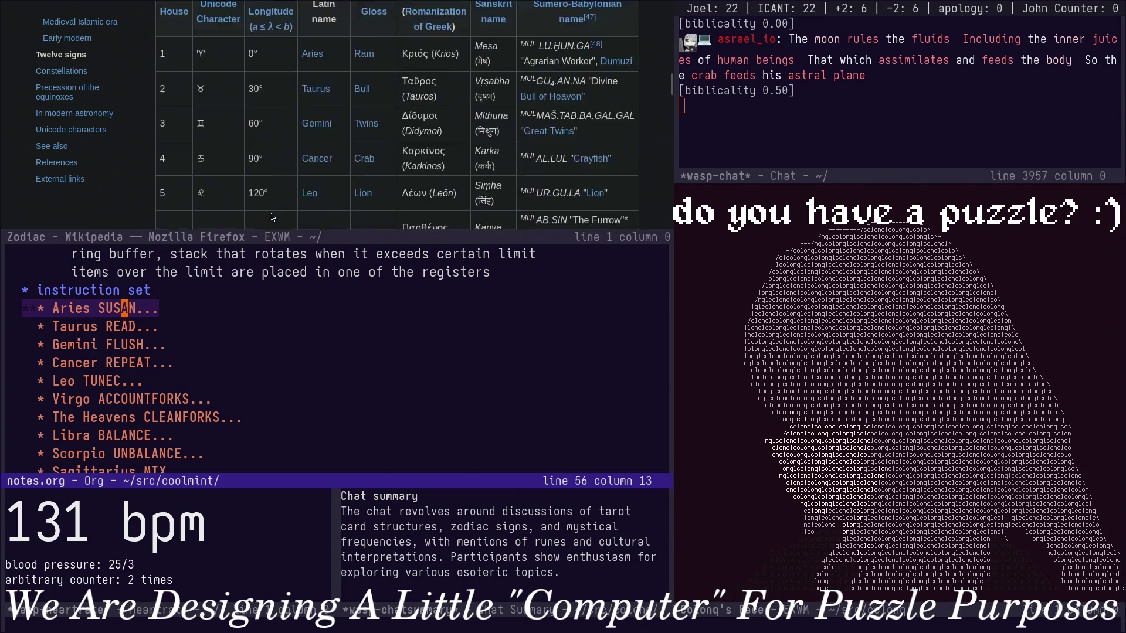
pyautogui.scroll(-1, 272, 218)
pyautogui.scroll(-1, 211, 196)
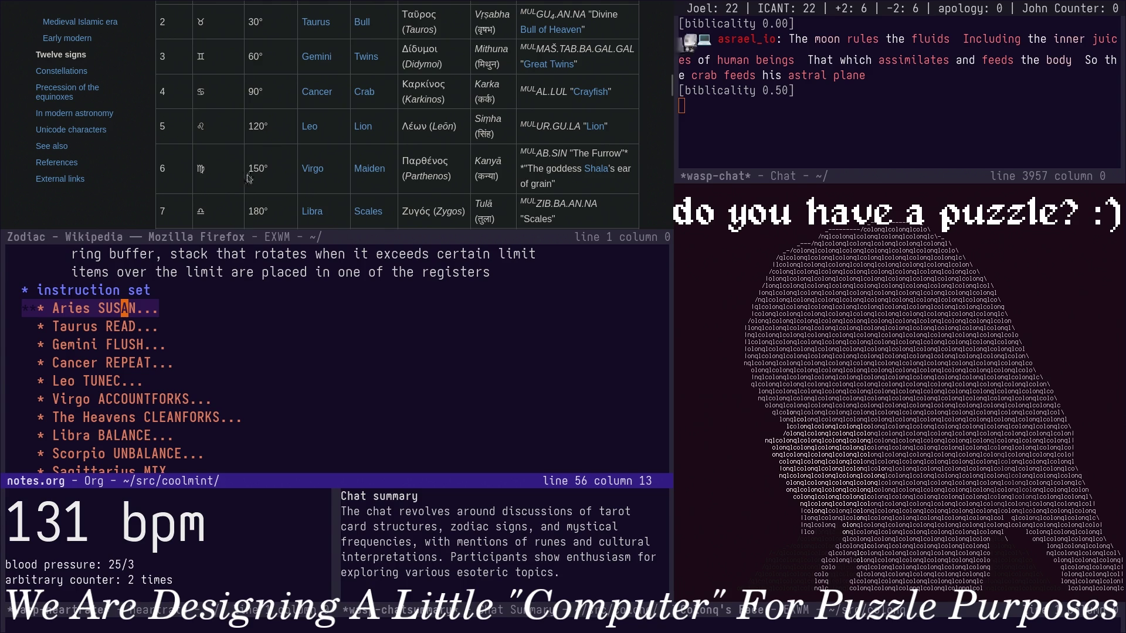
pyautogui.scroll(-1, 89, 398)
pyautogui.click(77, 381)
pyautogui.scroll(-1, 75, 379)
pyautogui.click(86, 380)
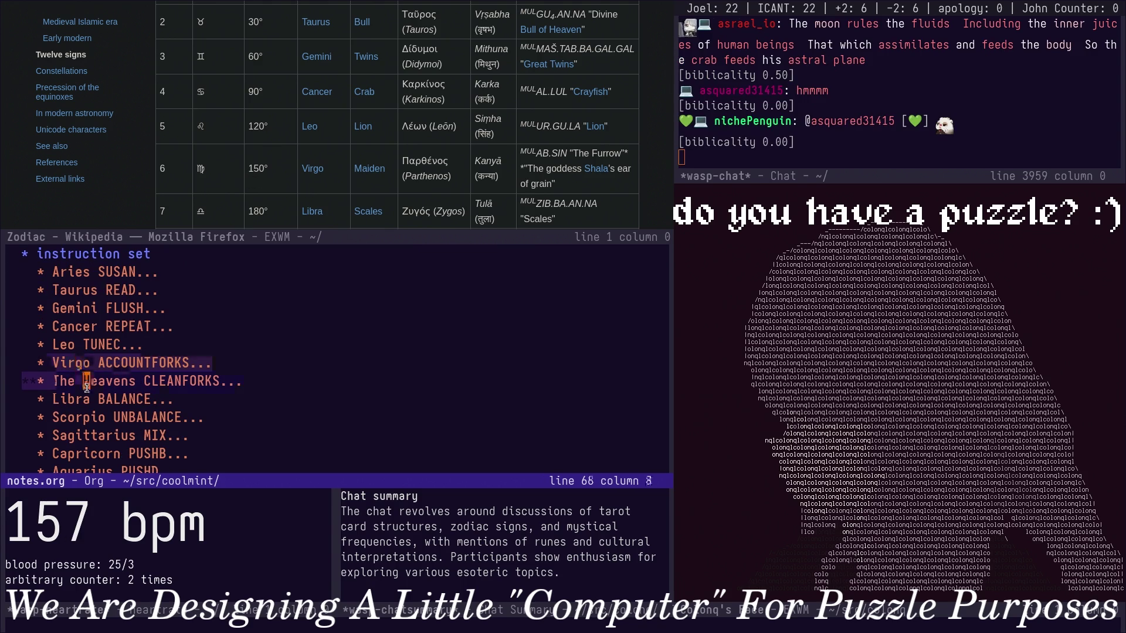
pyautogui.scroll(-1, 85, 374)
pyautogui.scroll(-1, 84, 362)
pyautogui.scroll(-1, 82, 352)
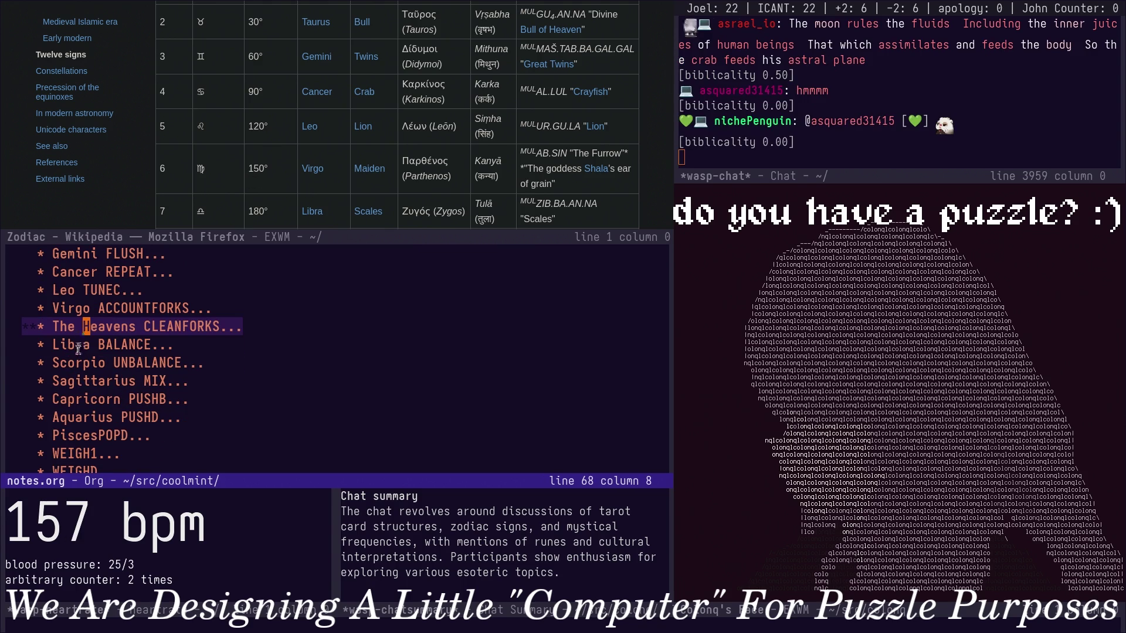
pyautogui.click(79, 347)
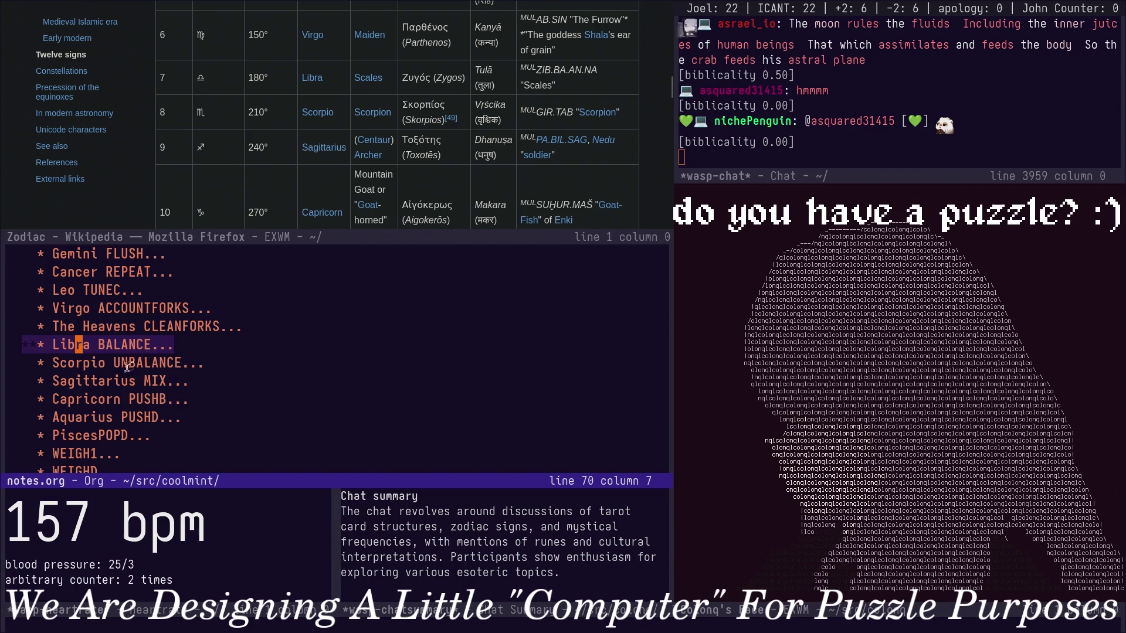
pyautogui.scroll(-1, 93, 436)
pyautogui.click(101, 417)
pyautogui.click(54, 436)
pyautogui.write('The Earth')
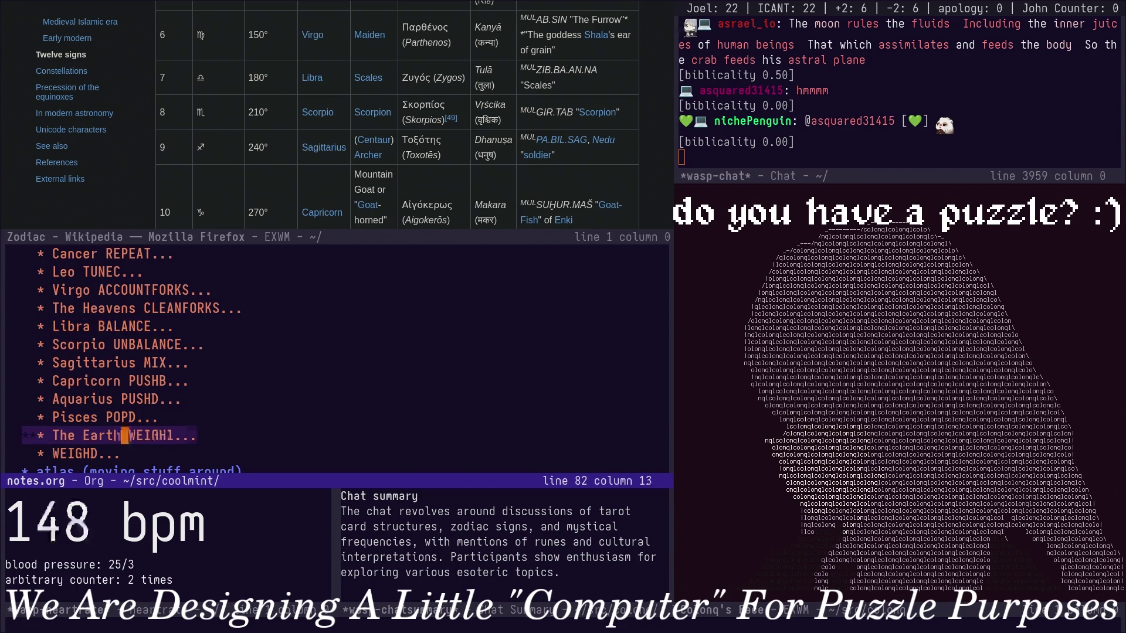
pyautogui.hotkey('ctrl', 'x')
pyautogui.hotkey('ctrl', 's')
pyautogui.scroll(-4, 304, 59)
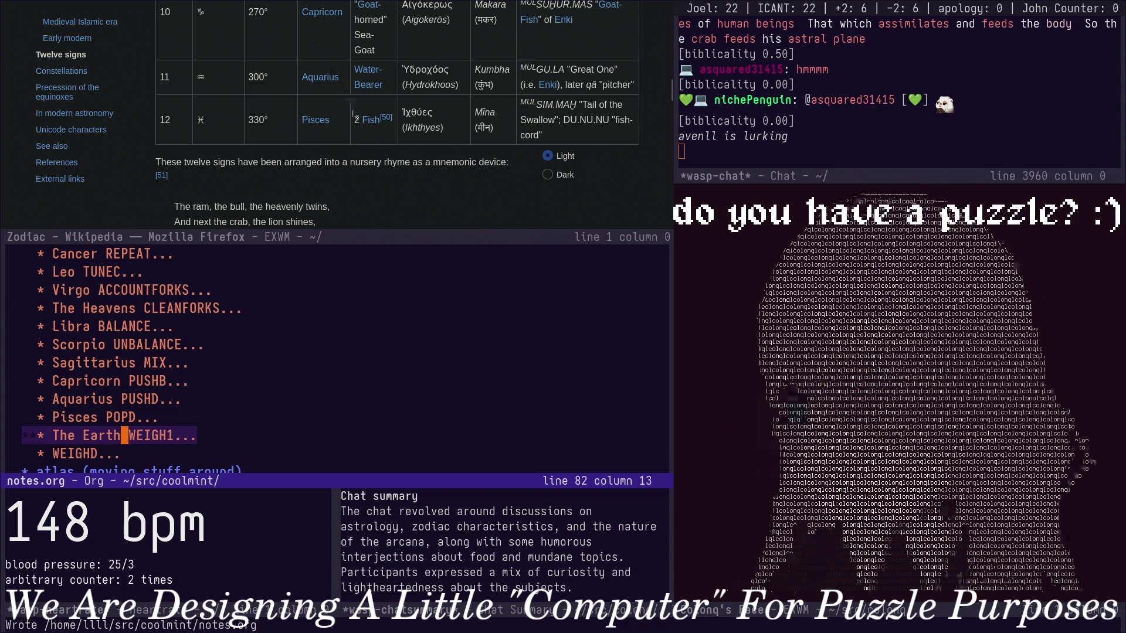
pyautogui.scroll(-4, 350, 135)
pyautogui.scroll(1, 349, 134)
pyautogui.scroll(-1, 350, 135)
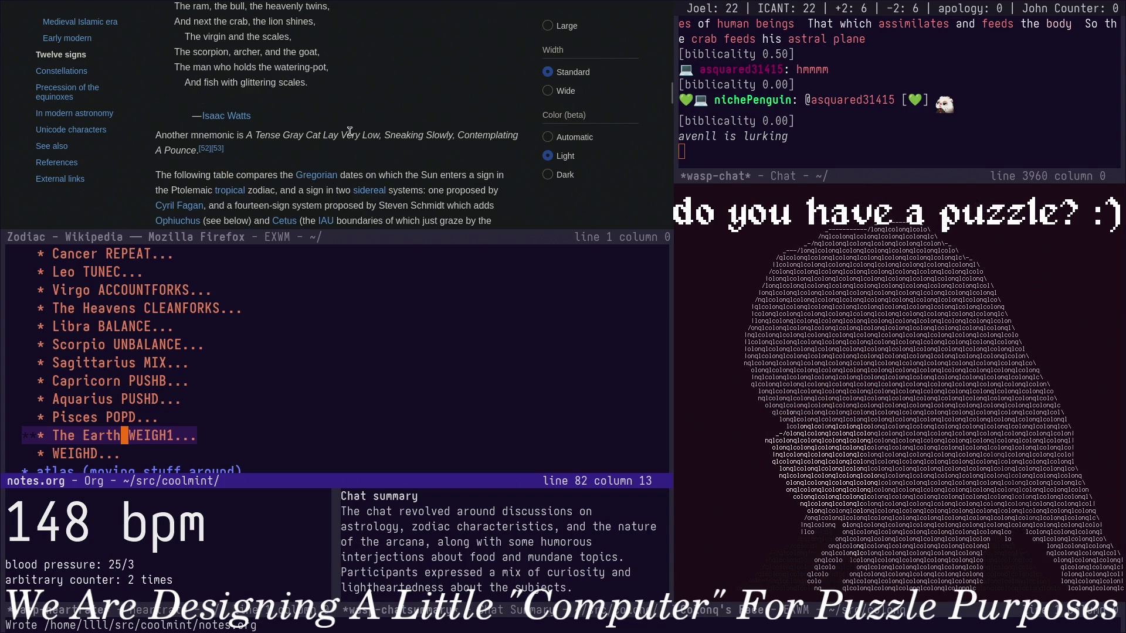
pyautogui.scroll(-3, 349, 135)
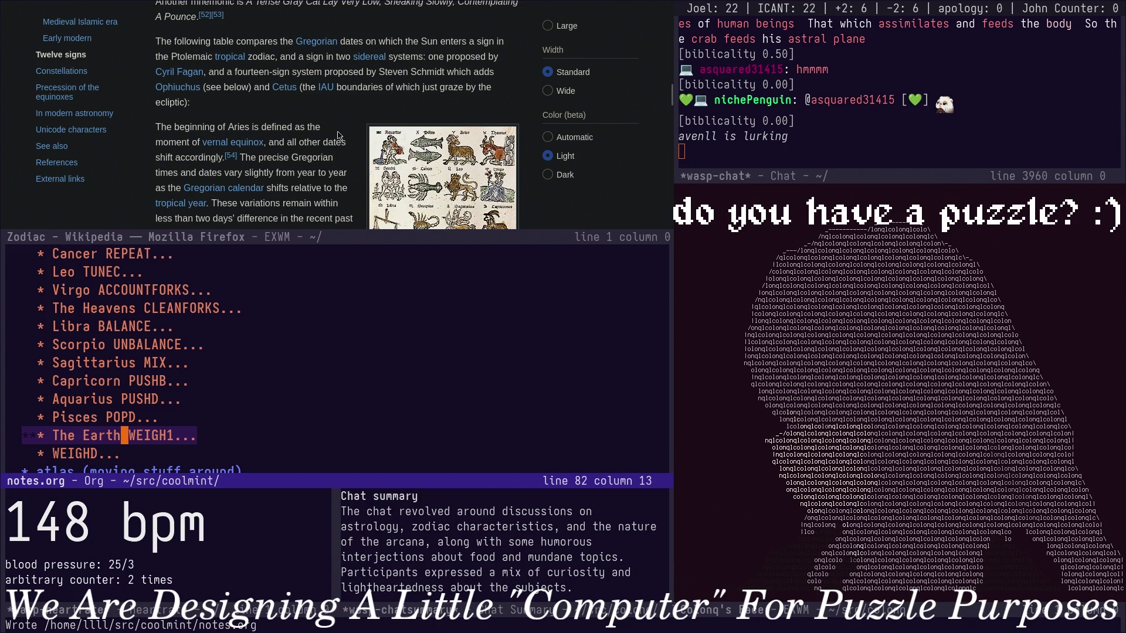
pyautogui.scroll(-6, 338, 134)
pyautogui.scroll(3, 338, 134)
pyautogui.scroll(3, 338, 133)
pyautogui.scroll(-1, 336, 133)
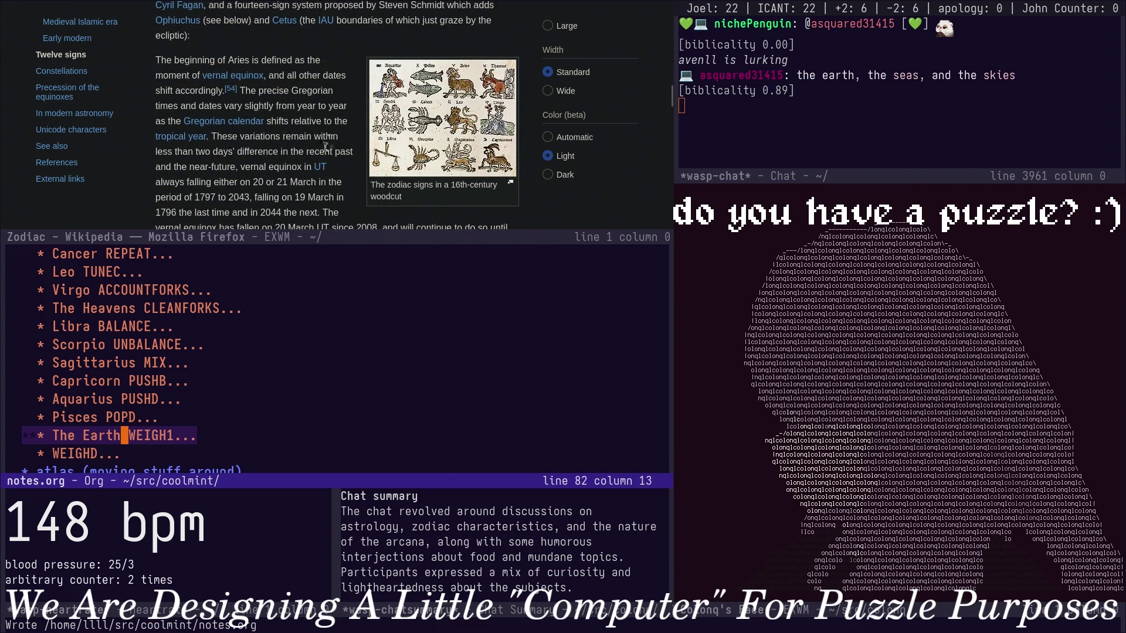
pyautogui.scroll(-1, 327, 146)
pyautogui.scroll(1, 246, 380)
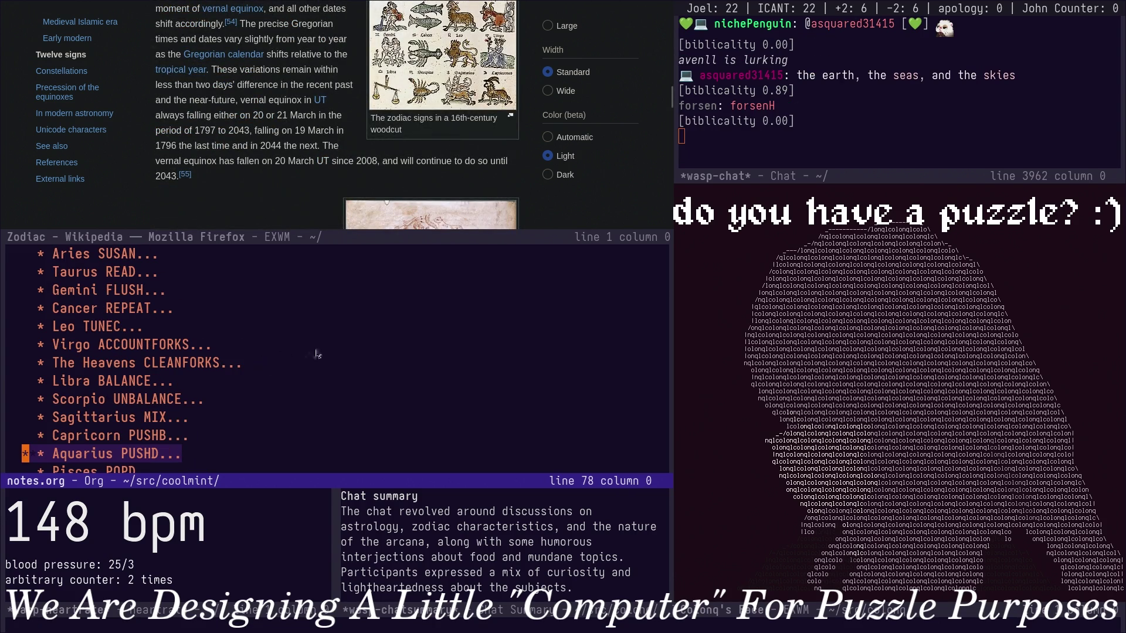
# Step through the sign lines and retype the sign name on the TUNEC line.
pyautogui.click(317, 354)
pyautogui.press('Down')
pyautogui.press('Up')
pyautogui.press('Up')
pyautogui.press('Up')
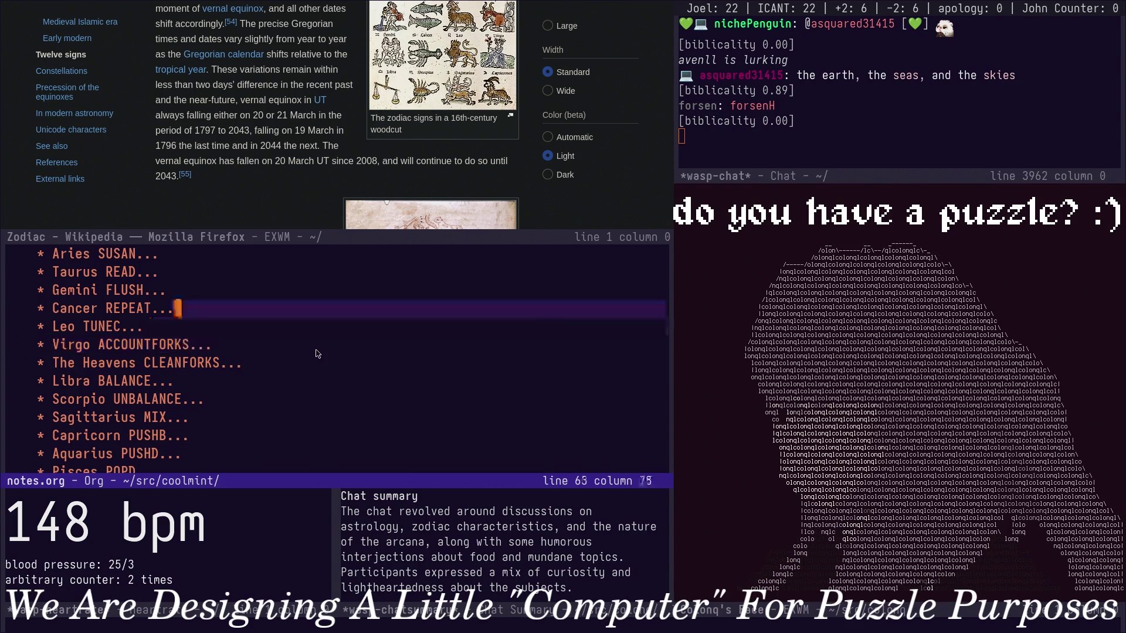
pyautogui.press('Up')
pyautogui.press('Up')
pyautogui.press('Up')
pyautogui.press('Down')
pyautogui.press('Down')
pyautogui.press('Down')
pyautogui.press('Down')
pyautogui.press('Down')
pyautogui.press('Up')
pyautogui.press('Up')
pyautogui.press('Up')
pyautogui.press('Down')
pyautogui.press('Down')
pyautogui.press('Down')
pyautogui.hotkey('alt', 'd')
pyautogui.write('The Heavens')
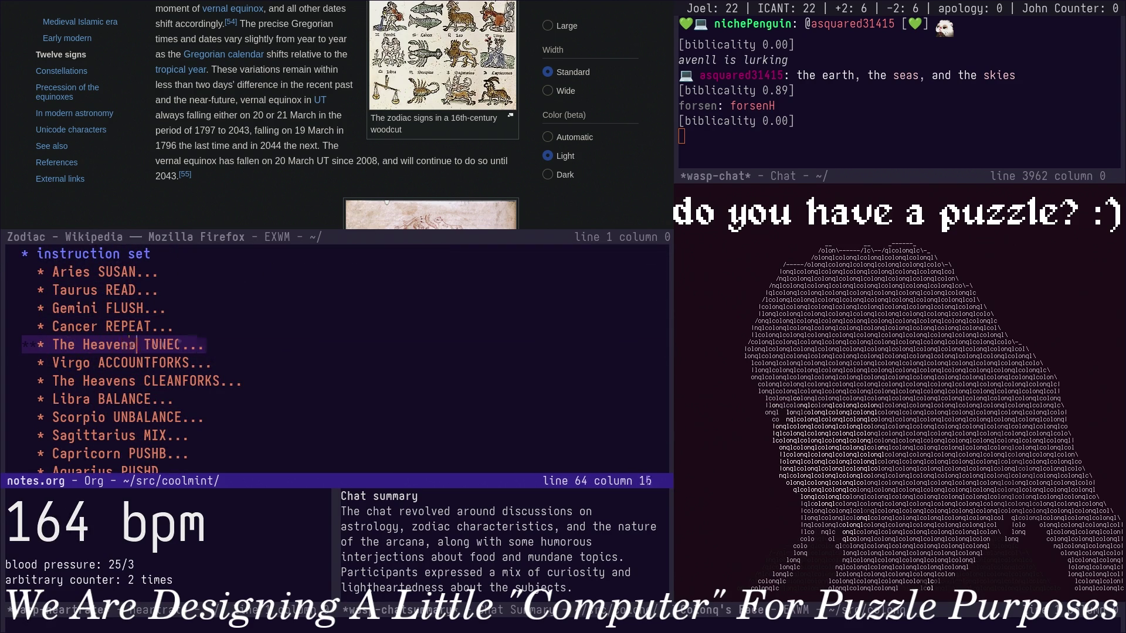
pyautogui.press('Down')
pyautogui.hotkey('ctrl', 'a')
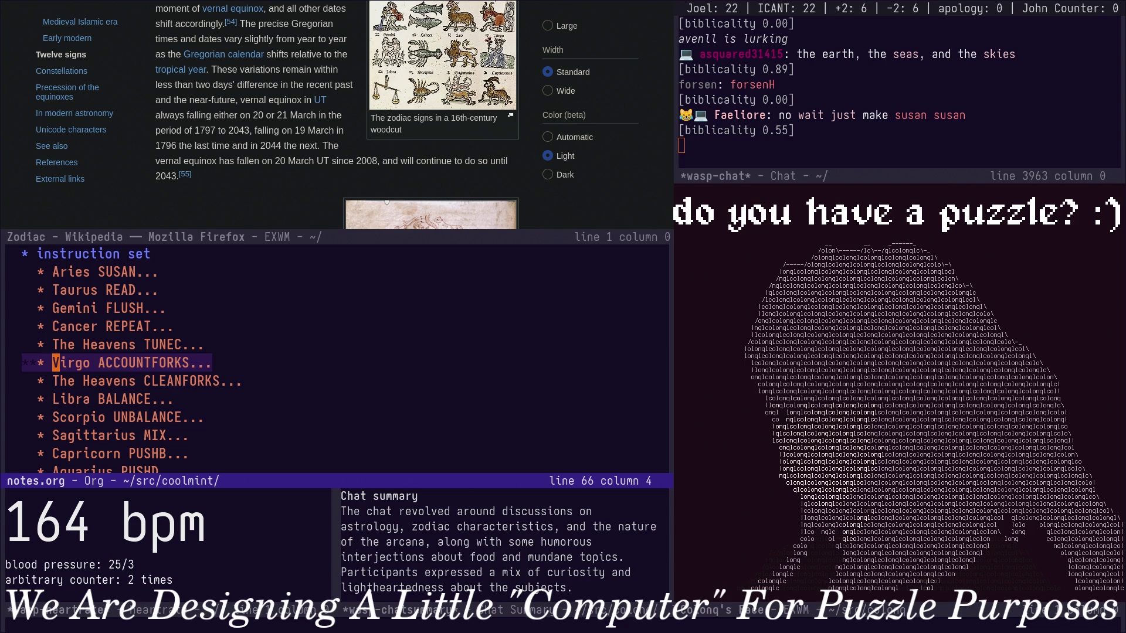
pyautogui.scroll(2, 604, 83)
pyautogui.scroll(-5, 343, 43)
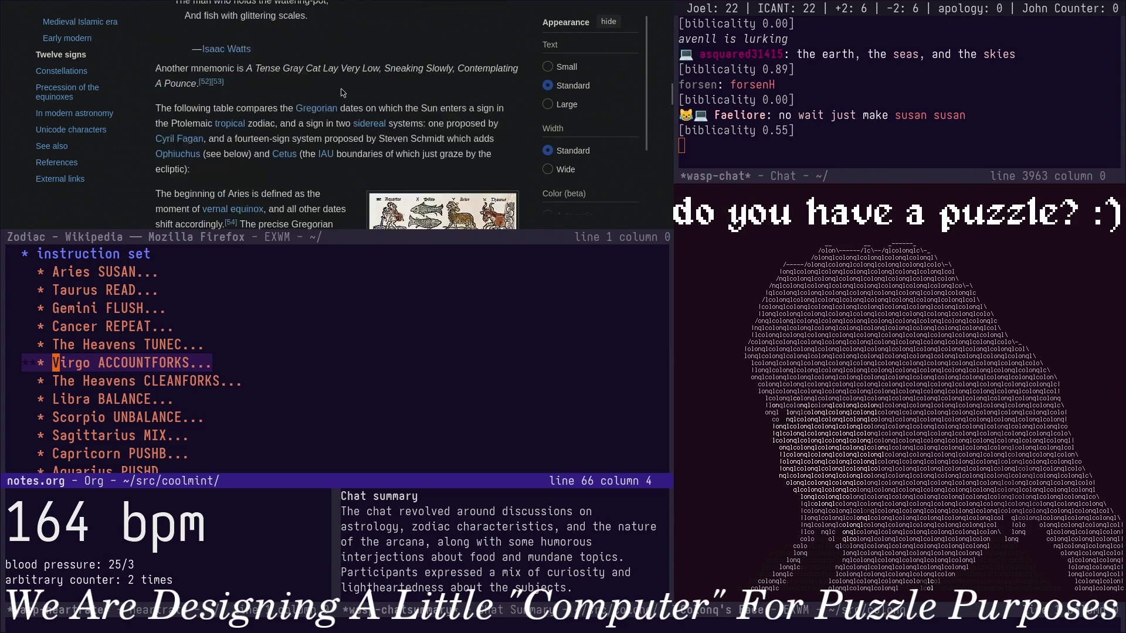
pyautogui.scroll(-3, 343, 92)
pyautogui.scroll(-5, 348, 114)
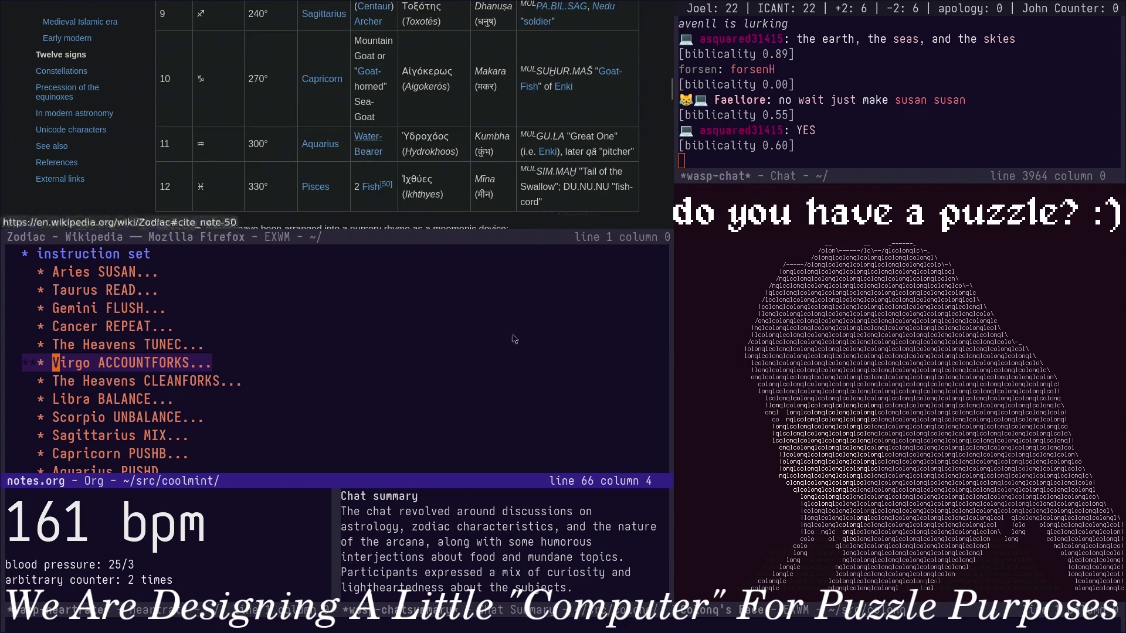
# Move The Earth down to WEIGHD and relabel WEIGH1 as Pisces.
pyautogui.press('Up')
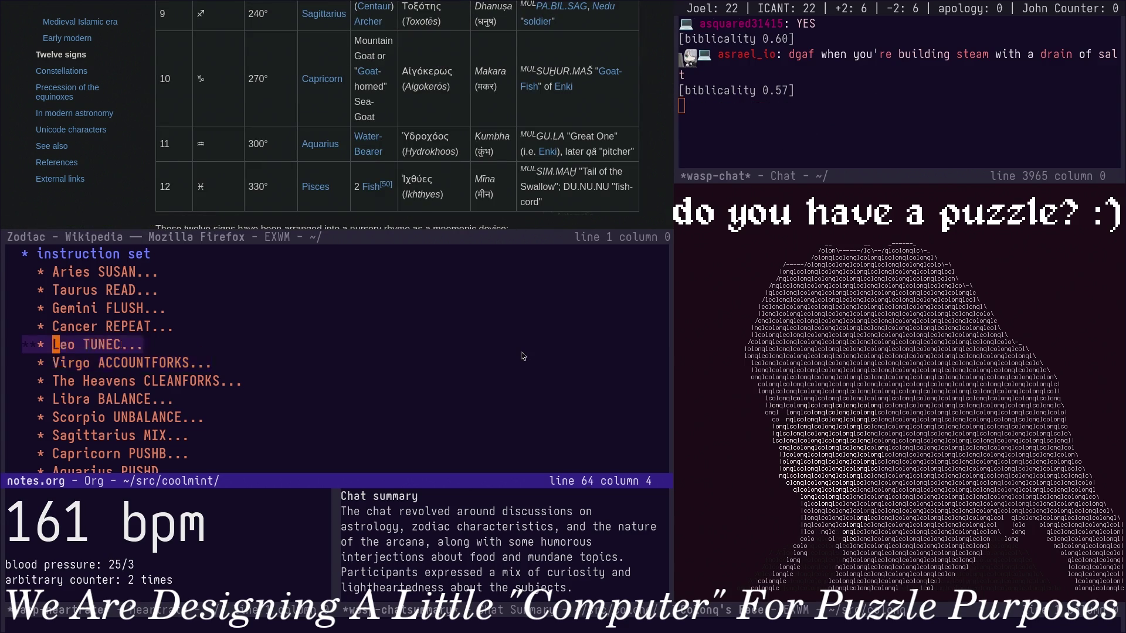
pyautogui.press('Down')
pyautogui.press('Down')
pyautogui.press('Down')
pyautogui.write('The Earth')
pyautogui.press('Down')
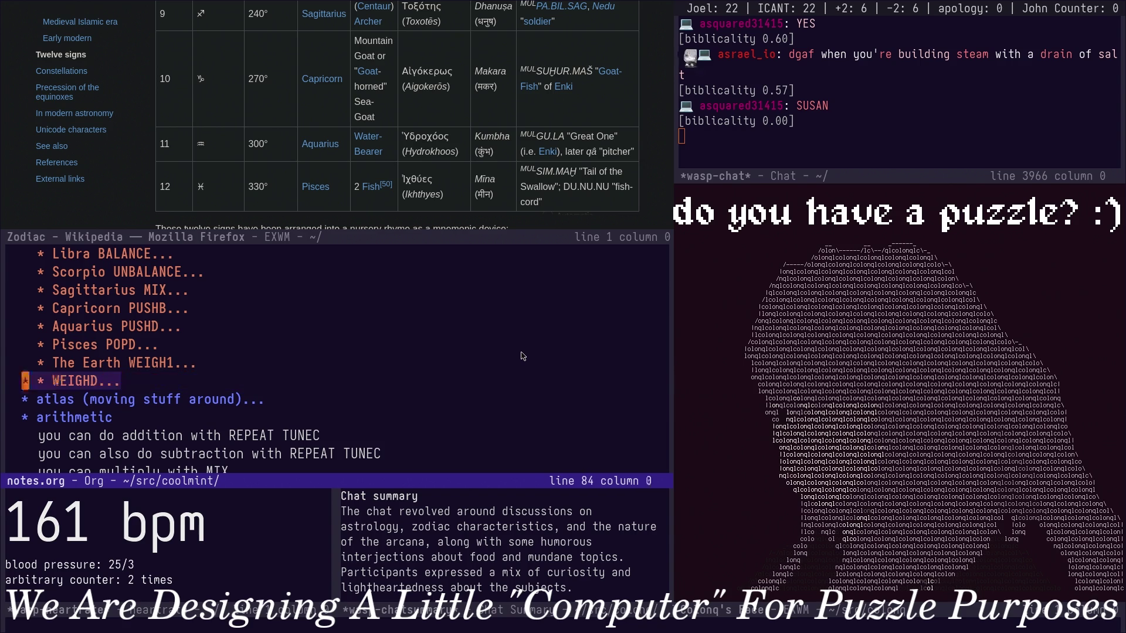
pyautogui.write('The Earth')
pyautogui.press('Up')
pyautogui.hotkey('alt', 'b')
pyautogui.hotkey('alt', 'b')
pyautogui.hotkey('ctrl', 'space')
pyautogui.hotkey('alt', 'f')
pyautogui.hotkey('alt', 'f')
pyautogui.press('Right')
pyautogui.hotkey('ctrl', 'w')
pyautogui.write('Pisces')
# Shift the signs down one line: POPD Aquarius, PUSHD Capricorn, PUSHB Sagittarius, MIX Scorpio.
pyautogui.press('Up')
pyautogui.hotkey('alt', 'b')
pyautogui.hotkey('alt', 'd')
pyautogui.write('Aquarius')
pyautogui.press('Up')
pyautogui.hotkey('alt', 'b')
pyautogui.hotkey('alt', 'd')
pyautogui.write('Capricorn')
pyautogui.press('Up')
pyautogui.hotkey('alt', 'b')
pyautogui.hotkey('alt', 'd')
pyautogui.write('Sagi')
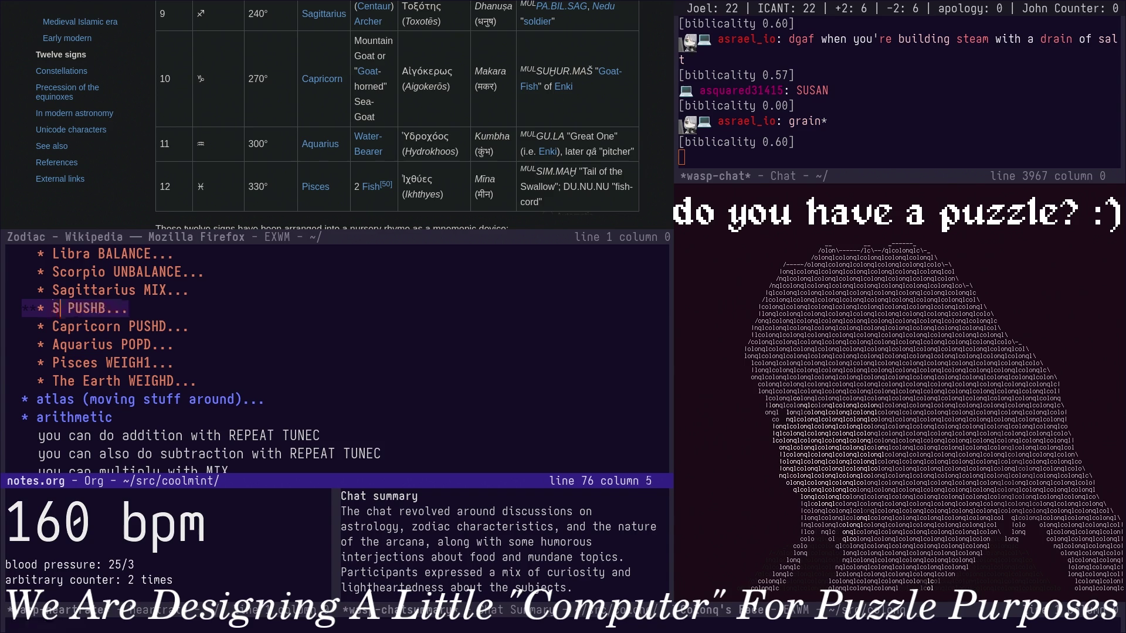
pyautogui.write('ttarius')
pyautogui.press('Up')
pyautogui.hotkey('alt', 'b')
pyautogui.hotkey('alt', 'd')
pyautogui.write('Scorpio')
# Continue the shift: UNBALANCE Libra, BALANCE The Heavens, CLEANFORKS Virgo, ACCOUNTFORKS Leo.
pyautogui.press('Up')
pyautogui.hotkey('alt', 'b')
pyautogui.hotkey('alt', 'd')
pyautogui.write('Libra')
pyautogui.press('Up')
pyautogui.press('Up')
pyautogui.hotkey('alt', 'b')
pyautogui.press('Down')
pyautogui.hotkey('alt', 'b')
pyautogui.hotkey('alt', 'd')
pyautogui.write('The ')
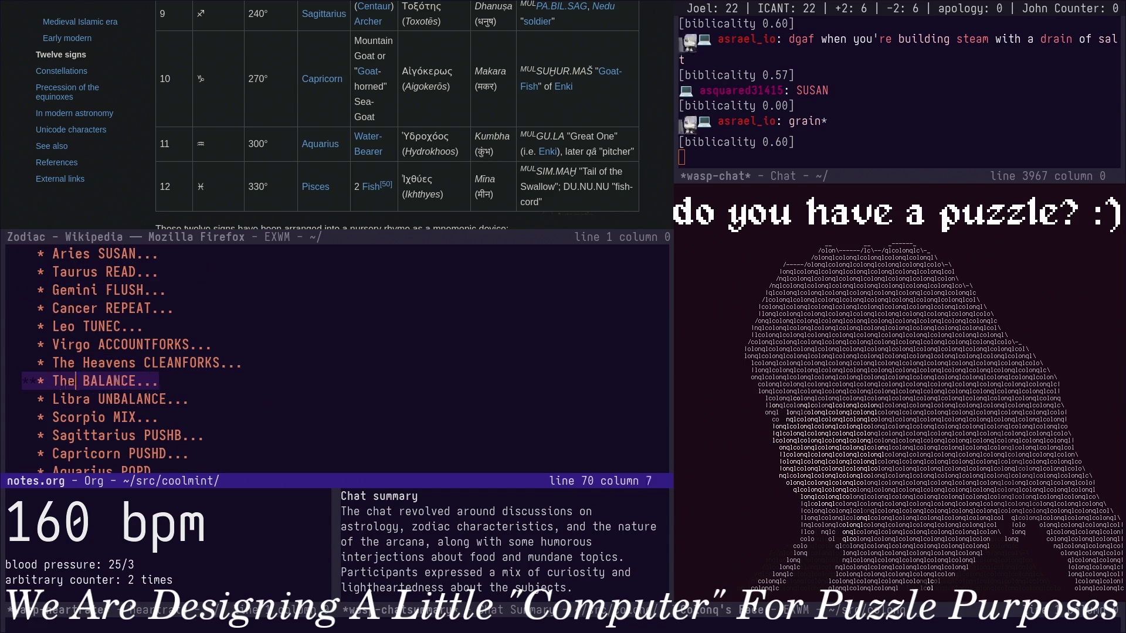
pyautogui.write('Heavens')
pyautogui.press('Up')
pyautogui.hotkey('alt', 'b')
pyautogui.hotkey('alt', 'b')
pyautogui.hotkey('alt', 'd')
pyautogui.hotkey('alt', 'd')
pyautogui.write('Virgo')
pyautogui.press('Up')
pyautogui.press('Up')
pyautogui.hotkey('alt', 'd')
pyautogui.write('Leo')
# Finish the shift: TUNEC Cancer, REPEAT Gemini, FLUSH Taurus, READ Aries, and SUSAN renamed Susan.
pyautogui.press('Up')
pyautogui.hotkey('alt', 'd')
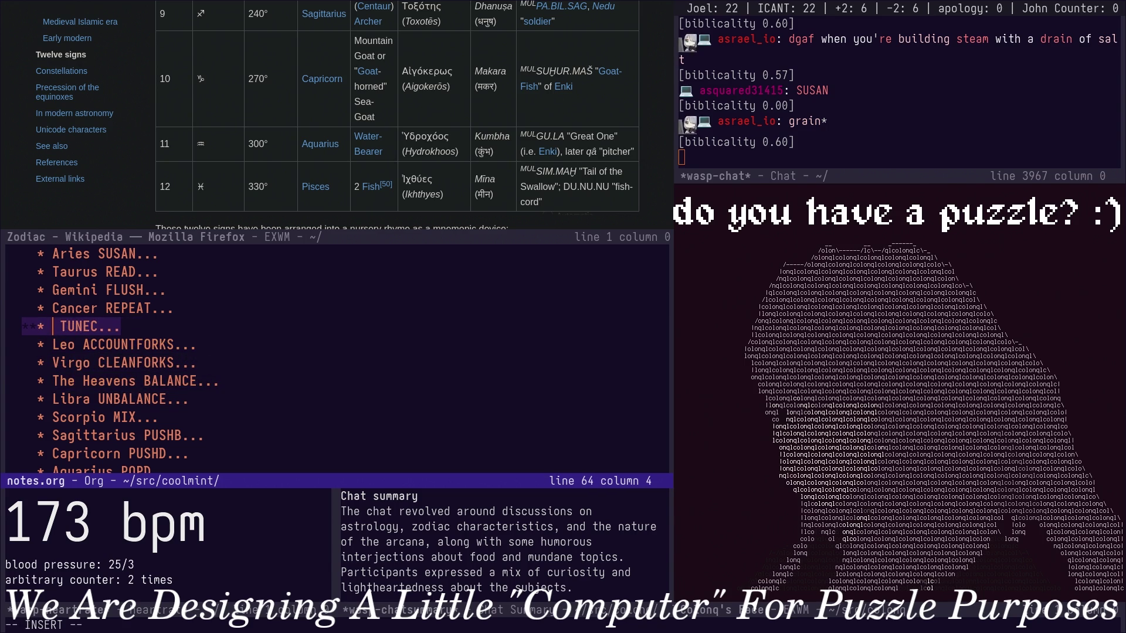
pyautogui.write('Cancer')
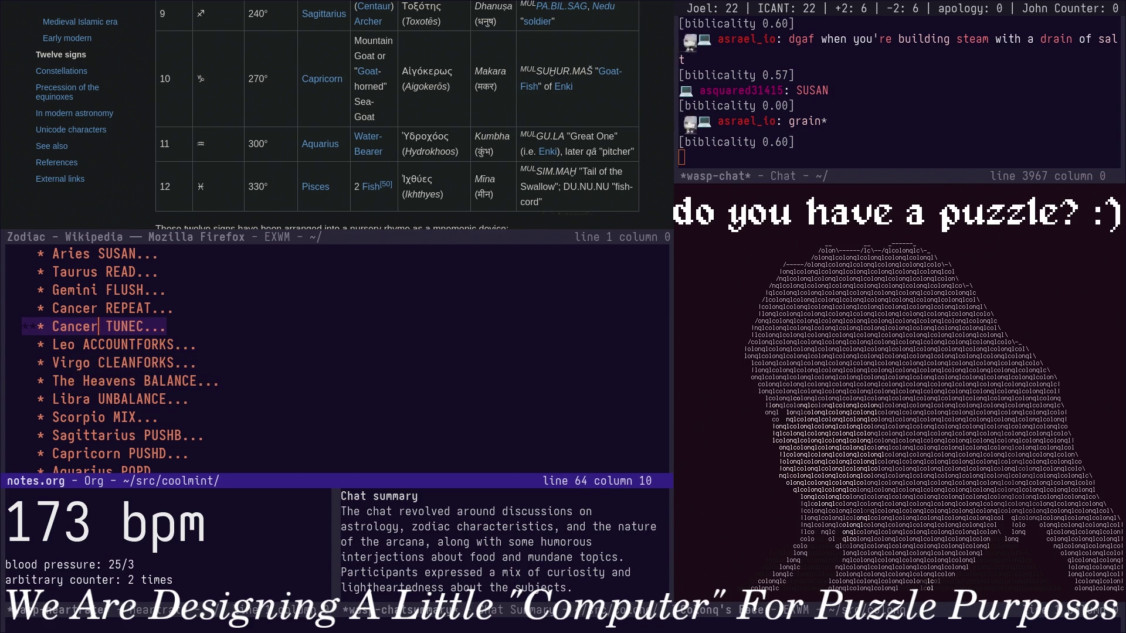
pyautogui.press('Up')
pyautogui.press('Up')
pyautogui.hotkey('alt', 'd')
pyautogui.write('Ge')
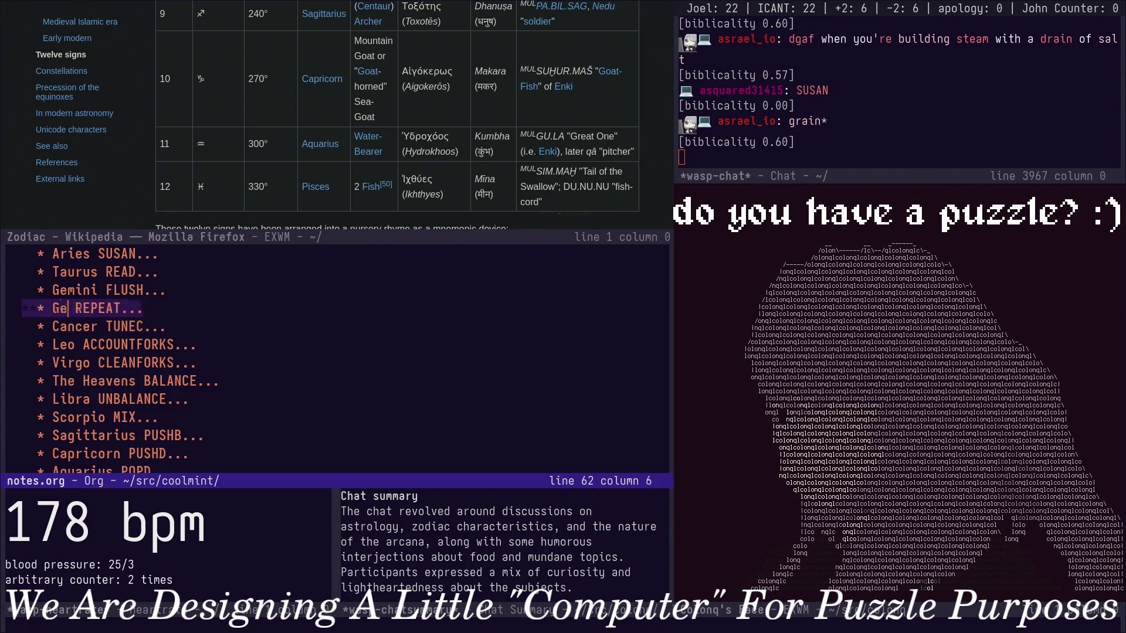
pyautogui.press('Up')
pyautogui.press('Up')
pyautogui.hotkey('alt', 'b')
pyautogui.hotkey('alt', 'd')
pyautogui.write('Taurus')
pyautogui.press('Up')
pyautogui.press('Up')
pyautogui.hotkey('alt', 'b')
pyautogui.hotkey('alt', 'd')
pyautogui.write('Aries')
pyautogui.press('Up')
pyautogui.press('Up')
pyautogui.hotkey('alt', 'b')
pyautogui.hotkey('alt', 'd')
pyautogui.write('D')
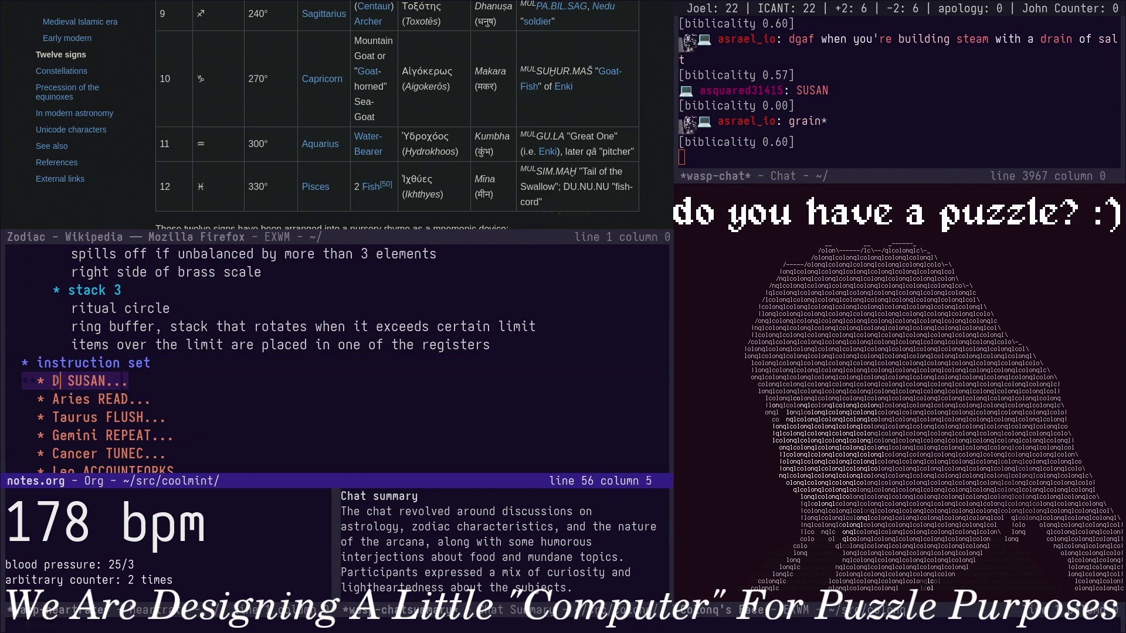
pyautogui.write('Susan')
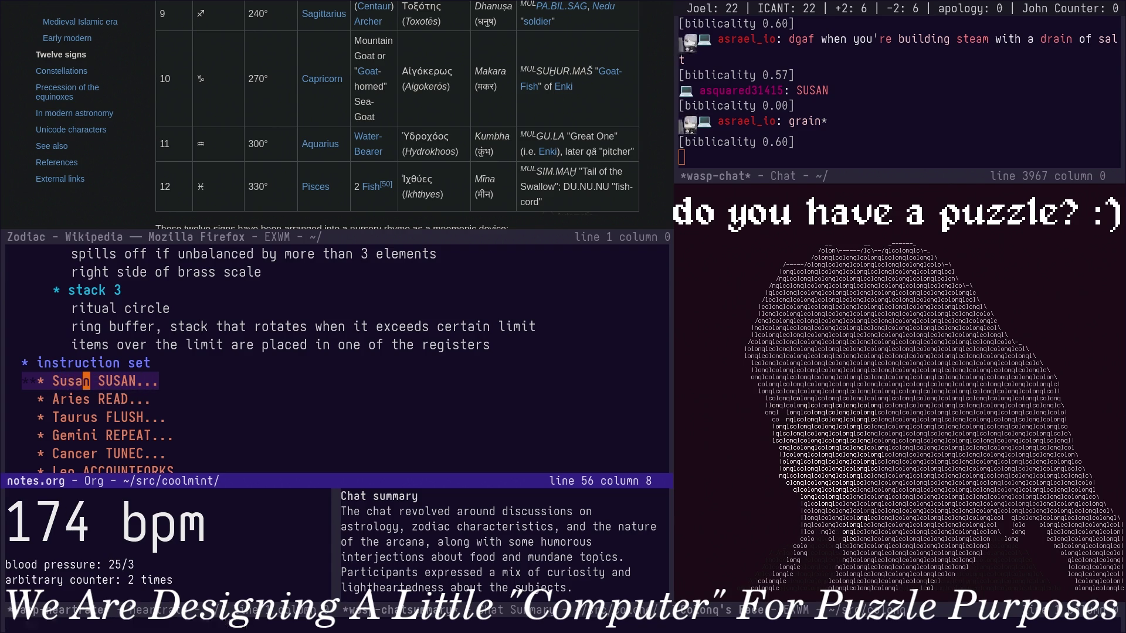
# Cut the Susan SUSAN heading, paste it after The Earth WEIGHD, fold it, and close the Wikipedia window.
pyautogui.press('Down')
pyautogui.press('Up')
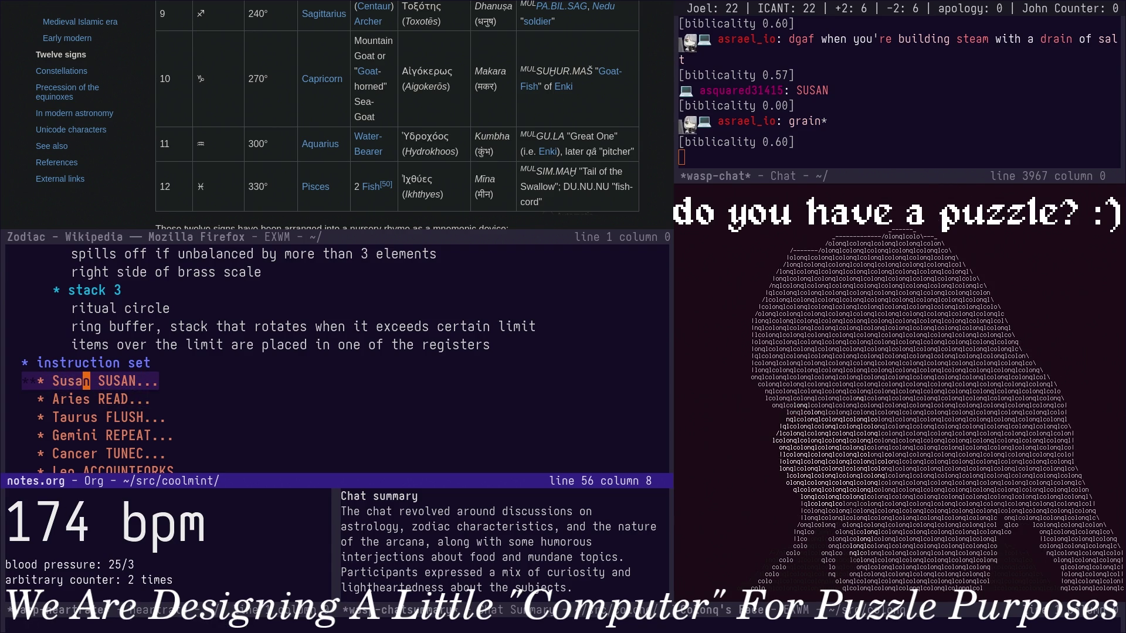
pyautogui.hotkey('ctrl', 'shift', 'BackSpace')
pyautogui.press('Down')
pyautogui.press('Down')
pyautogui.press('Down')
pyautogui.press('Down')
pyautogui.press('Down')
pyautogui.press('Down')
pyautogui.press('Down')
pyautogui.press('Up')
pyautogui.press('Up')
pyautogui.press('Up')
pyautogui.hotkey('ctrl', 'y')
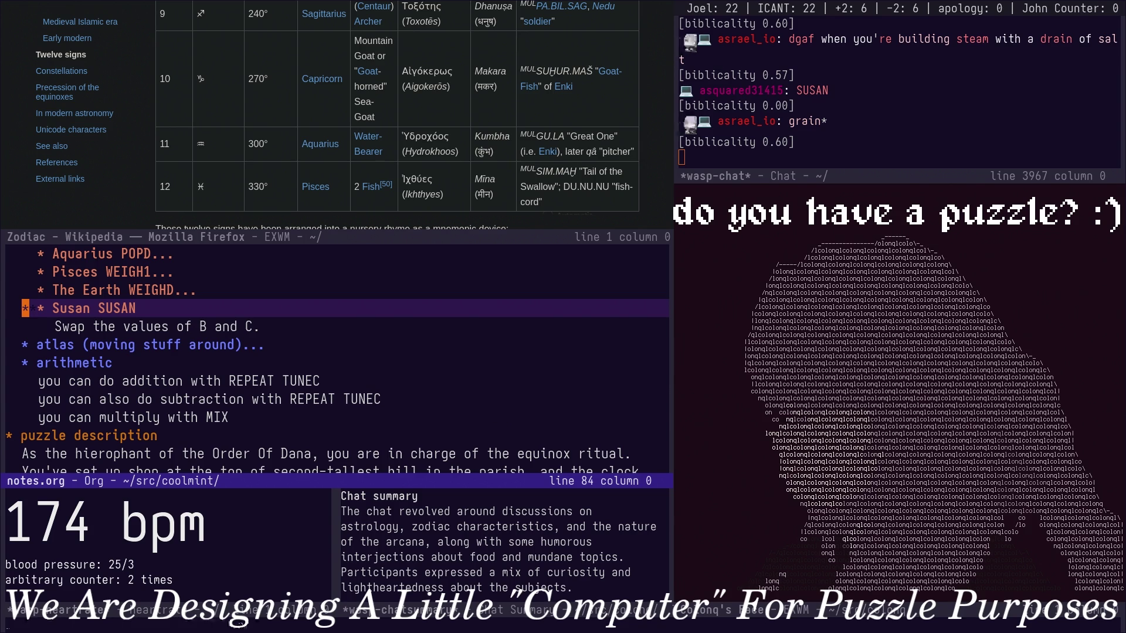
pyautogui.press('Tab')
pyautogui.press('Down')
pyautogui.hotkey('ctrl', 'x')
pyautogui.press('1')
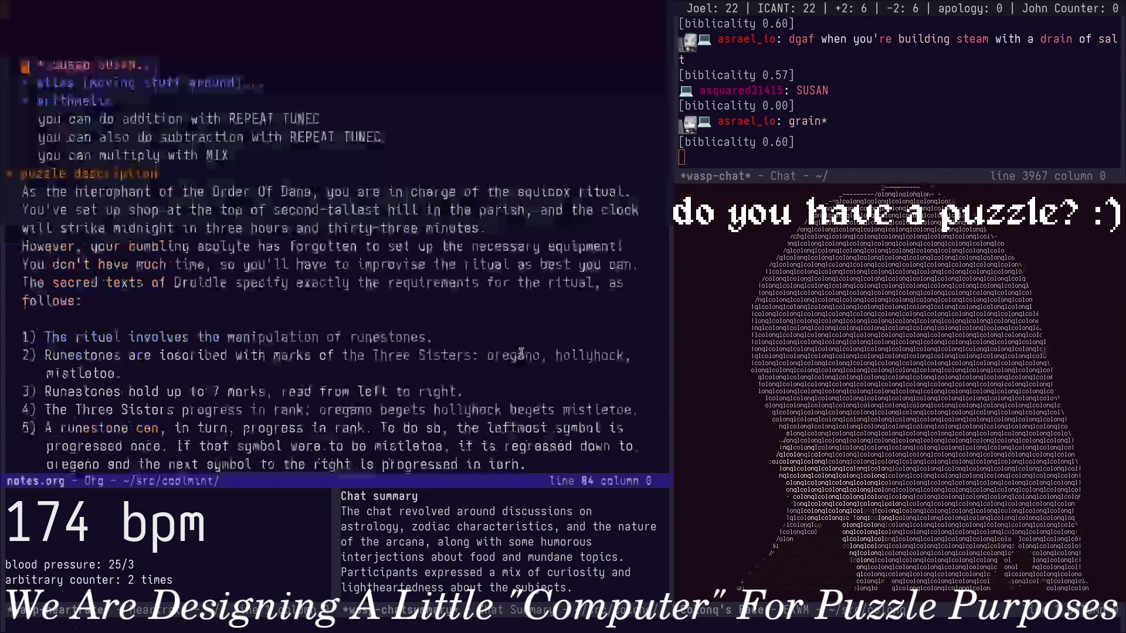
# At the end of notes.org, finish item 27 as 'The first sigil, the Aries-sigil.'.
pyautogui.hotkey('alt', '>')
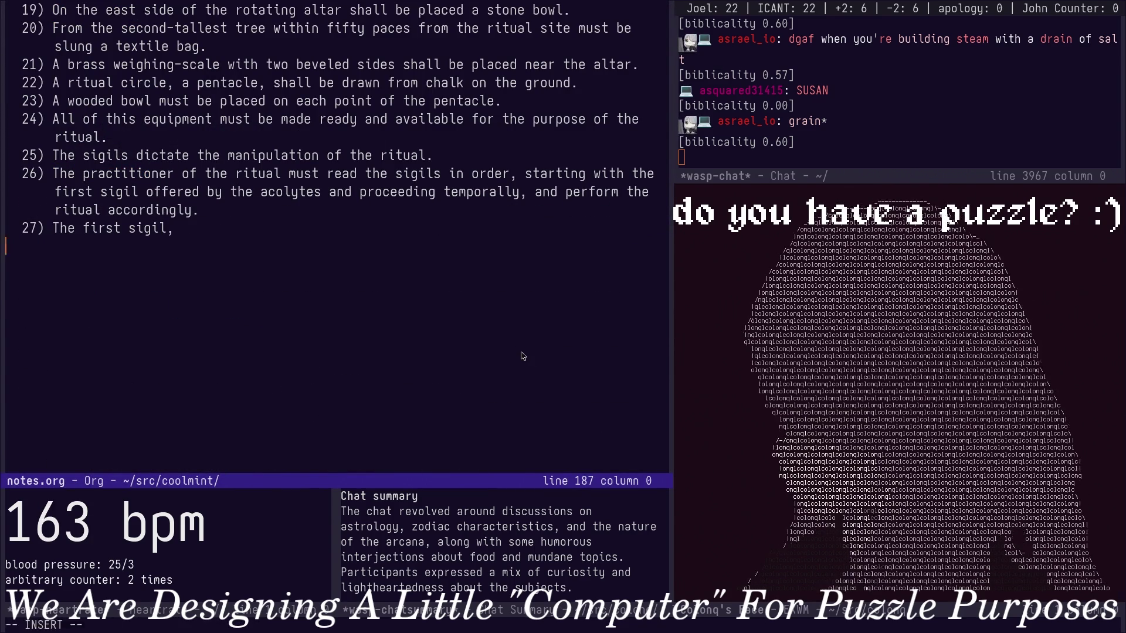
pyautogui.press('BackSpace')
pyautogui.write('Aries')
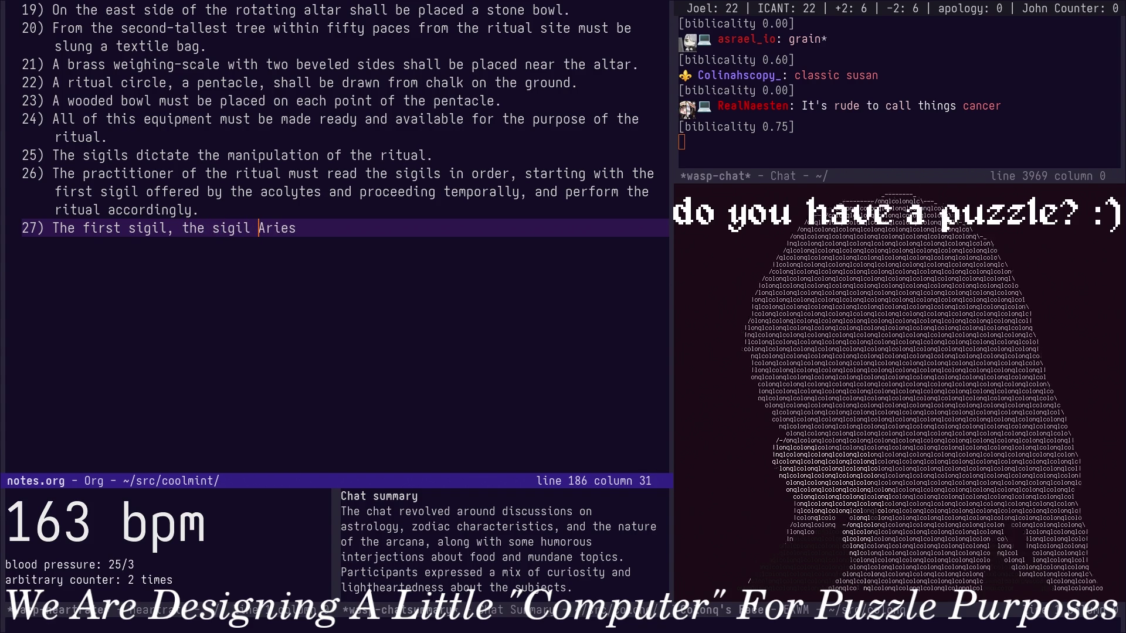
pyautogui.press('d')
pyautogui.press('w')
pyautogui.press('d')
pyautogui.press('b')
pyautogui.write('Aries-')
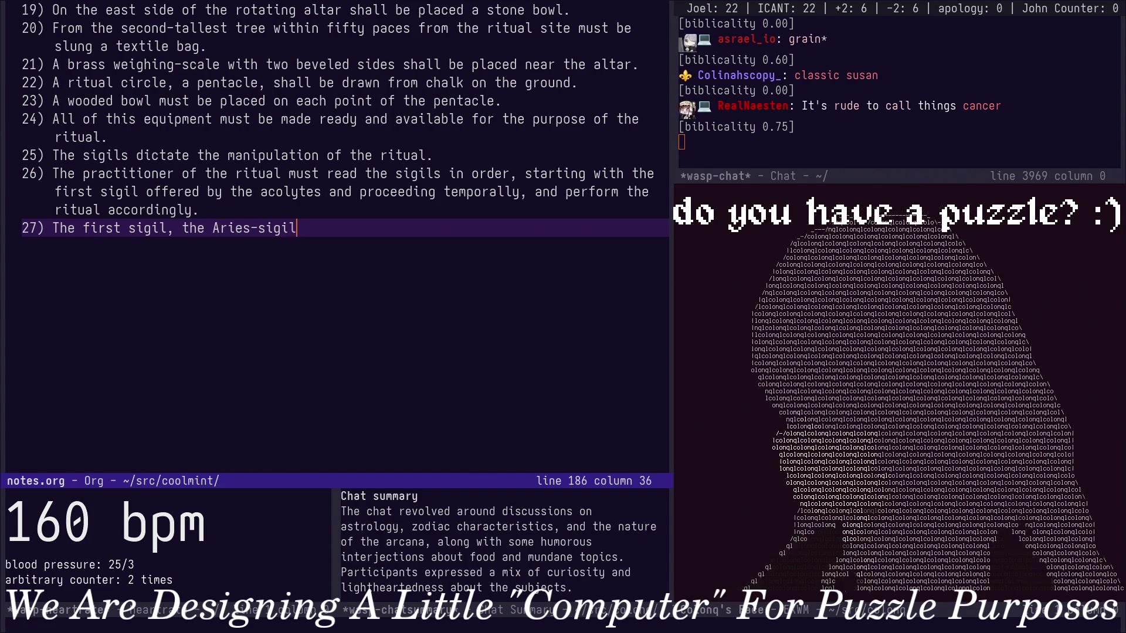
pyautogui.write('.')
pyautogui.press('Return')
pyautogui.press('BackSpace')
# Yank the Aries-sigil line and paste it several times below.
pyautogui.press('Escape')
pyautogui.press('y')
pyautogui.press('y')
pyautogui.press('p')
pyautogui.press('p')
pyautogui.press('p')
pyautogui.press('p')
pyautogui.press('p')
pyautogui.press('p')
pyautogui.press('p')
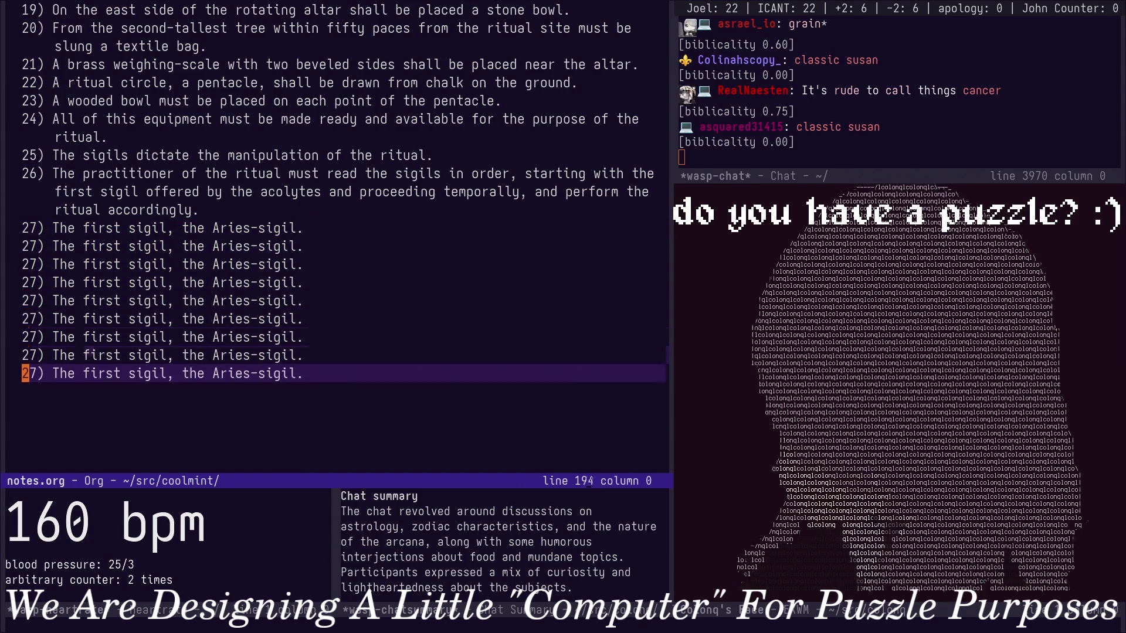
pyautogui.press('p')
pyautogui.press('p')
pyautogui.press('p')
pyautogui.press('p')
pyautogui.press('p')
pyautogui.press('p')
pyautogui.press('k')
pyautogui.press('k')
pyautogui.press('k')
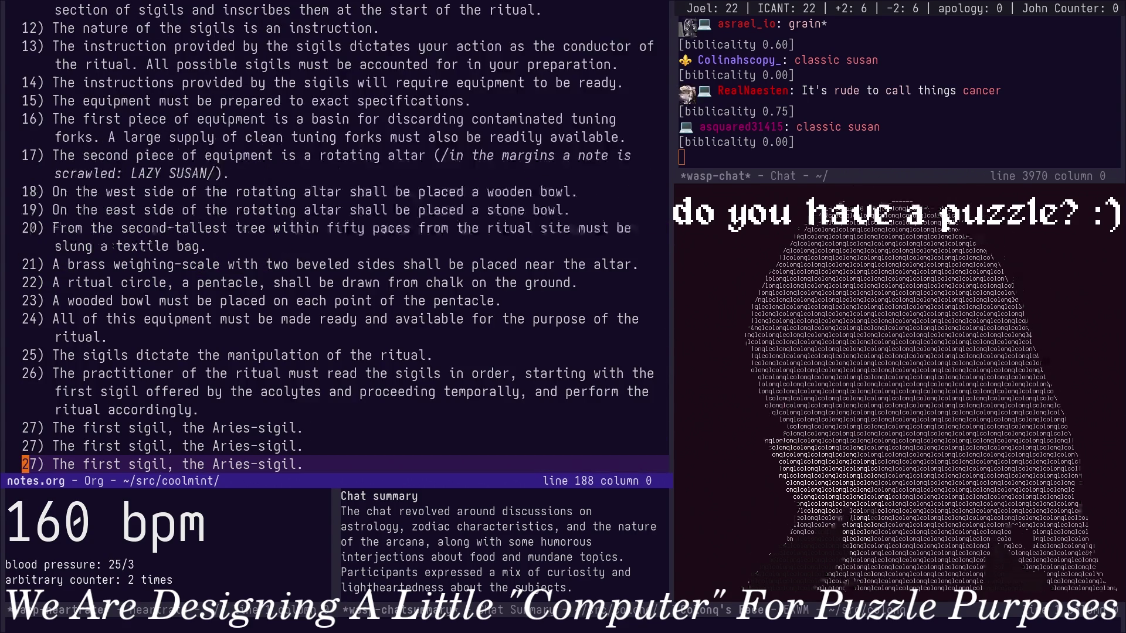
# Renumber the copied sigil lines from 'second' through 'fifteenth' in place of 'first'.
pyautogui.press('k')
pyautogui.press('k')
pyautogui.press('k')
pyautogui.press('k')
pyautogui.press('k')
pyautogui.press('k')
pyautogui.press('w')
pyautogui.press('w')
pyautogui.write('wjcw')
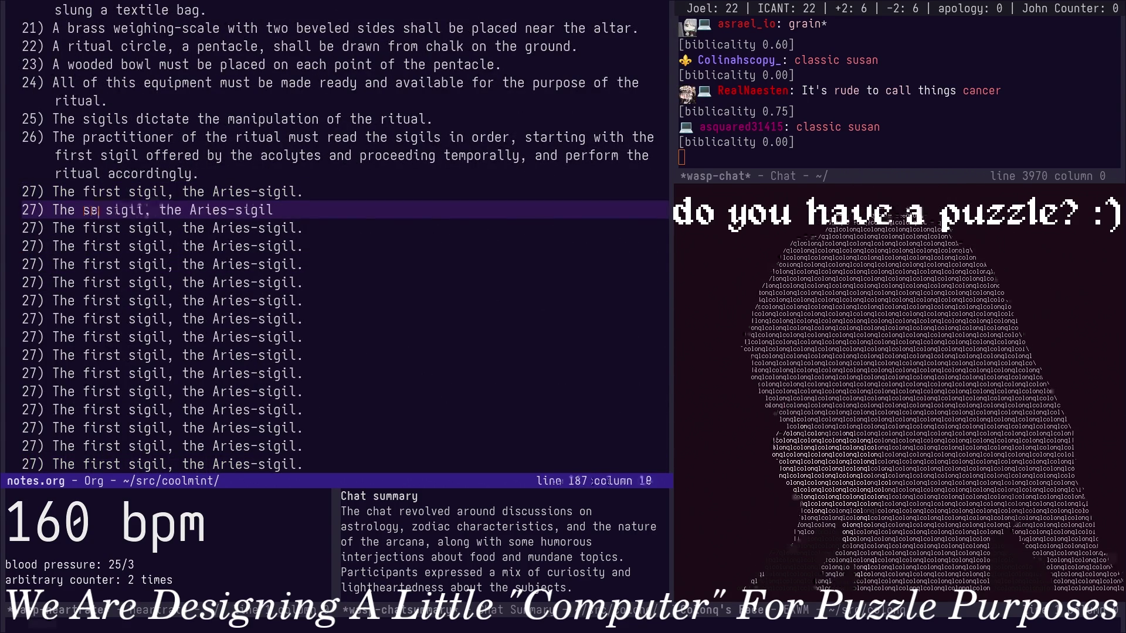
pyautogui.write('second')
pyautogui.press('Escape')
pyautogui.write('jciwthird')
pyautogui.press('Escape')
pyautogui.write('jciwfourth')
pyautogui.press('Escape')
pyautogui.write('jbciwfifth')
pyautogui.press('Escape')
pyautogui.write('jciwsixth')
pyautogui.press('Escape')
pyautogui.write('jciw')
pyautogui.write('venth')
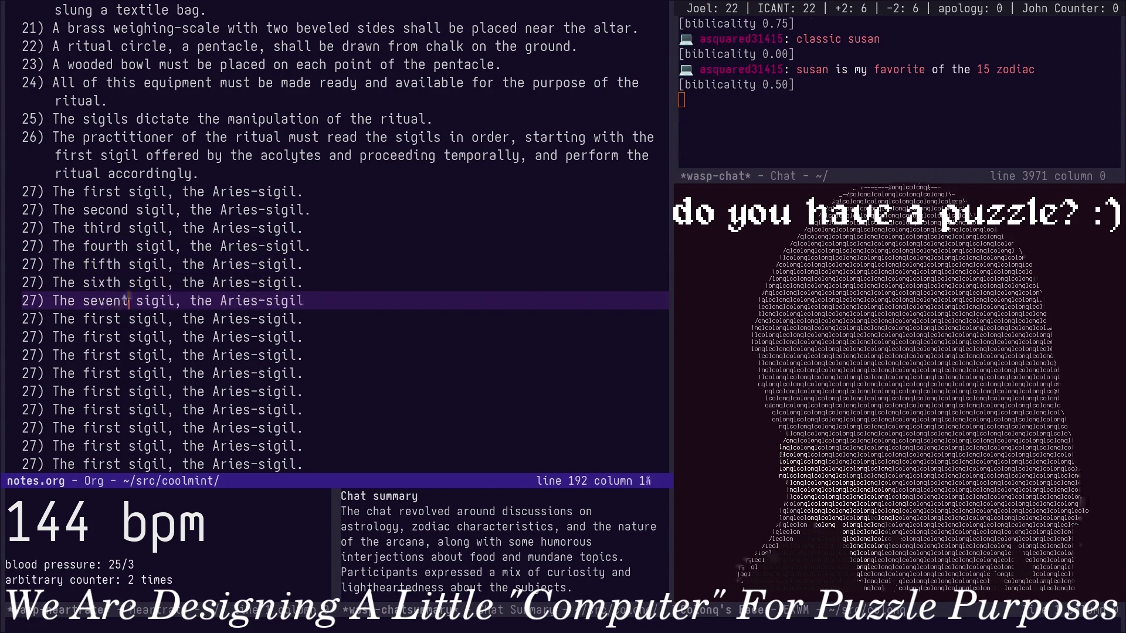
pyautogui.press('Escape')
pyautogui.write('j')
pyautogui.write('ciweight')
pyautogui.press('Escape')
pyautogui.write('j')
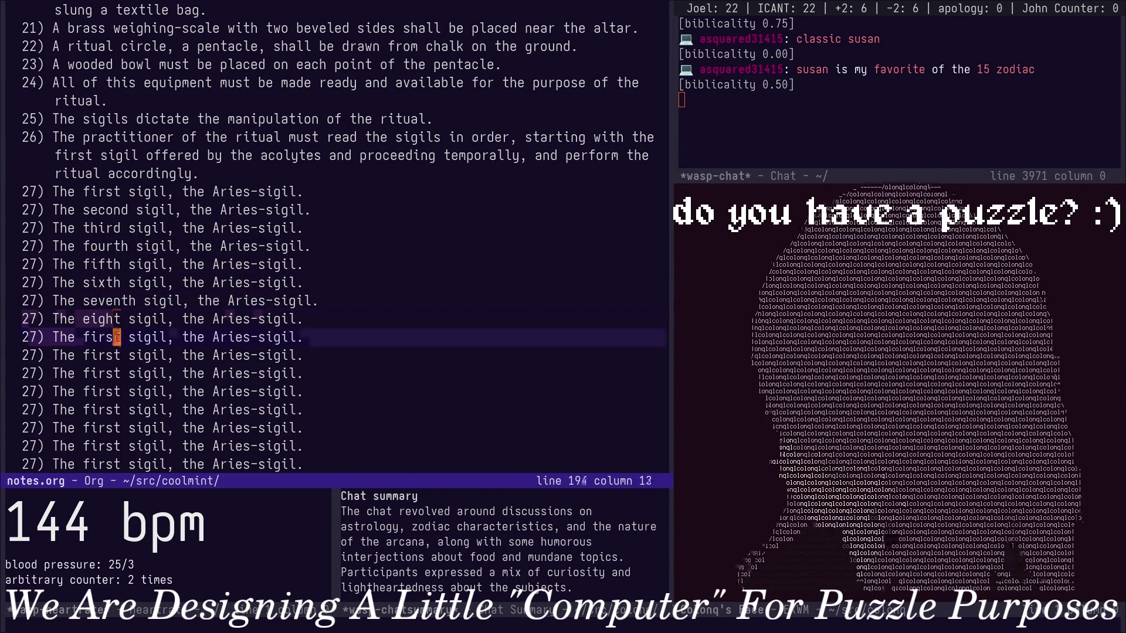
pyautogui.write('ciwninth')
pyautogui.press('Escape')
pyautogui.write('jciwten')
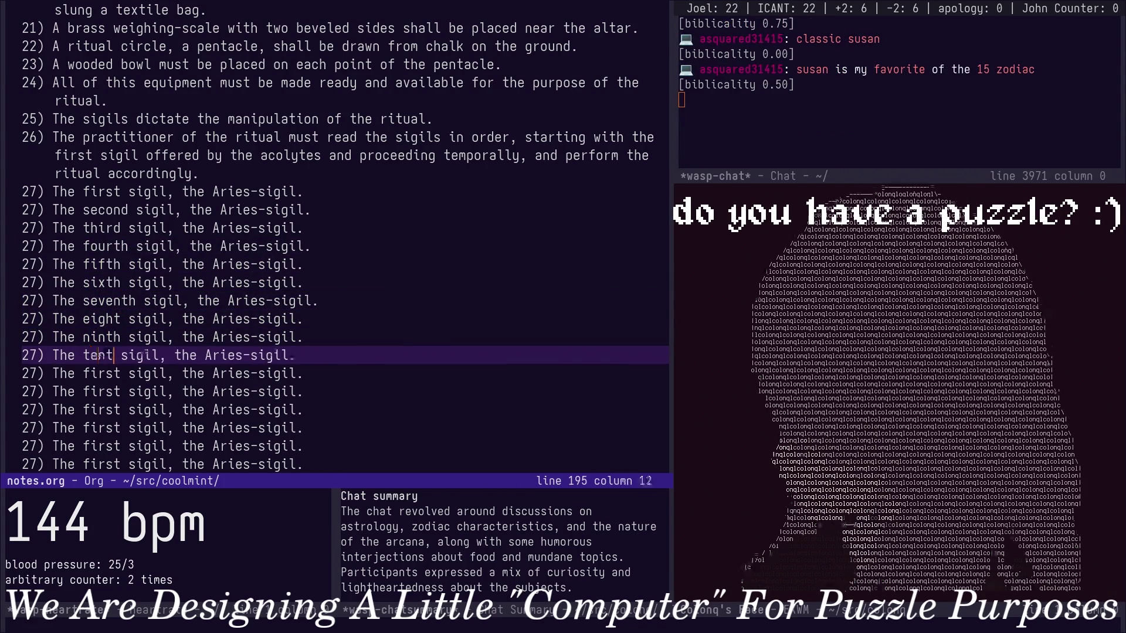
pyautogui.write('th')
pyautogui.press('Escape')
pyautogui.write('jciwelevent')
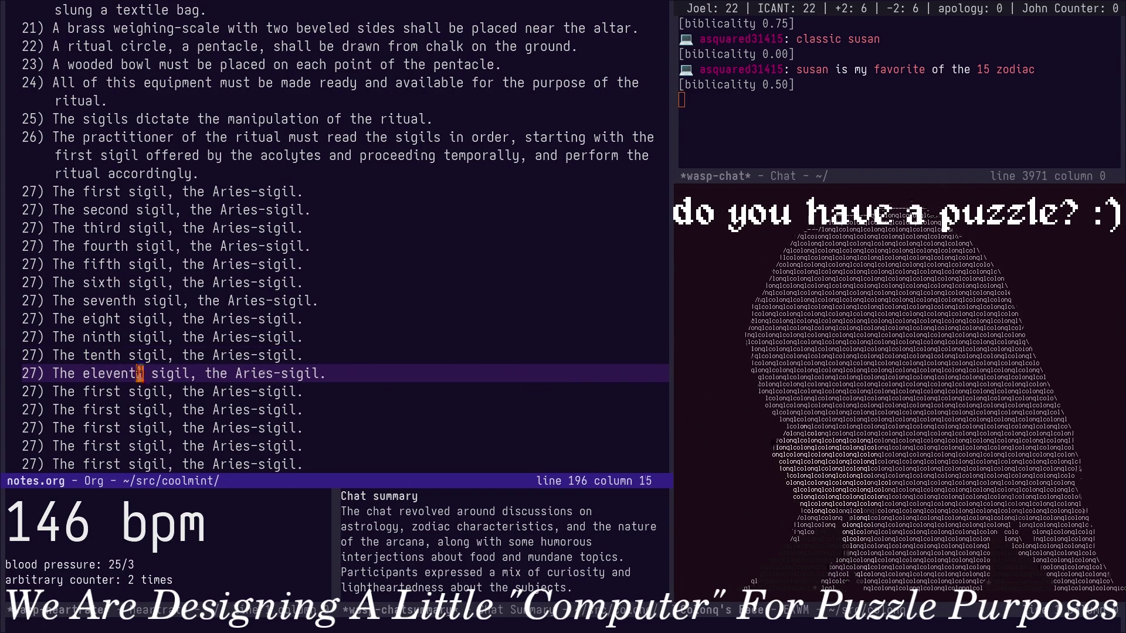
pyautogui.write('h')
pyautogui.press('Escape')
pyautogui.write('j')
pyautogui.write('bciwtwelf')
pyautogui.write('th')
pyautogui.press('Escape')
pyautogui.write('jb')
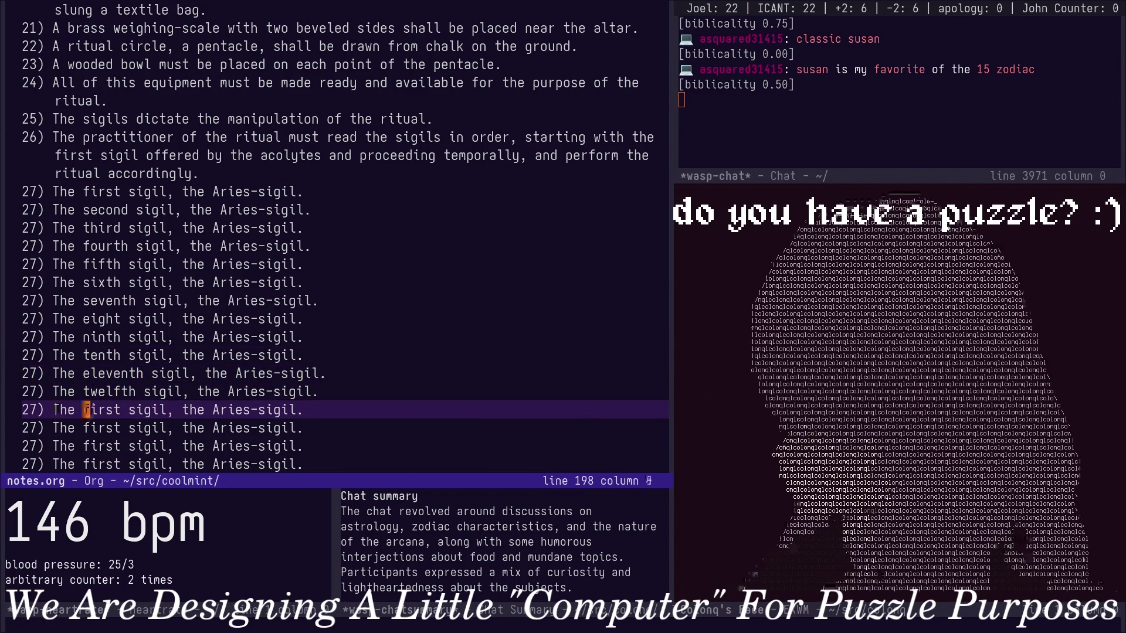
pyautogui.write('ciwthirteenth')
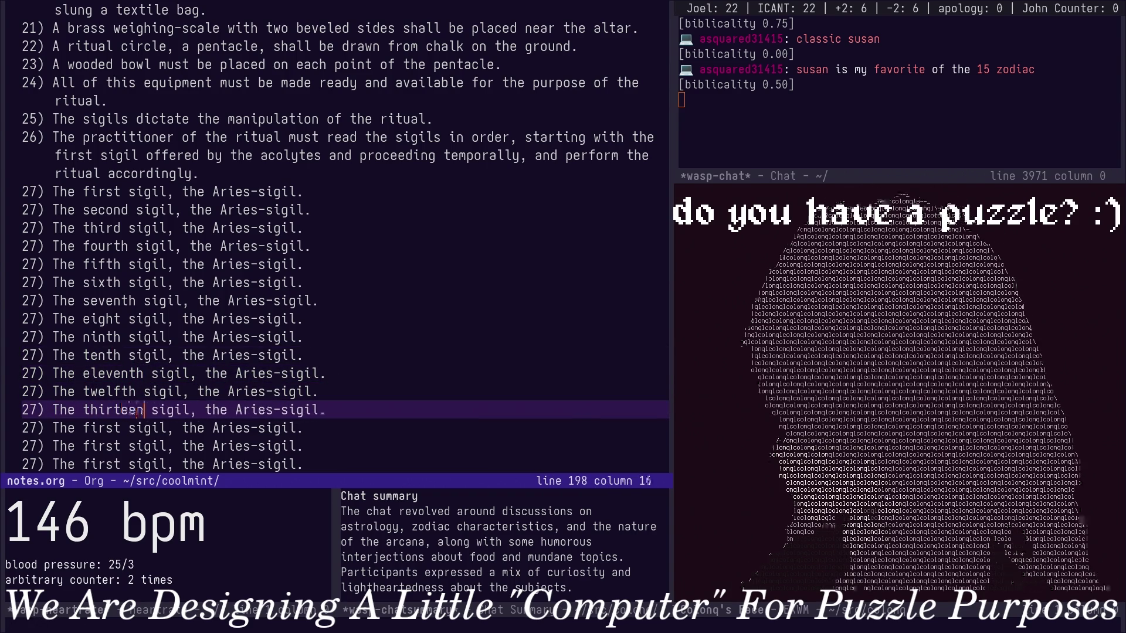
pyautogui.press('Escape')
pyautogui.press('j')
pyautogui.press('b')
pyautogui.press('b')
pyautogui.write('ciwfourteenth')
pyautogui.press('Escape')
pyautogui.press('j')
pyautogui.press('b')
pyautogui.press('b')
pyautogui.write('ifte')
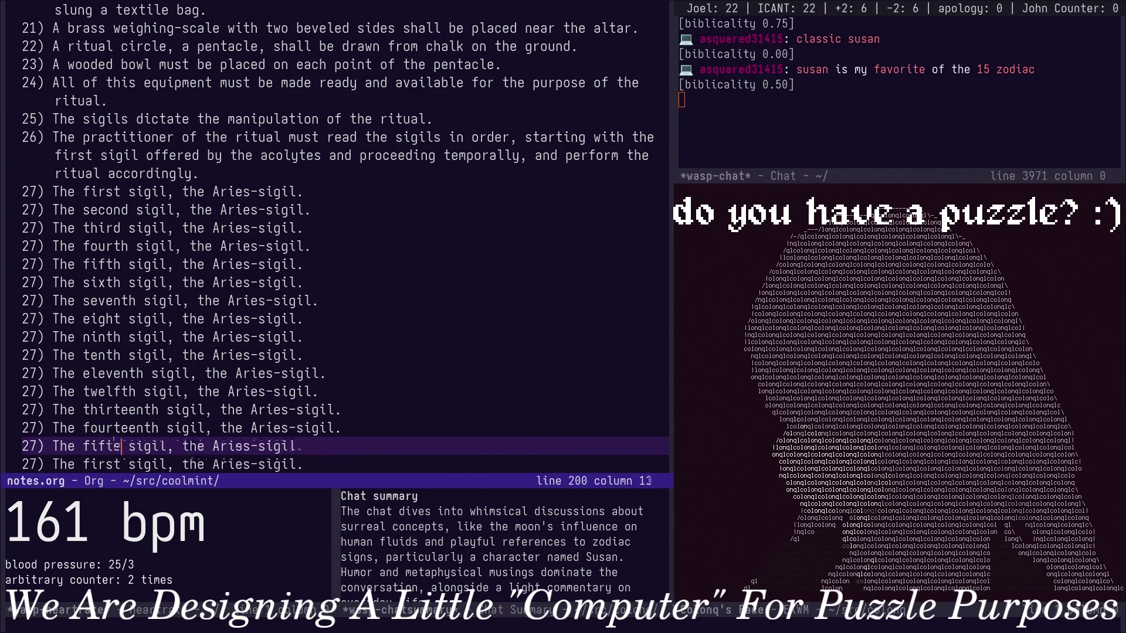
# Delete the two leftover 'first' sigil copies below fifteenth and save notes.org.
pyautogui.press('j')
pyautogui.press('j')
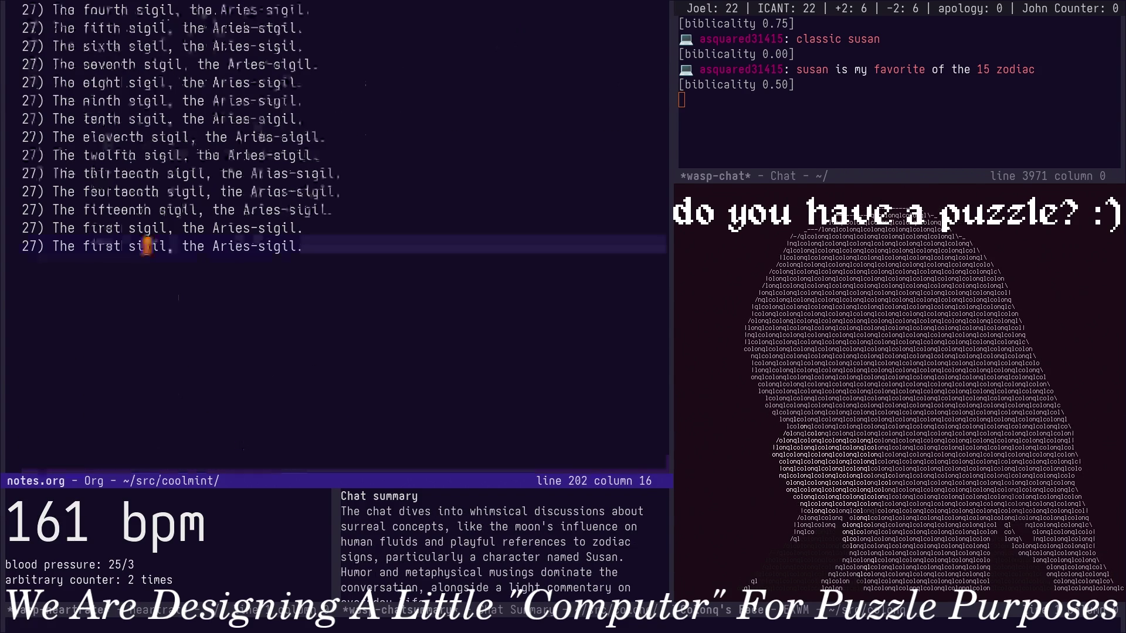
pyautogui.press('k')
pyautogui.press('k')
pyautogui.press('b')
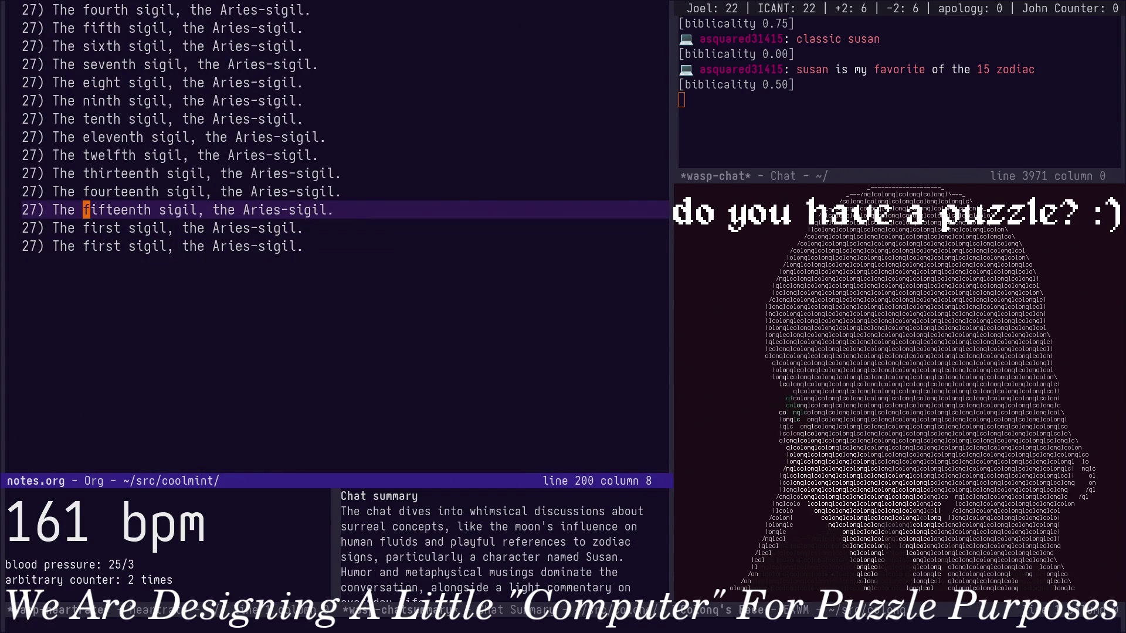
pyautogui.press('j')
pyautogui.press('j')
pyautogui.press('k')
pyautogui.press('d')
pyautogui.press('j')
pyautogui.hotkey('ctrl', 'x')
pyautogui.hotkey('ctrl', 's')
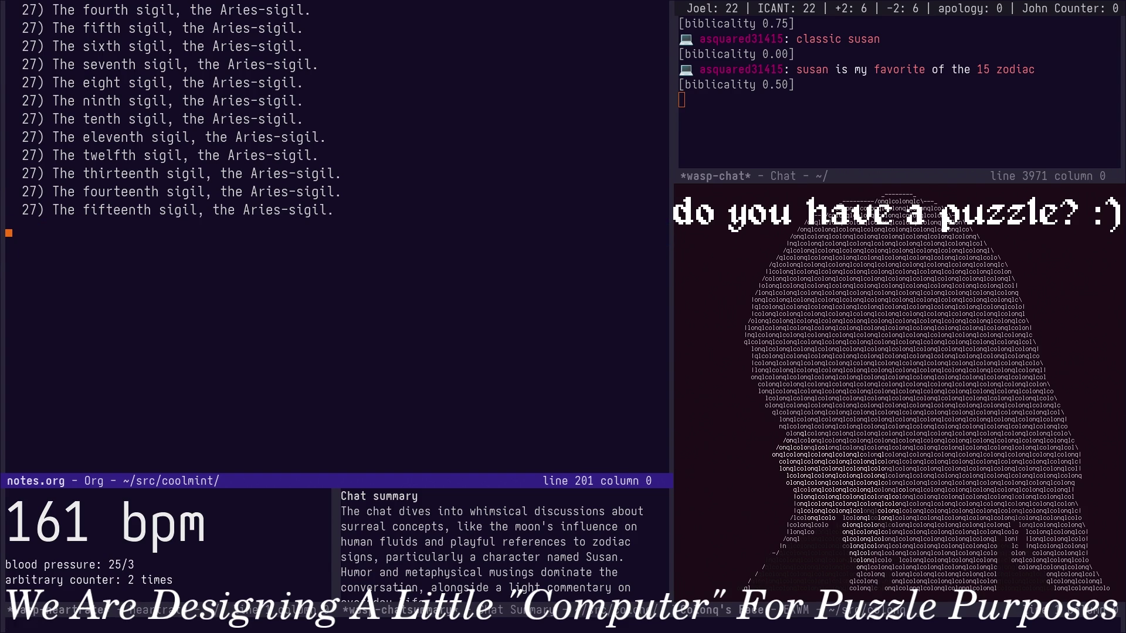
pyautogui.press('k')
pyautogui.press('k')
pyautogui.press('k')
pyautogui.press('k')
pyautogui.press('k')
pyautogui.press('k')
pyautogui.press('k')
pyautogui.press('k')
pyautogui.press('k')
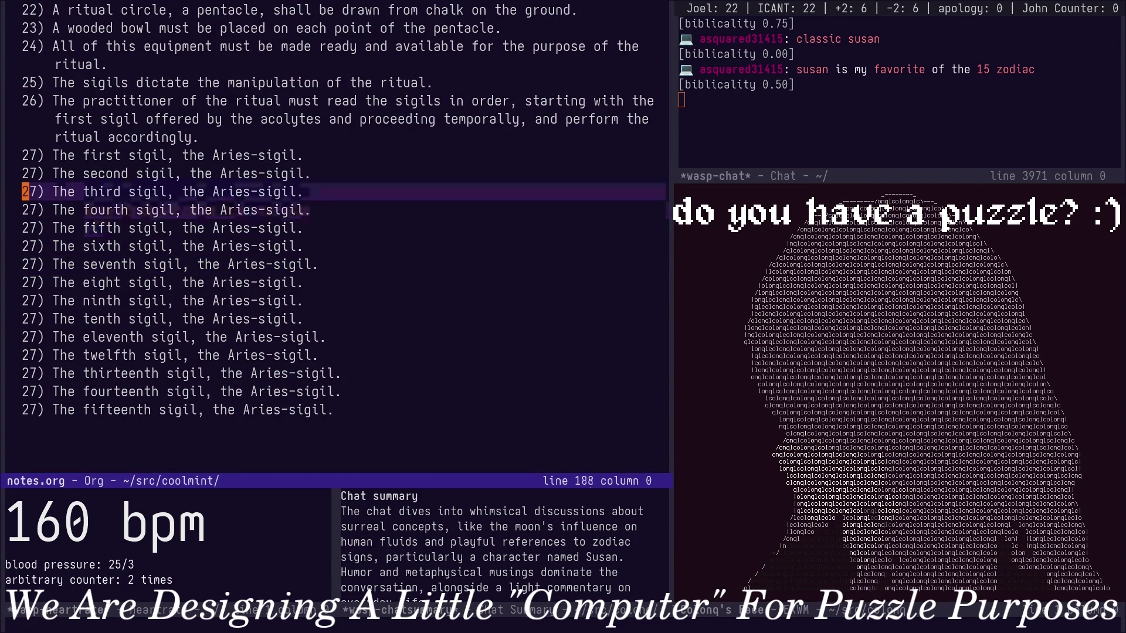
# Split notes.org into two stacked views and correct 'eight' to 'eighth' in the lower one.
pyautogui.hotkey('ctrl', 'x')
pyautogui.press('2')
pyautogui.press('k')
pyautogui.press('k')
pyautogui.press('k')
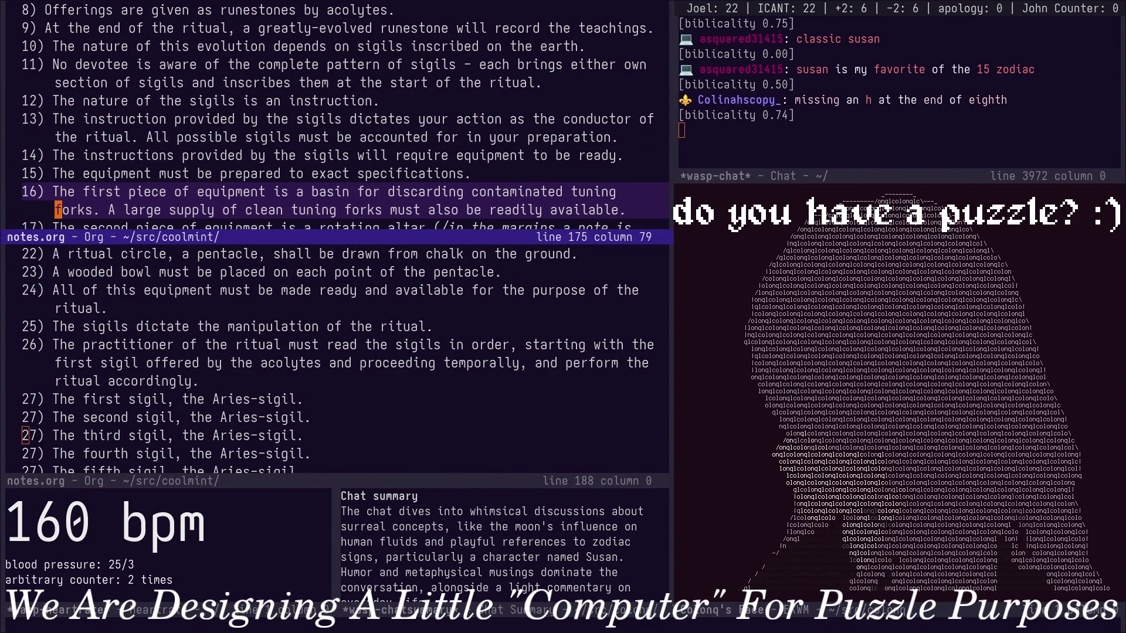
pyautogui.hotkey('ctrl', 'x')
pyautogui.press('o')
pyautogui.press('j')
pyautogui.press('j')
pyautogui.press('j')
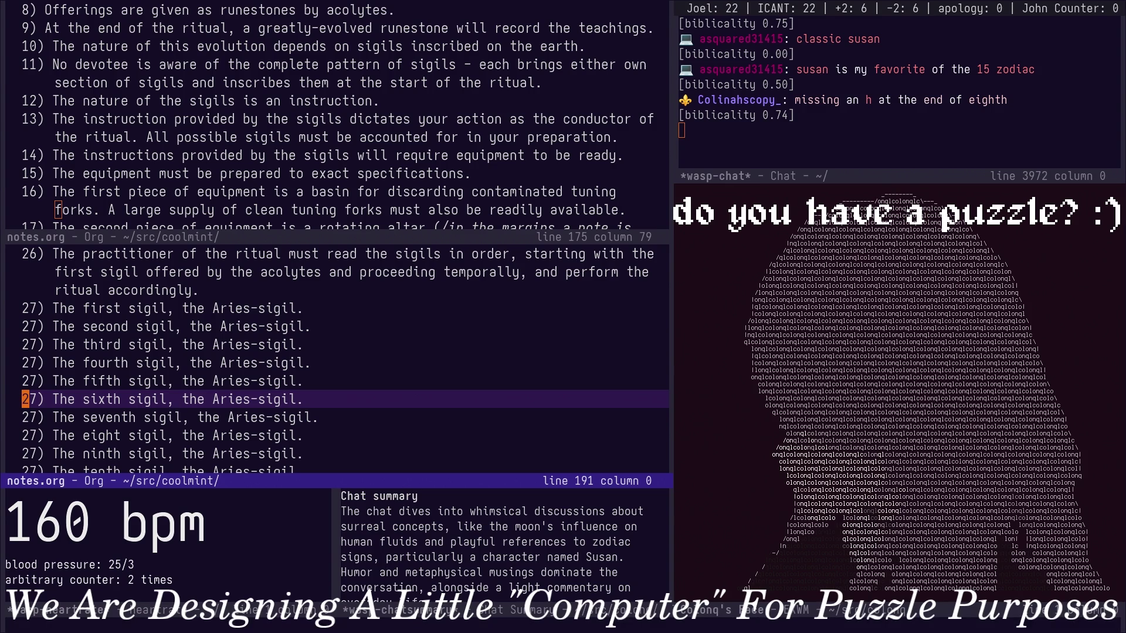
pyautogui.press('j')
pyautogui.press('j')
pyautogui.press('w')
pyautogui.press('w')
pyautogui.press('w')
pyautogui.press('l')
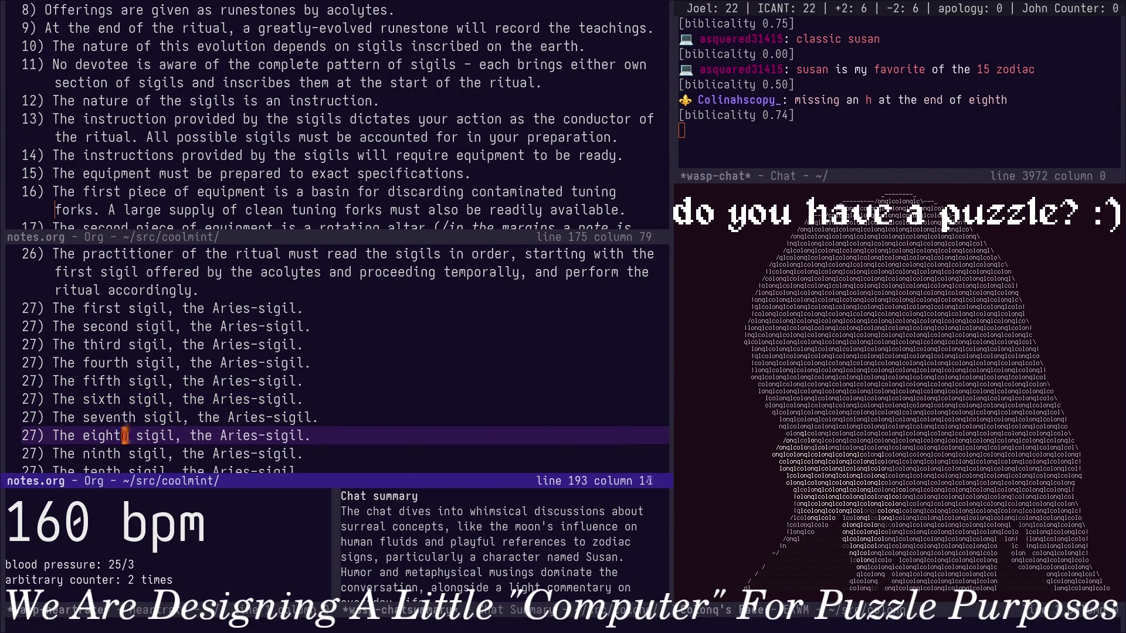
pyautogui.press('Escape')
# Show the instruction set headings in the upper view and begin renaming the second sigil to Taurus.
pyautogui.hotkey('ctrl', 'x')
pyautogui.press('o')
pyautogui.press('k')
pyautogui.press('k')
pyautogui.press('k')
pyautogui.press('k')
pyautogui.press('k')
pyautogui.press('k')
pyautogui.press('k')
pyautogui.press('k')
pyautogui.press('k')
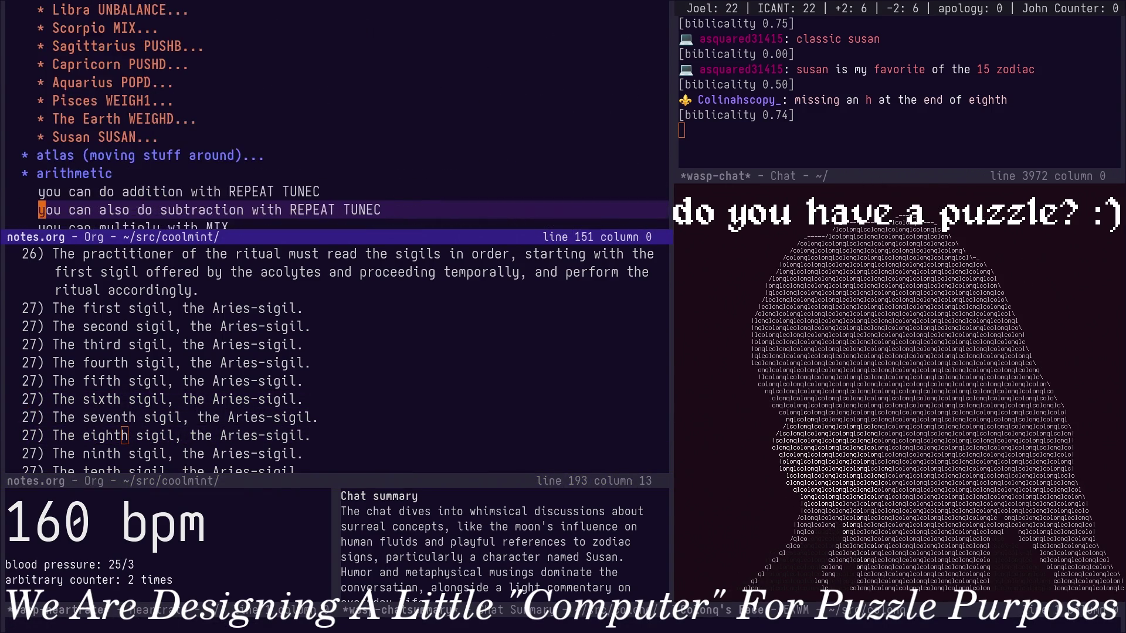
pyautogui.press('k')
pyautogui.press('k')
pyautogui.press('k')
pyautogui.hotkey('ctrl', 'x')
pyautogui.press('o')
pyautogui.press('k')
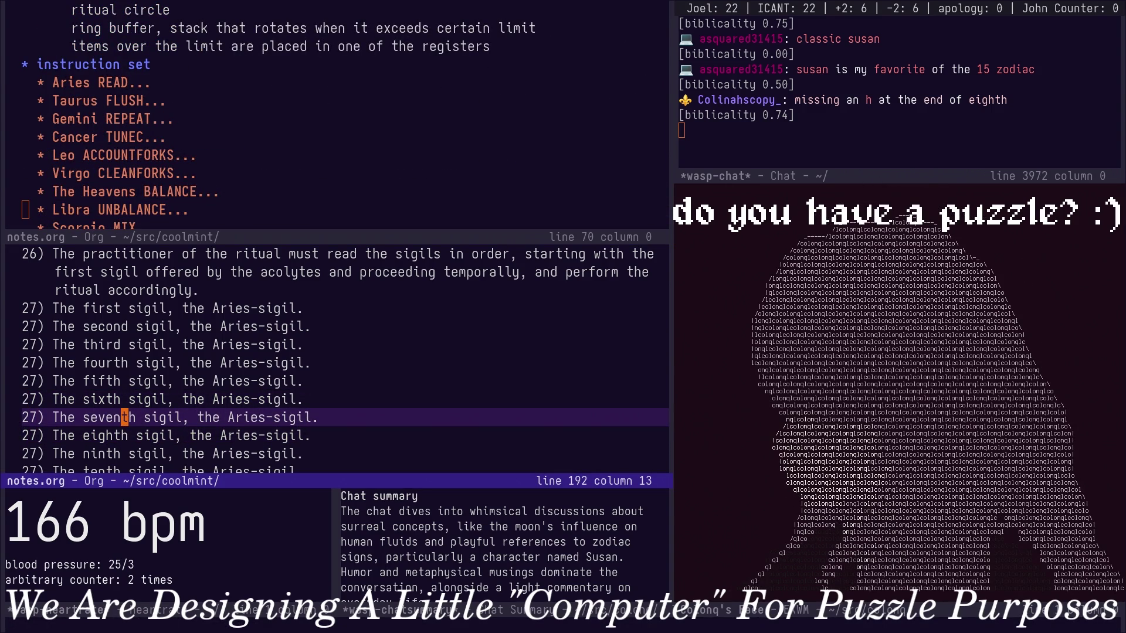
pyautogui.press('k')
pyautogui.press('k')
pyautogui.press('k')
pyautogui.press('j')
pyautogui.press('End')
pyautogui.press('b')
pyautogui.press('b')
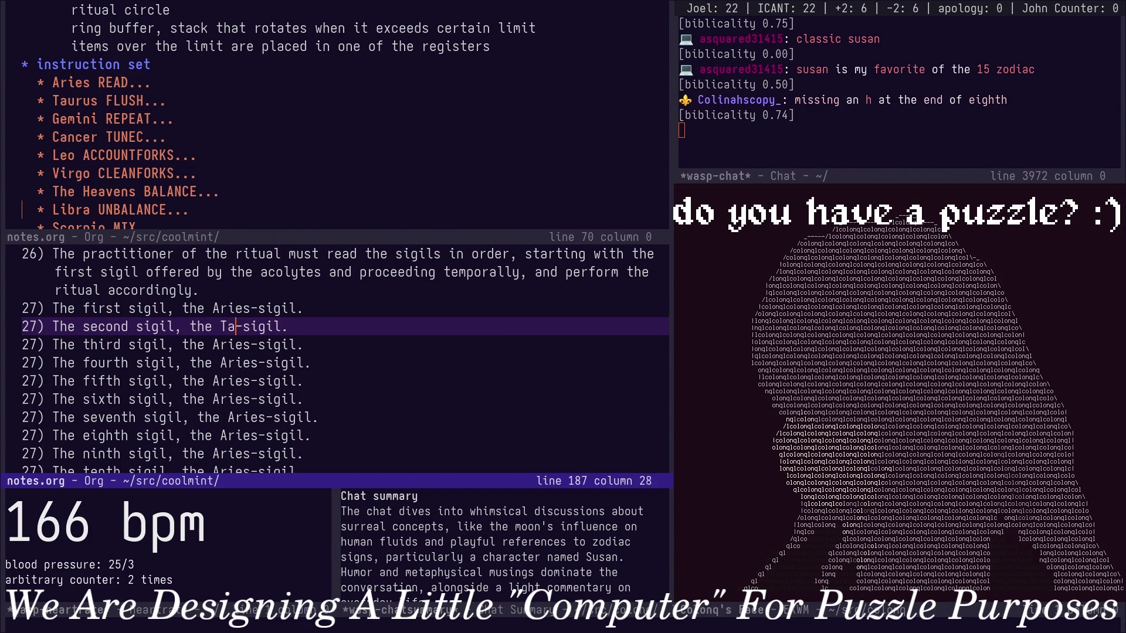
pyautogui.write('urus')
# Rename sigils two to six to Taurus, Gemini, Cancer, Leo and Virgo.
pyautogui.press('Escape')
pyautogui.press('j')
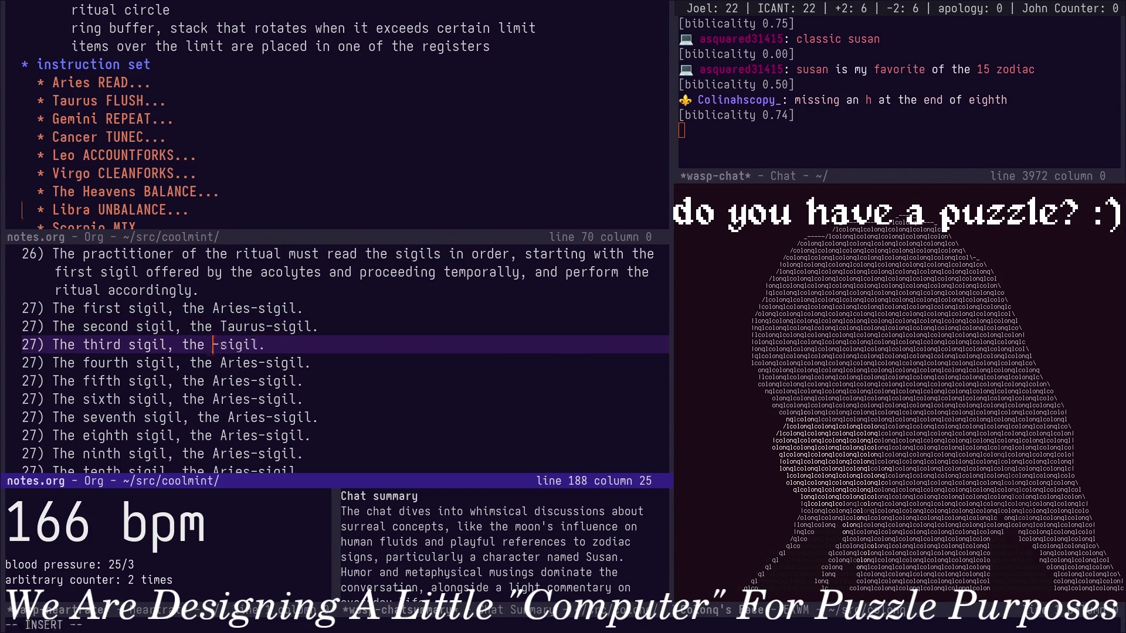
pyautogui.press('Tab')
pyautogui.write('Gemini')
pyautogui.press('Escape')
pyautogui.press('j')
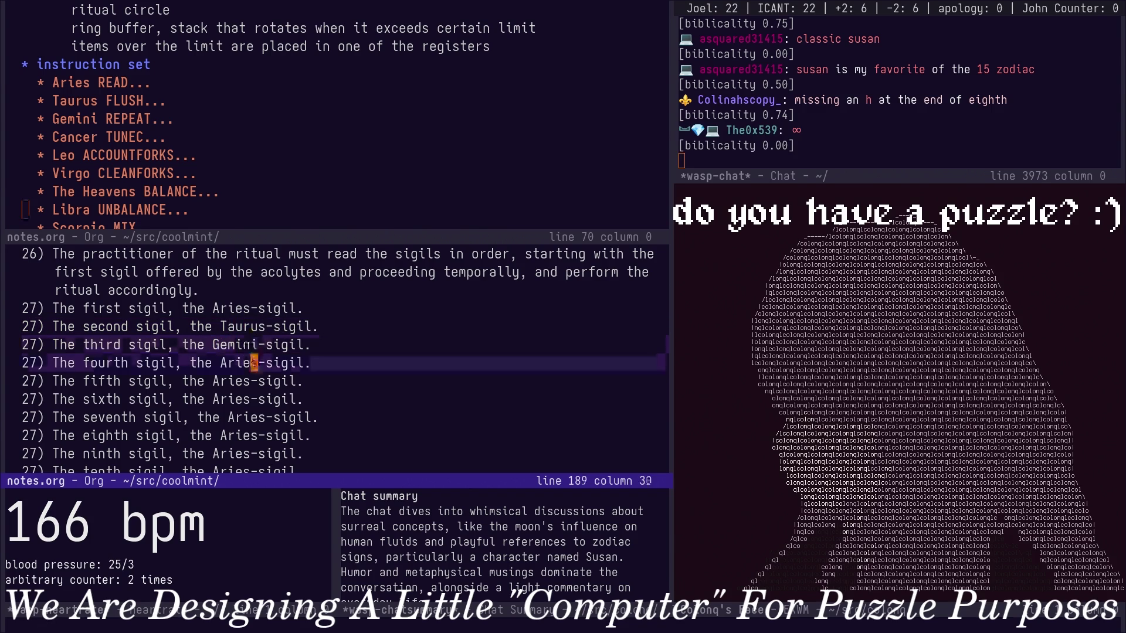
pyautogui.write('bcwC')
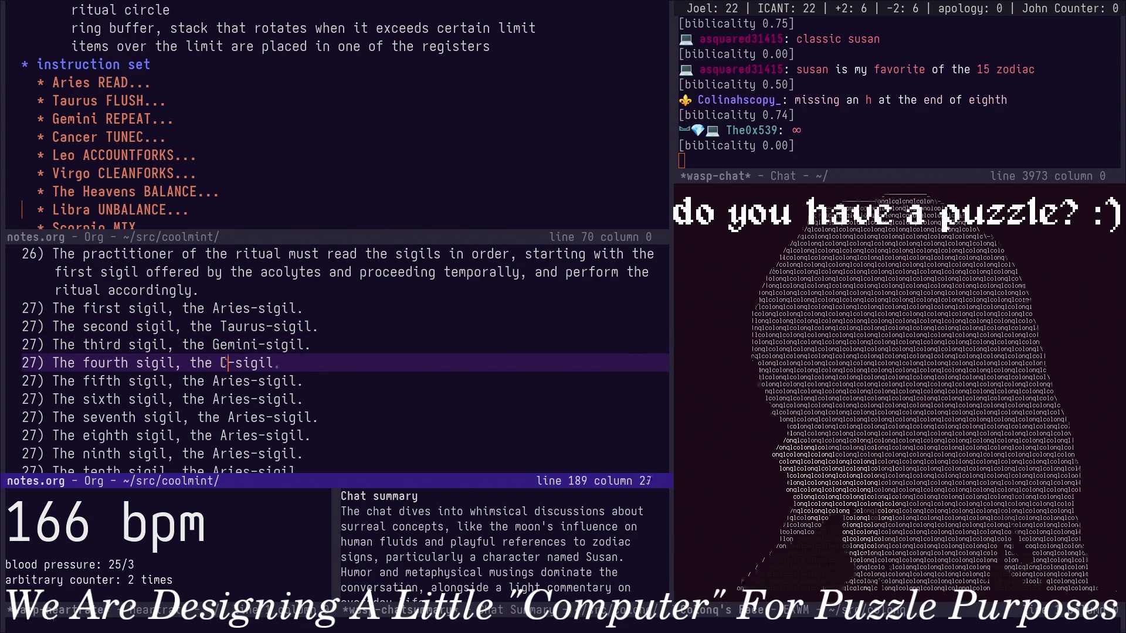
pyautogui.write('ancer')
pyautogui.press('Escape')
pyautogui.write('jbcw')
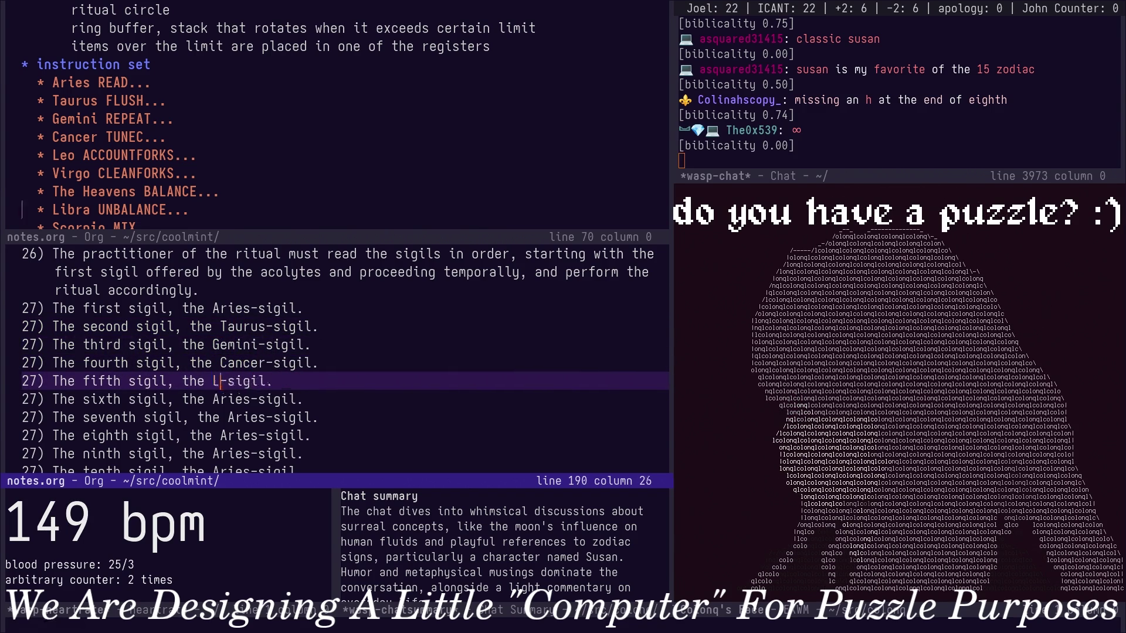
pyautogui.write('Leo')
pyautogui.press('Escape')
pyautogui.press('j')
pyautogui.press('b')
pyautogui.press('c')
pyautogui.press('w')
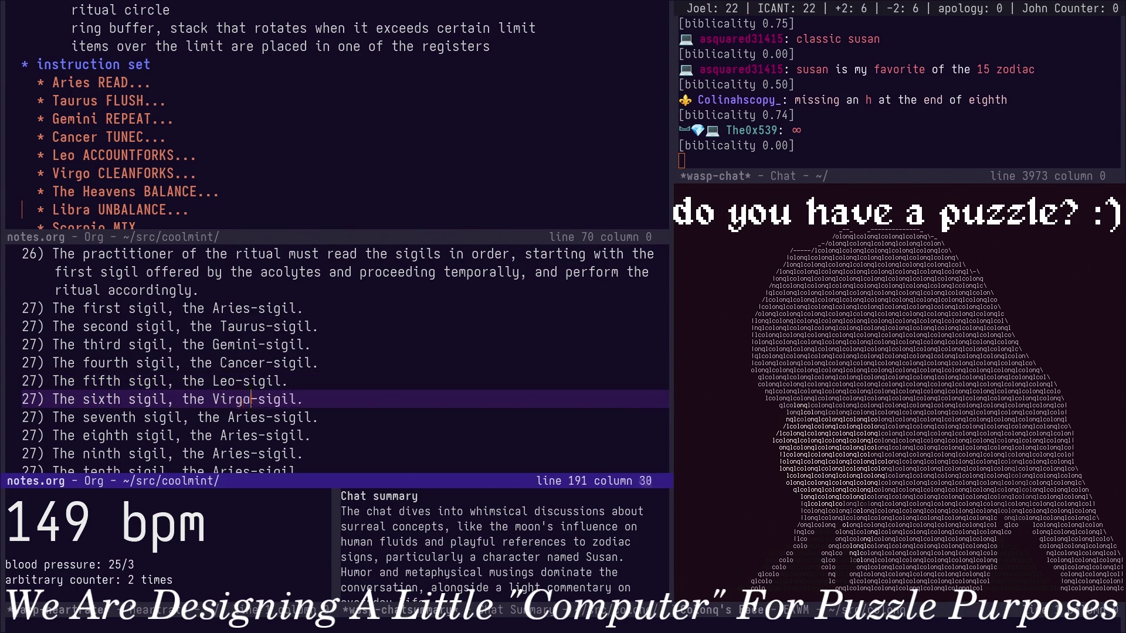
pyautogui.press('Escape')
pyautogui.press('j')
pyautogui.press('b')
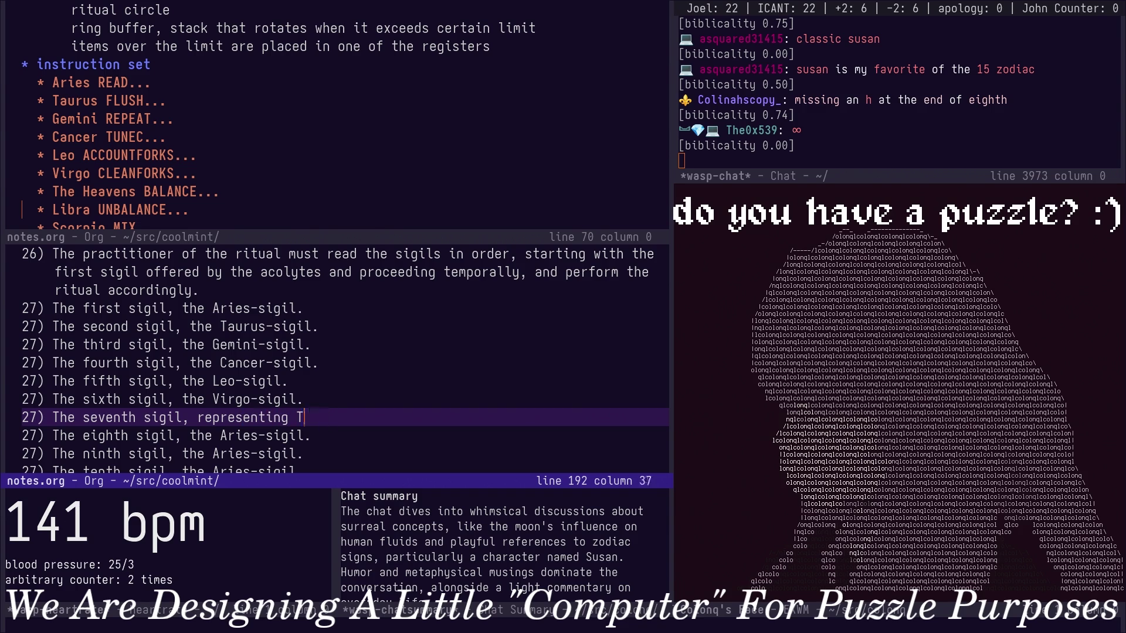
pyautogui.write('ns.')
# Make the seventh sigil read 'representing the heavens.' and the eighth Libra, checking the zodiac order in the outline.
pyautogui.press('Down')
pyautogui.press('Left')
pyautogui.press('Left')
pyautogui.press('Left')
pyautogui.press('Up')
pyautogui.hotkey('alt', 'l')
pyautogui.press('Down')
pyautogui.press('Left')
pyautogui.press('Left')
pyautogui.press('Left')
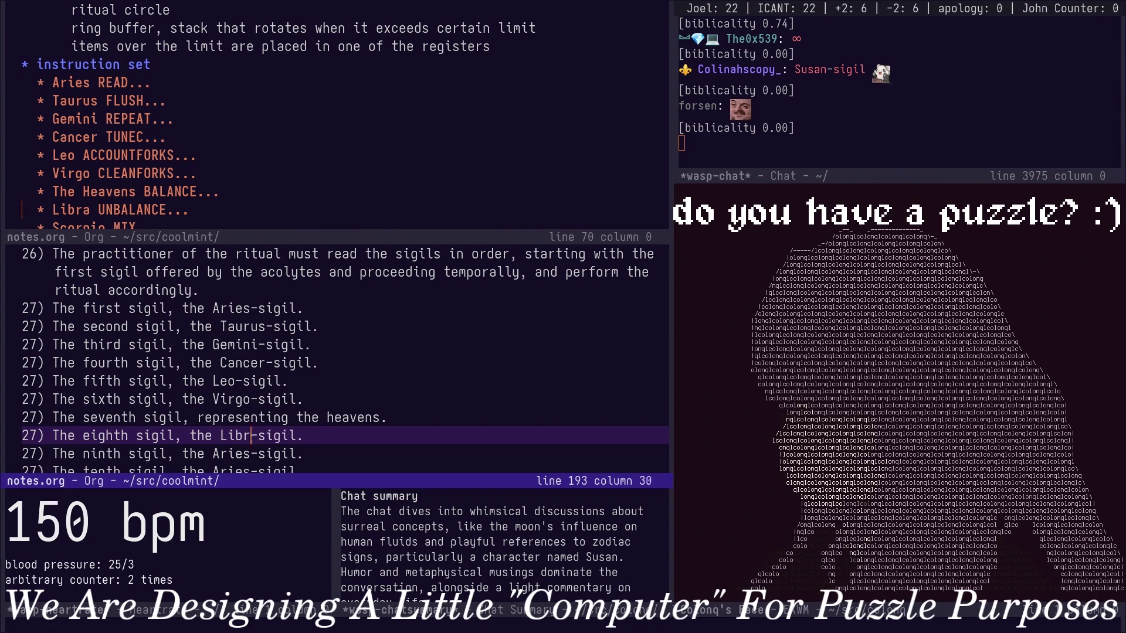
pyautogui.hotkey('ctrl', 'x')
pyautogui.press('o')
pyautogui.press('Down')
pyautogui.press('Down')
pyautogui.press('Down')
pyautogui.press('Down')
pyautogui.press('Down')
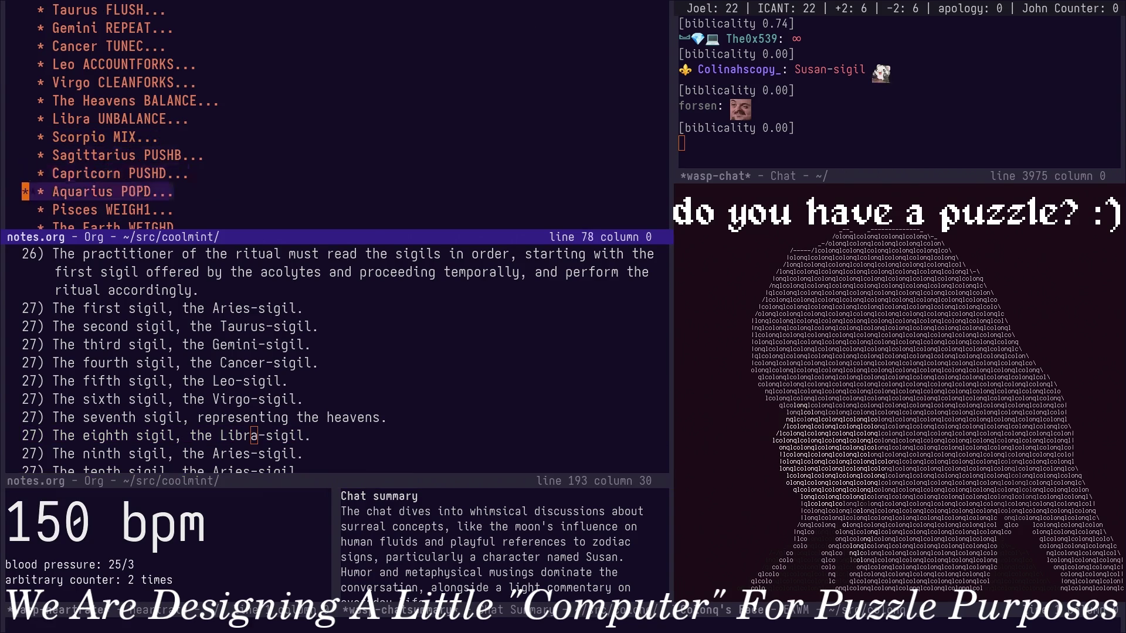
# Rename sigils nine to eleven to Scorpio, Sagittarius and Capricorn.
pyautogui.press('Down')
pyautogui.press('Down')
pyautogui.press('Down')
pyautogui.press('Down')
pyautogui.hotkey('ctrl', 'x')
pyautogui.press('o')
pyautogui.press('Down')
pyautogui.hotkey('alt', 'BackSpace')
pyautogui.write('Scorpio')
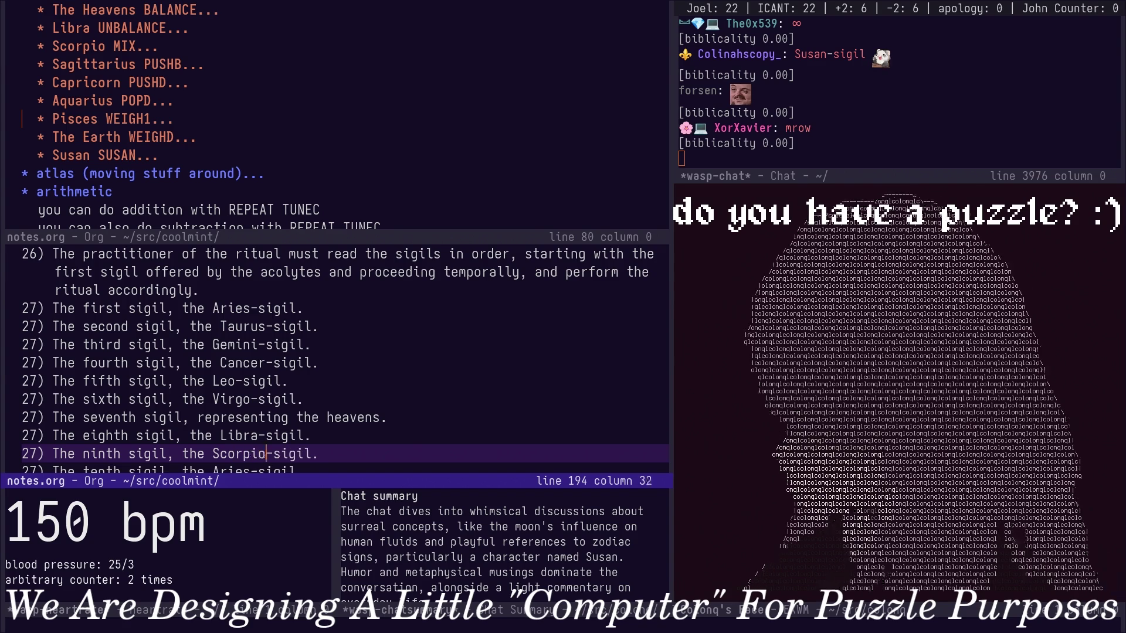
pyautogui.press('Escape')
pyautogui.press('j')
pyautogui.press('b')
pyautogui.press('b')
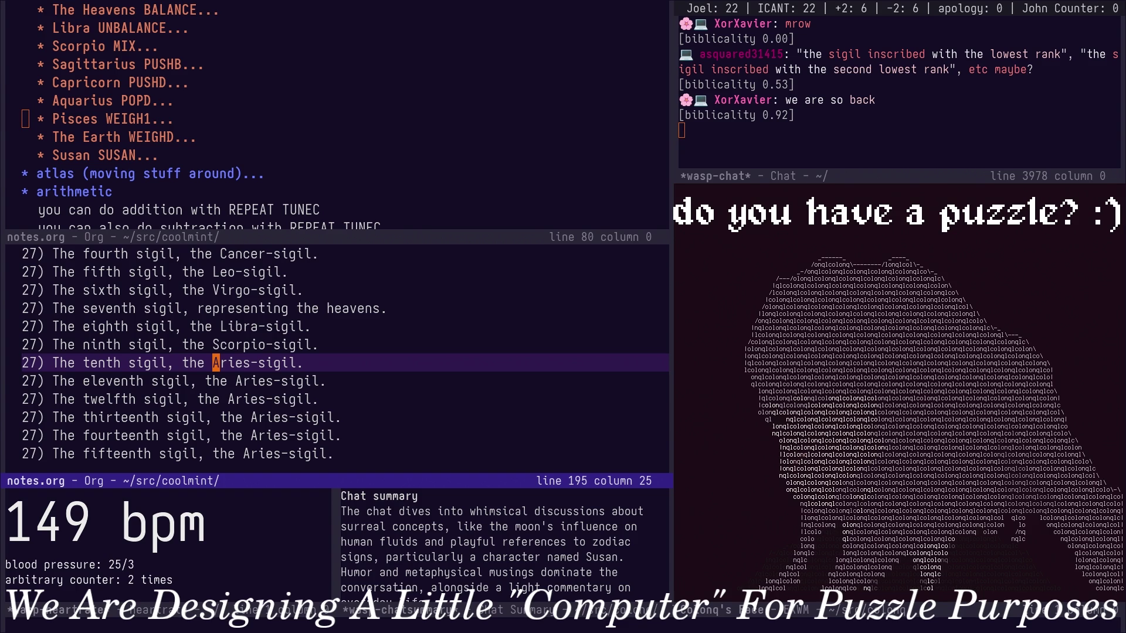
pyautogui.write('cwSagittarius')
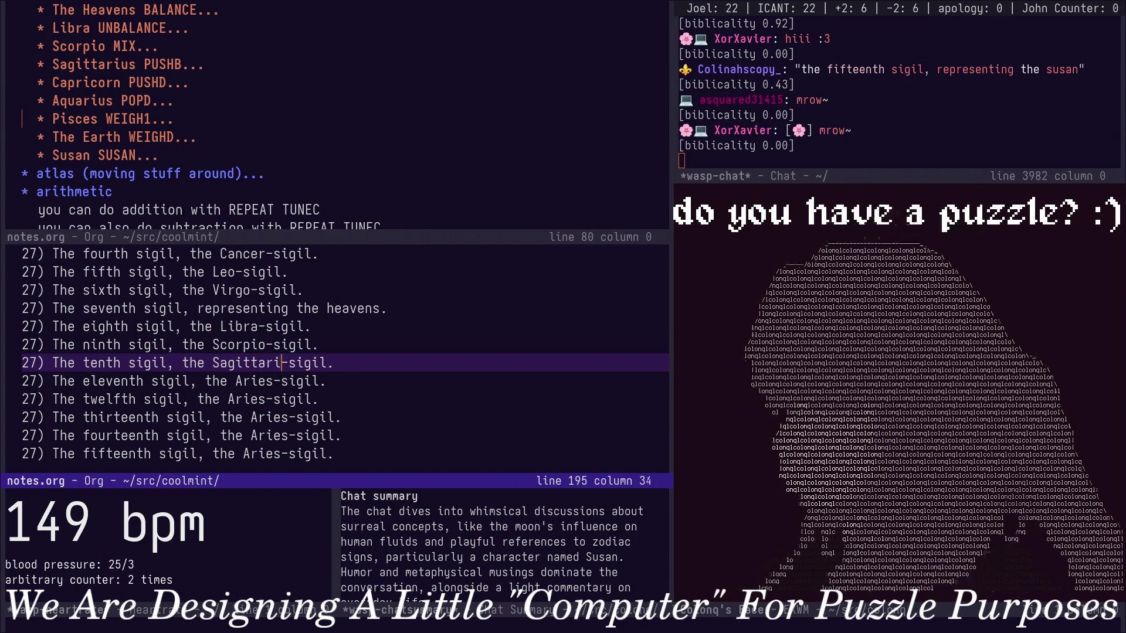
pyautogui.press('Escape')
pyautogui.press('j')
pyautogui.press('b')
pyautogui.press('l')
pyautogui.press('b')
pyautogui.press('b')
pyautogui.write('cwCarp')
pyautogui.press('BackSpace')
pyautogui.press('BackSpace')
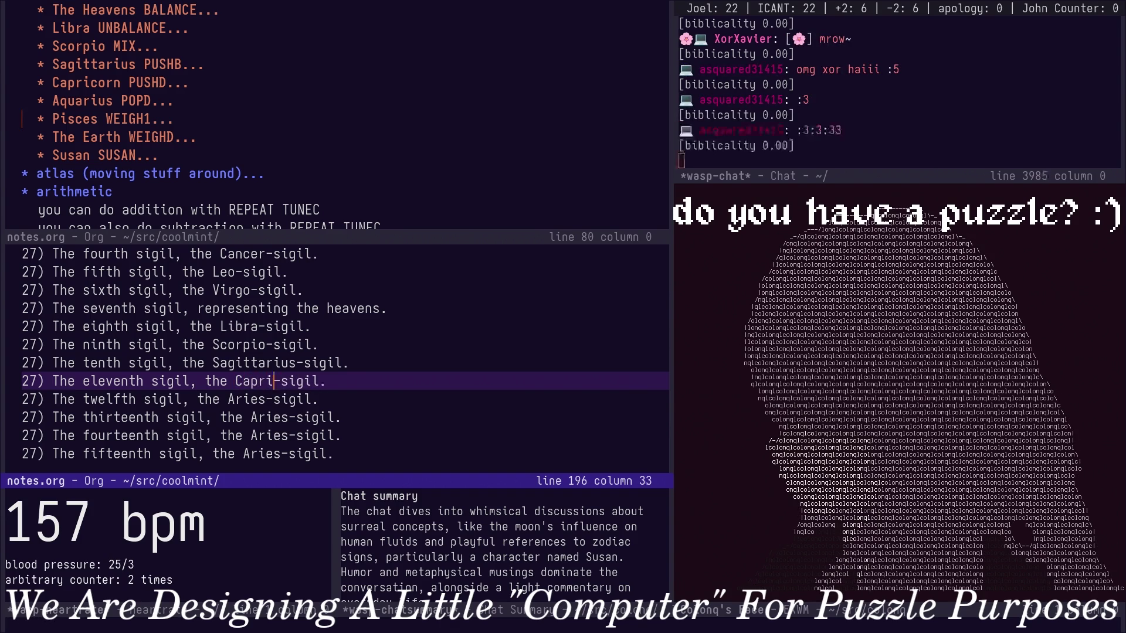
pyautogui.write('corn')
pyautogui.press('Escape')
pyautogui.press('j')
pyautogui.press('b')
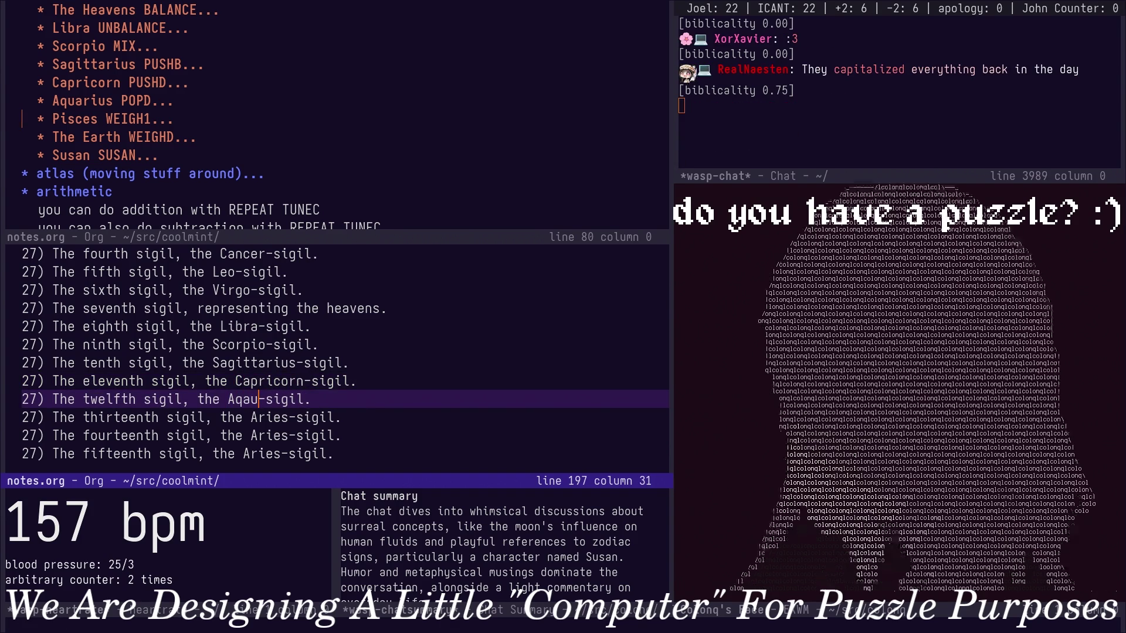
# Set sigils twelve and thirteen to Aquarius and Pisces, the fourteenth 'representing the earth.' and the fifteenth Susan.
pyautogui.press('BackSpace')
pyautogui.press('BackSpace')
pyautogui.write('uarius')
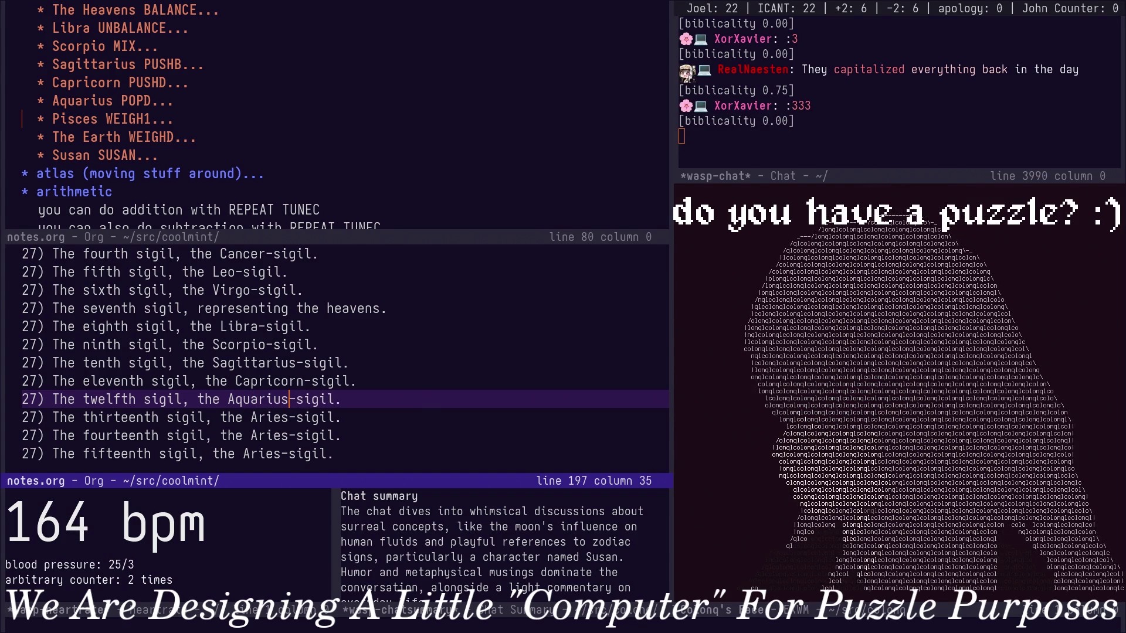
pyautogui.press('Down')
pyautogui.press('BackSpace')
pyautogui.press('BackSpace')
pyautogui.press('BackSpace')
pyautogui.write('Pisces')
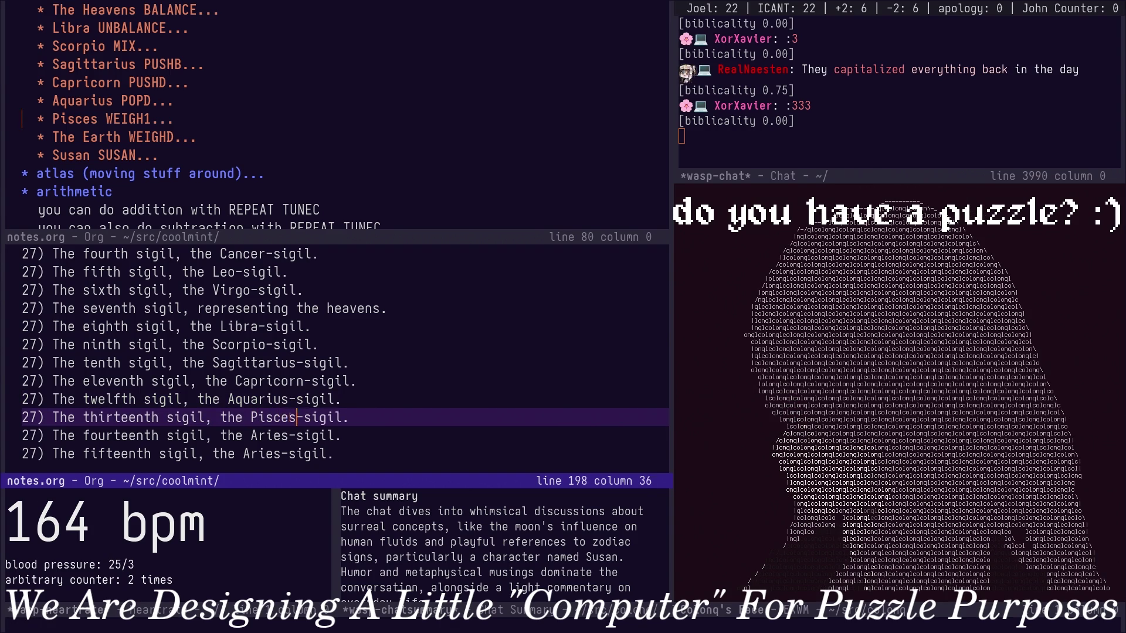
pyautogui.press('Down')
pyautogui.press('Left')
pyautogui.press('Left')
pyautogui.press('Left')
pyautogui.press('Delete')
pyautogui.press('Delete')
pyautogui.press('Delete')
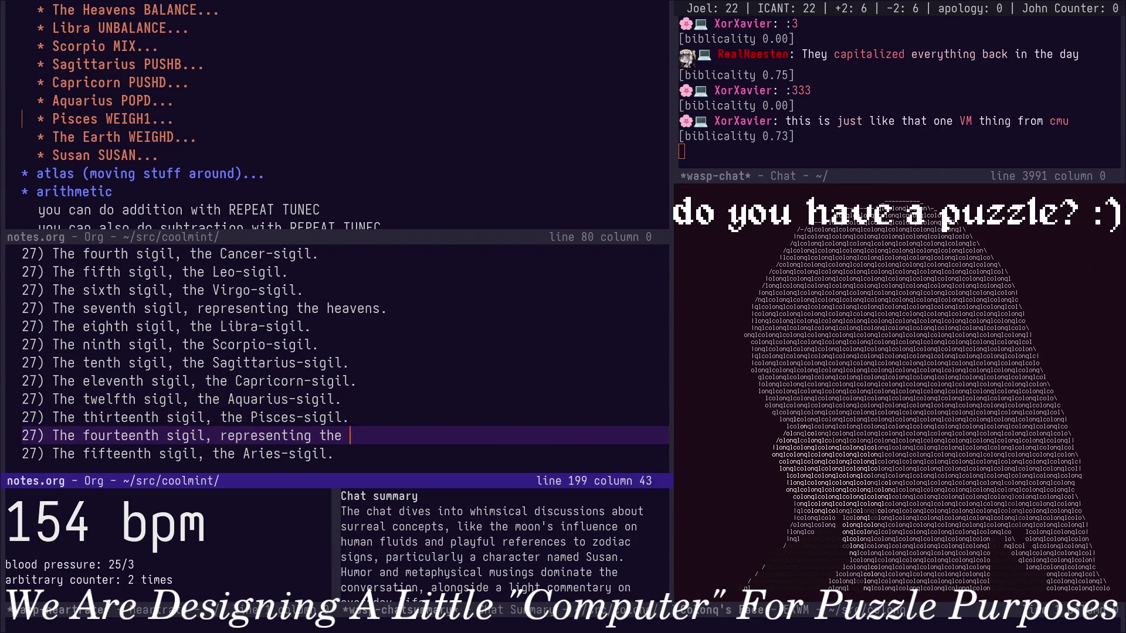
pyautogui.write('.')
pyautogui.press('Down')
pyautogui.press('Left')
pyautogui.press('Left')
pyautogui.press('Left')
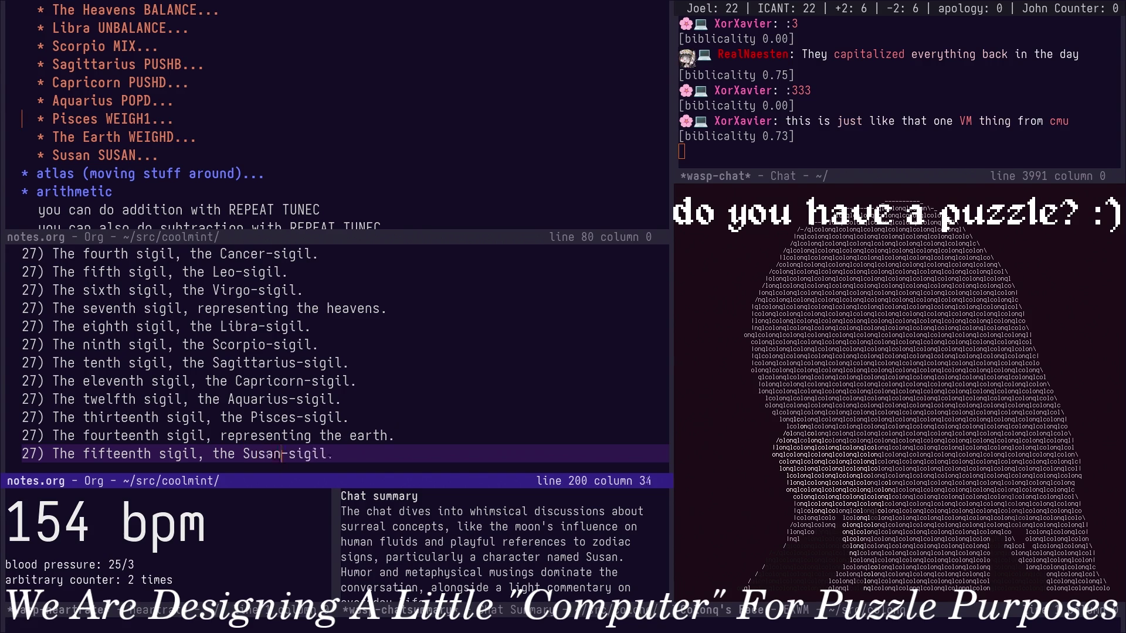
pyautogui.hotkey('ctrl', 'l')
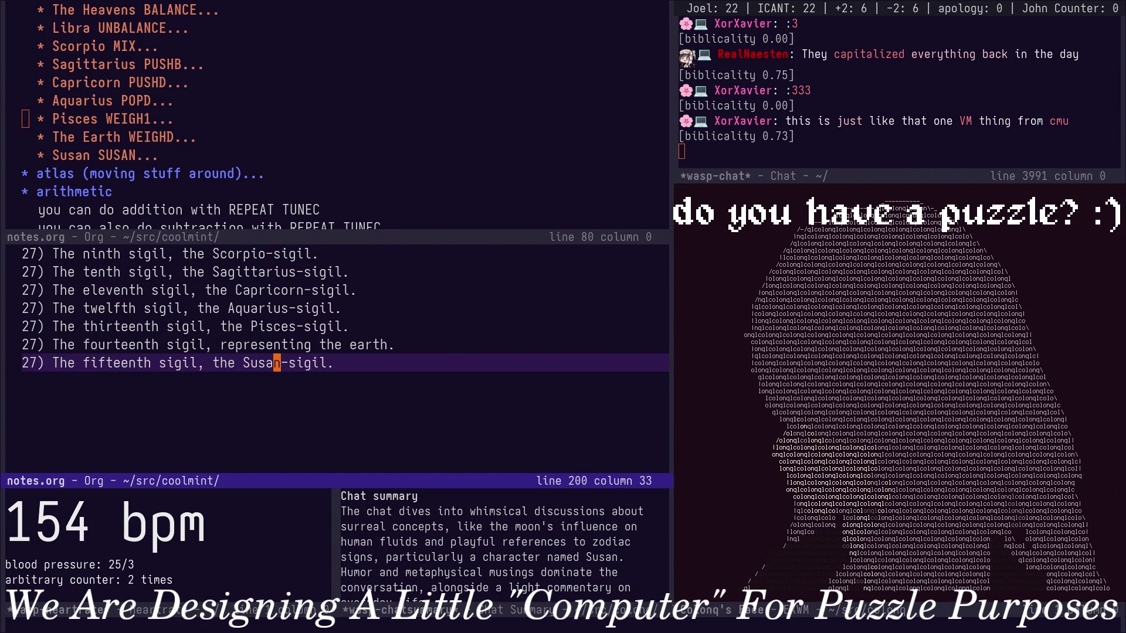
# Move the upper view through the outline from The Heavens heading to the stack notes.
pyautogui.press('Up')
pyautogui.press('Up')
pyautogui.press('Up')
pyautogui.press('Up')
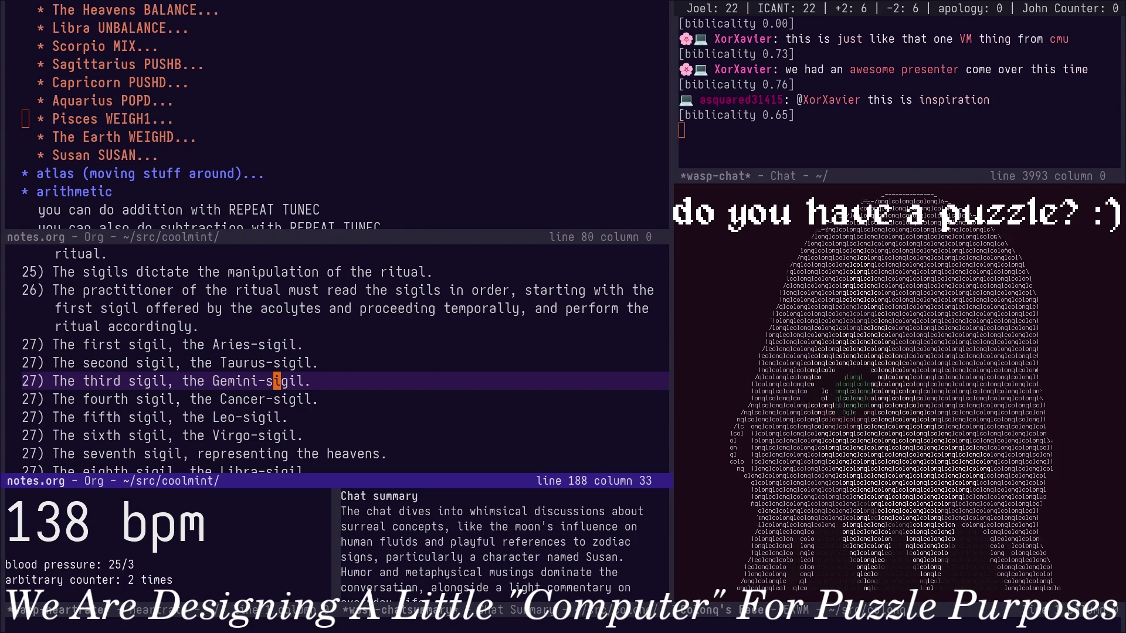
pyautogui.press('Up')
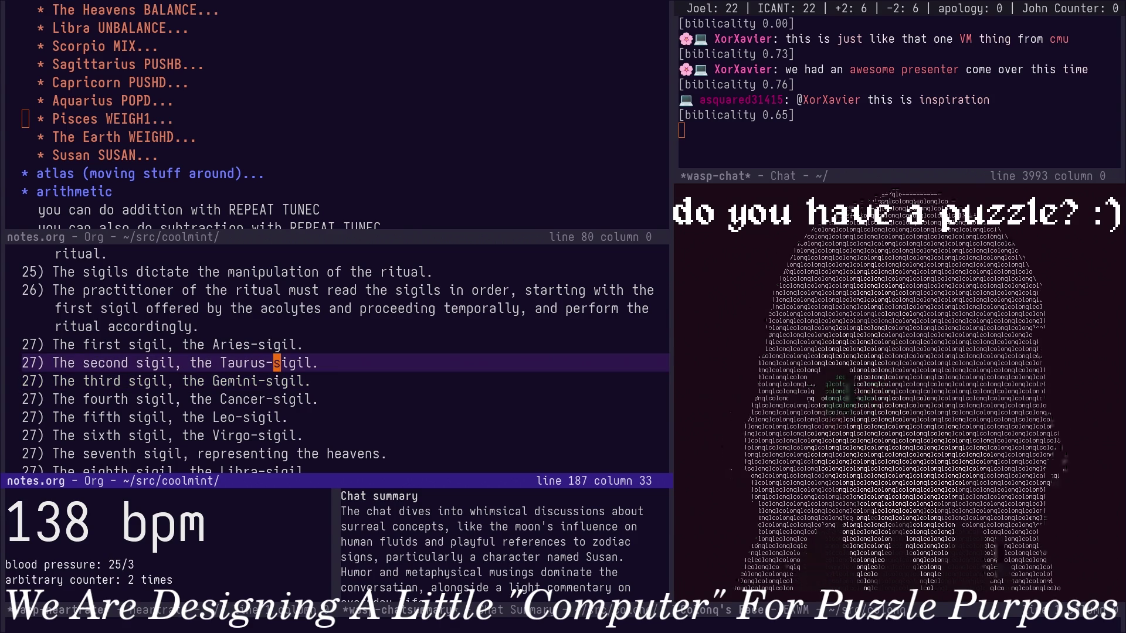
pyautogui.hotkey('ctrl', 'x')
pyautogui.press('o')
pyautogui.press('Up')
pyautogui.press('Up')
pyautogui.press('Up')
pyautogui.press('Up')
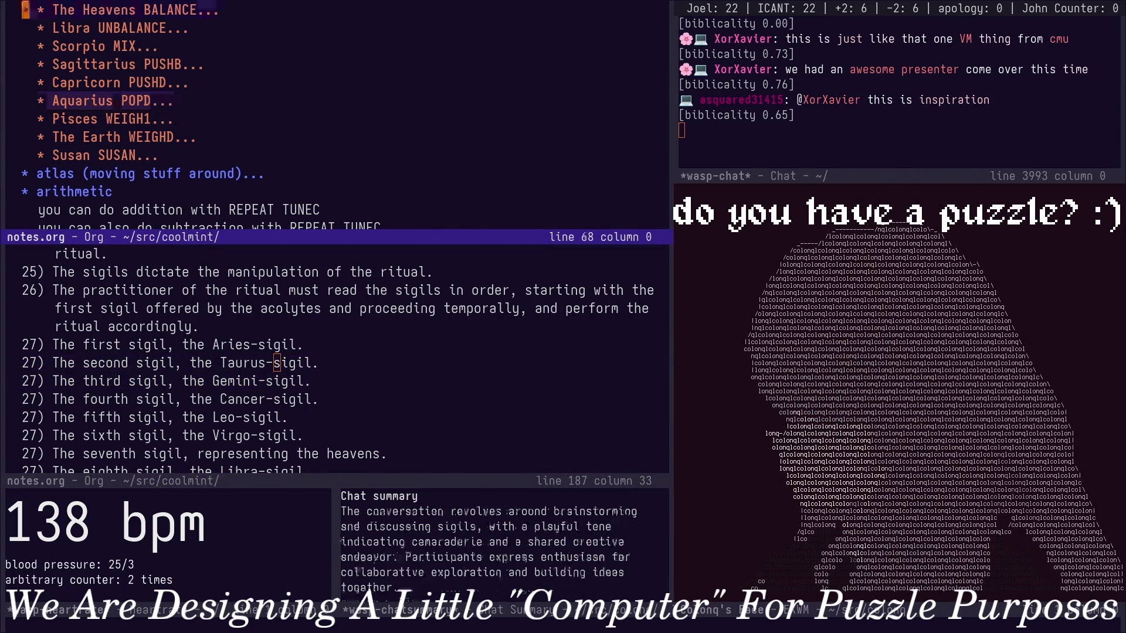
pyautogui.press('Up')
pyautogui.press('Up')
pyautogui.press('Up')
pyautogui.press('Up')
pyautogui.press('Up')
pyautogui.press('Up')
pyautogui.press('Up')
pyautogui.press('Up')
pyautogui.press('Up')
pyautogui.press('Up')
pyautogui.press('Up')
pyautogui.press('Up')
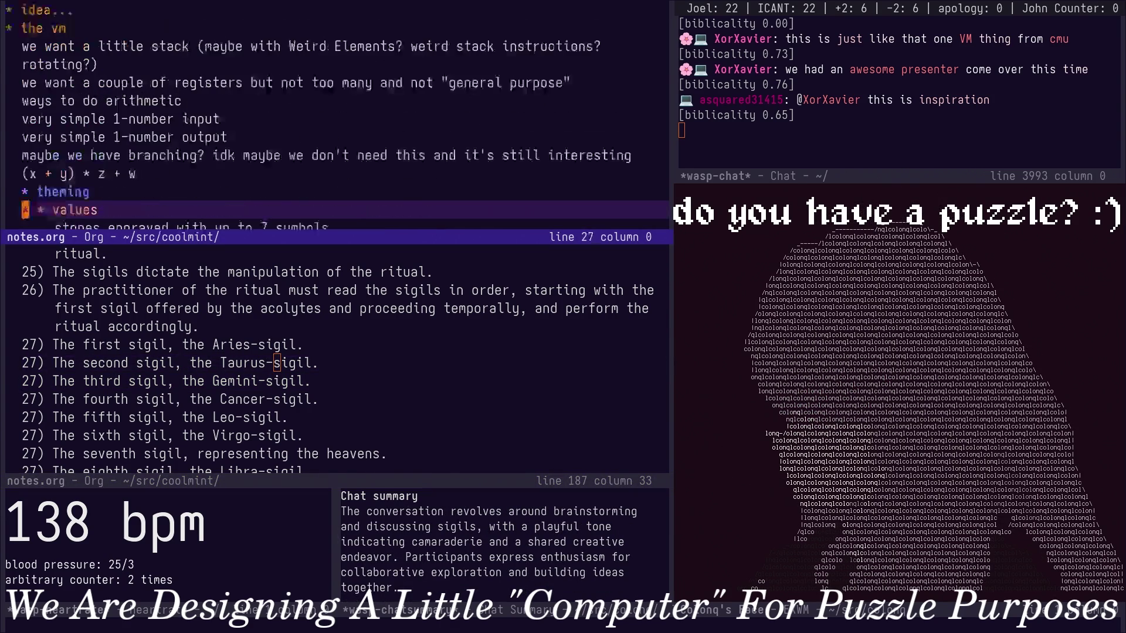
pyautogui.press('Down')
pyautogui.press('Down')
pyautogui.press('Down')
pyautogui.press('Down')
pyautogui.press('Down')
pyautogui.press('Down')
pyautogui.press('Down')
pyautogui.press('Down')
pyautogui.press('Down')
pyautogui.press('Down')
pyautogui.press('Down')
pyautogui.press('Down')
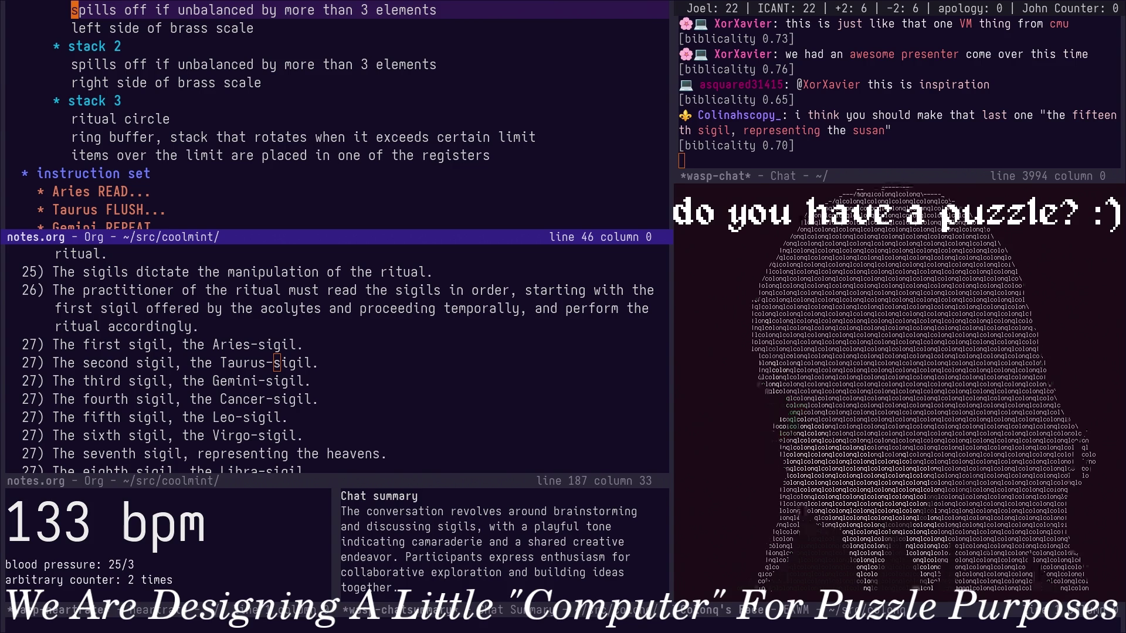
pyautogui.press('pageup')
pyautogui.press('pageup')
pyautogui.press('pagedown')
pyautogui.press('pagedown')
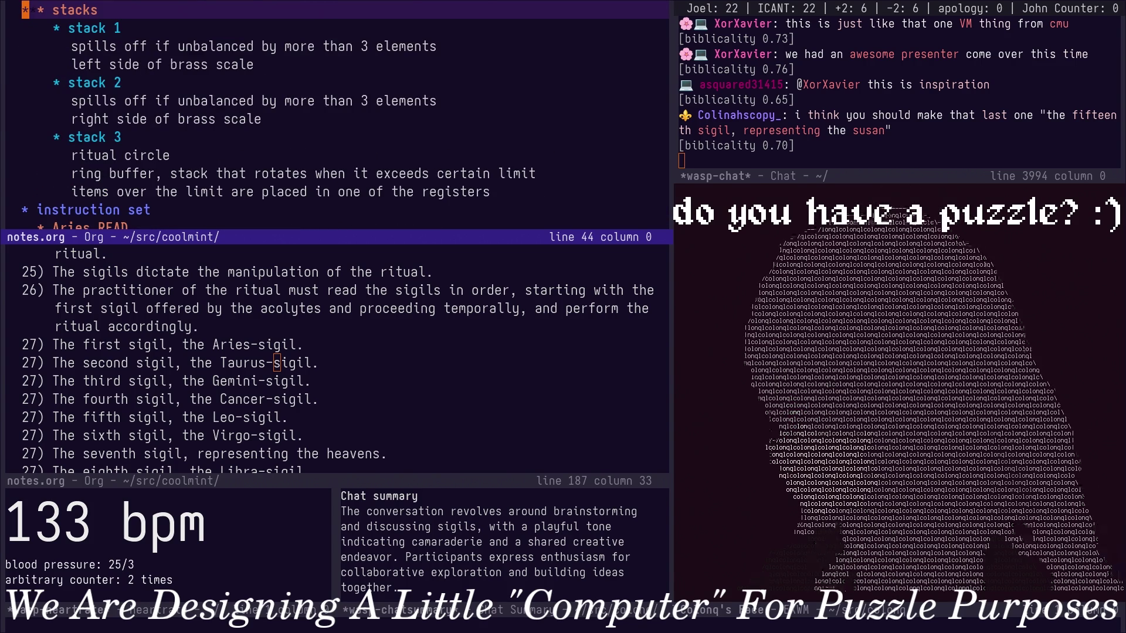
pyautogui.press('pagedown')
pyautogui.press('pagedown')
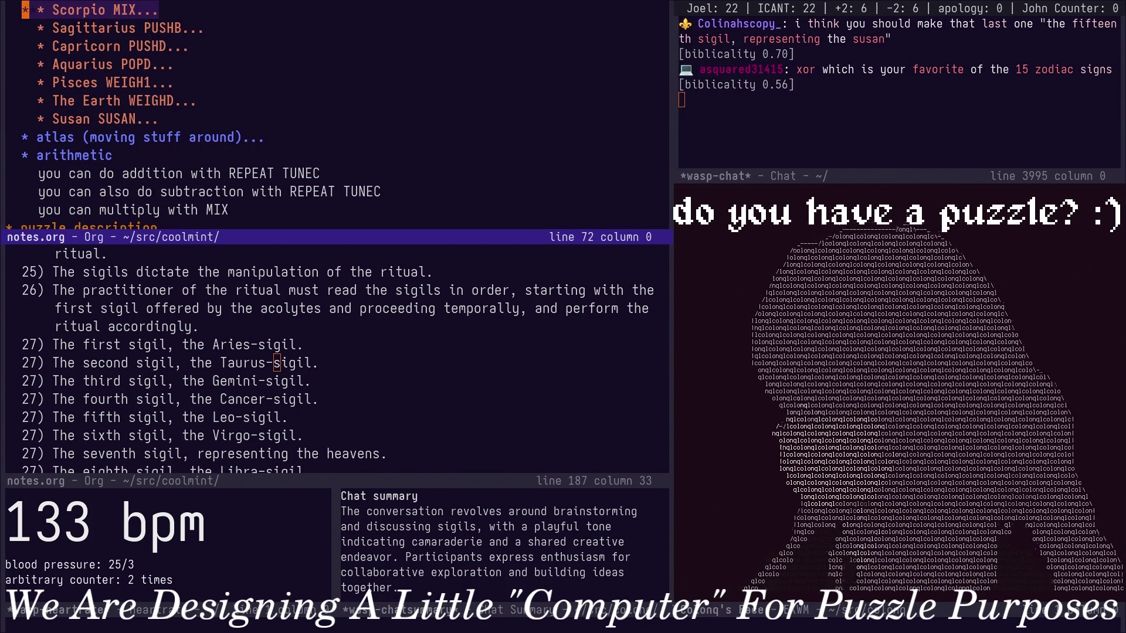
# Unfold the Aries READ instruction's description and return to the sigil list near the first sigil.
pyautogui.press('Up')
pyautogui.press('Up')
pyautogui.press('Up')
pyautogui.press('Up')
pyautogui.press('Up')
pyautogui.press('Up')
pyautogui.press('Up')
pyautogui.press('Up')
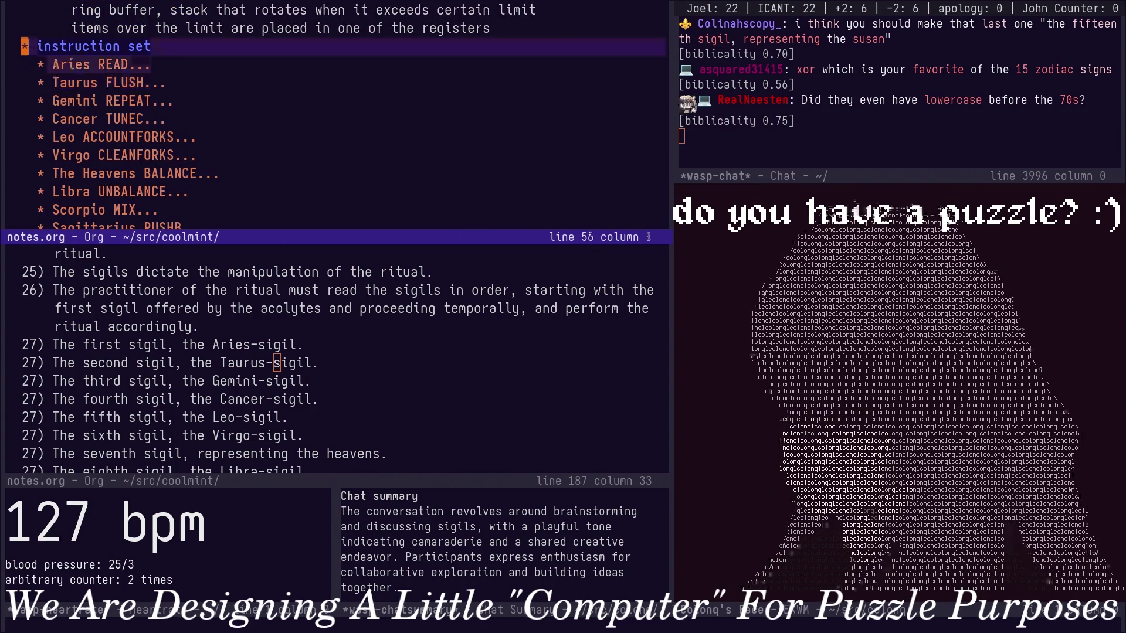
pyautogui.press('Down')
pyautogui.press('Tab')
pyautogui.press('Down')
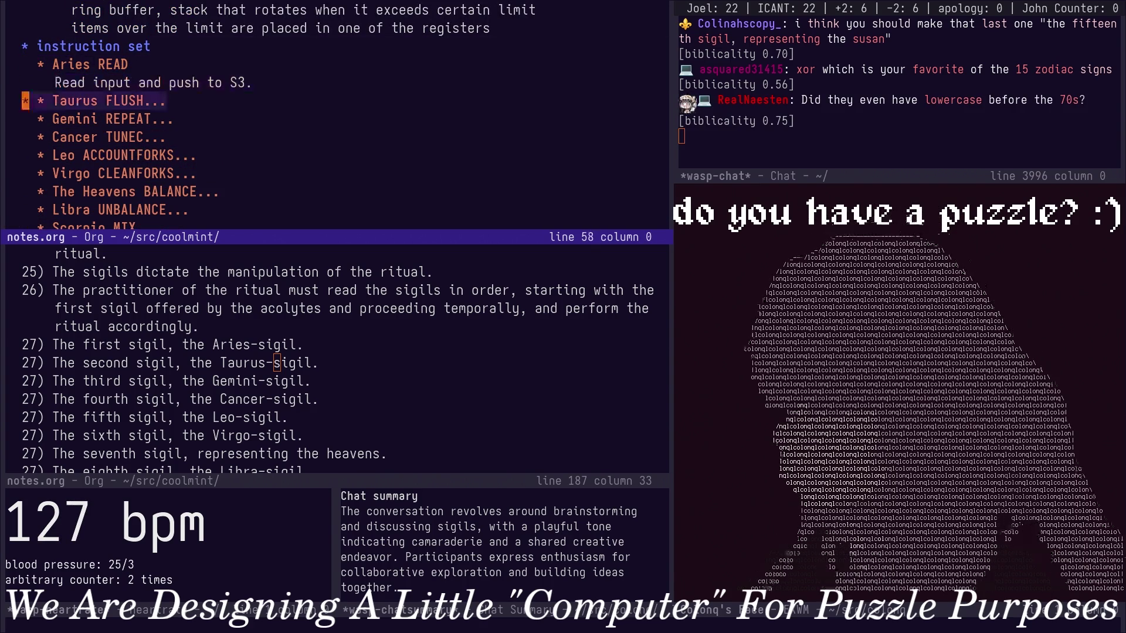
pyautogui.hotkey('ctrl', 'x')
pyautogui.press('o')
pyautogui.press('Up')
pyautogui.press('Up')
pyautogui.press('Down')
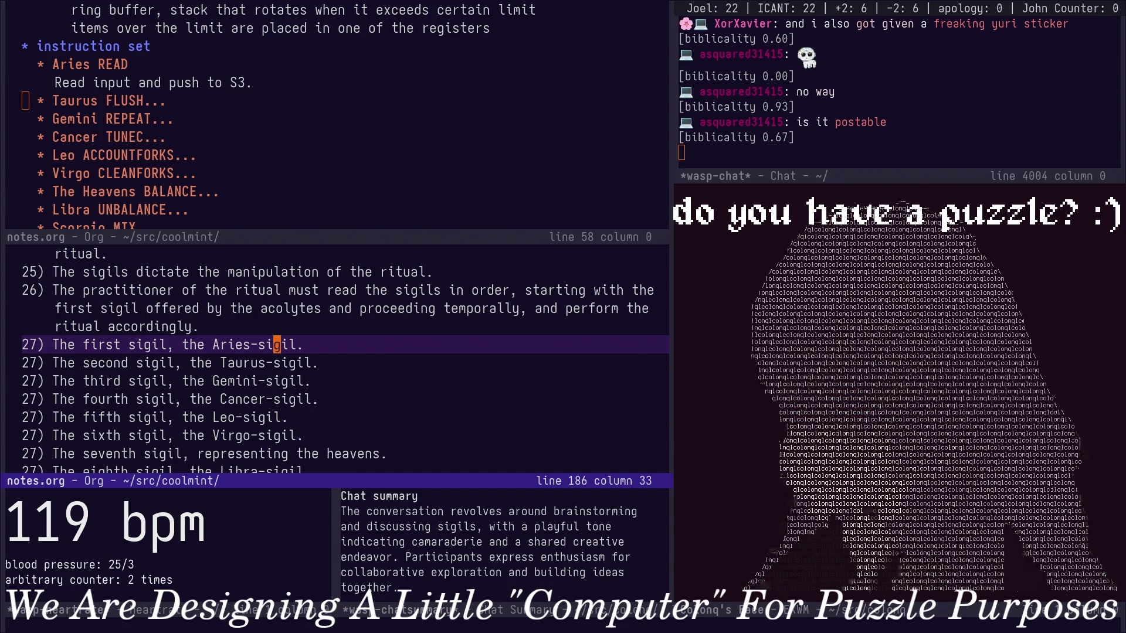
# Check the chat message about zodiac symbols after briefly opening a line below the first sigil.
pyautogui.press('Down')
pyautogui.press('k')
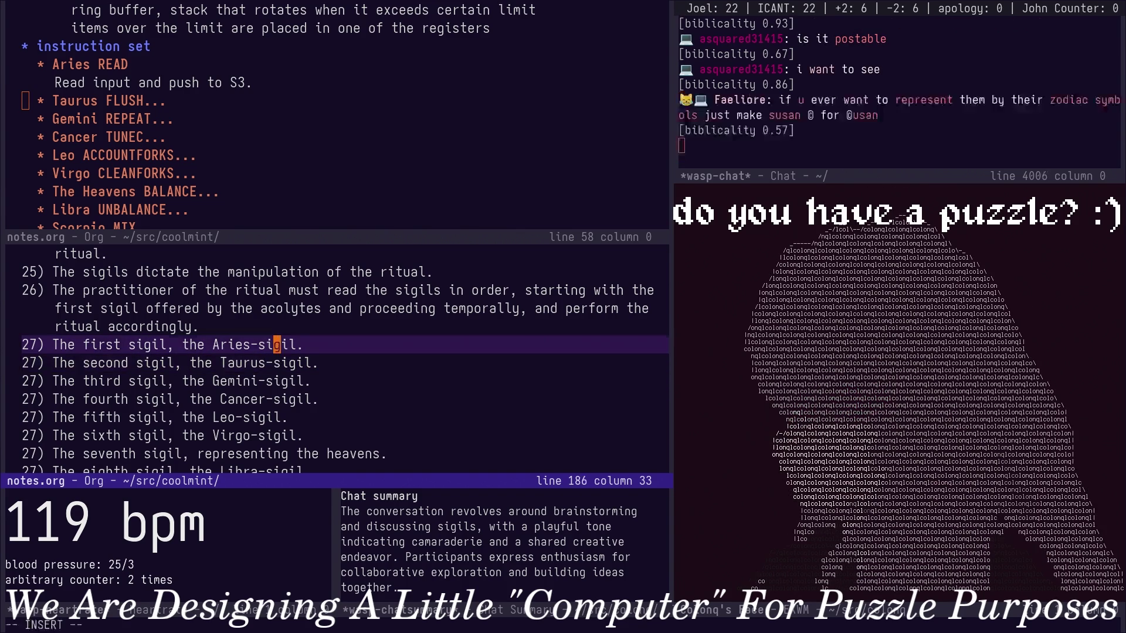
pyautogui.press('o')
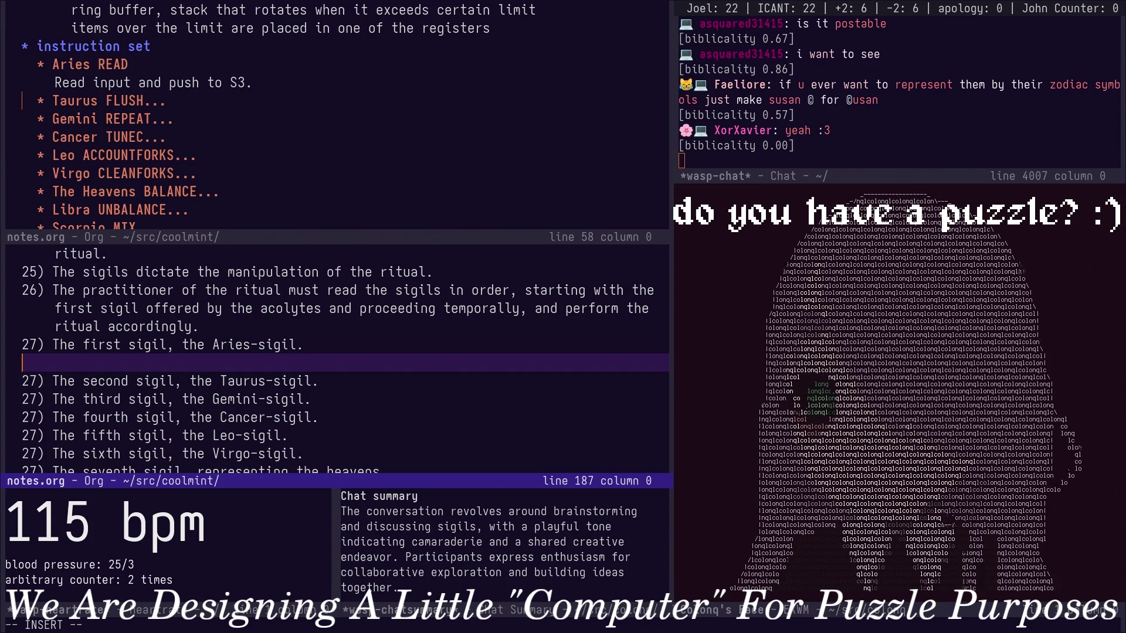
pyautogui.press('Escape')
pyautogui.hotkey('ctrl', 'x')
pyautogui.press('o')
pyautogui.press('k')
pyautogui.press('k')
pyautogui.press('k')
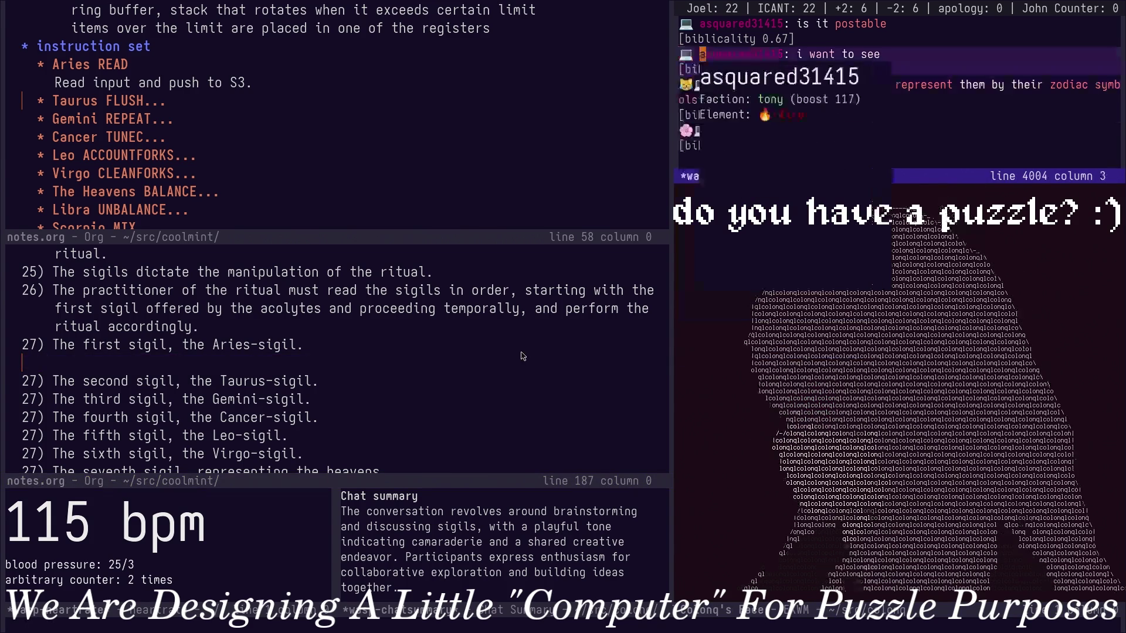
pyautogui.press('j')
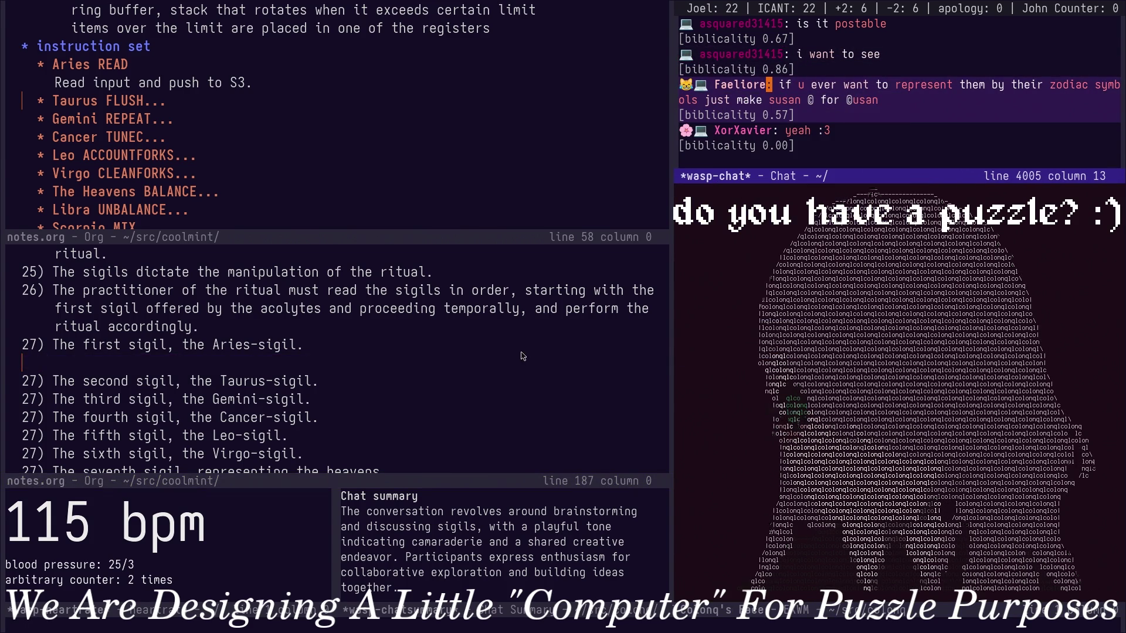
pyautogui.press('v')
pyautogui.hotkey('shift', 'g')
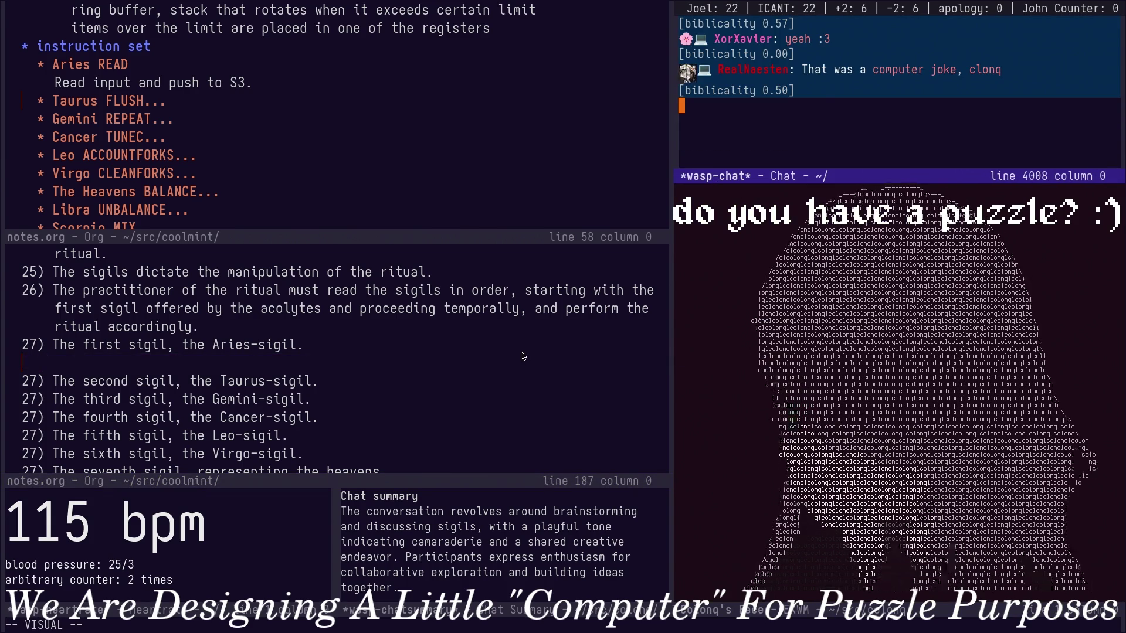
pyautogui.press('k')
pyautogui.press('k')
pyautogui.press('k')
pyautogui.press('j')
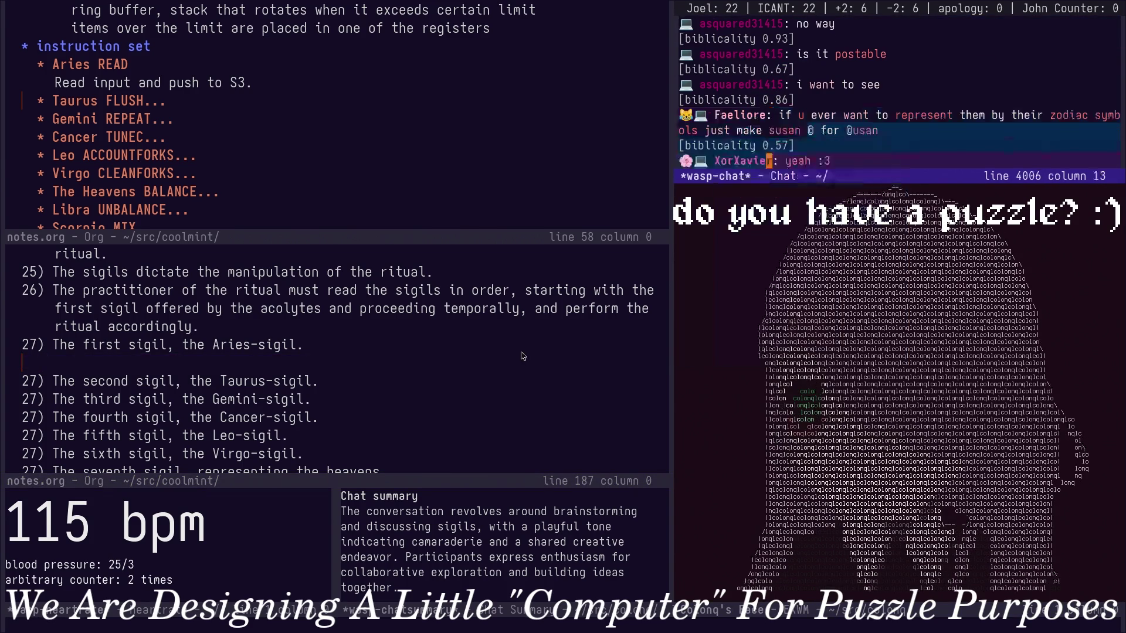
pyautogui.press('k')
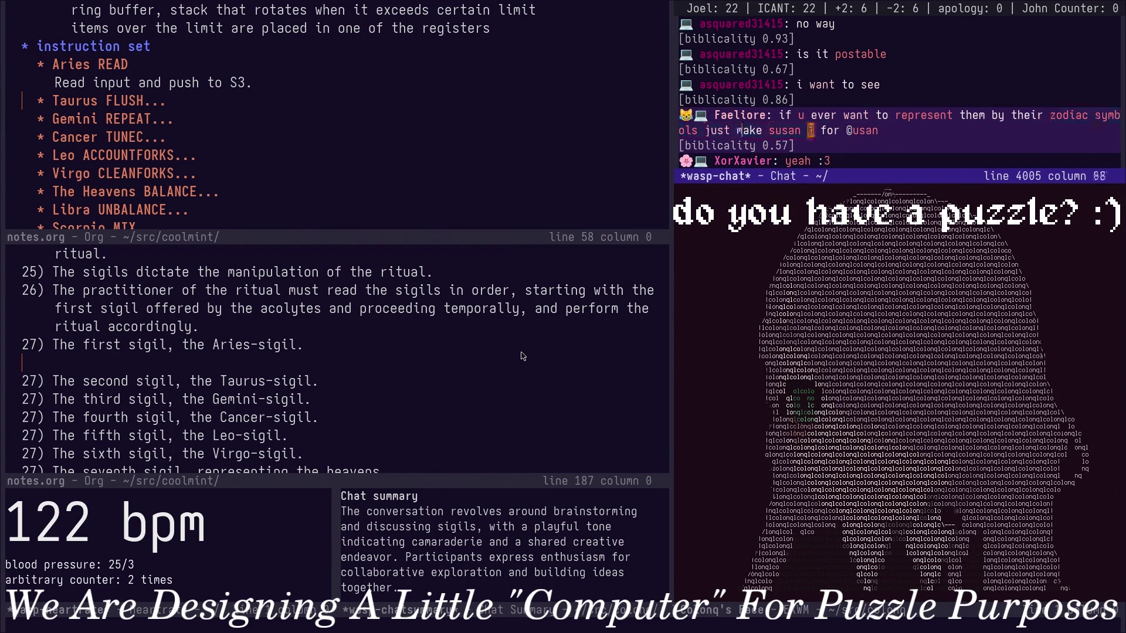
# In the lower notes window, give the fifteenth sigil line '@, ' as the Susan symbol.
pyautogui.hotkey('ctrl', 'w')
pyautogui.press('w')
pyautogui.hotkey('ctrl', 'w')
pyautogui.press('w')
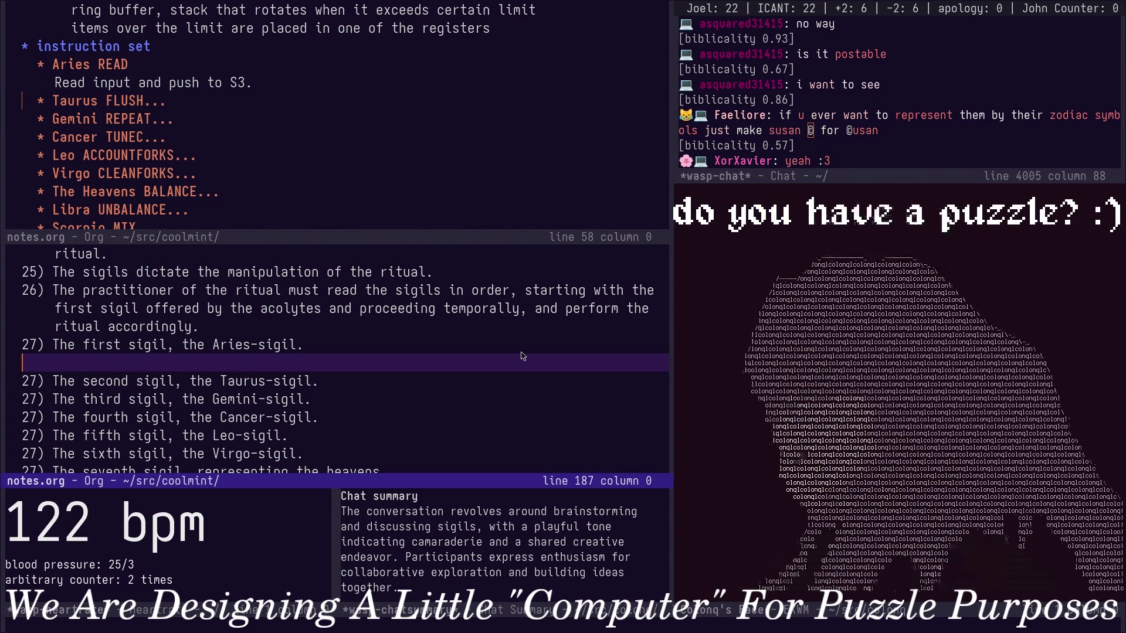
pyautogui.scroll(-2, 521, 356)
pyautogui.press('j')
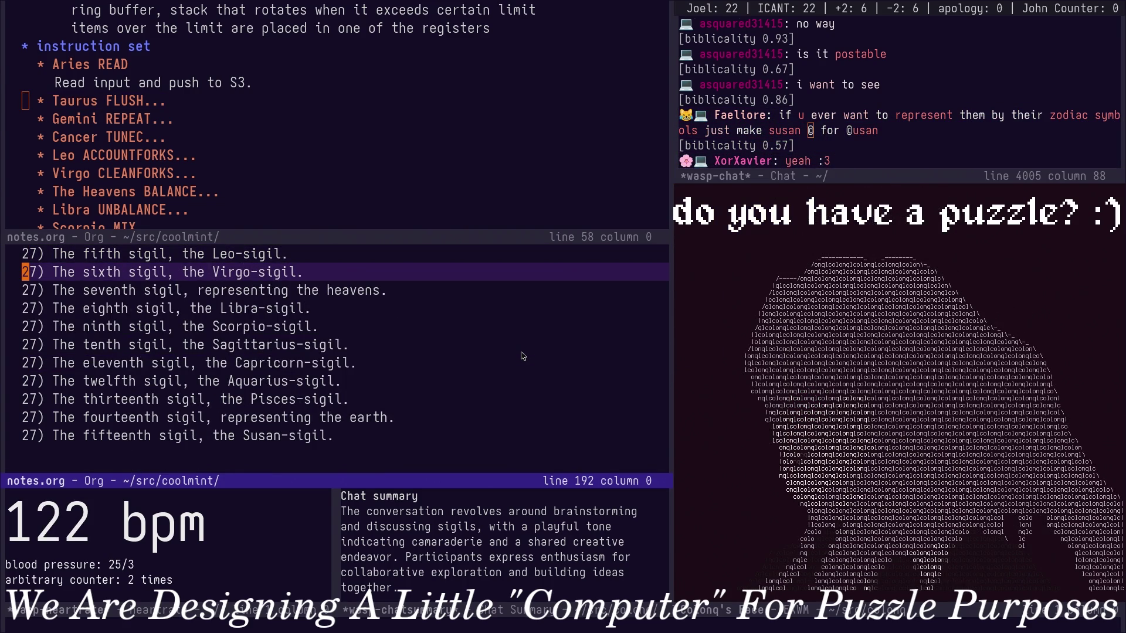
pyautogui.hotkey('shift', 'g')
pyautogui.press('w')
pyautogui.press('w')
pyautogui.press('w')
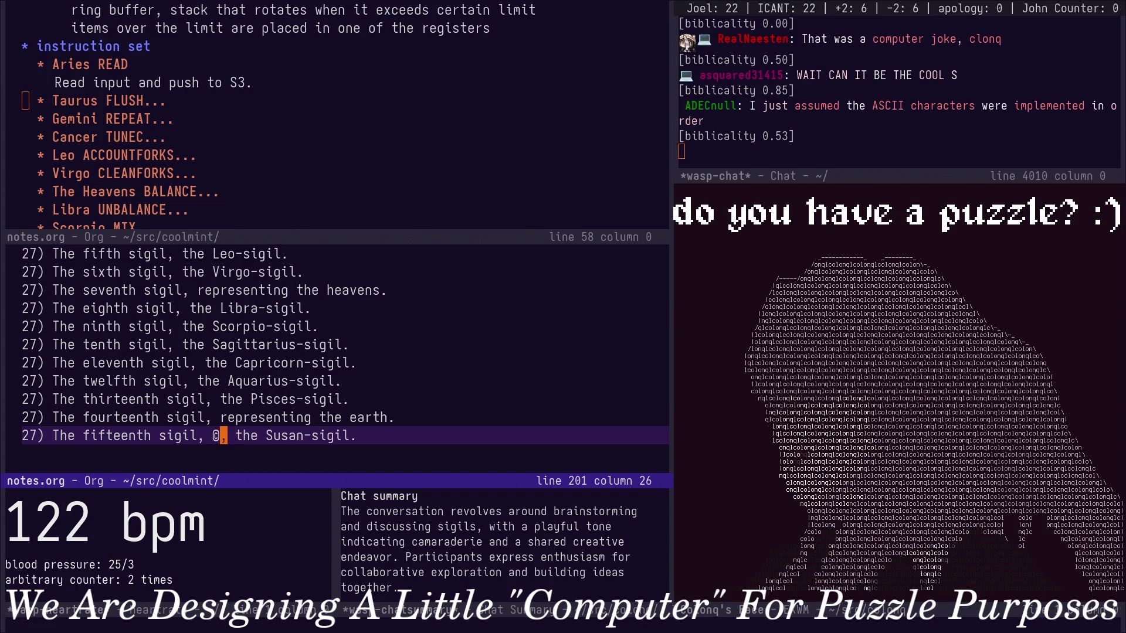
pyautogui.press('k')
pyautogui.press('k')
pyautogui.press('k')
pyautogui.press('k')
pyautogui.press('k')
pyautogui.press('k')
pyautogui.press('k')
pyautogui.press('k')
pyautogui.press('k')
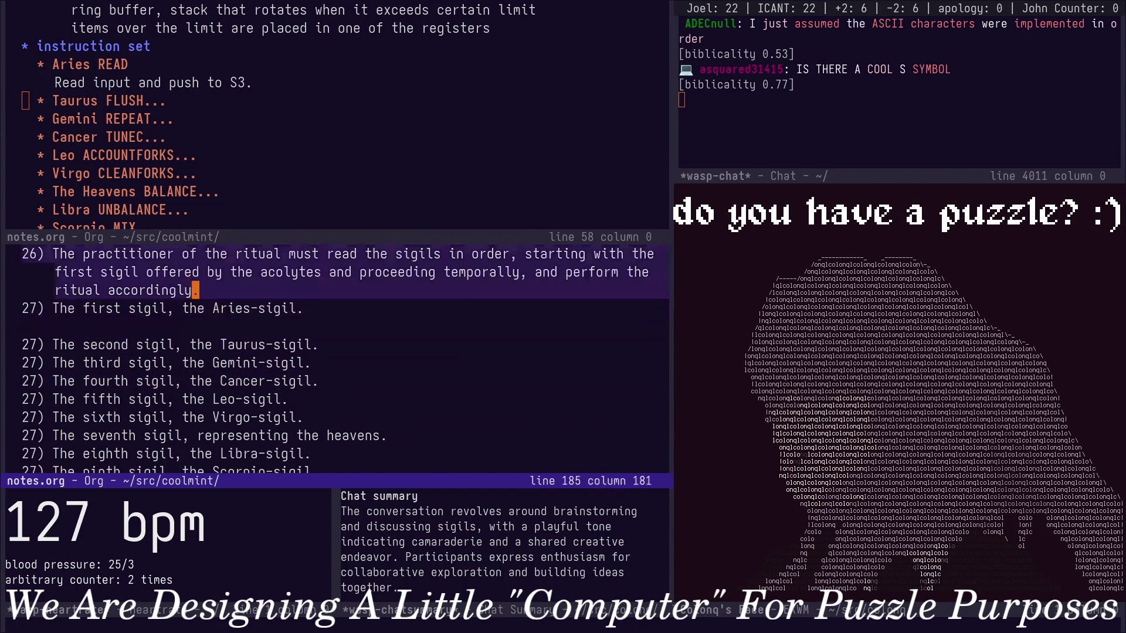
pyautogui.press('j')
pyautogui.press('j')
pyautogui.press('j')
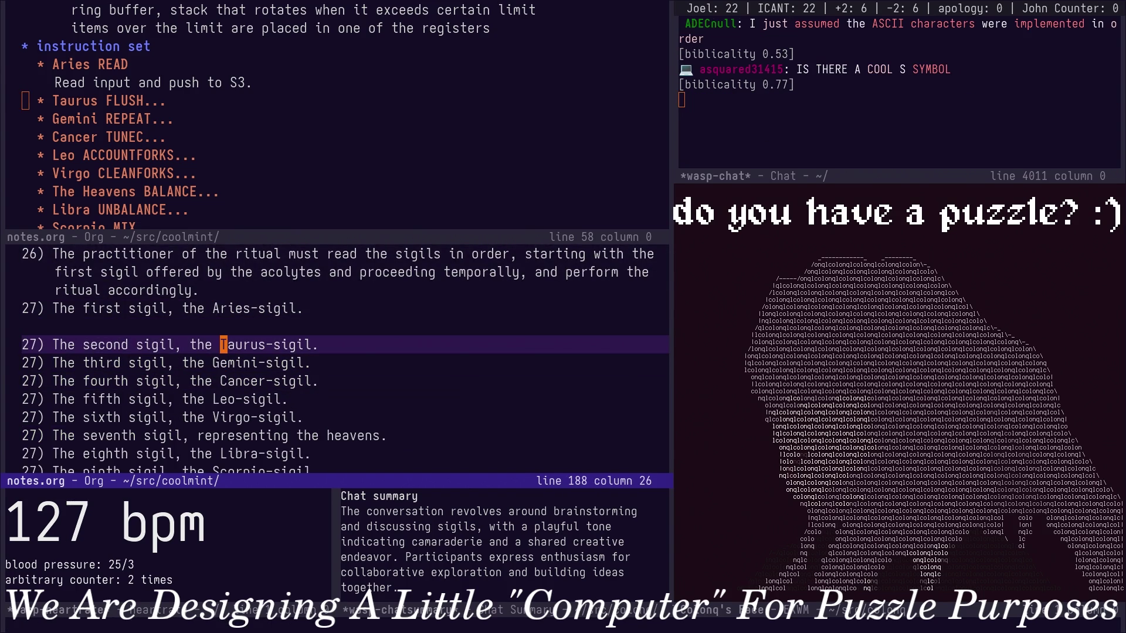
# Delete the blank line after the Aries sigil, checking the Gemini entry in the upper window.
pyautogui.hotkey('ctrl', 'w')
pyautogui.press('k')
pyautogui.press('j')
pyautogui.hotkey('ctrl', 'w')
pyautogui.press('j')
pyautogui.press('k')
pyautogui.press('d')
pyautogui.press('d')
pyautogui.hotkey('ctrl', 'w')
pyautogui.press('k')
pyautogui.hotkey('ctrl', 'x')
pyautogui.write('bar')
# Switch to the Zodiac Wikipedia buffer and set the insertion spot on the Aries sigil line.
pyautogui.press('BackSpace')
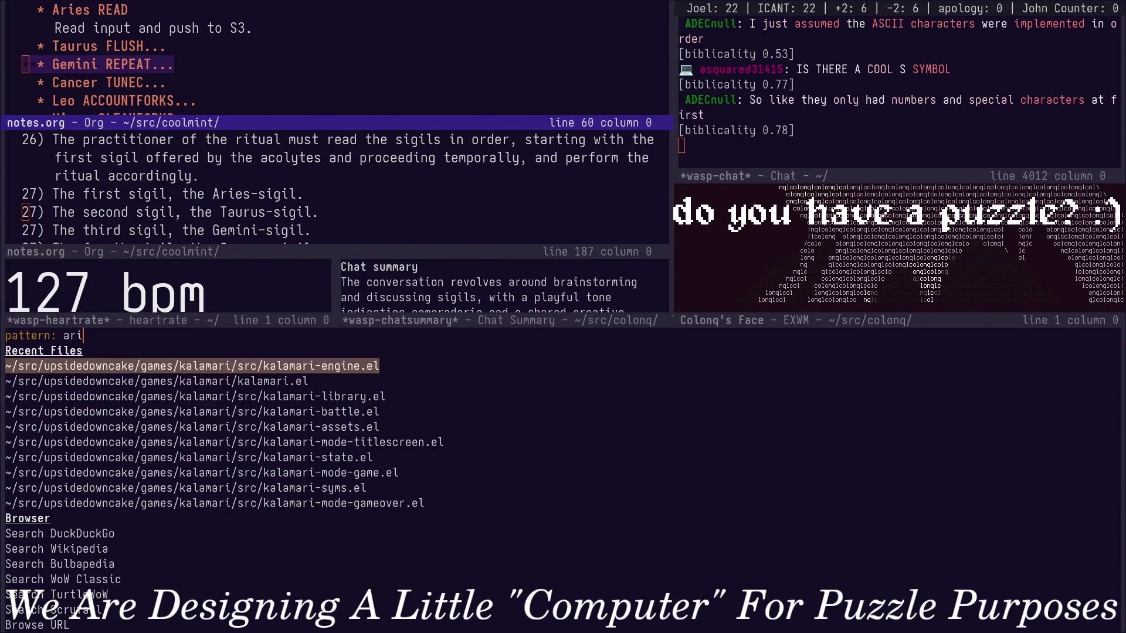
pyautogui.press('BackSpace')
pyautogui.press('Down')
pyautogui.press('Down')
pyautogui.press('Down')
pyautogui.press('Down')
pyautogui.press('Down')
pyautogui.press('Down')
pyautogui.press('Down')
pyautogui.press('Return')
pyautogui.scroll(4, 221, 95)
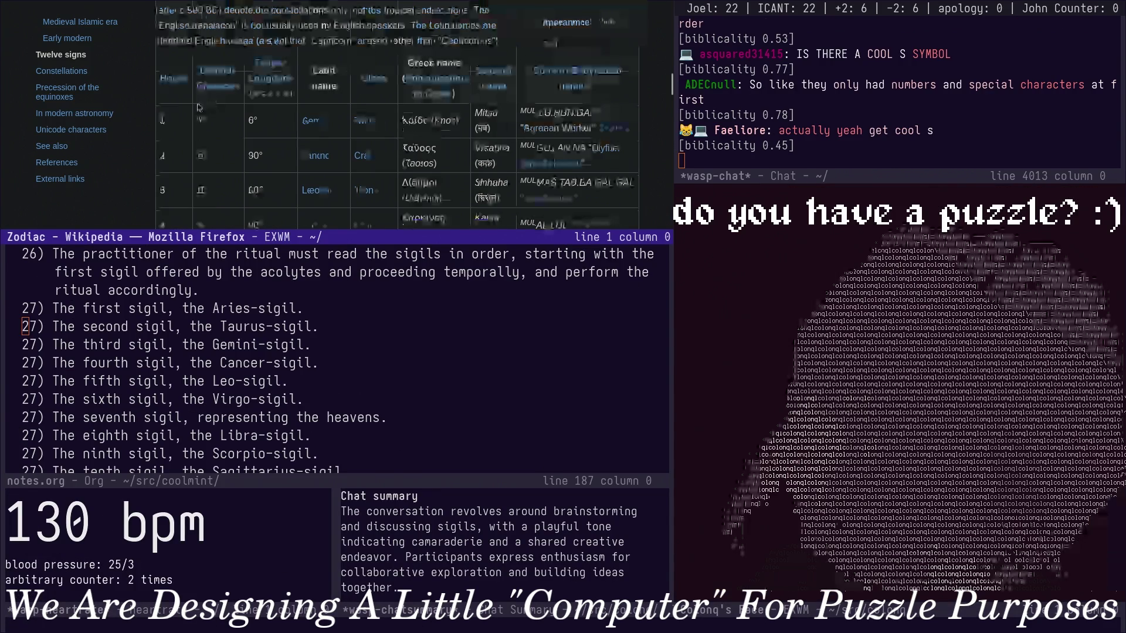
pyautogui.scroll(2, 211, 105)
pyautogui.scroll(1, 199, 120)
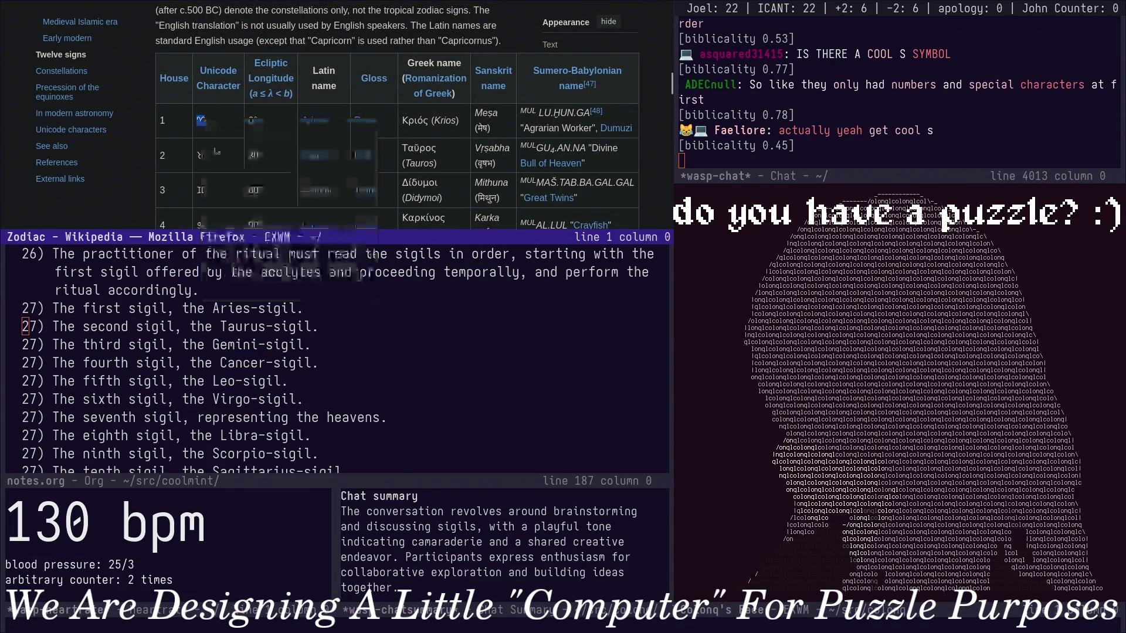
pyautogui.click(185, 310)
pyautogui.click(182, 310)
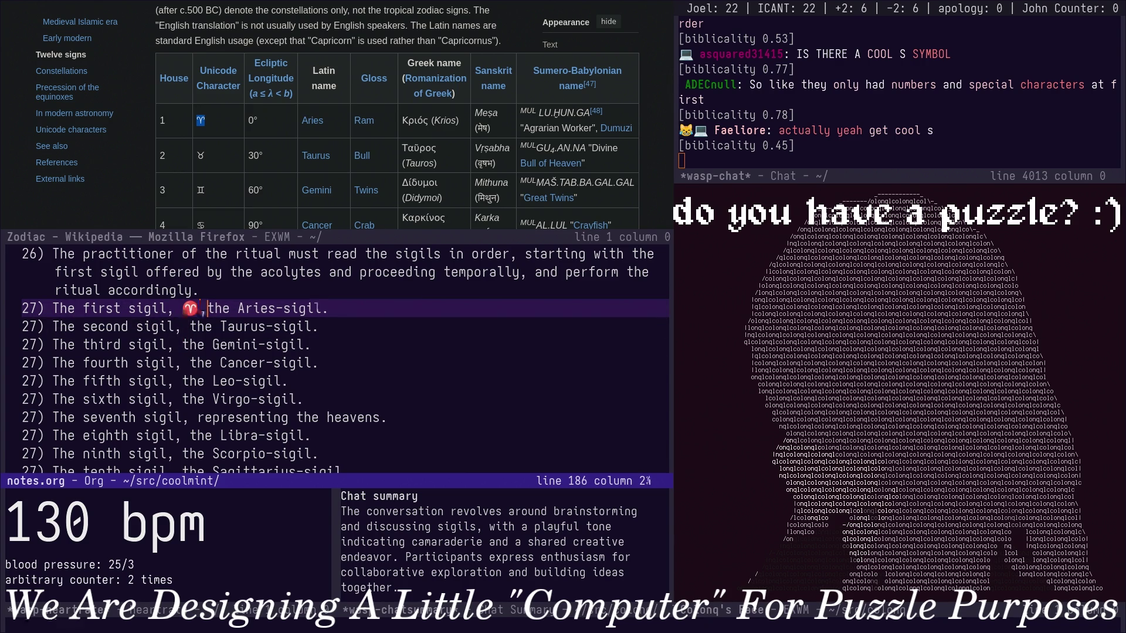
pyautogui.press('Down')
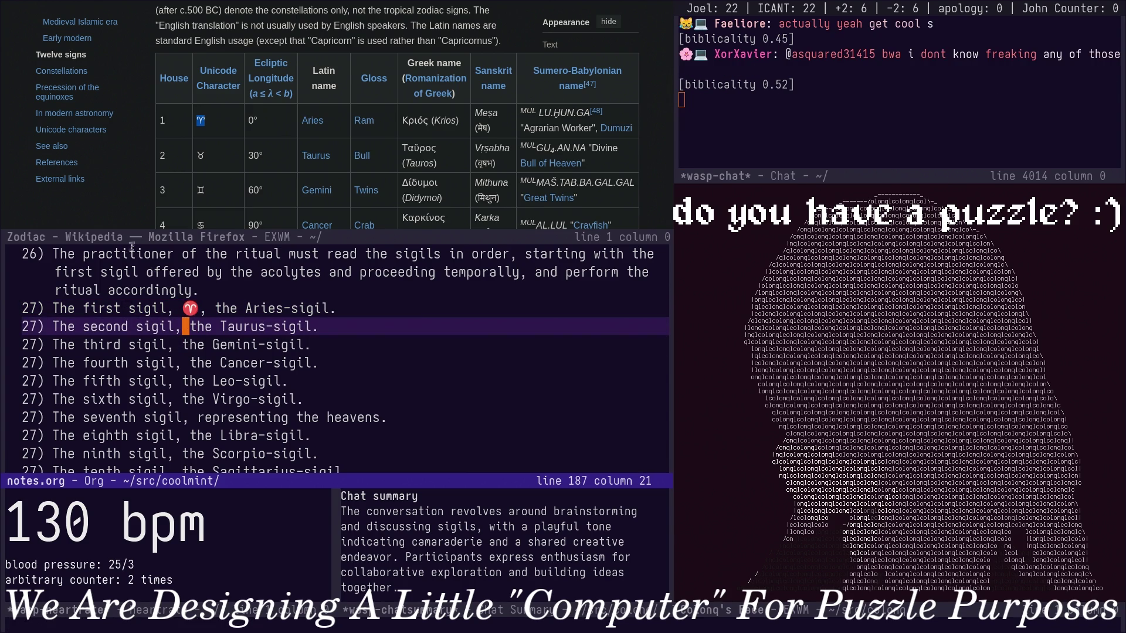
# Copy the Taurus and Gemini symbols from the table and paste them into their sigil lines.
pyautogui.doubleClick(200, 155)
pyautogui.rightClick(205, 151)
pyautogui.click(211, 158)
pyautogui.rightClick(214, 164)
pyautogui.click(214, 165)
pyautogui.click(187, 333)
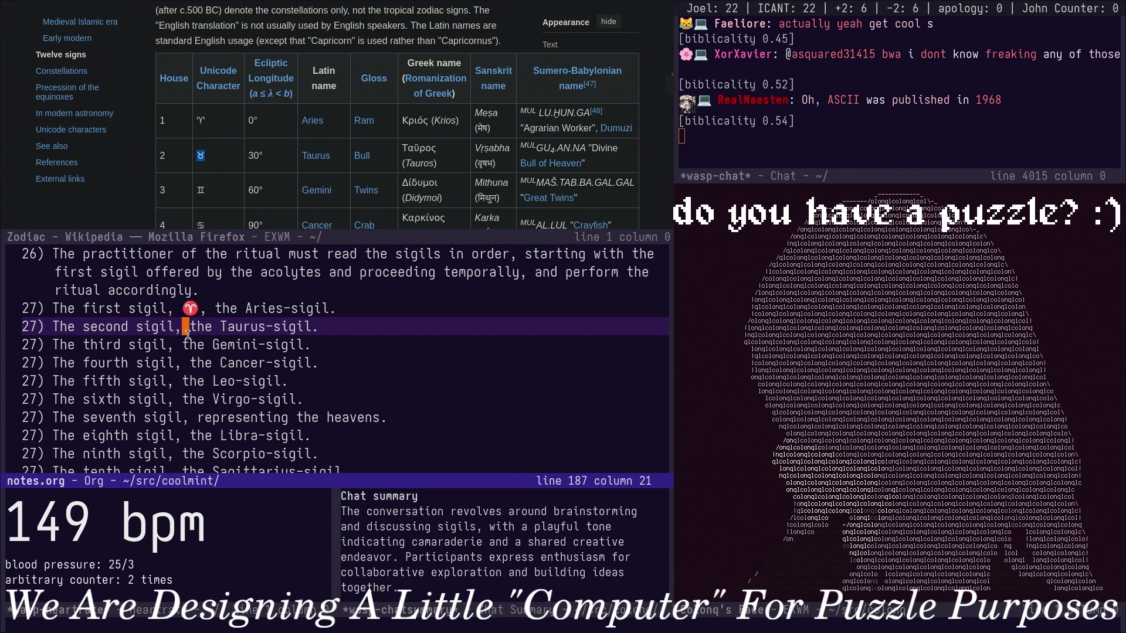
pyautogui.press('Down')
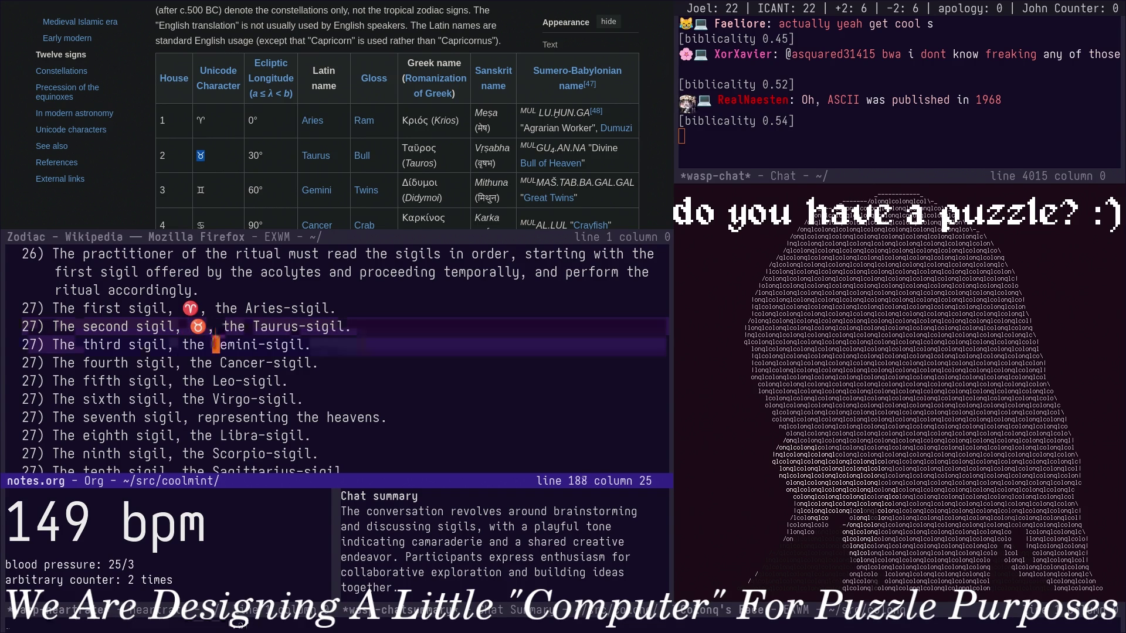
pyautogui.rightClick(197, 192)
pyautogui.click(211, 199)
pyautogui.click(191, 345)
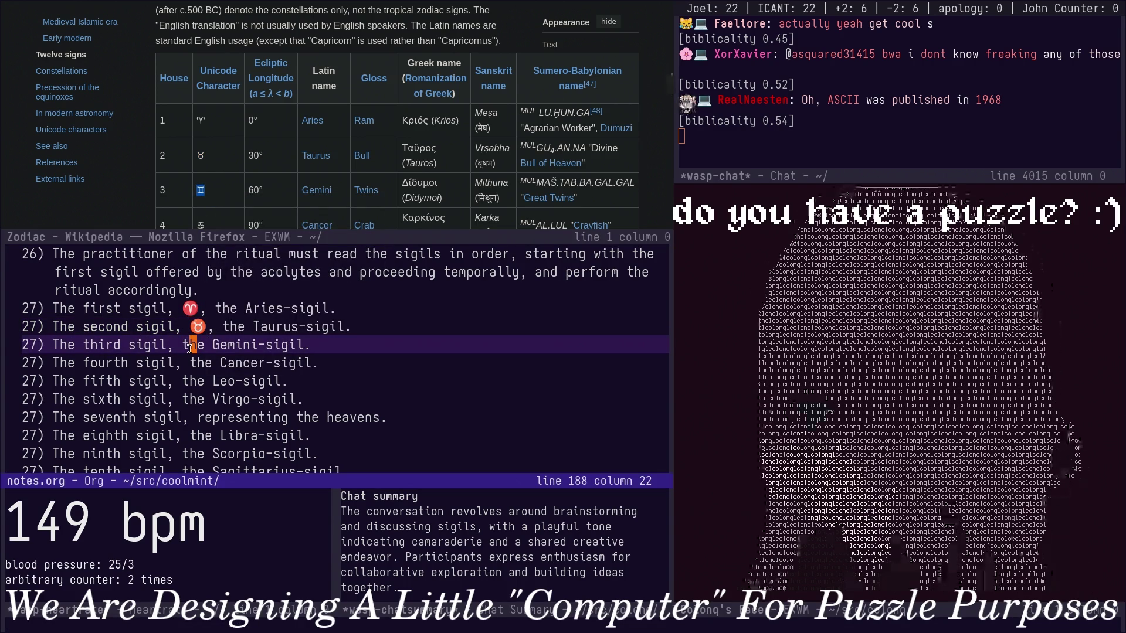
pyautogui.press('i')
pyautogui.hotkey('ctrl', 'y')
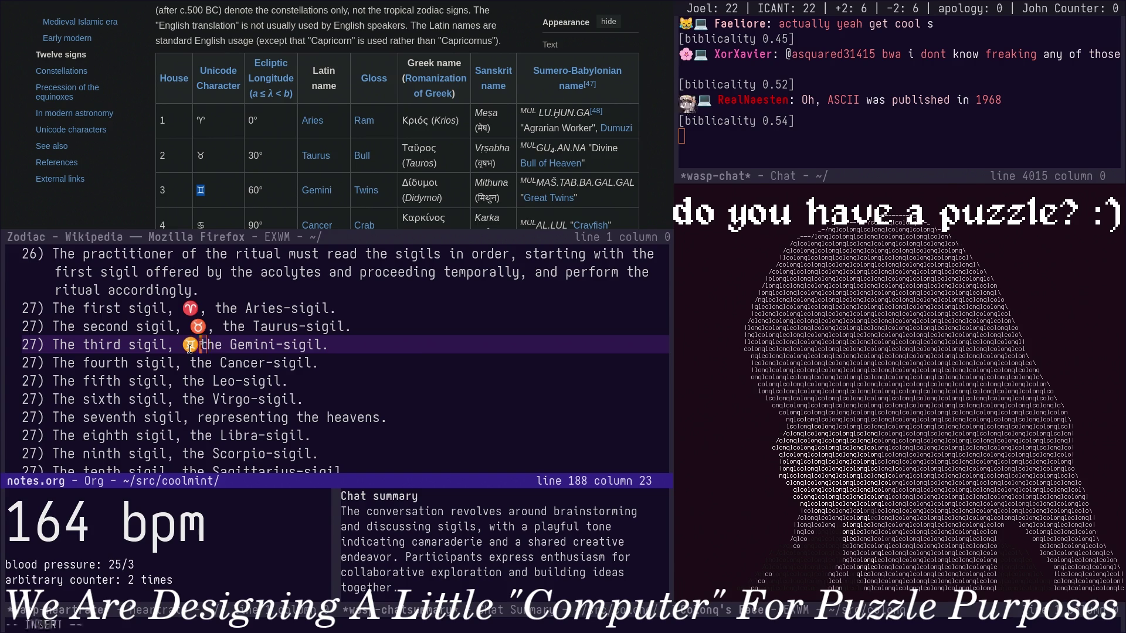
pyautogui.write(',')
pyautogui.press('Escape')
pyautogui.press('j')
pyautogui.press('b')
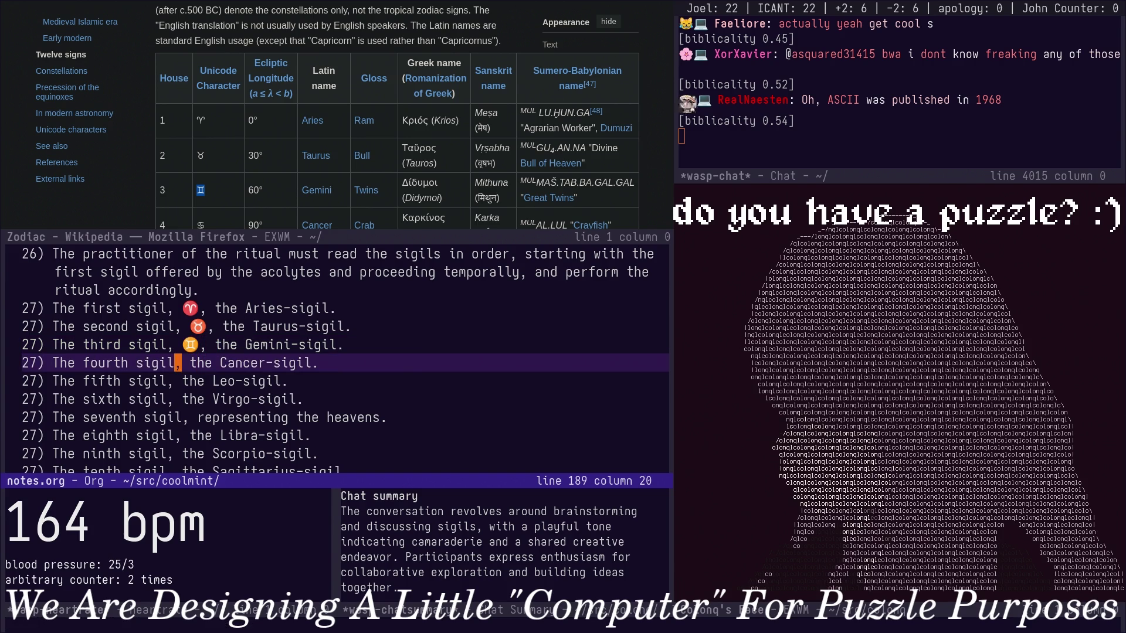
pyautogui.scroll(-1, 156, 213)
# Copy the Cancer, Leo and Virgo symbols and paste Virgo into the sixth sigil line.
pyautogui.click(201, 162)
pyautogui.rightClick(199, 161)
pyautogui.click(216, 165)
pyautogui.write('a♋')
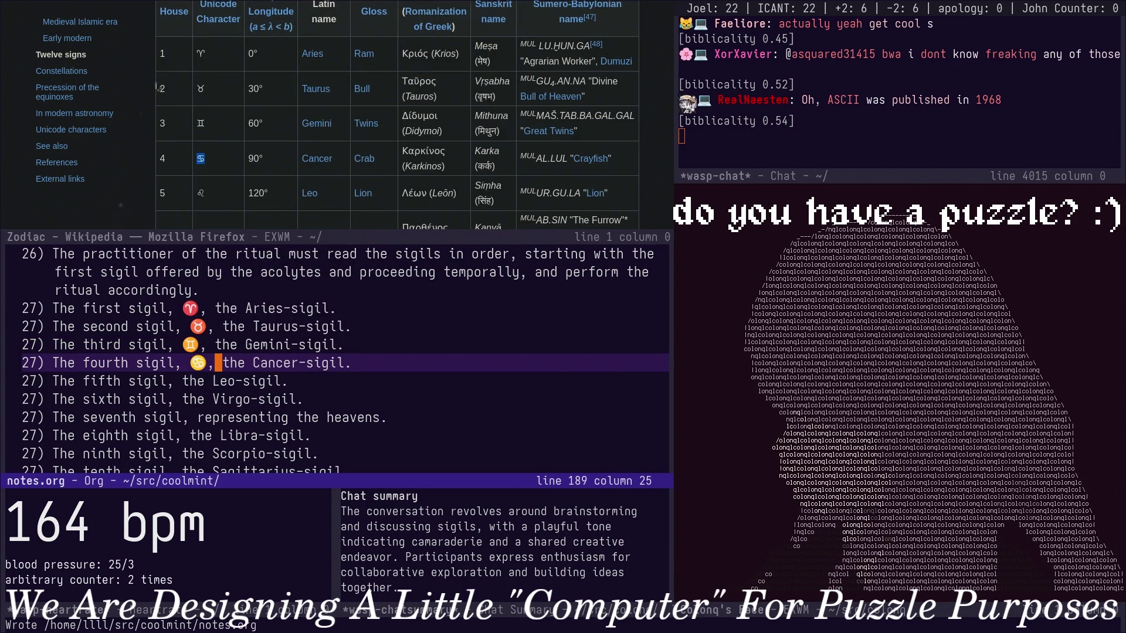
pyautogui.doubleClick(201, 193)
pyautogui.rightClick(200, 193)
pyautogui.click(215, 197)
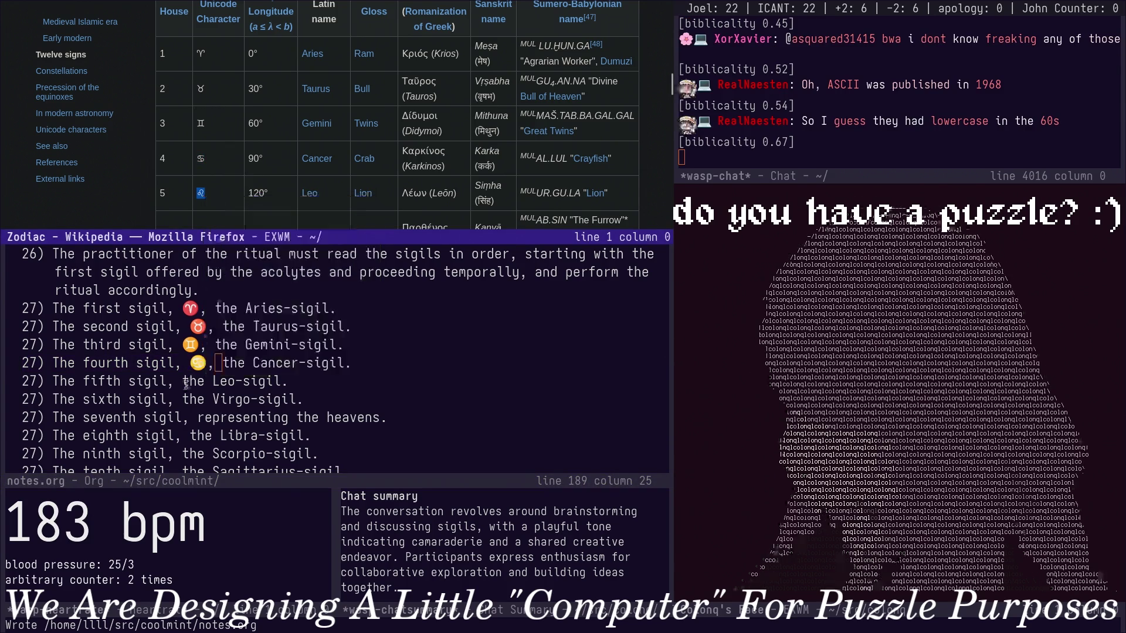
pyautogui.click(177, 401)
pyautogui.write('ka♌')
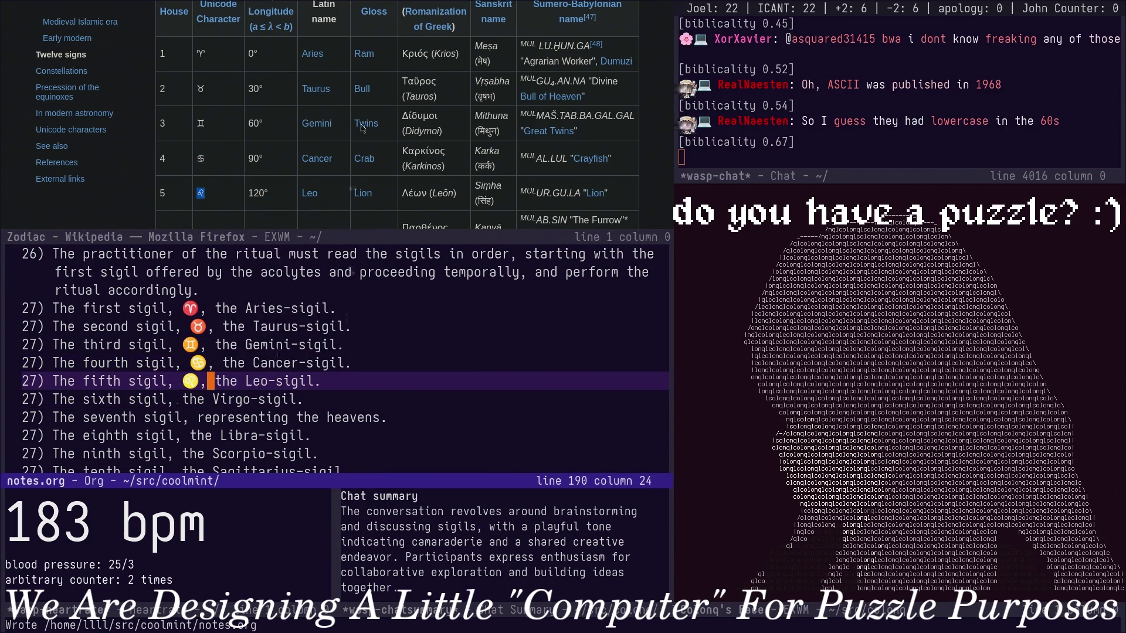
pyautogui.scroll(-1, 362, 127)
pyautogui.doubleClick(200, 168)
pyautogui.rightClick(201, 169)
pyautogui.click(220, 182)
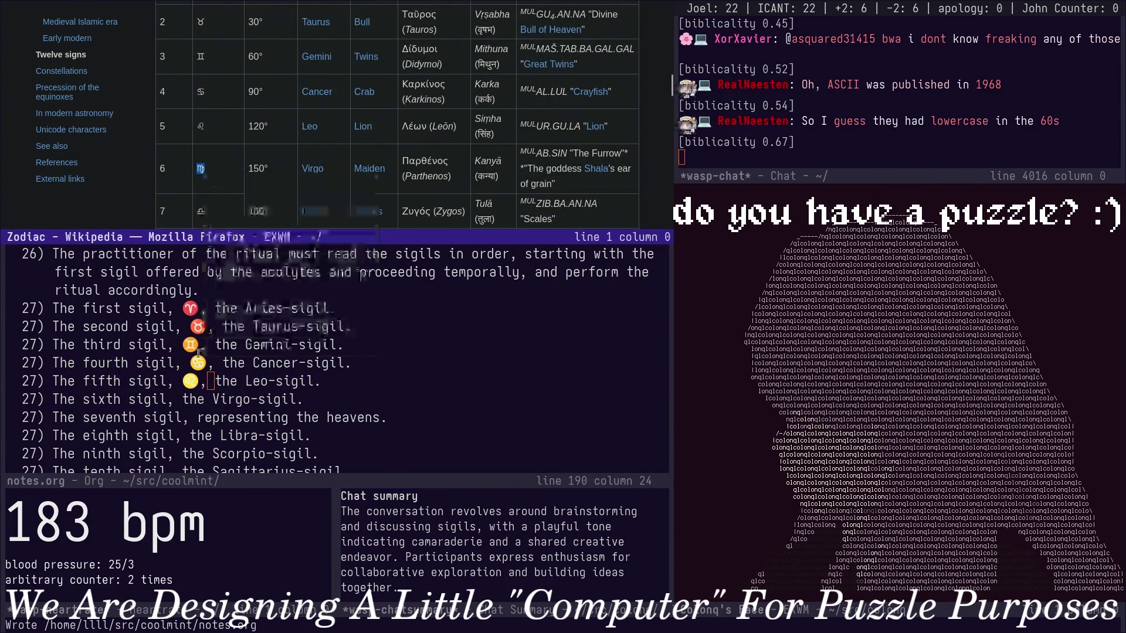
pyautogui.click(179, 401)
pyautogui.press('p')
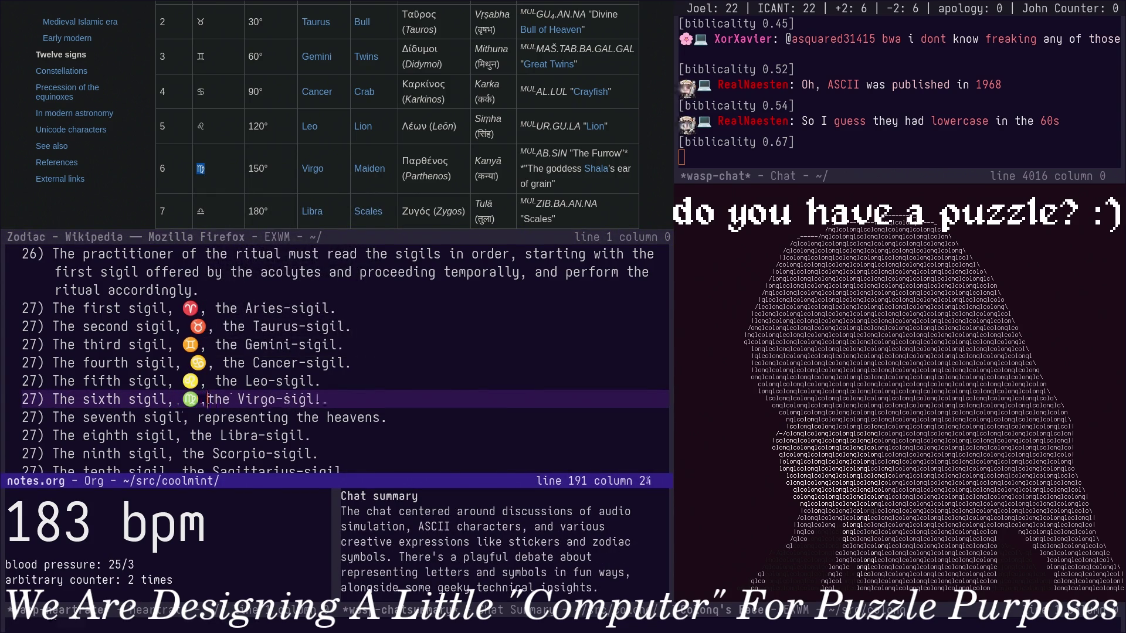
pyautogui.scroll(-2, 199, 144)
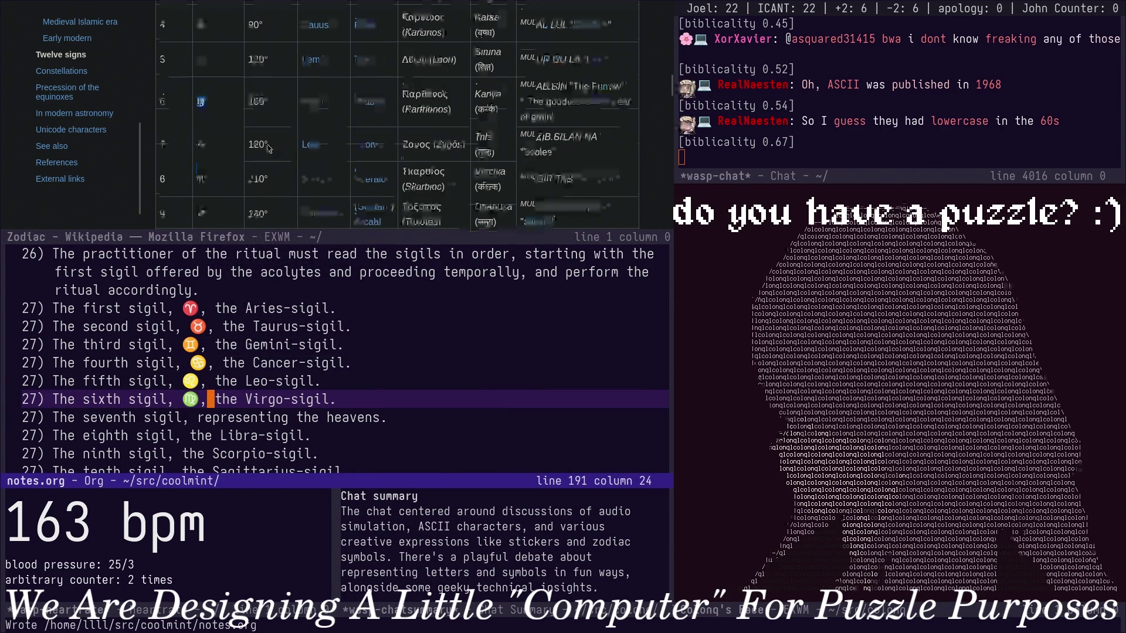
# Copy the Libra symbol for the eighth sigil line, then copy the Scorpio symbol.
pyautogui.doubleClick(200, 143)
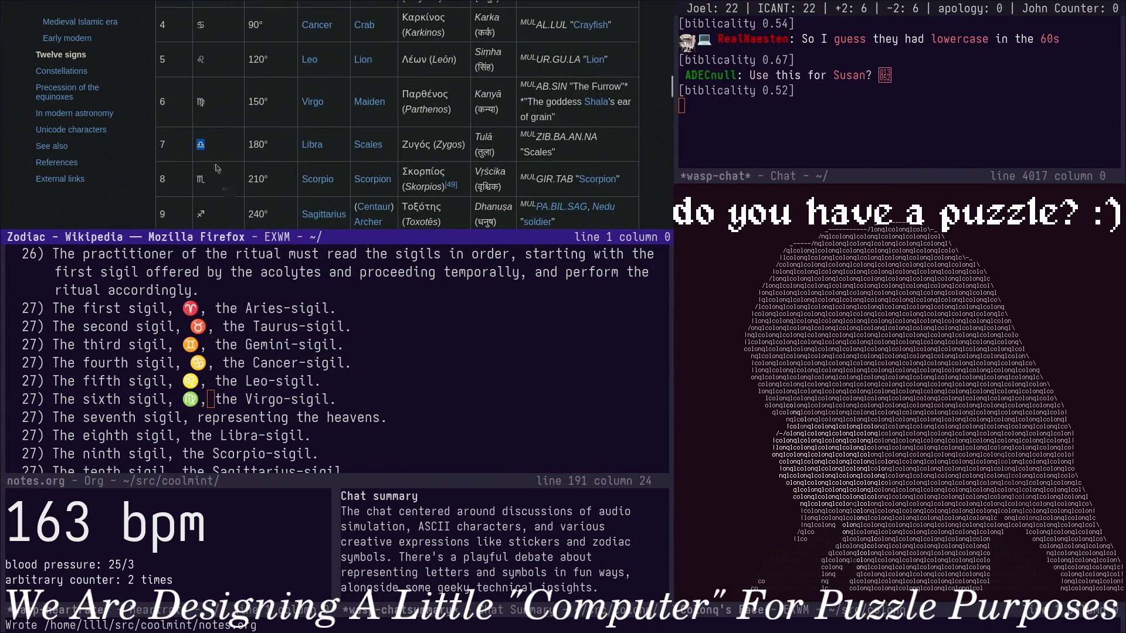
pyautogui.rightClick(206, 147)
pyautogui.click(233, 155)
pyautogui.scroll(-1, 209, 343)
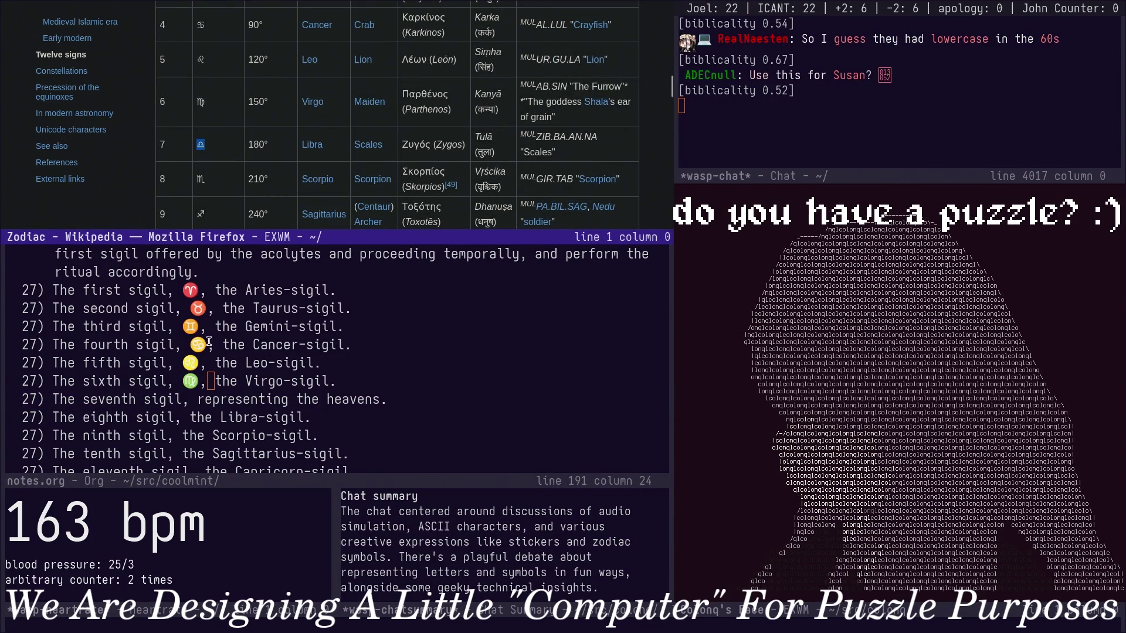
pyautogui.click(181, 418)
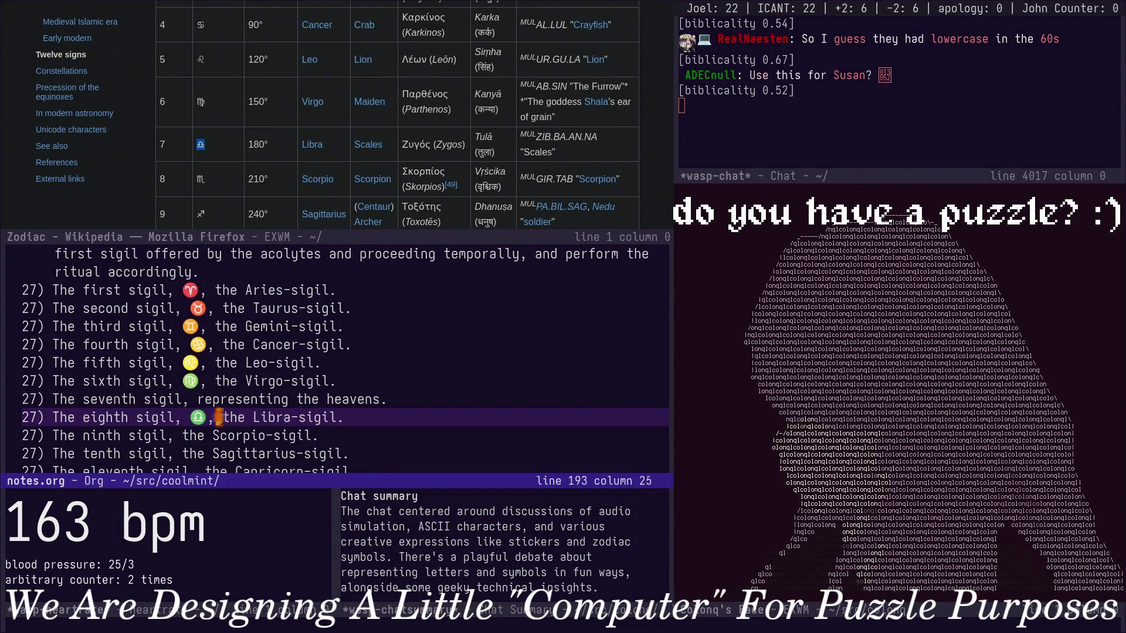
pyautogui.doubleClick(201, 179)
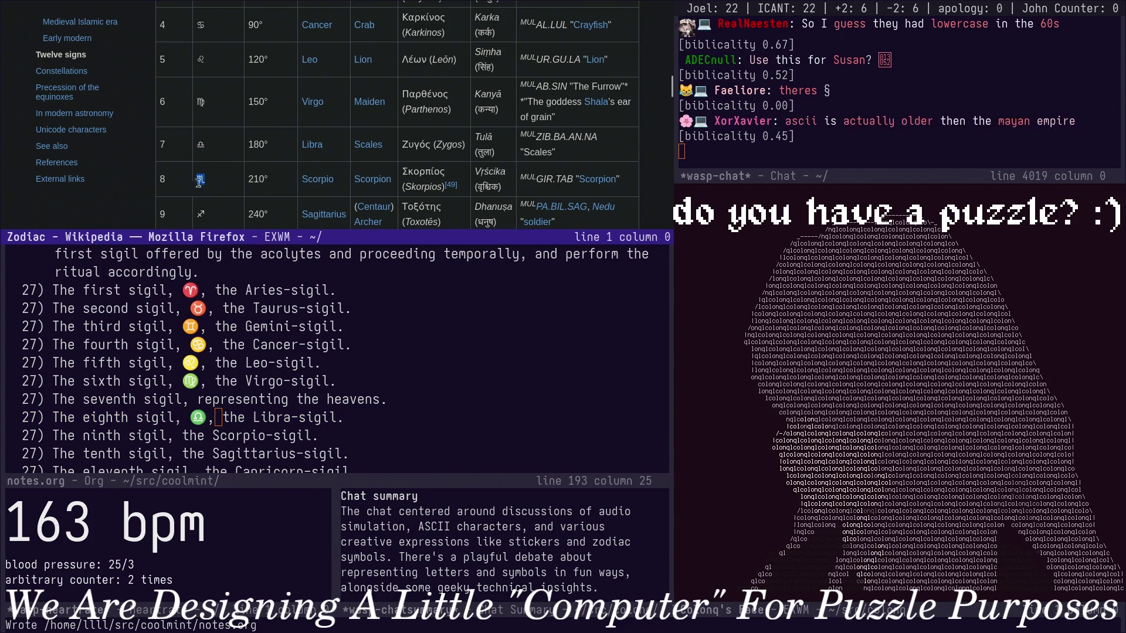
pyautogui.rightClick(201, 181)
pyautogui.click(221, 196)
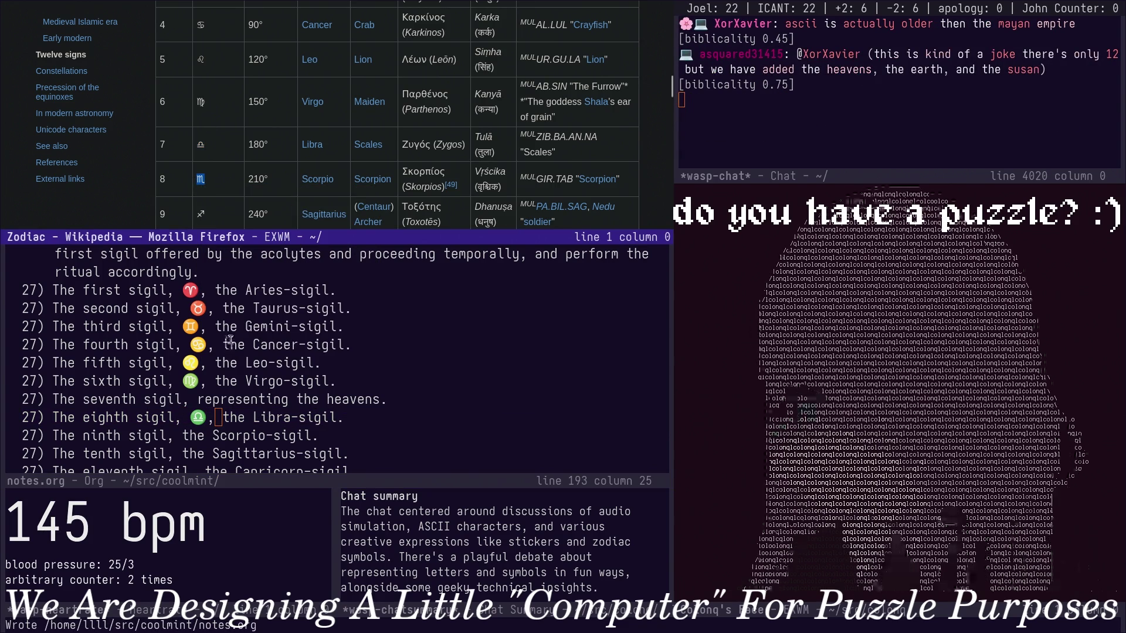